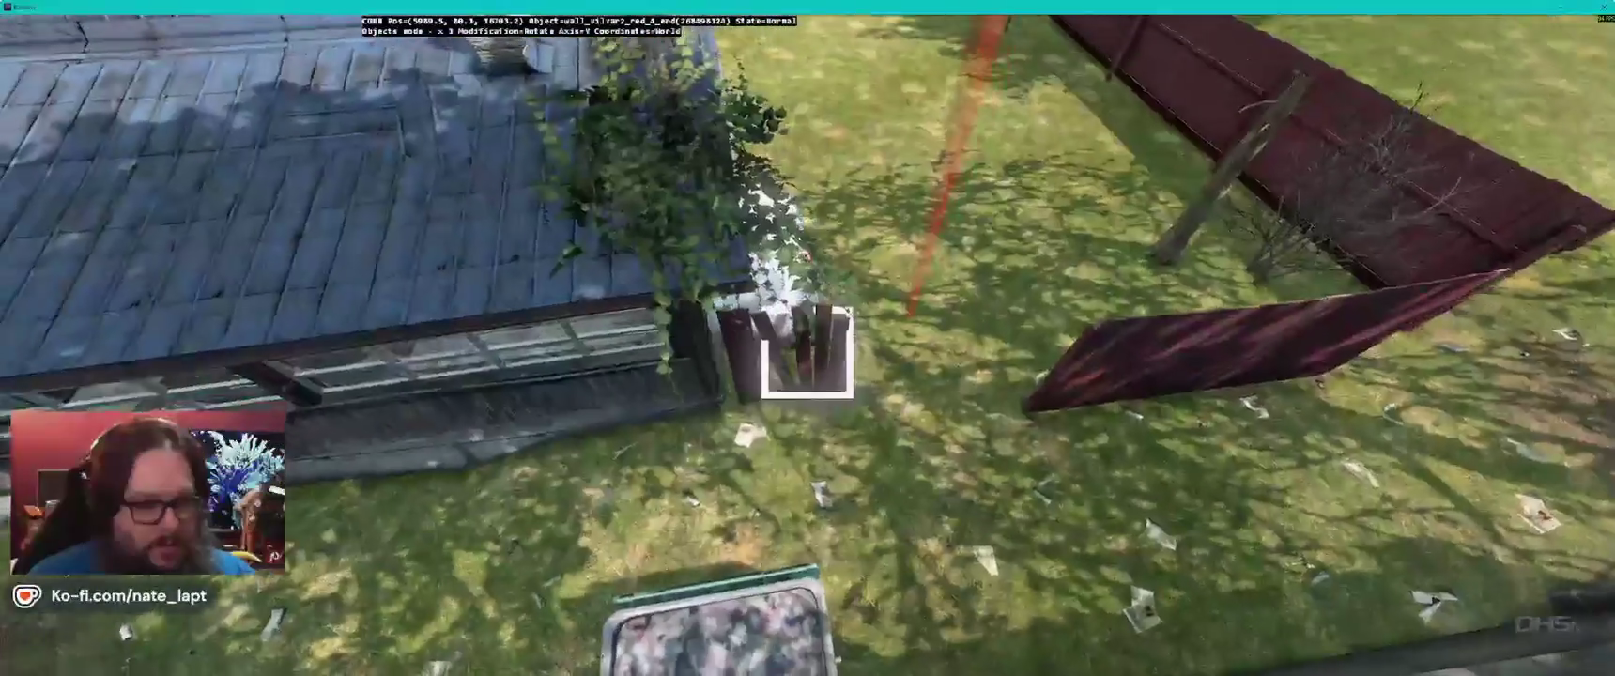
- Drag the red fence pole beside the house slightly and release it to close the yard
{"action": "left_click_drag", "start_coordinate": [807, 352], "coordinate": [807, 354]}
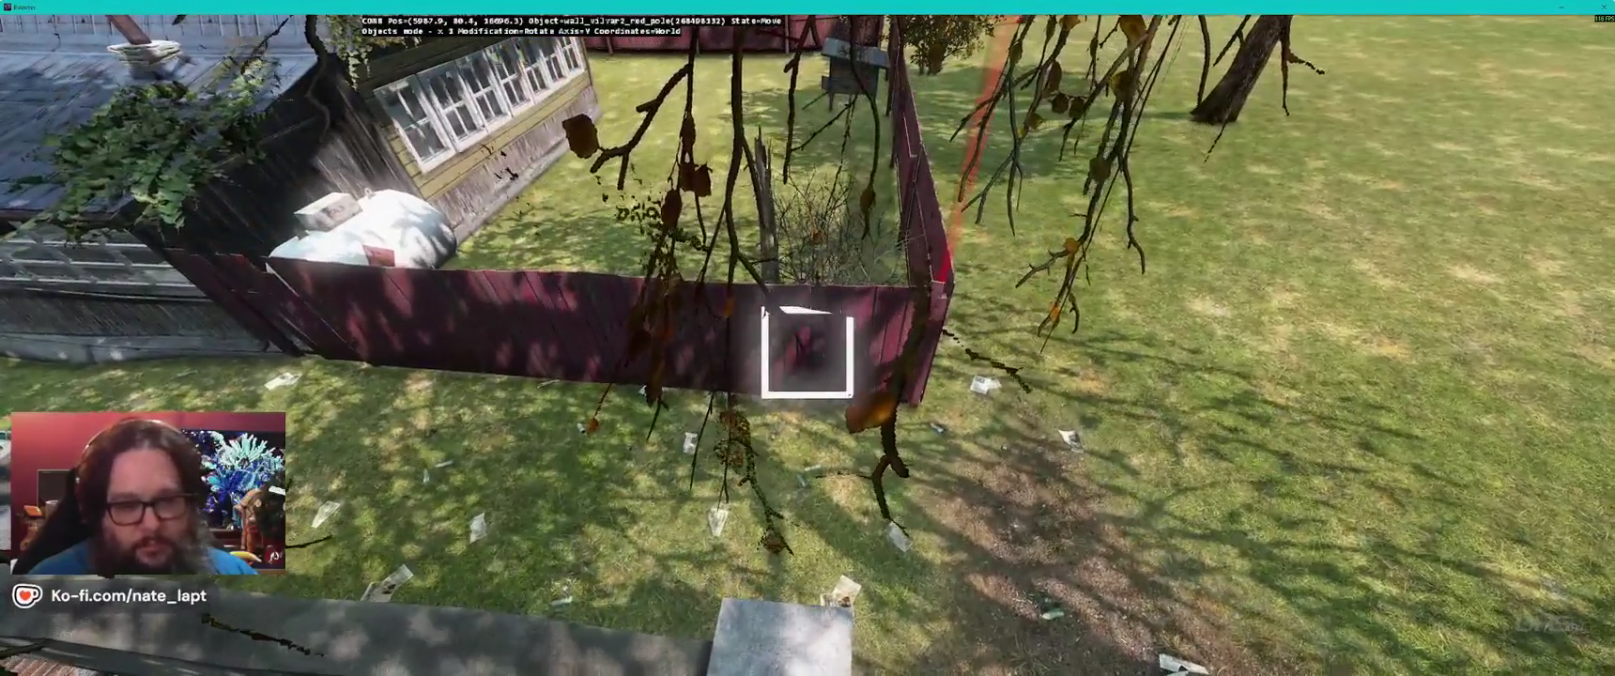
{"action": "left_click", "coordinate": [807, 352]}
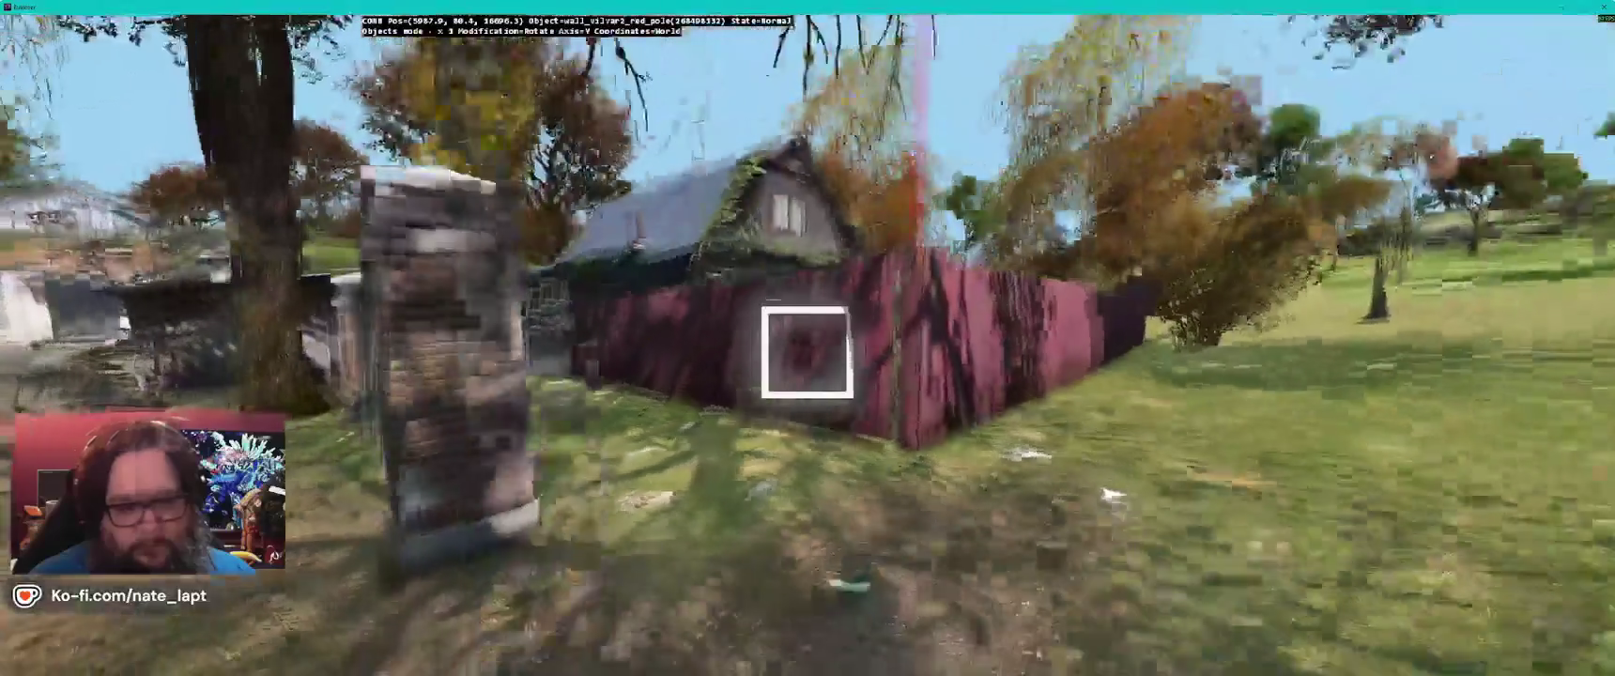
- Fly the camera over to the corrugated-roof tractor shed with its crates and gas tank
{"action": "key", "text": "w"}
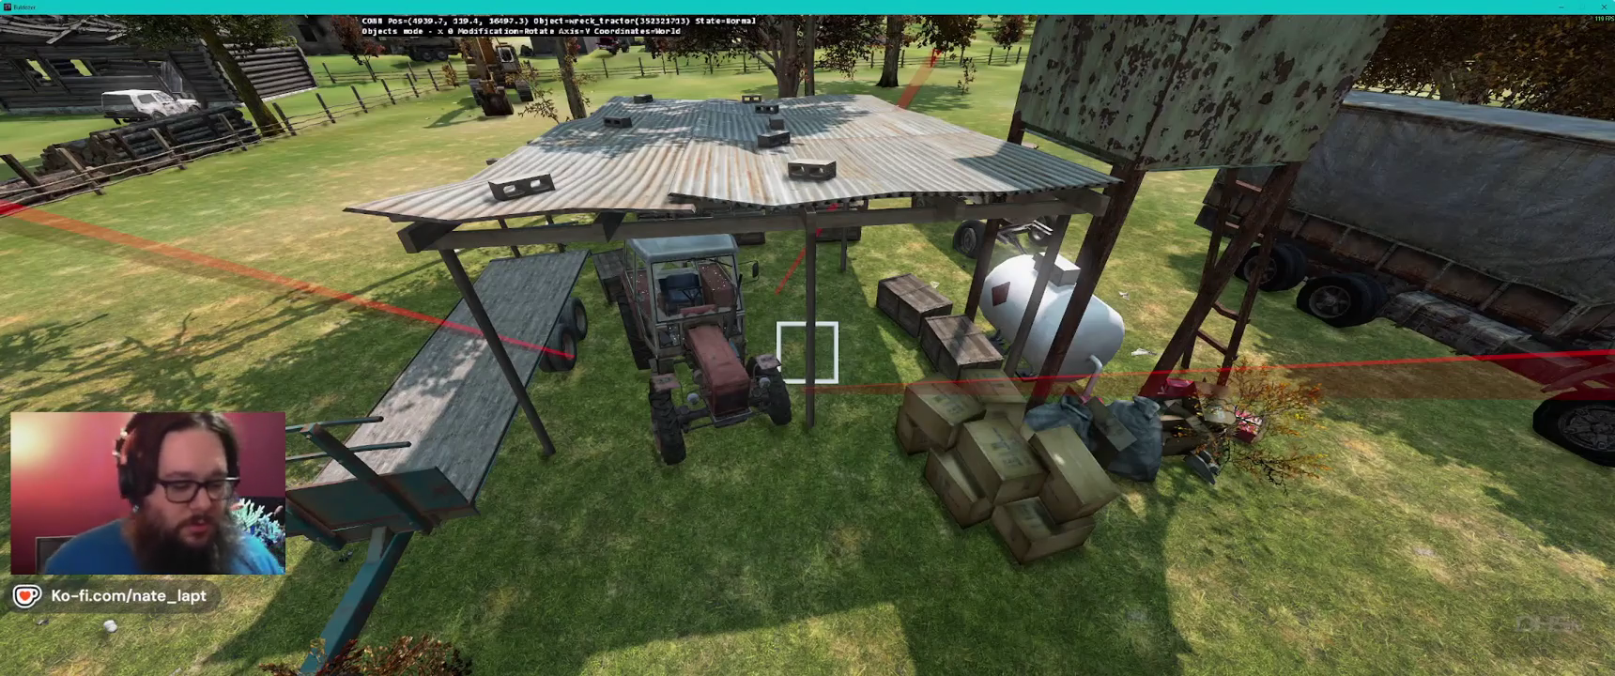
- Orbit around the tractor shed toward the fence, briefly checking the 2D map
{"action": "key", "text": "a"}
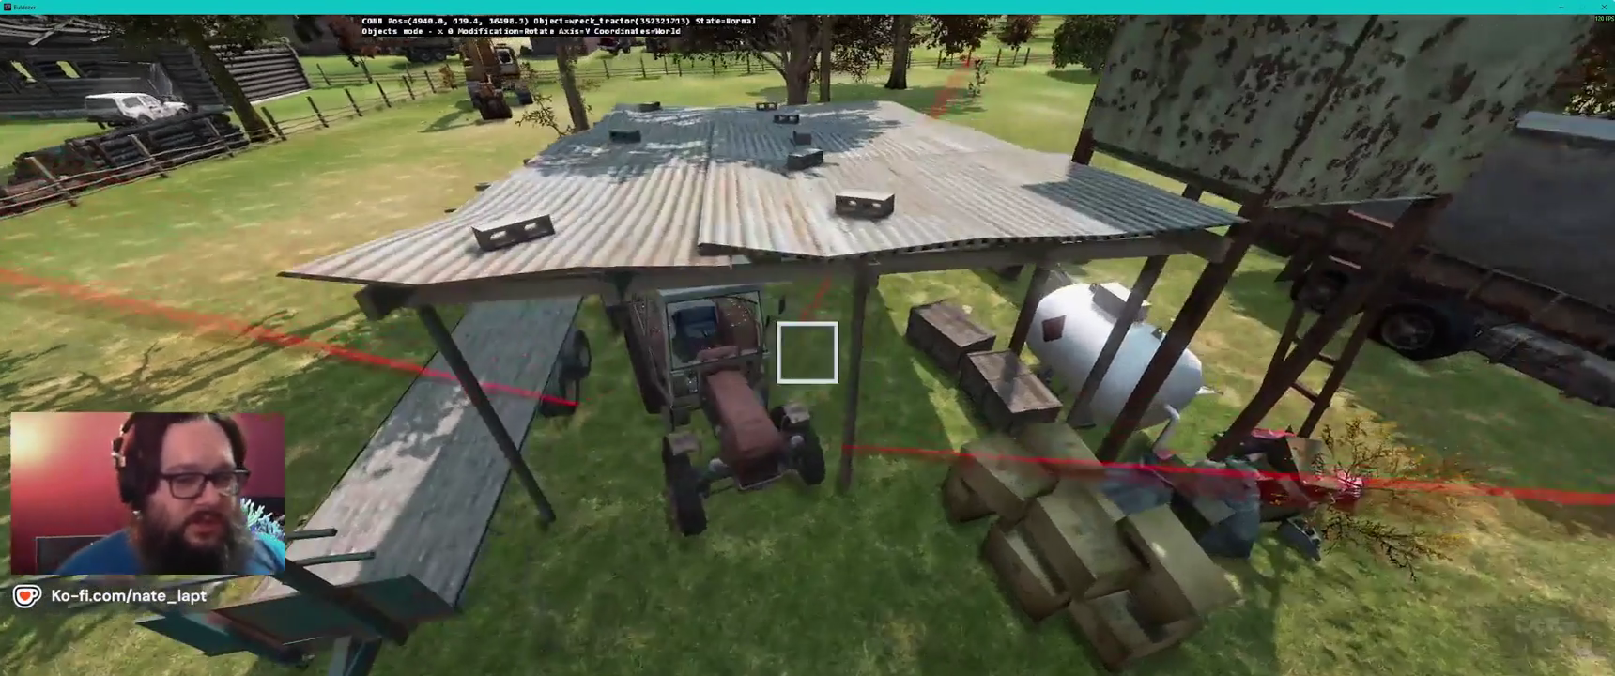
{"action": "key", "text": "a"}
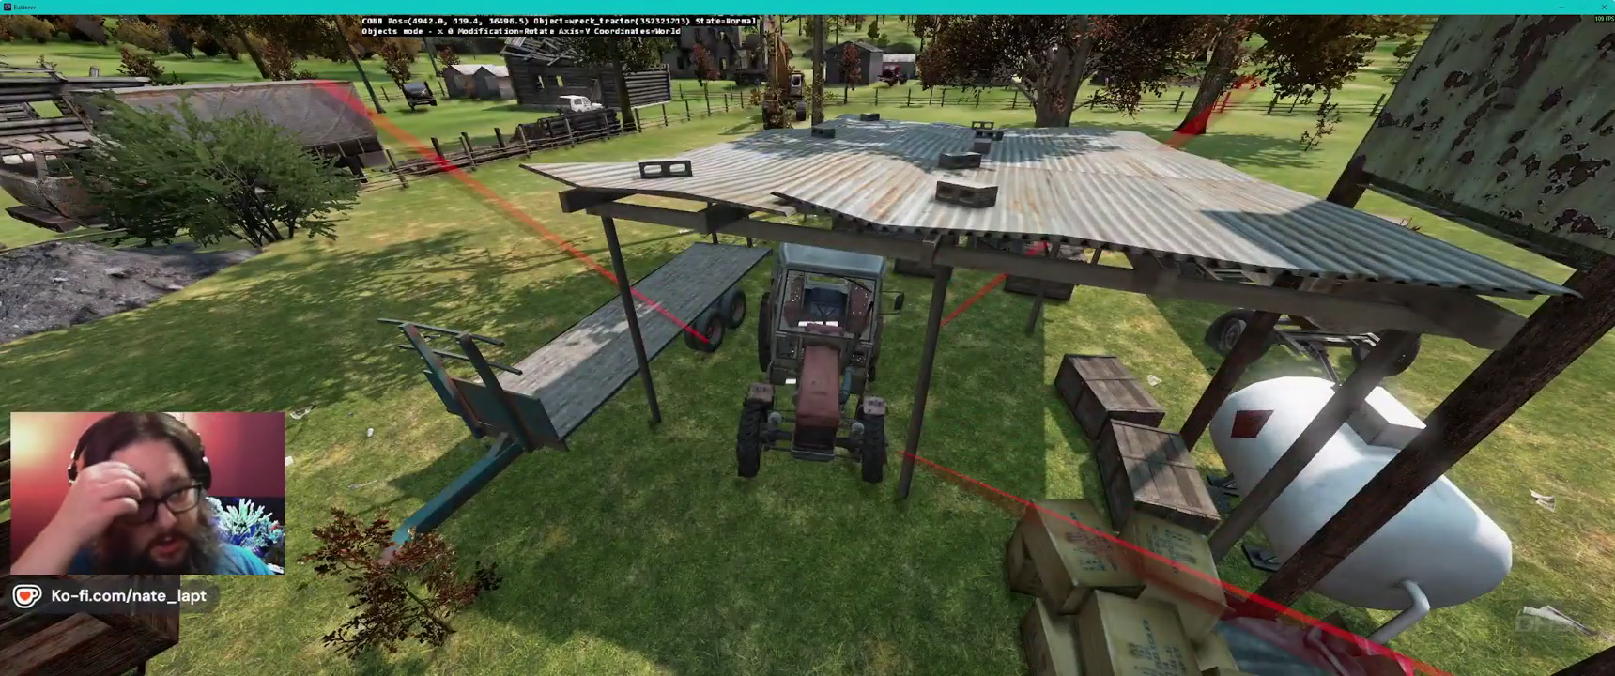
{"action": "key", "text": "w"}
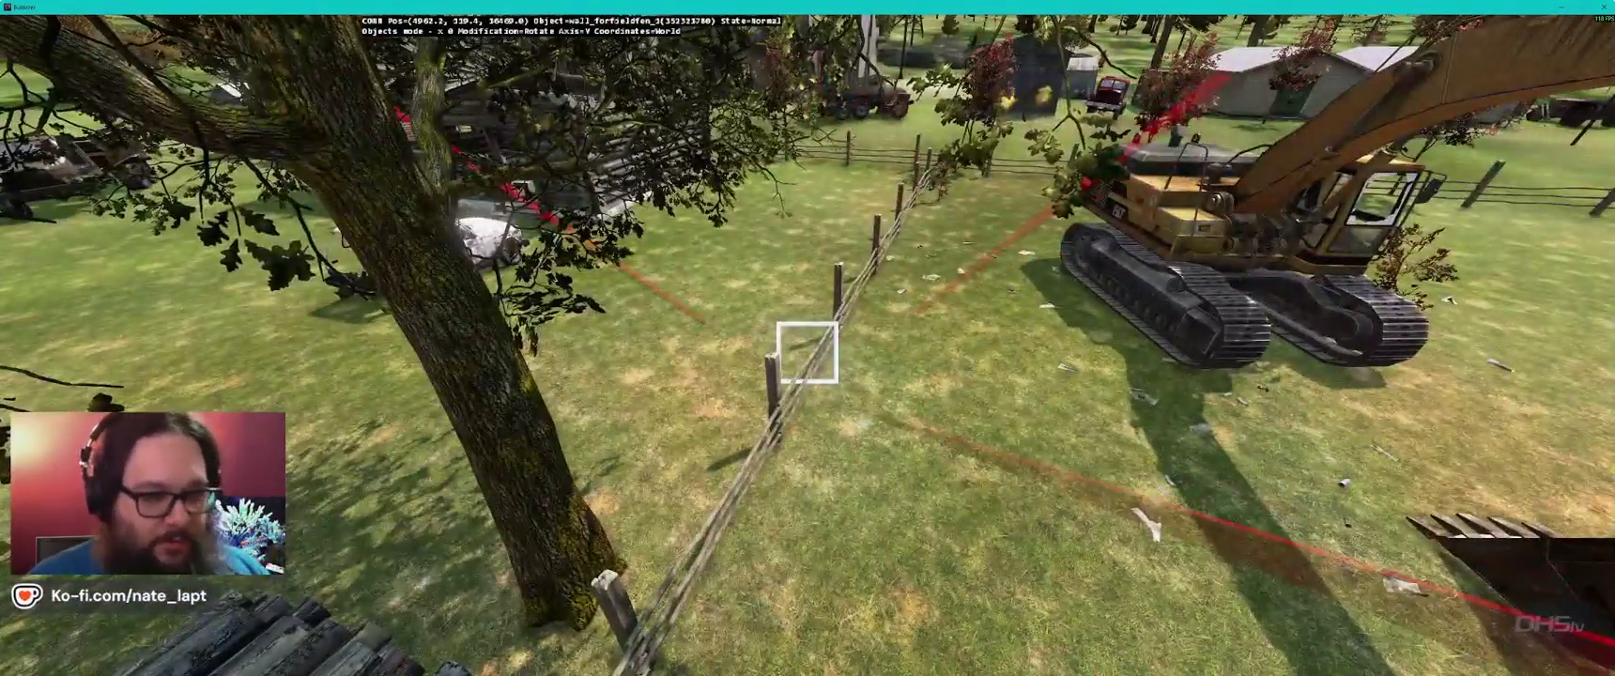
{"action": "key", "text": "alt+Tab"}
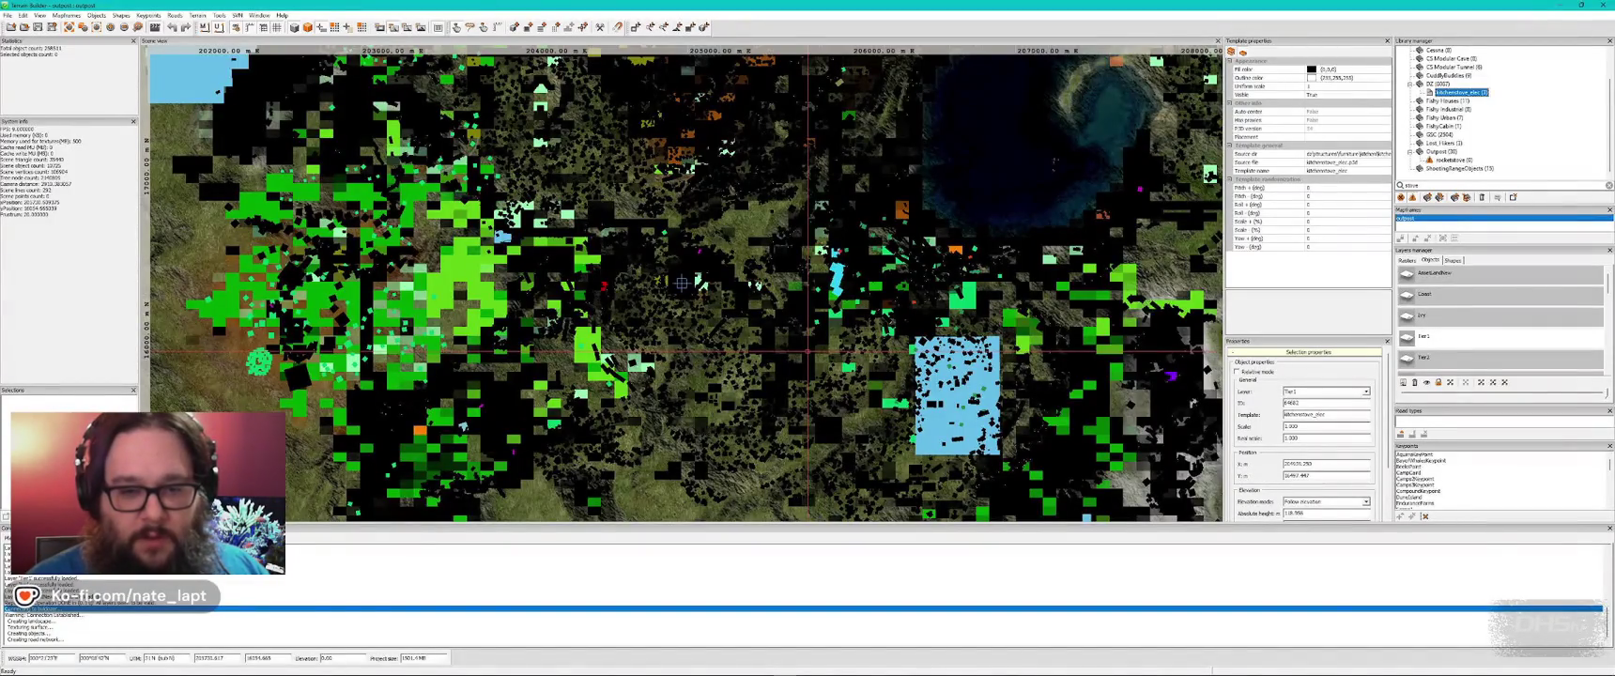
{"action": "key", "text": "alt+Tab"}
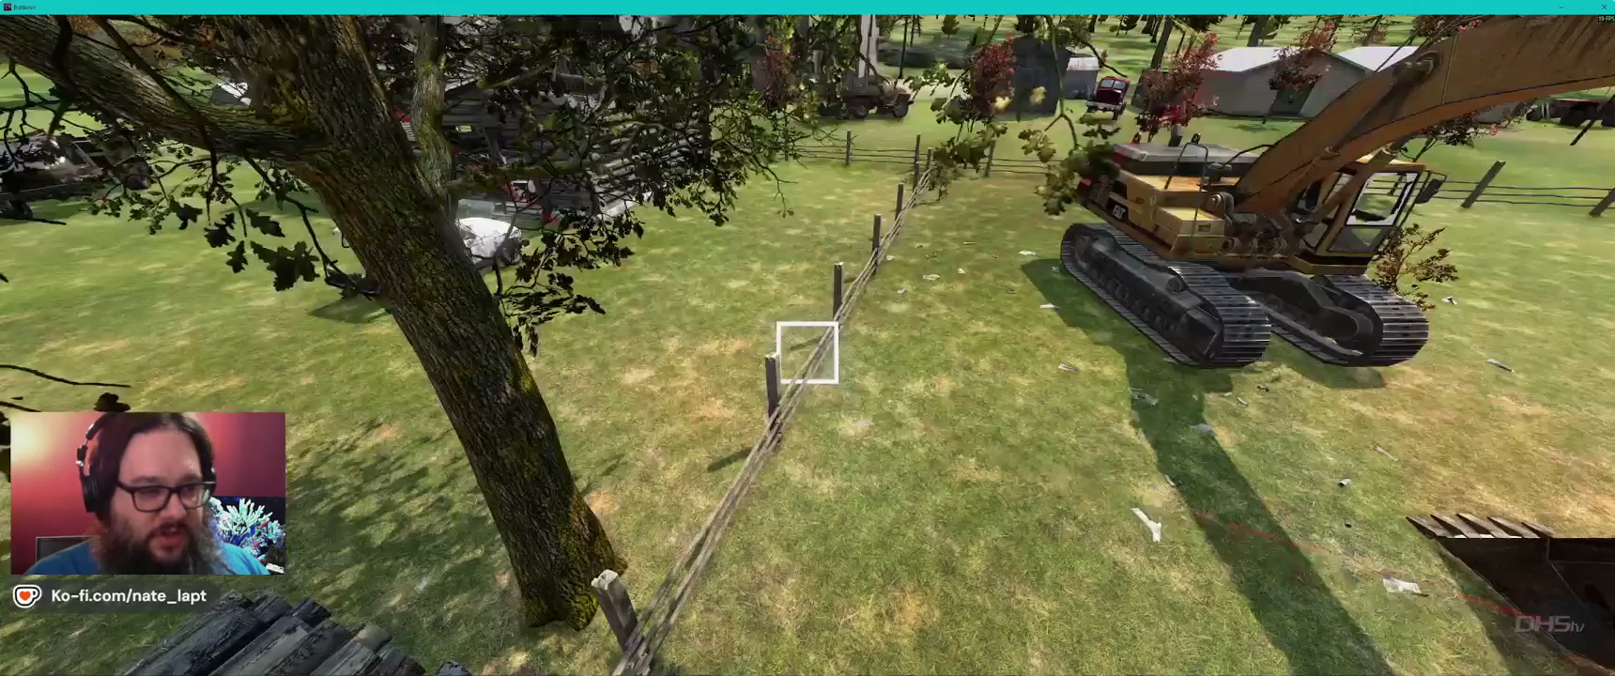
- Fly the camera over the bush, truck and wagon, then back away
{"action": "key", "text": "w"}
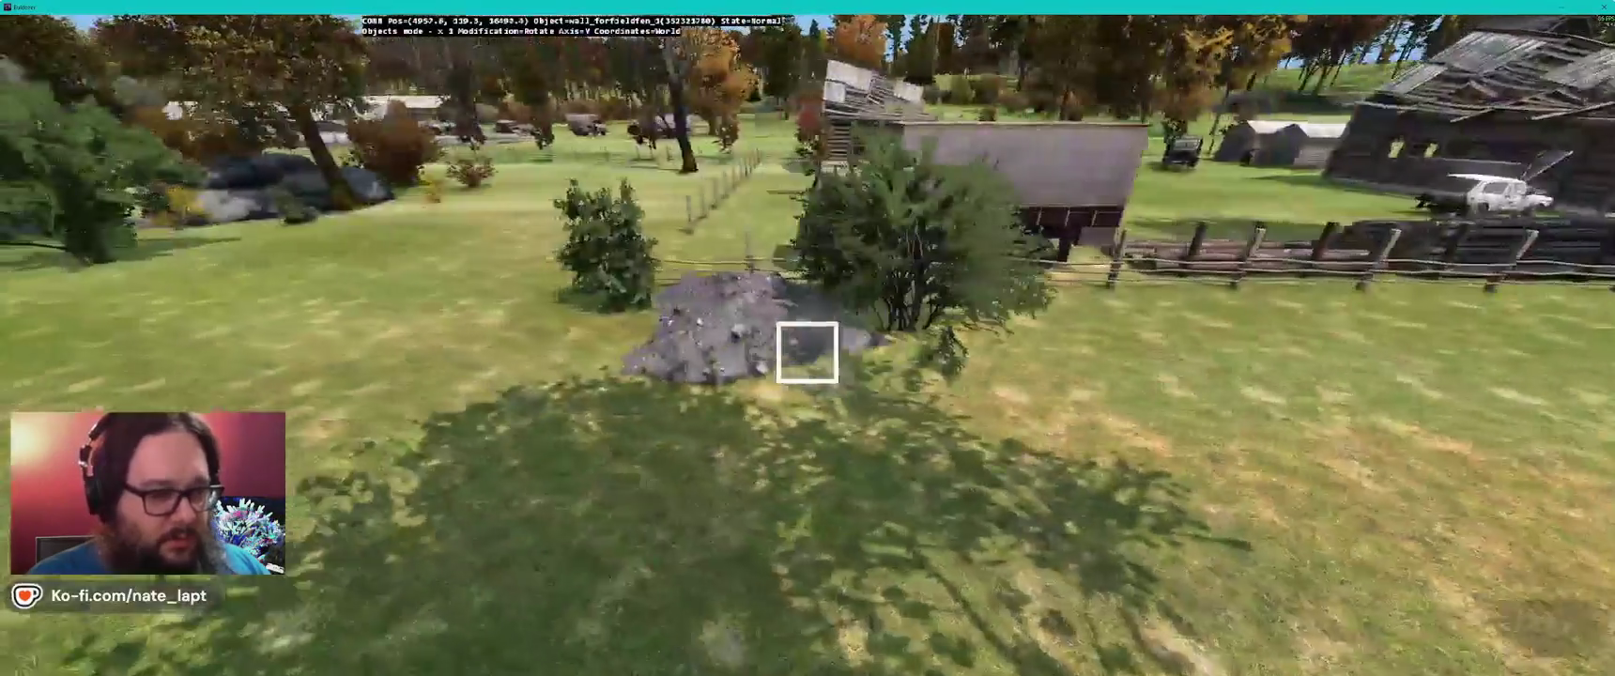
{"action": "key", "text": "a"}
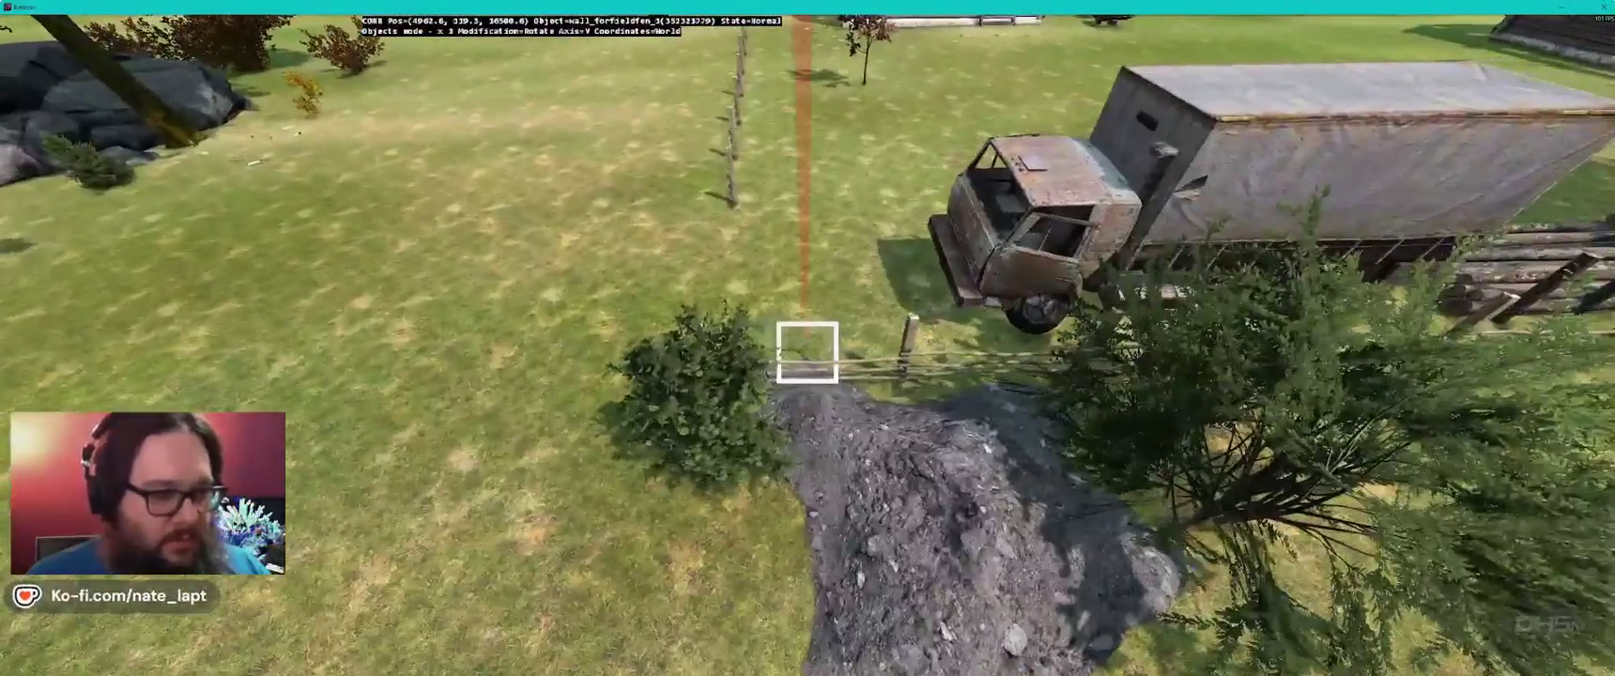
{"action": "key", "text": "w"}
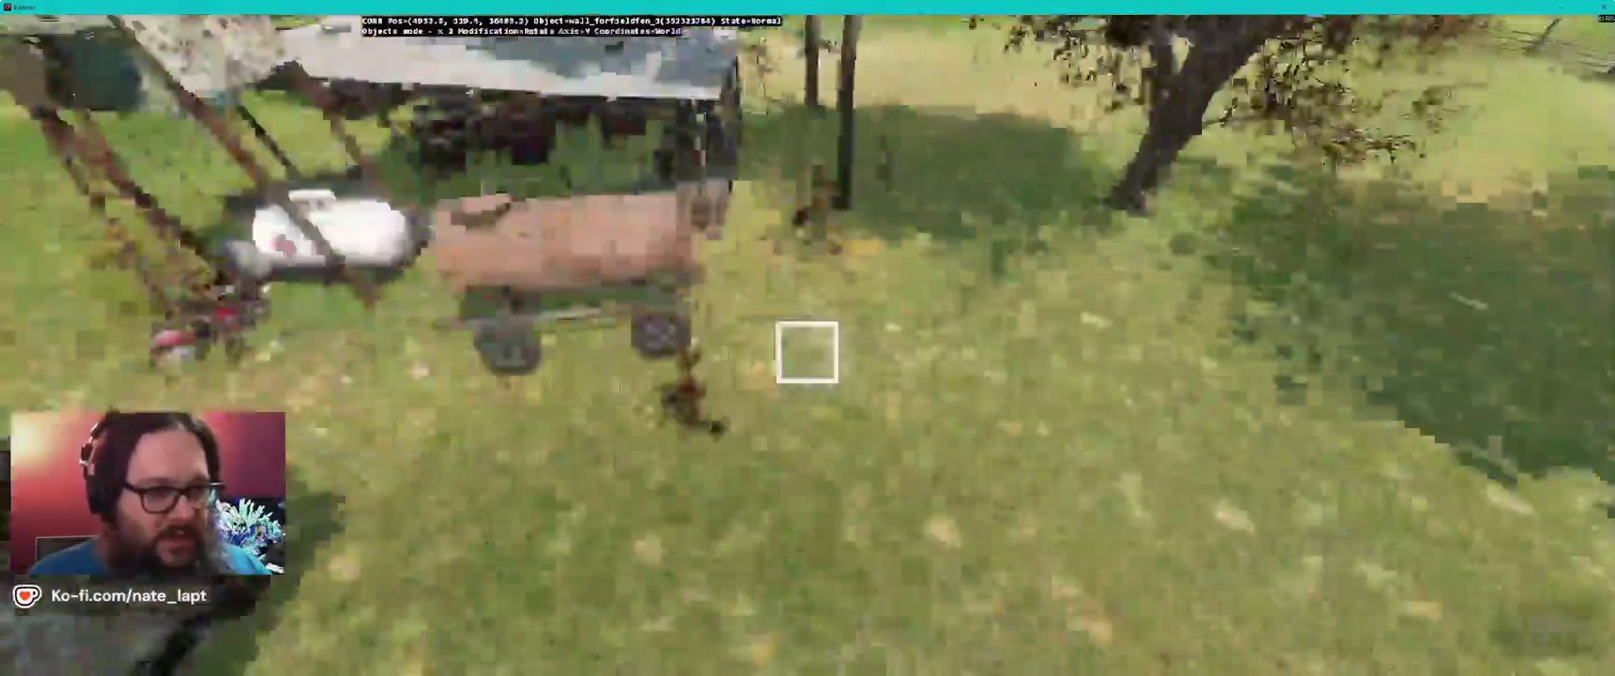
{"action": "key", "text": "s"}
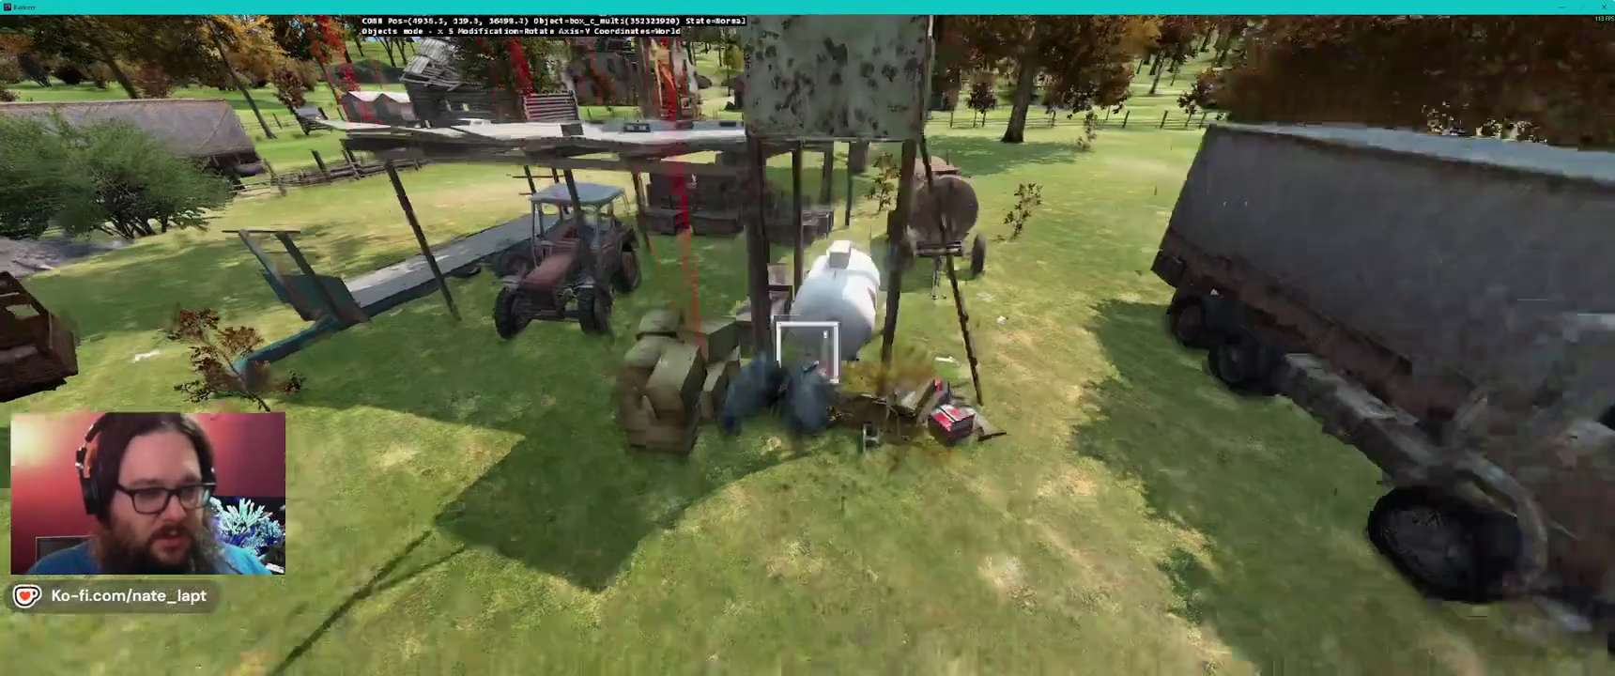
- Circle the crate stack and shed up to the excavator, then return to the Terrain Builder map
{"action": "key", "text": "w"}
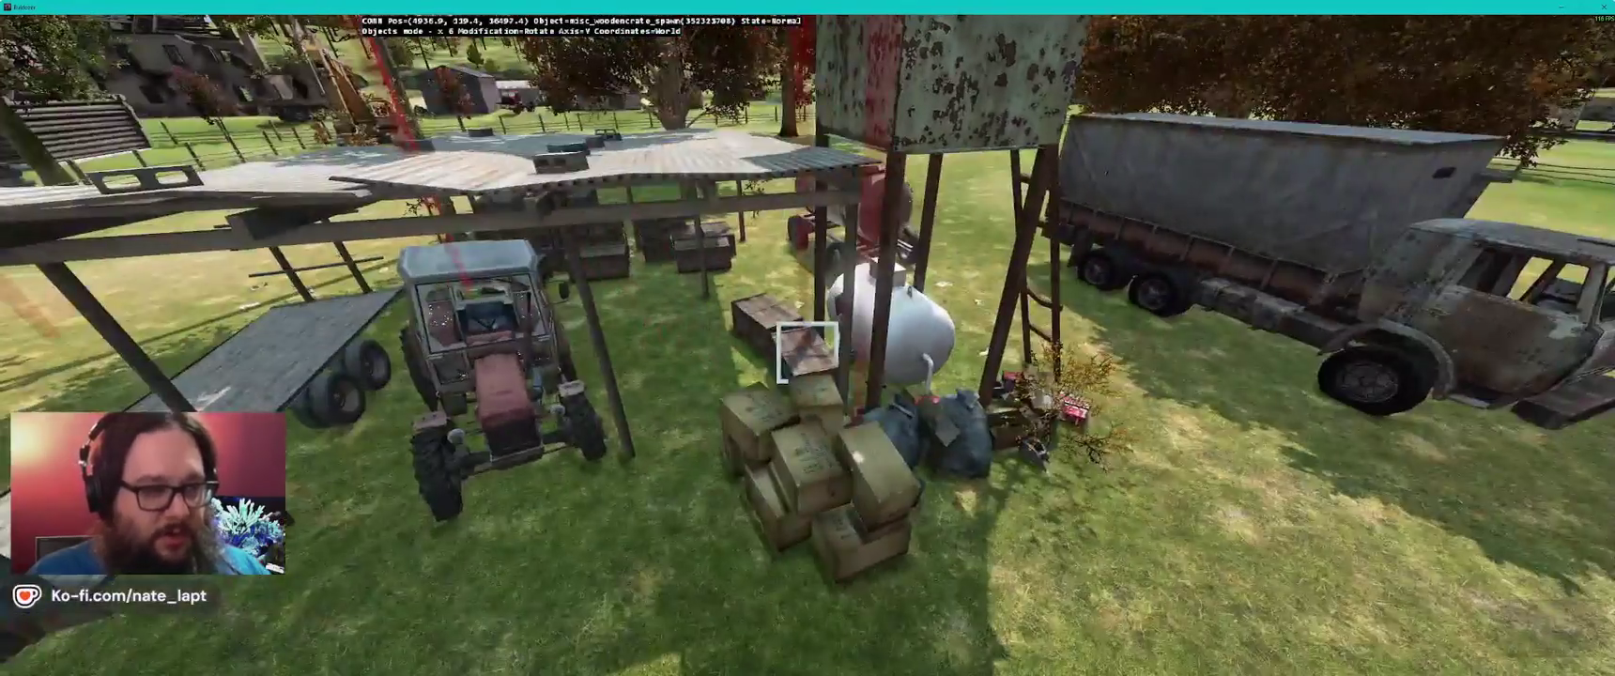
{"action": "key", "text": "a"}
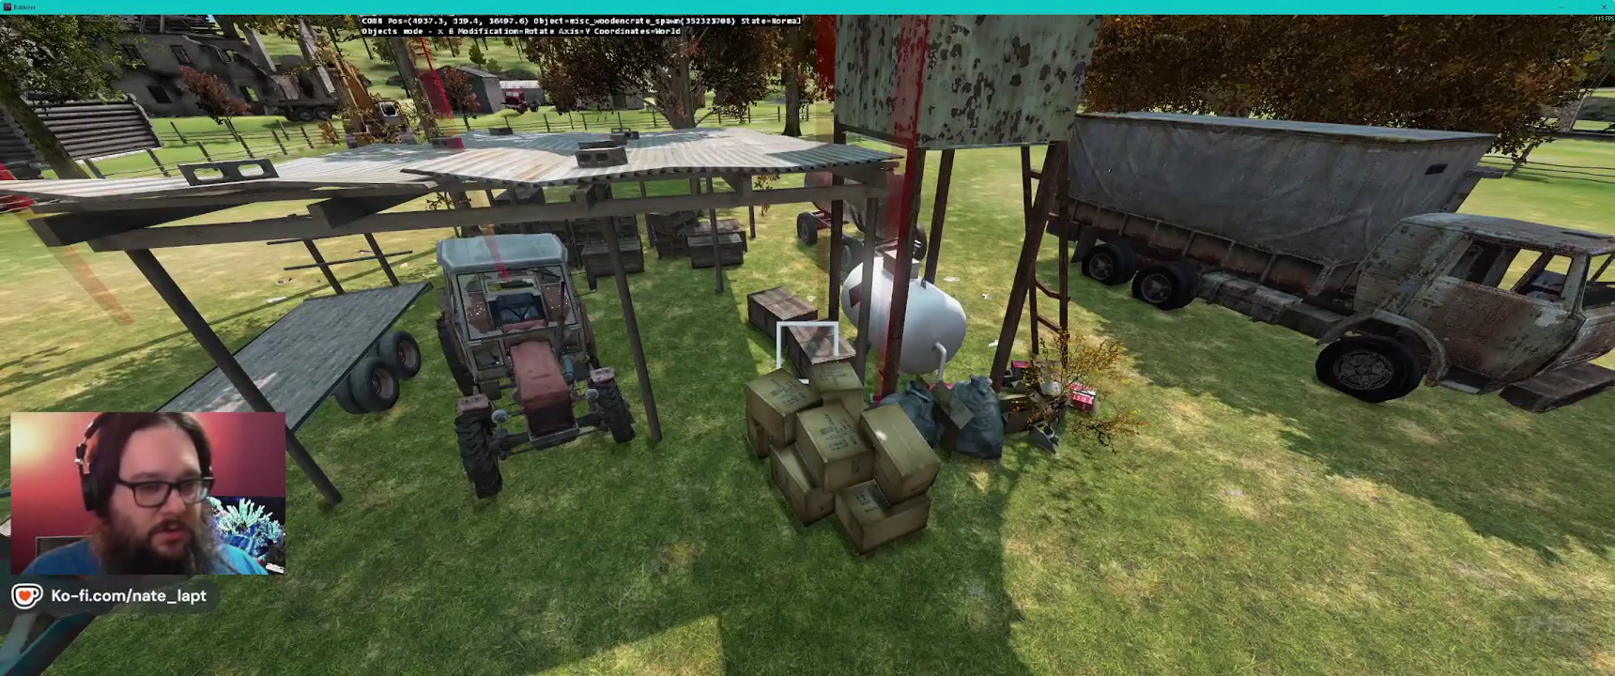
{"action": "key", "text": "a"}
{"action": "key", "text": "a"}
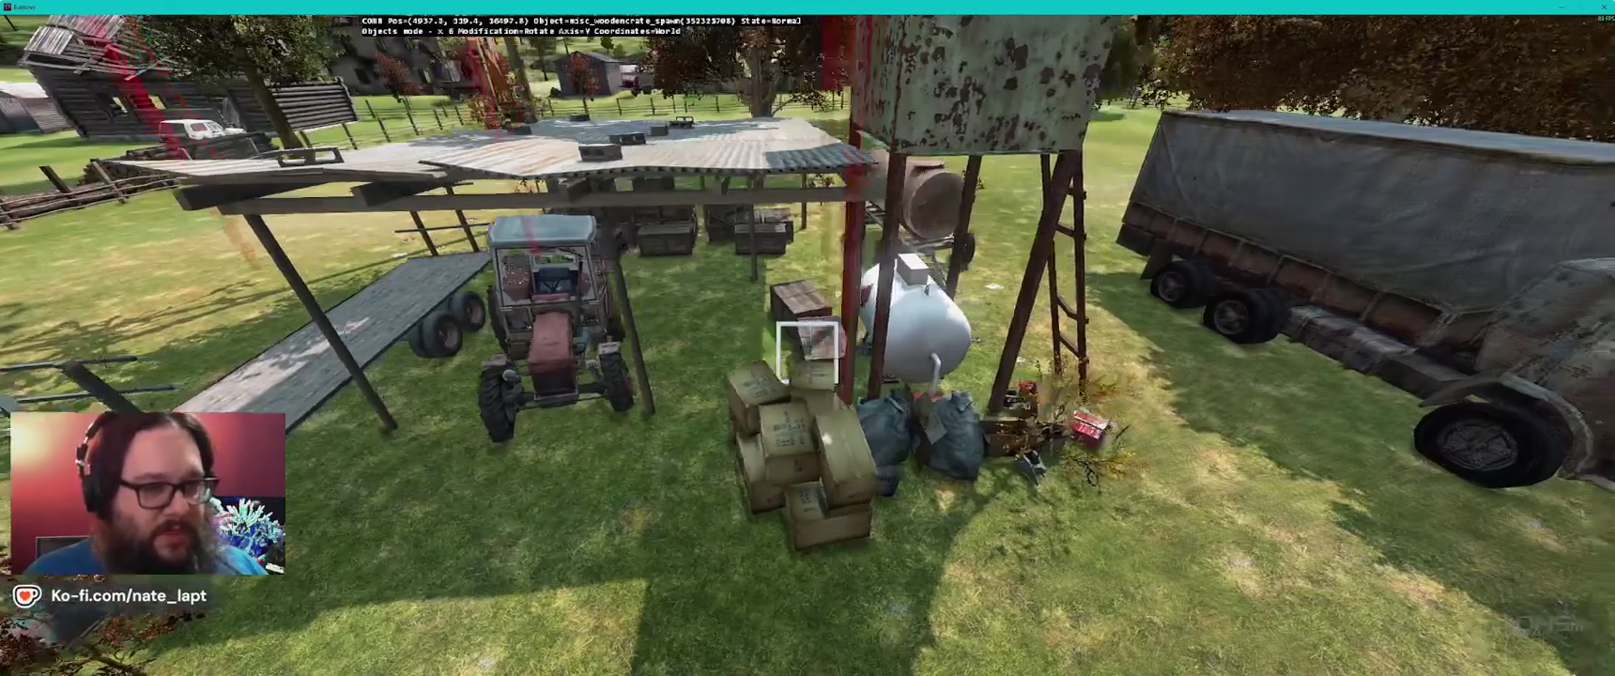
{"action": "key", "text": "a"}
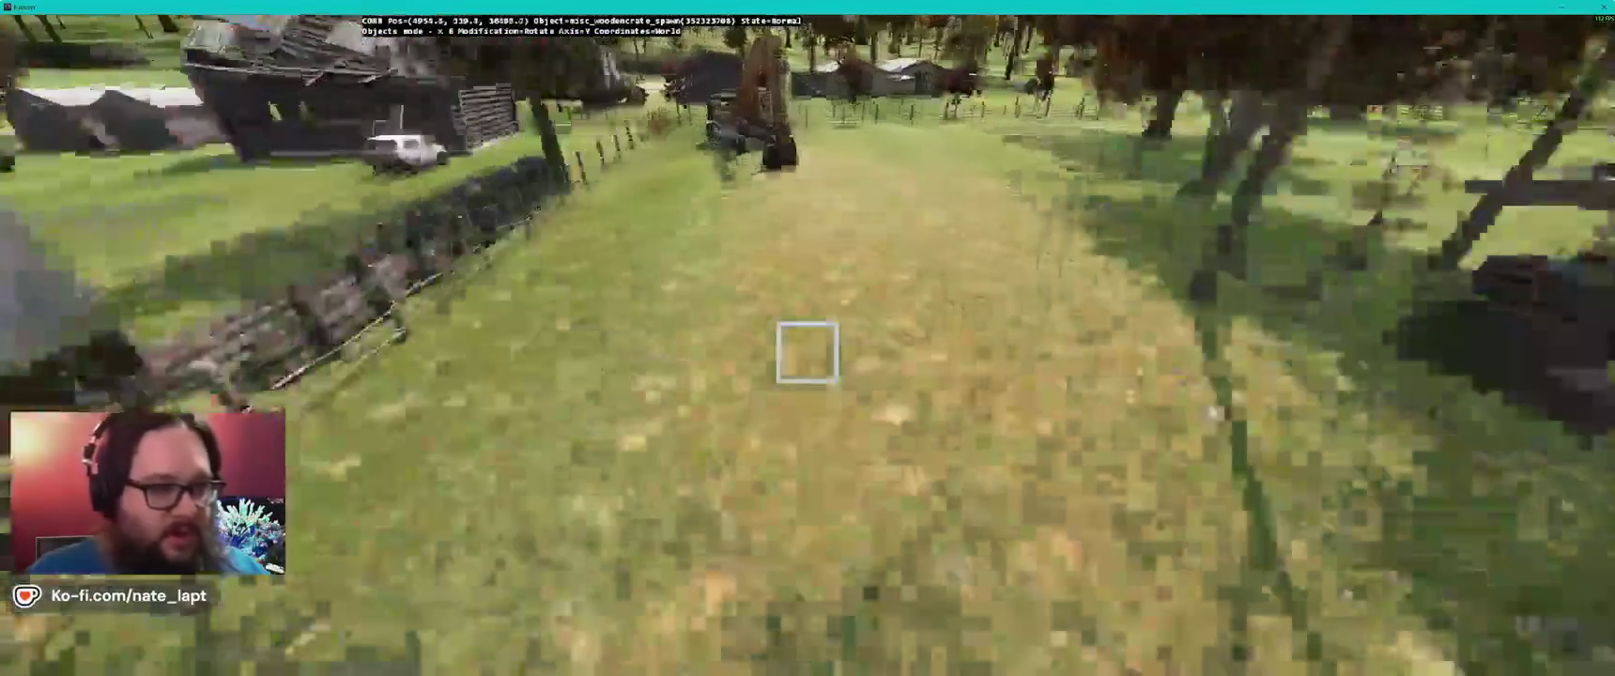
{"action": "key", "text": "a"}
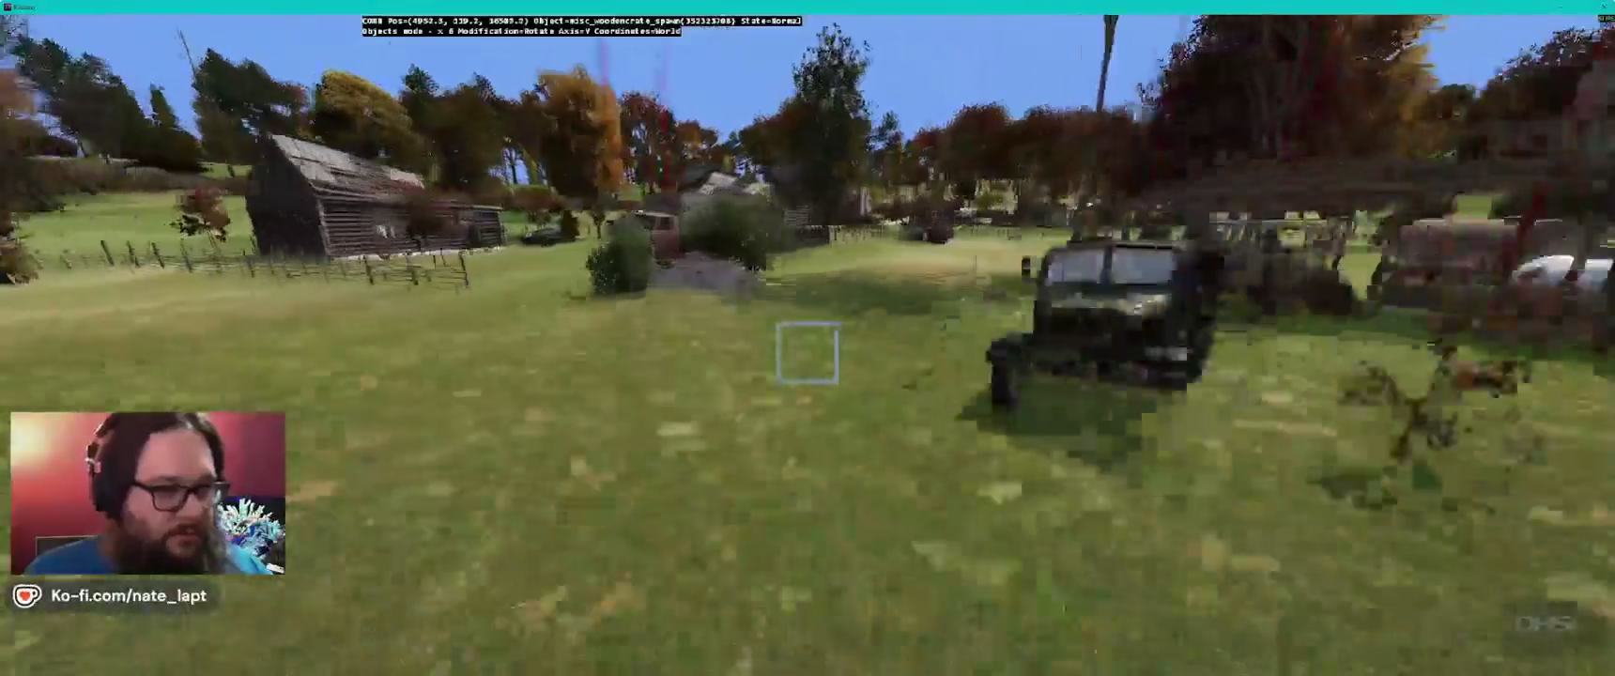
{"action": "key", "text": "alt+Tab"}
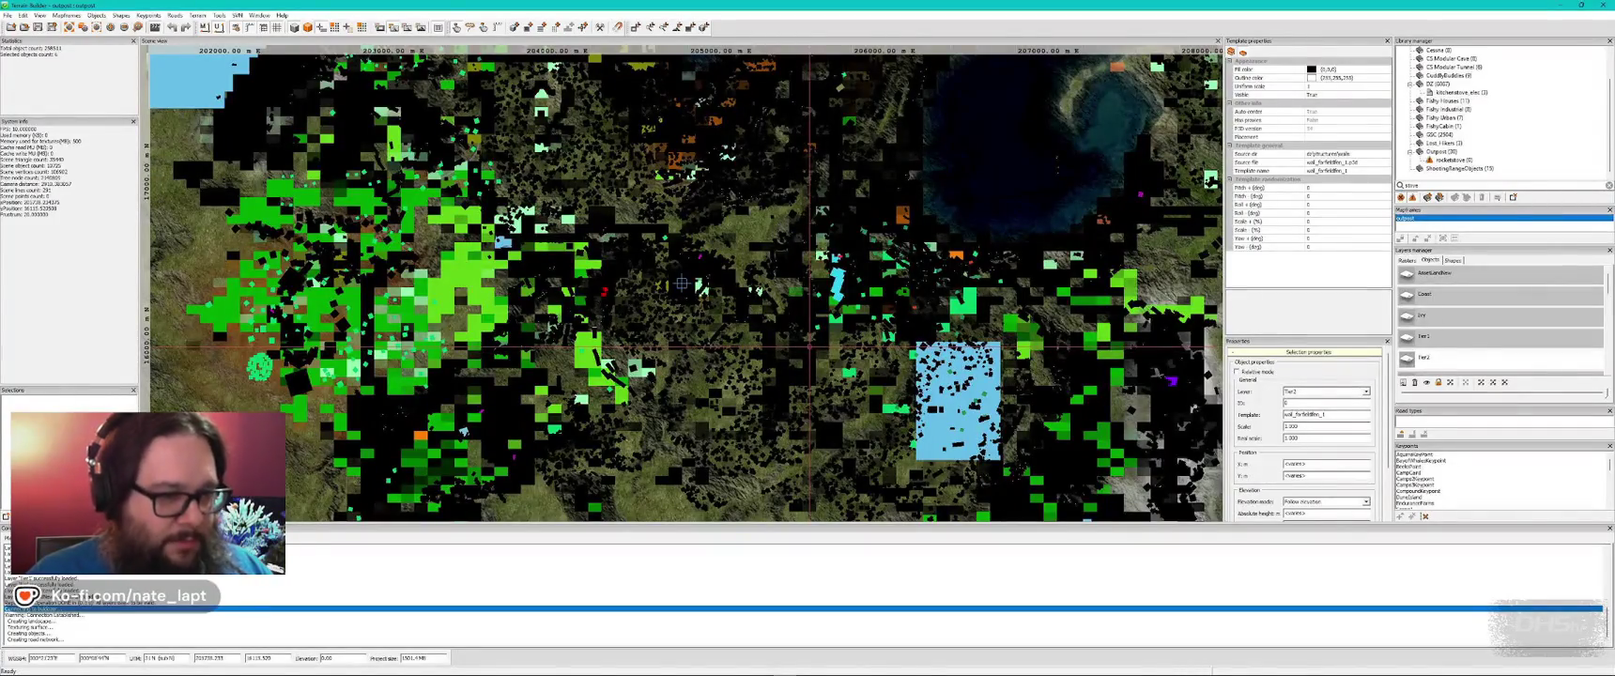
- Zoom the 2D map out and back in on the shoreline village, then view it in Buldozer
{"action": "scroll", "coordinate": [682, 284], "scroll_direction": "down", "scroll_amount": 10}
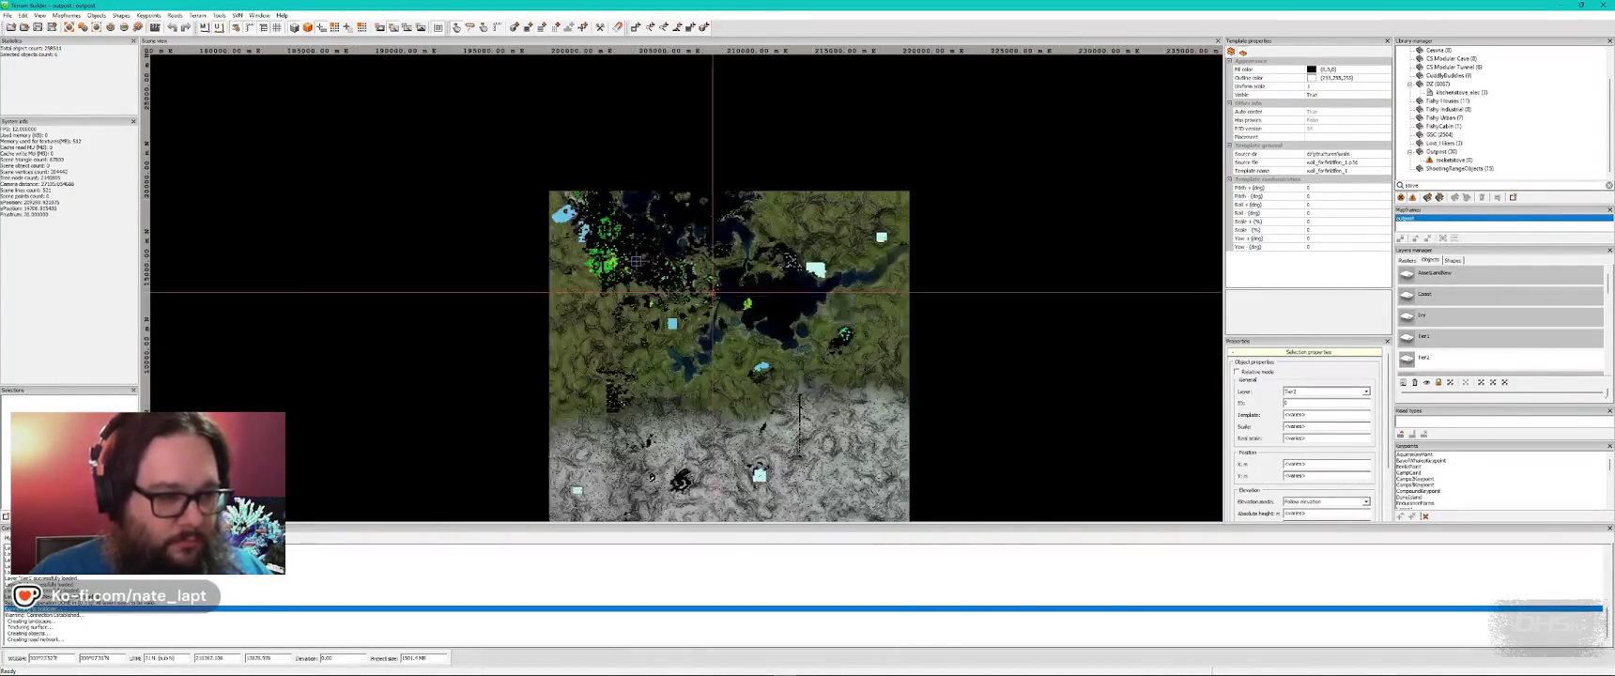
{"action": "scroll", "coordinate": [712, 291], "scroll_direction": "up", "scroll_amount": 10}
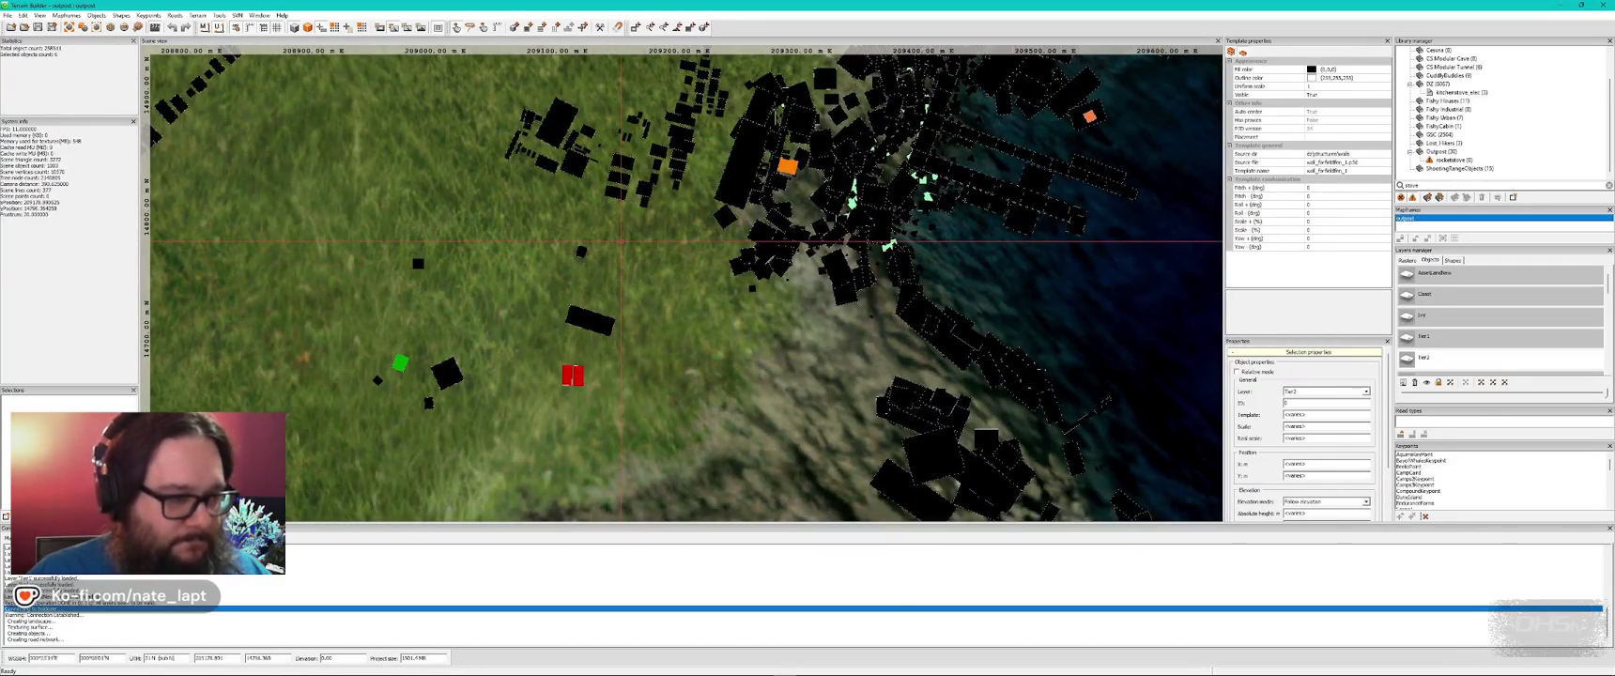
{"action": "key", "text": "alt+Tab"}
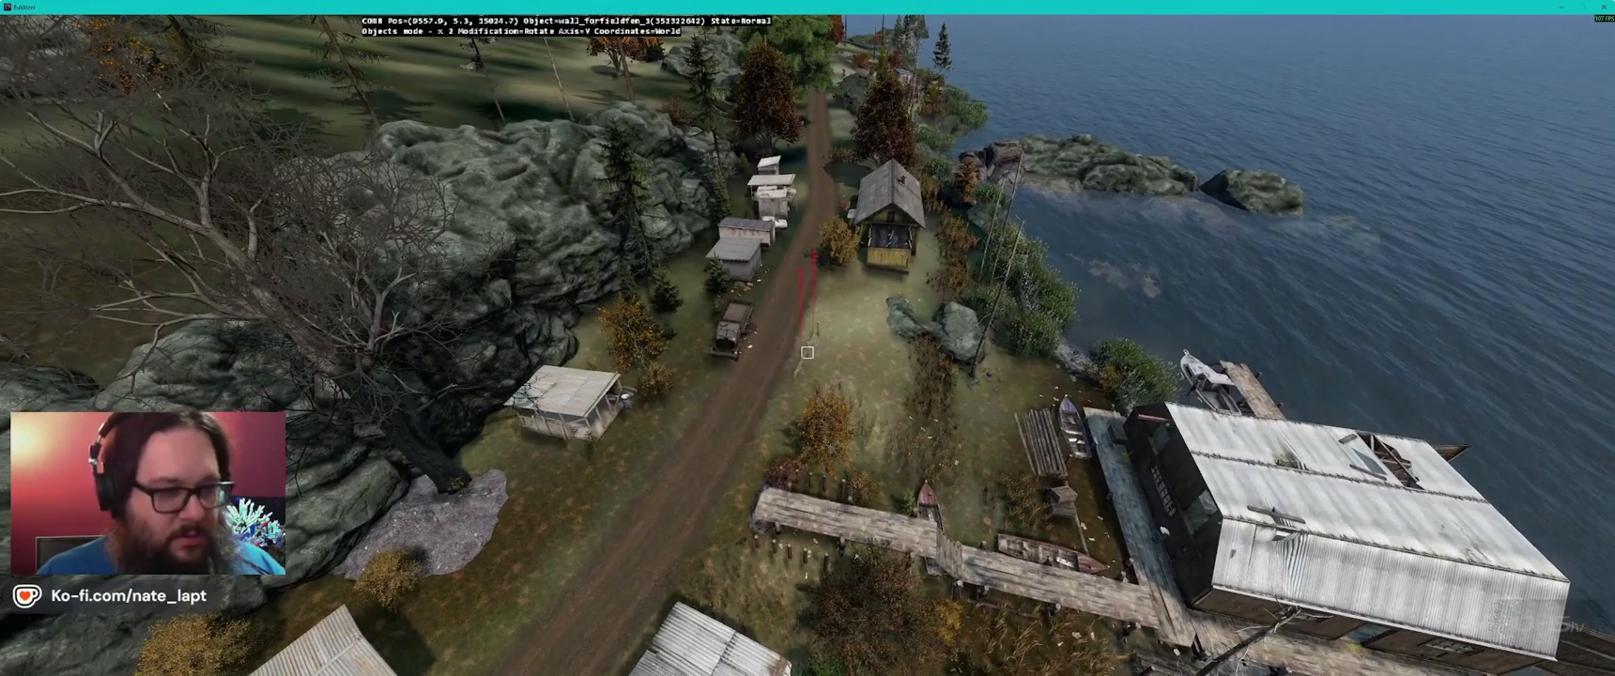
- Shift the fence section by the road lower-left into place and grab the next section
{"action": "scroll", "coordinate": [807, 352], "scroll_direction": "up", "scroll_amount": 10}
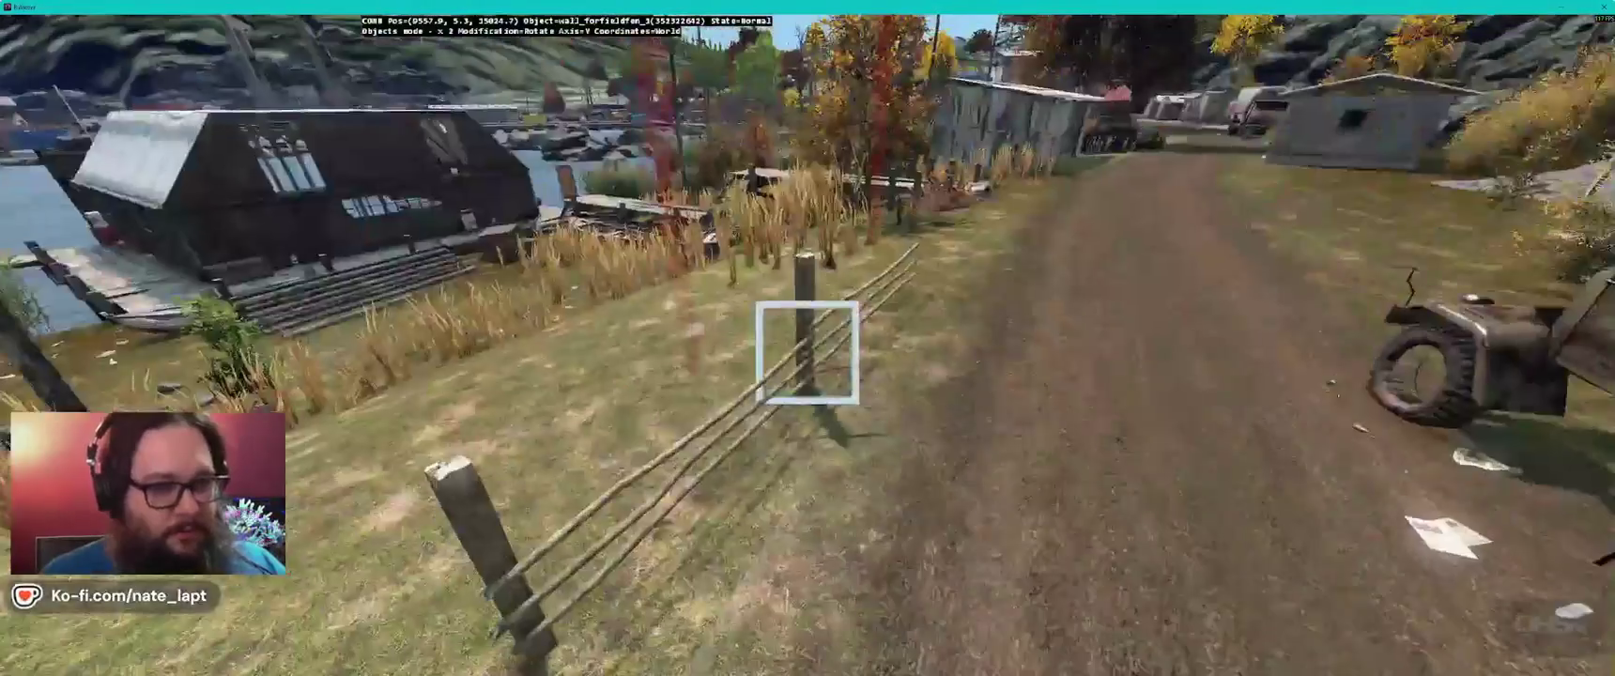
{"action": "left_click_drag", "start_coordinate": [807, 352], "coordinate": [806, 352]}
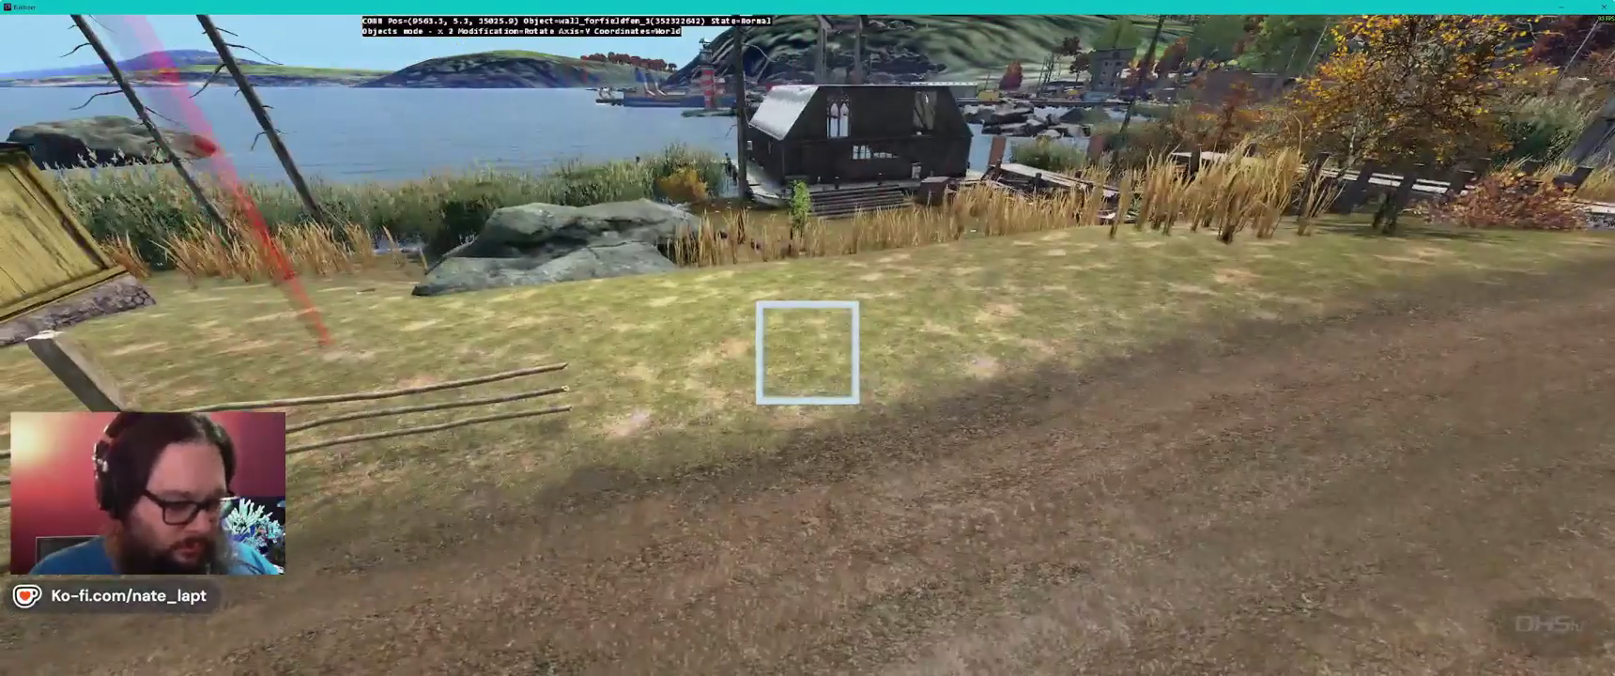
{"action": "left_click_drag", "start_coordinate": [806, 352], "coordinate": [806, 352]}
{"action": "left_click", "coordinate": [806, 353]}
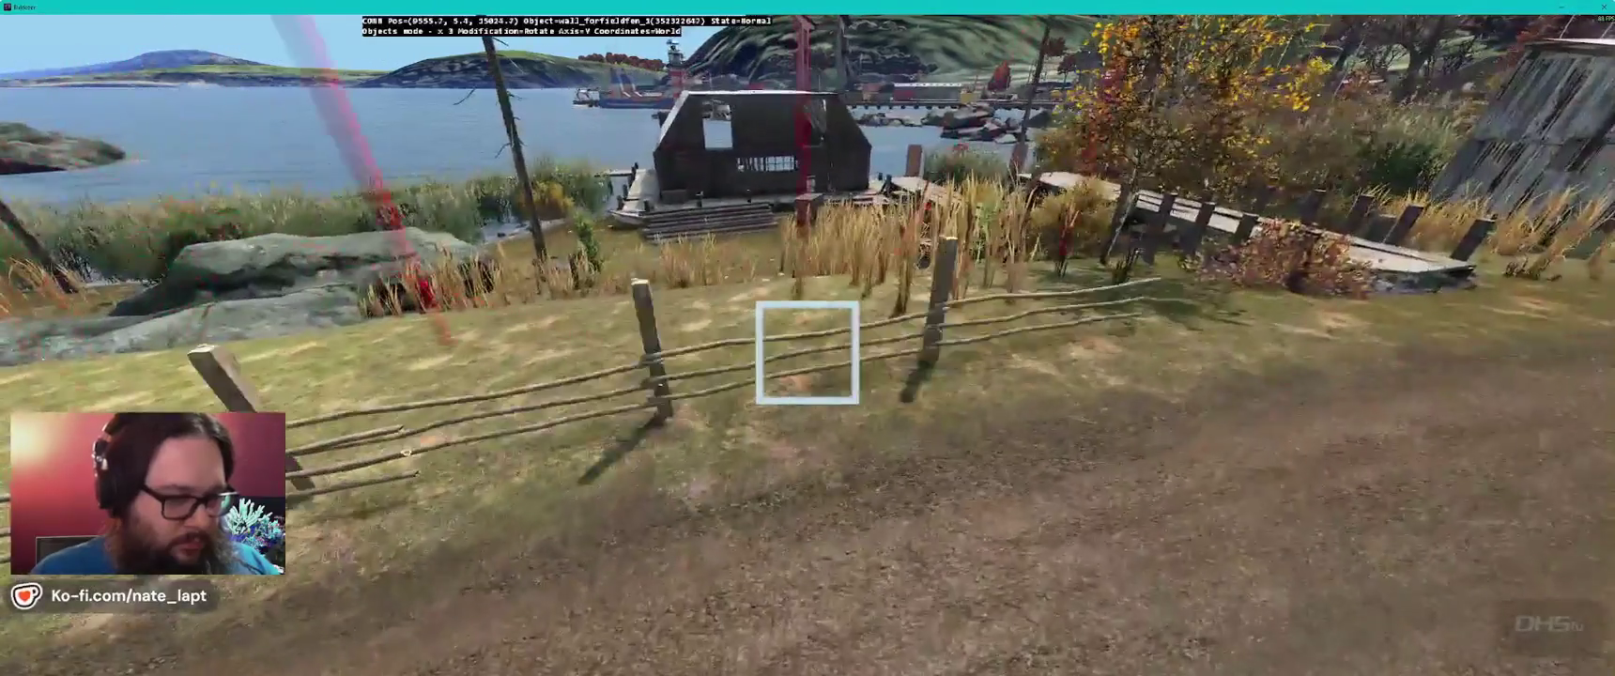
{"action": "left_click_drag", "start_coordinate": [806, 352], "coordinate": [807, 353]}
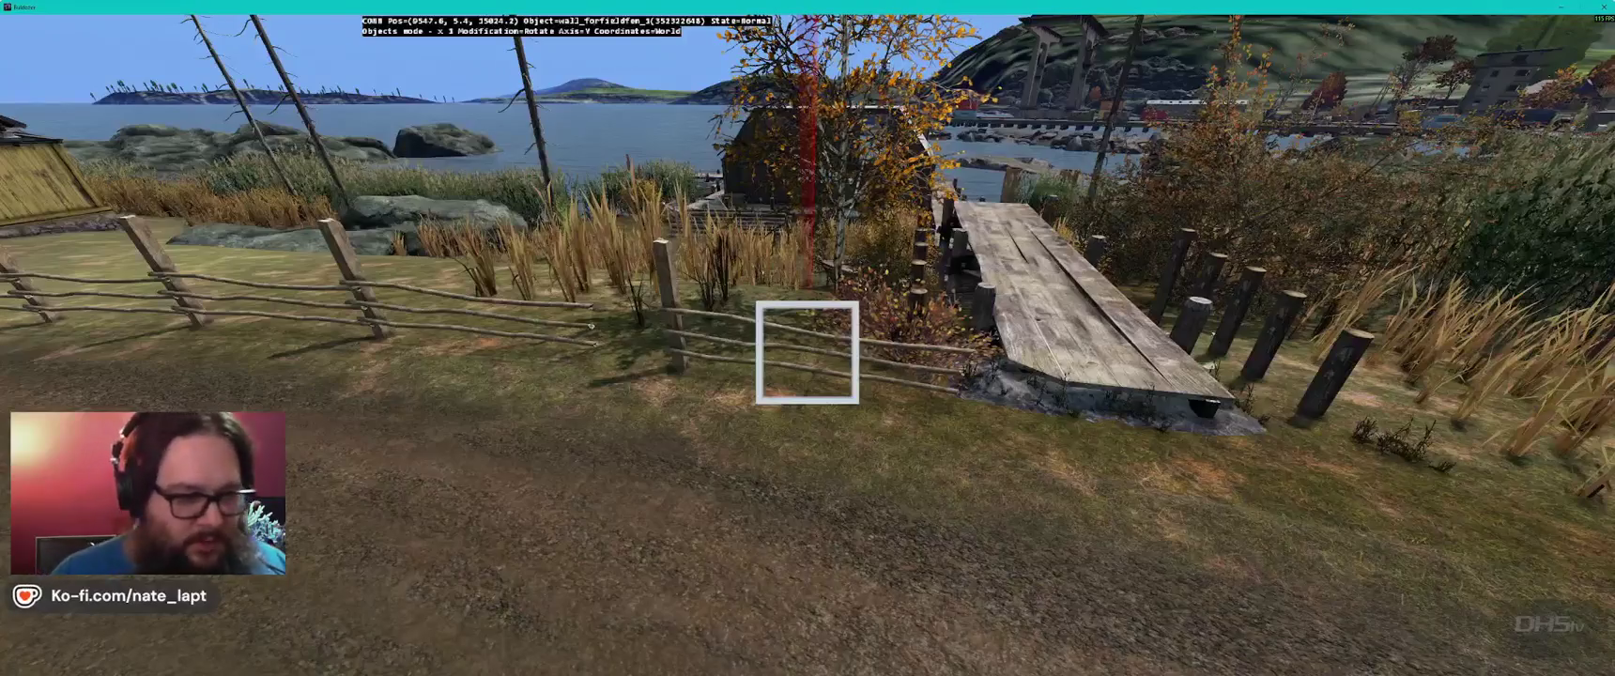
- Choose the wall_forfieldfen_end fence template on the Terrain Builder map
{"action": "key", "text": "alt+Tab"}
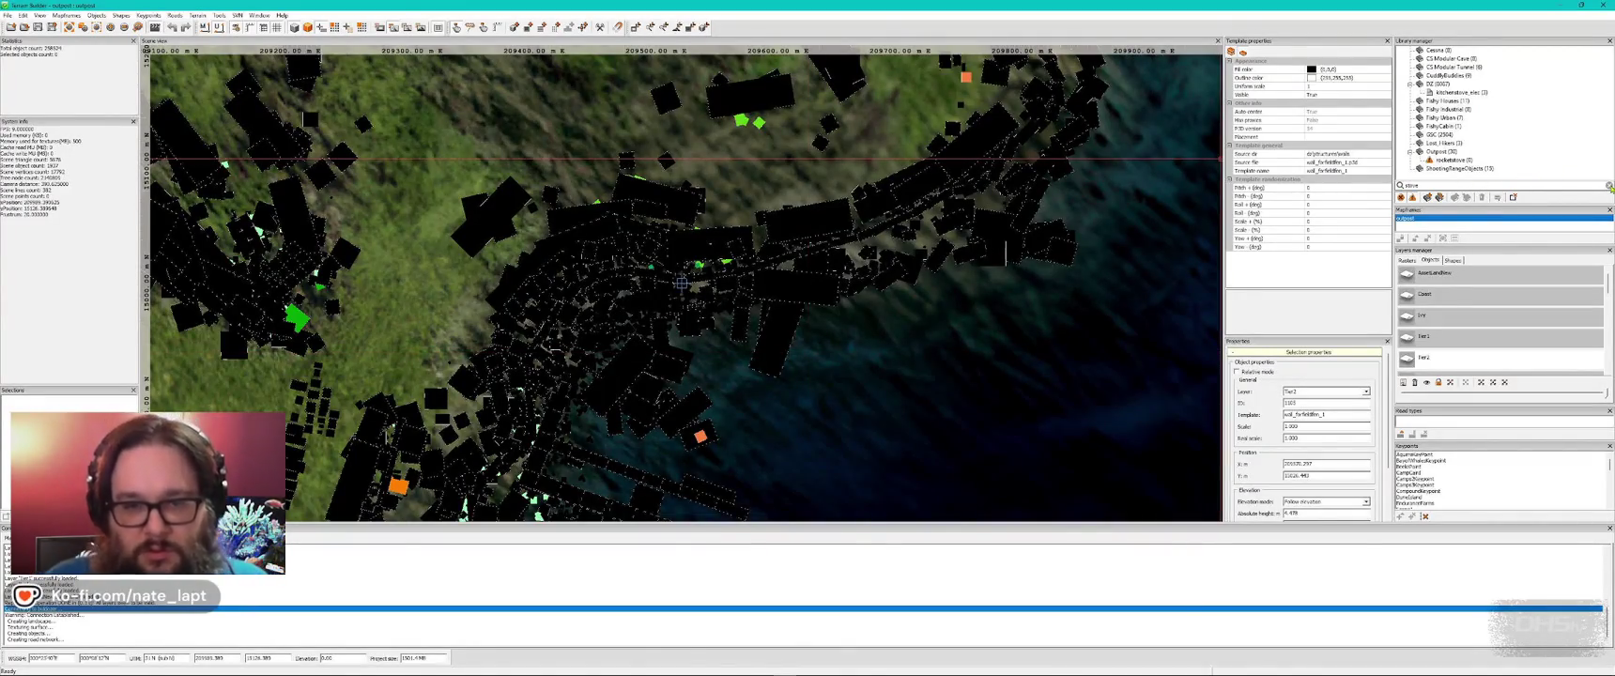
{"action": "key", "text": "alt+Tab"}
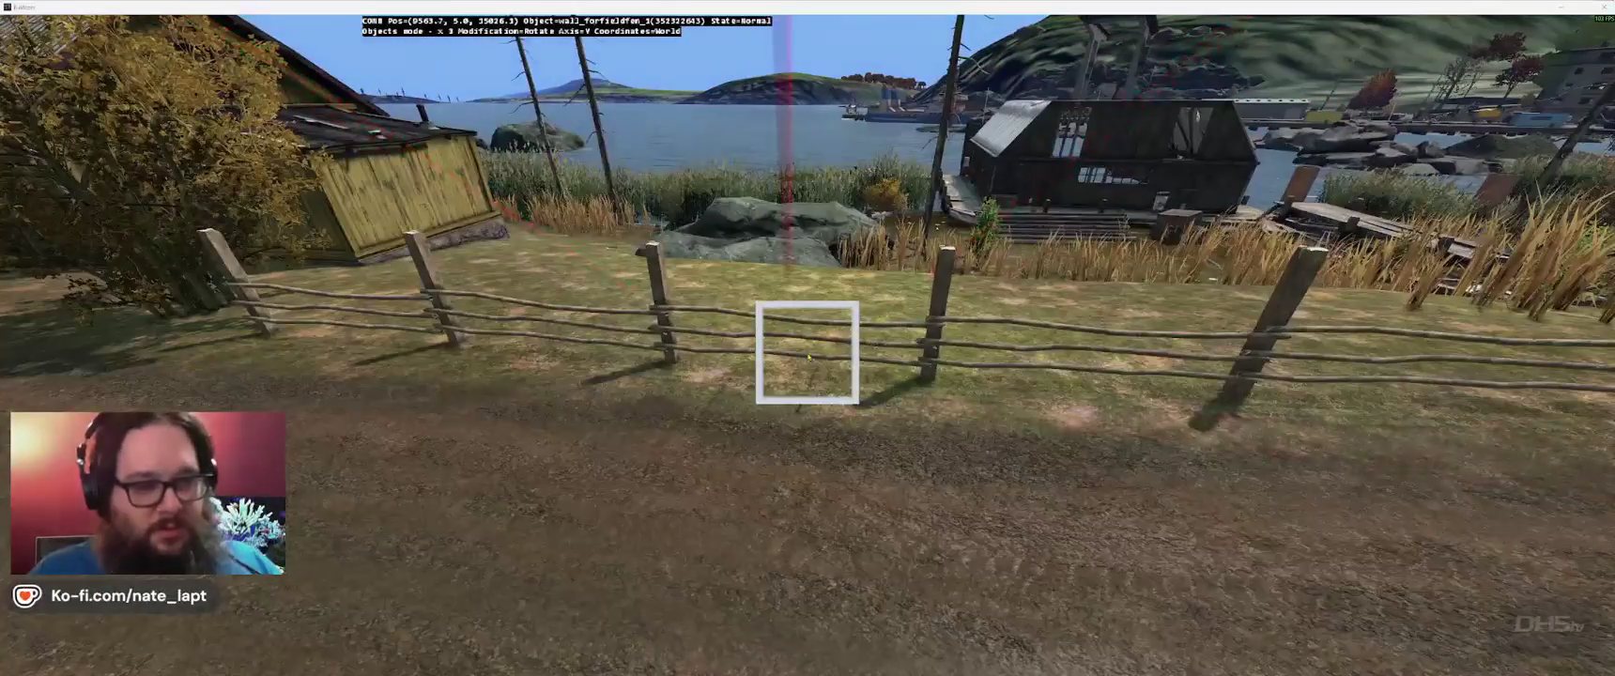
{"action": "key", "text": "alt+Tab"}
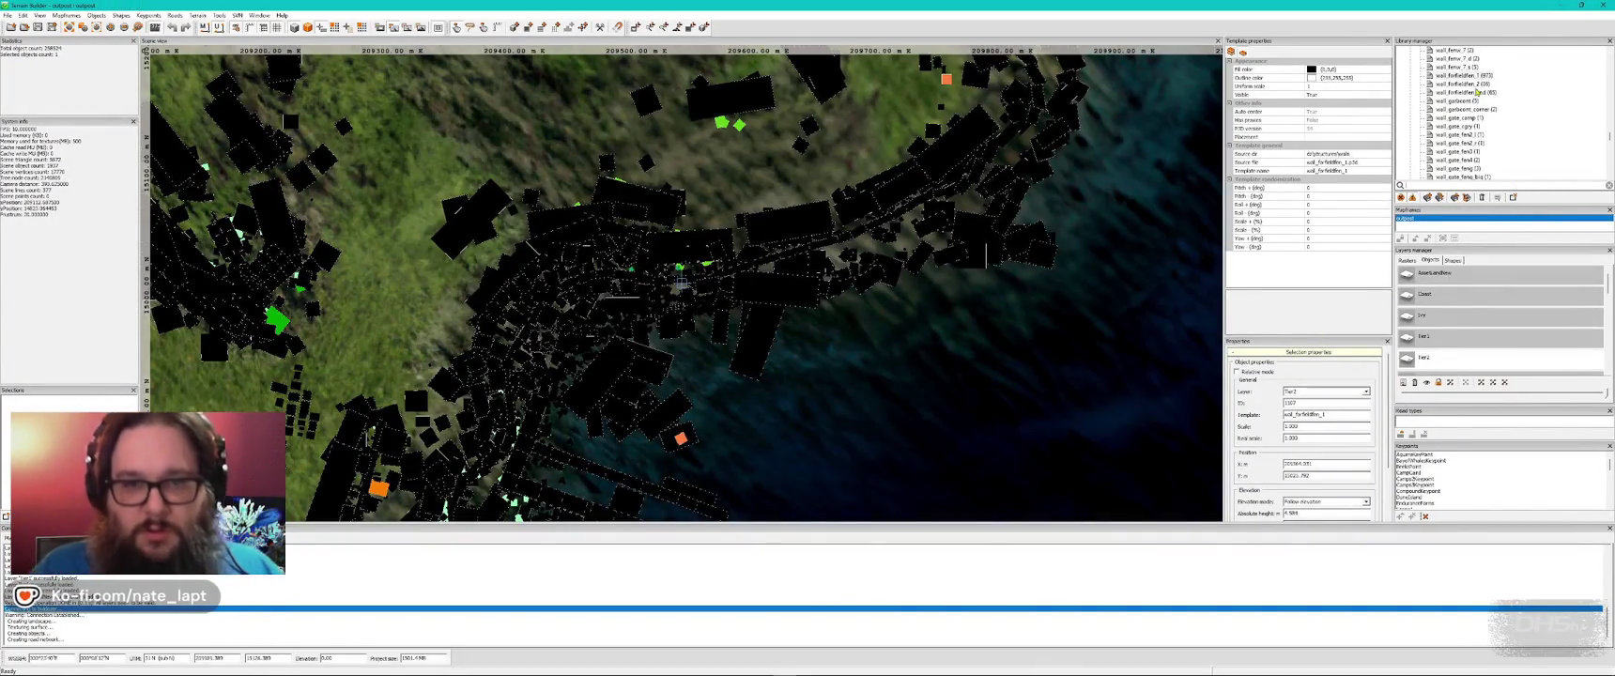
{"action": "left_click", "coordinate": [1477, 93]}
{"action": "key", "text": "alt+Tab"}
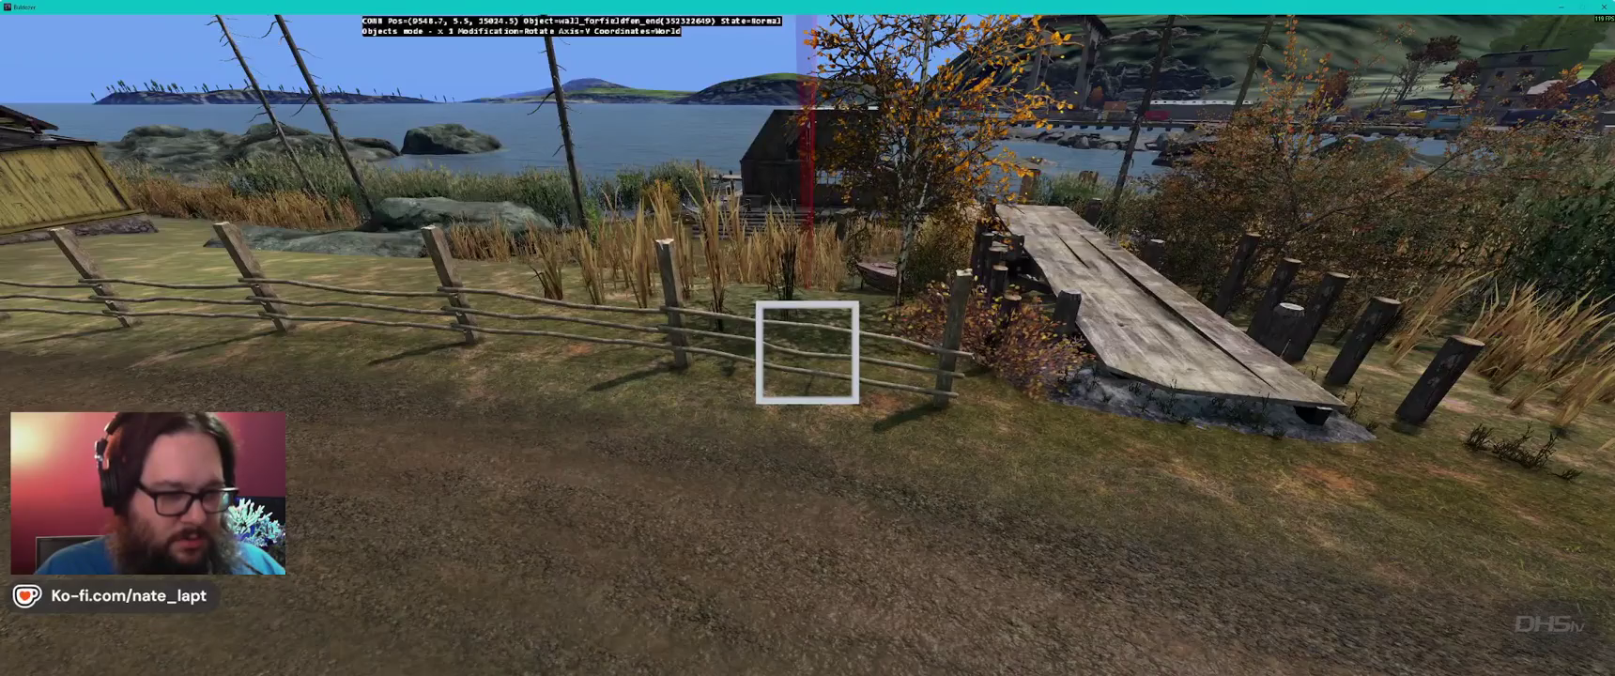
- Nudge the selected fence section slightly left, then fly along the fence to an overhead road view
{"action": "left_click_drag", "start_coordinate": [808, 353], "coordinate": [808, 352]}
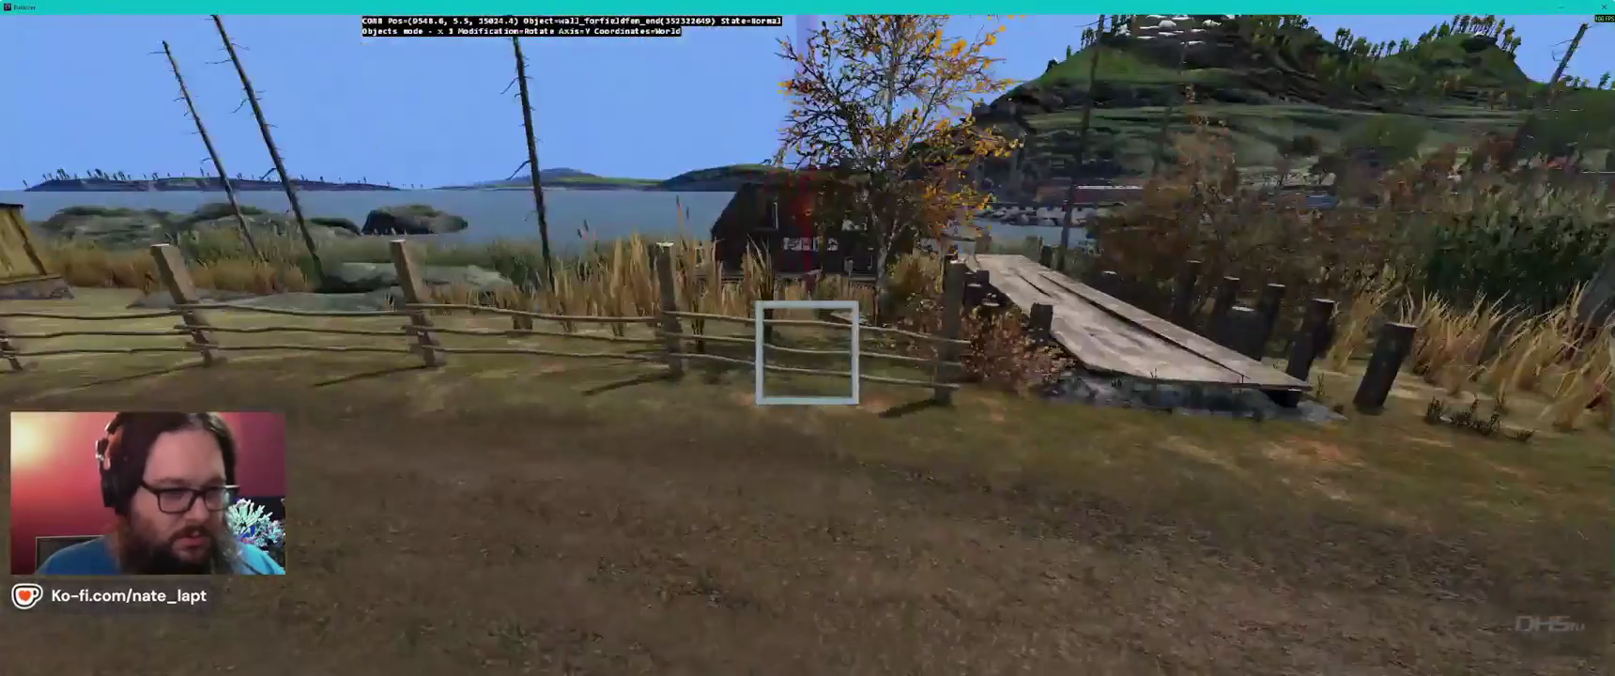
{"action": "key", "text": "w"}
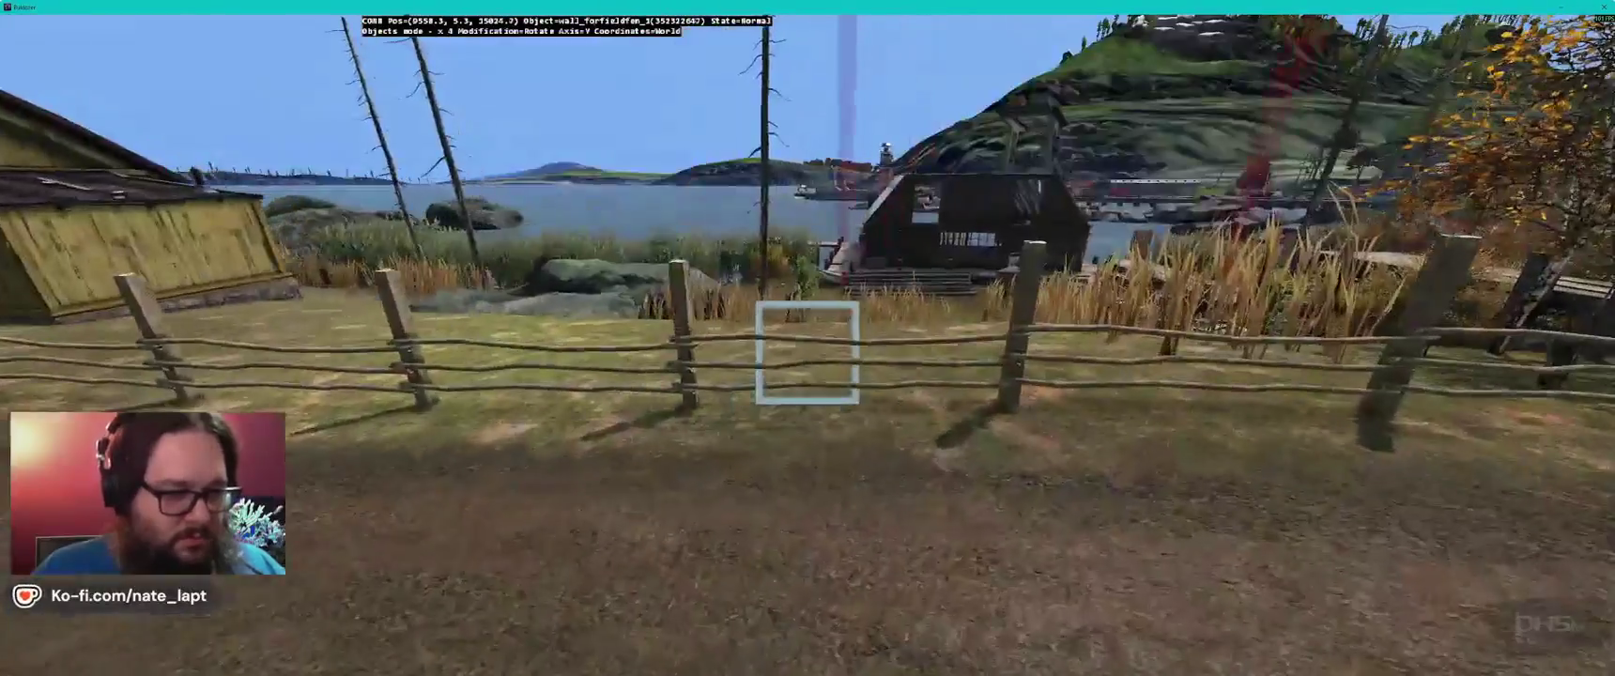
{"action": "key", "text": "a"}
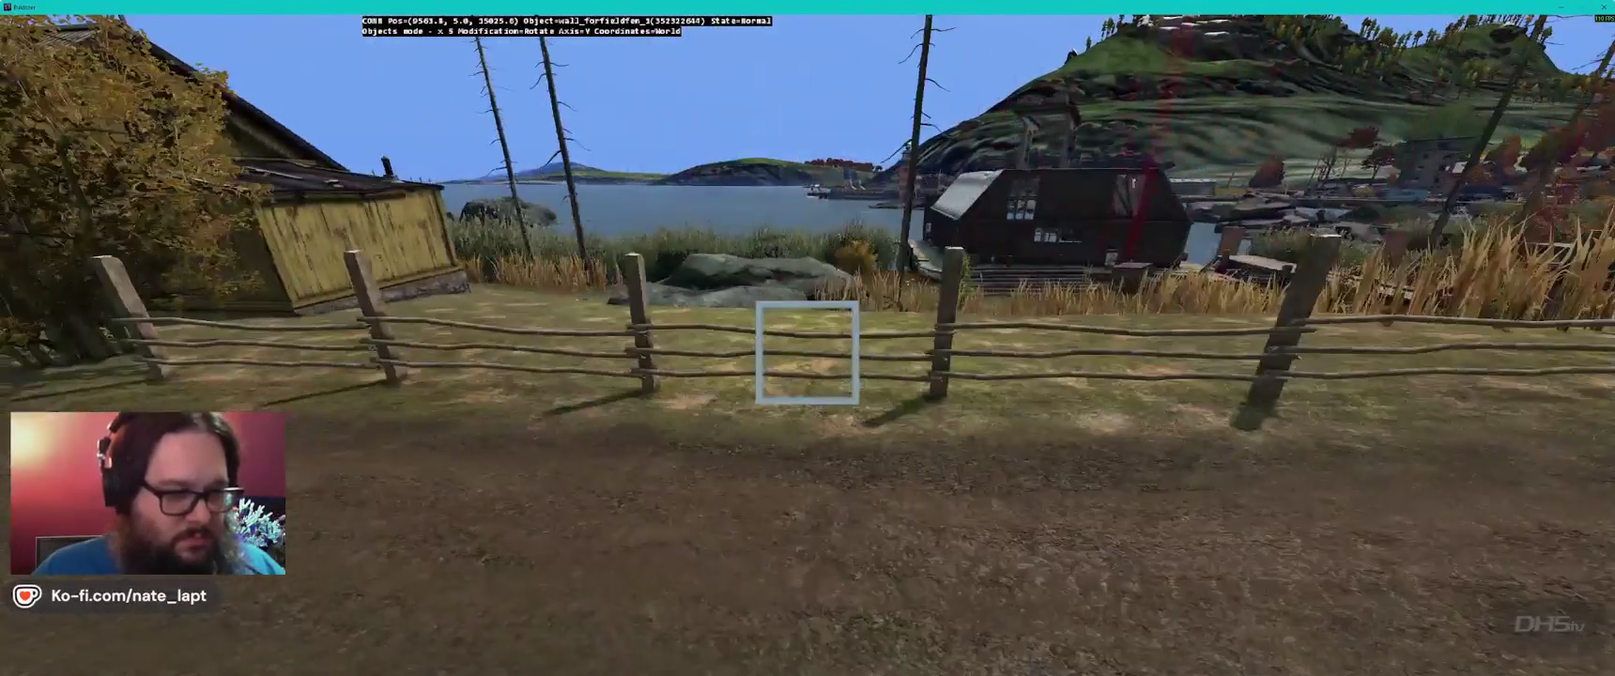
{"action": "key", "text": "w"}
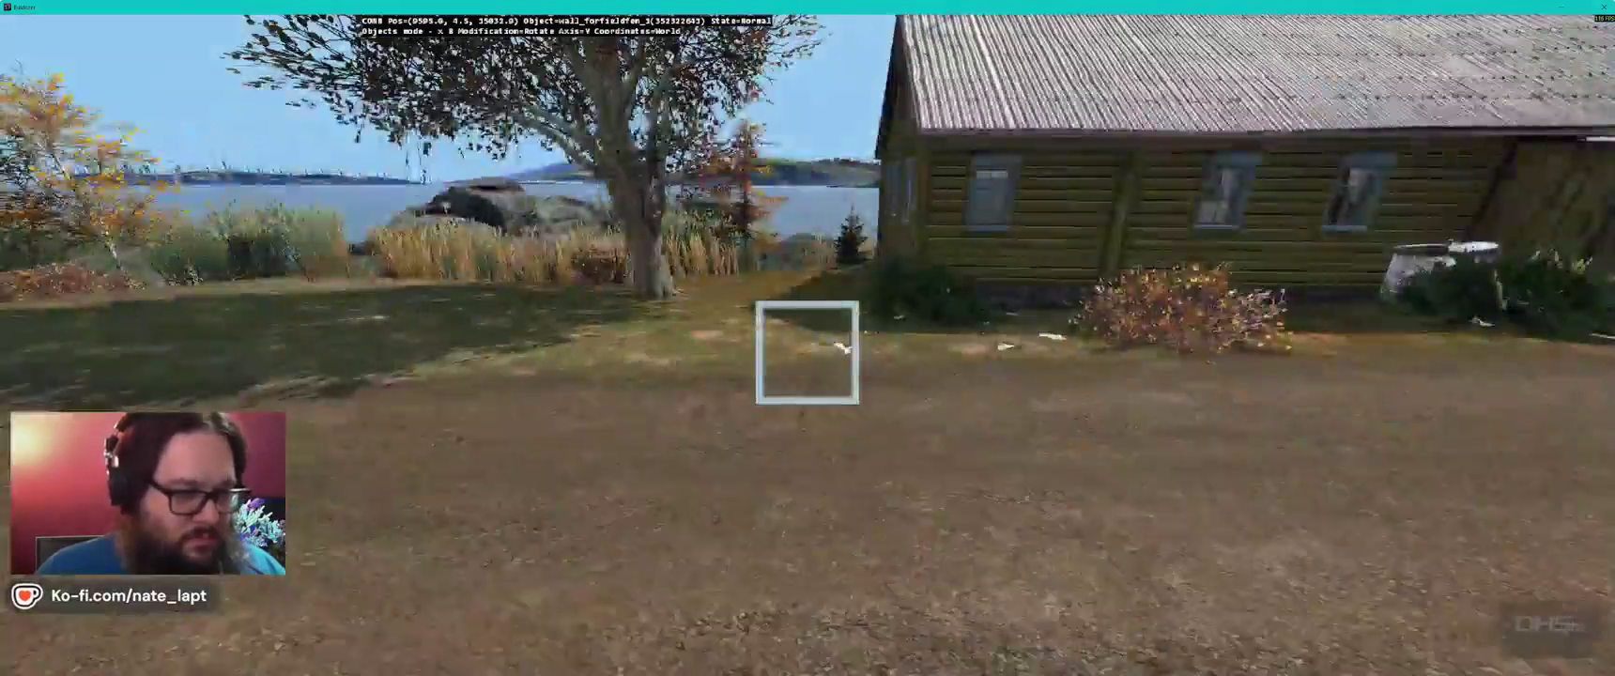
{"action": "key", "text": "w"}
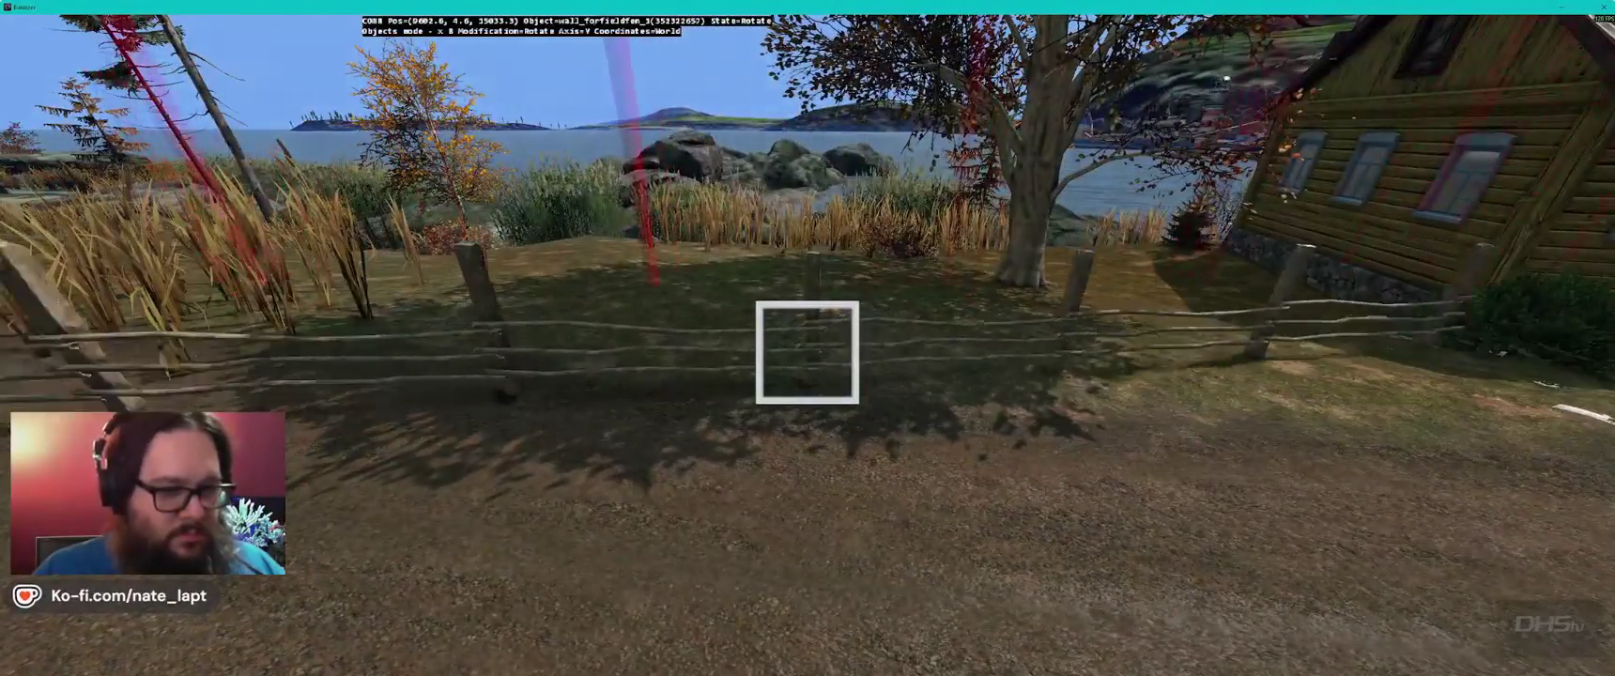
{"action": "key", "text": "q"}
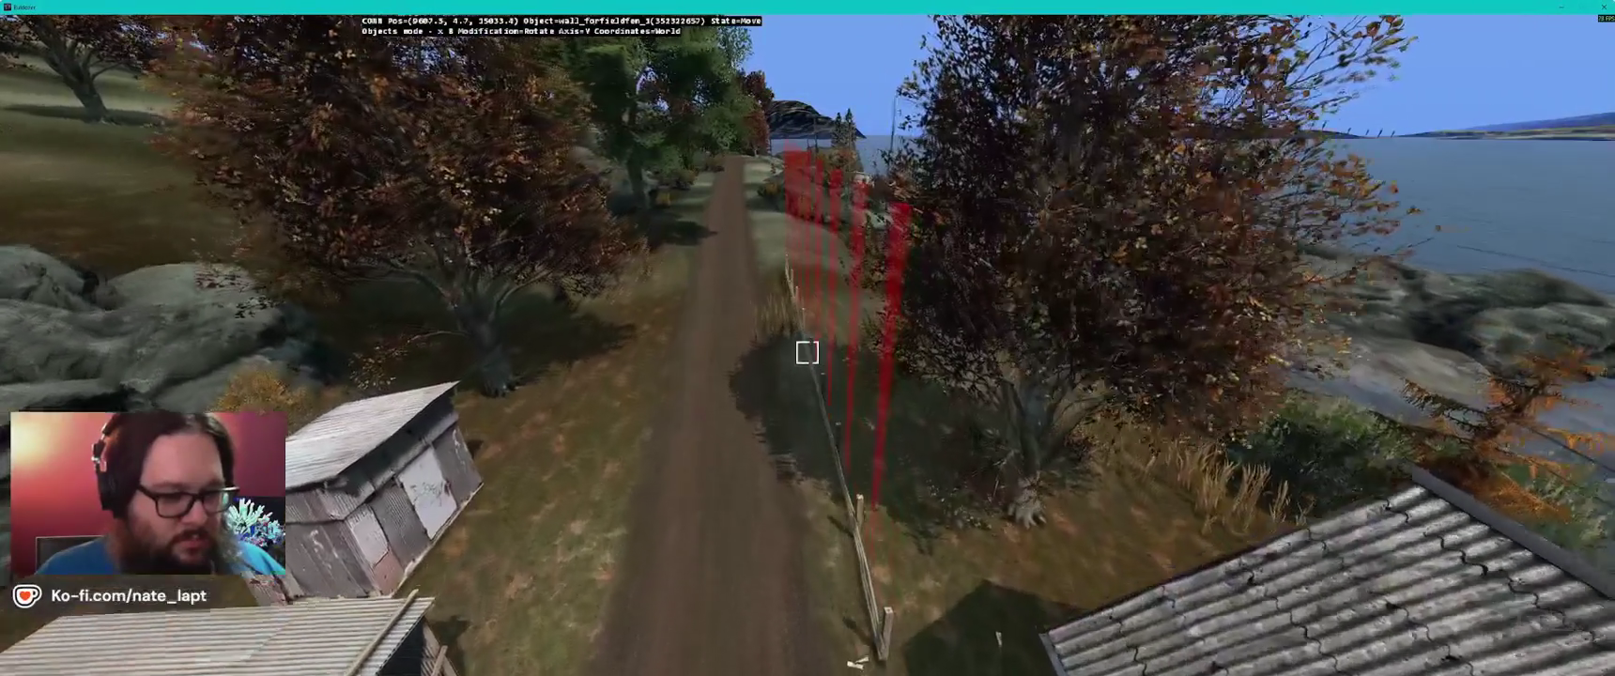
- Fly over the sheds and road, then drop to a low view along the dirt path and fence
{"action": "key", "text": "s"}
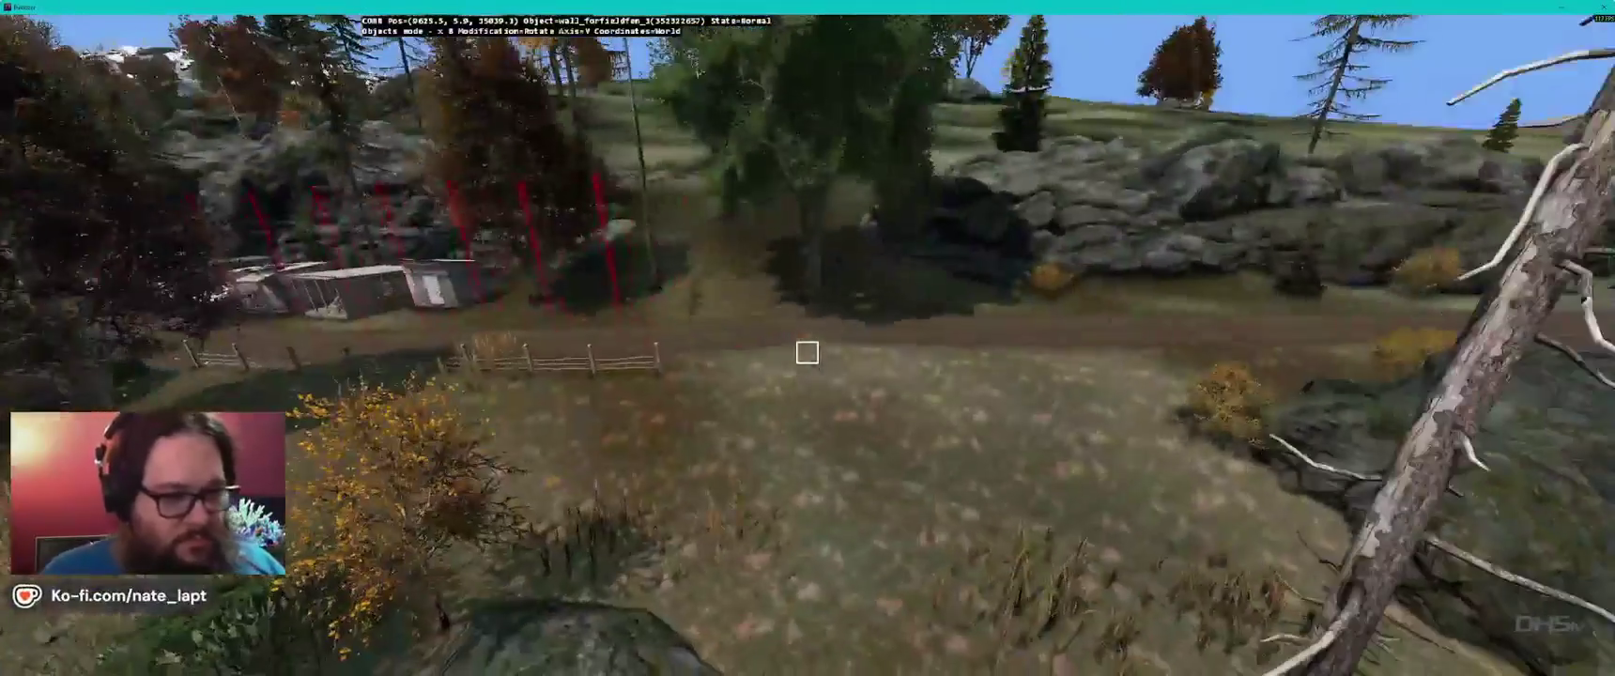
{"action": "key", "text": "w"}
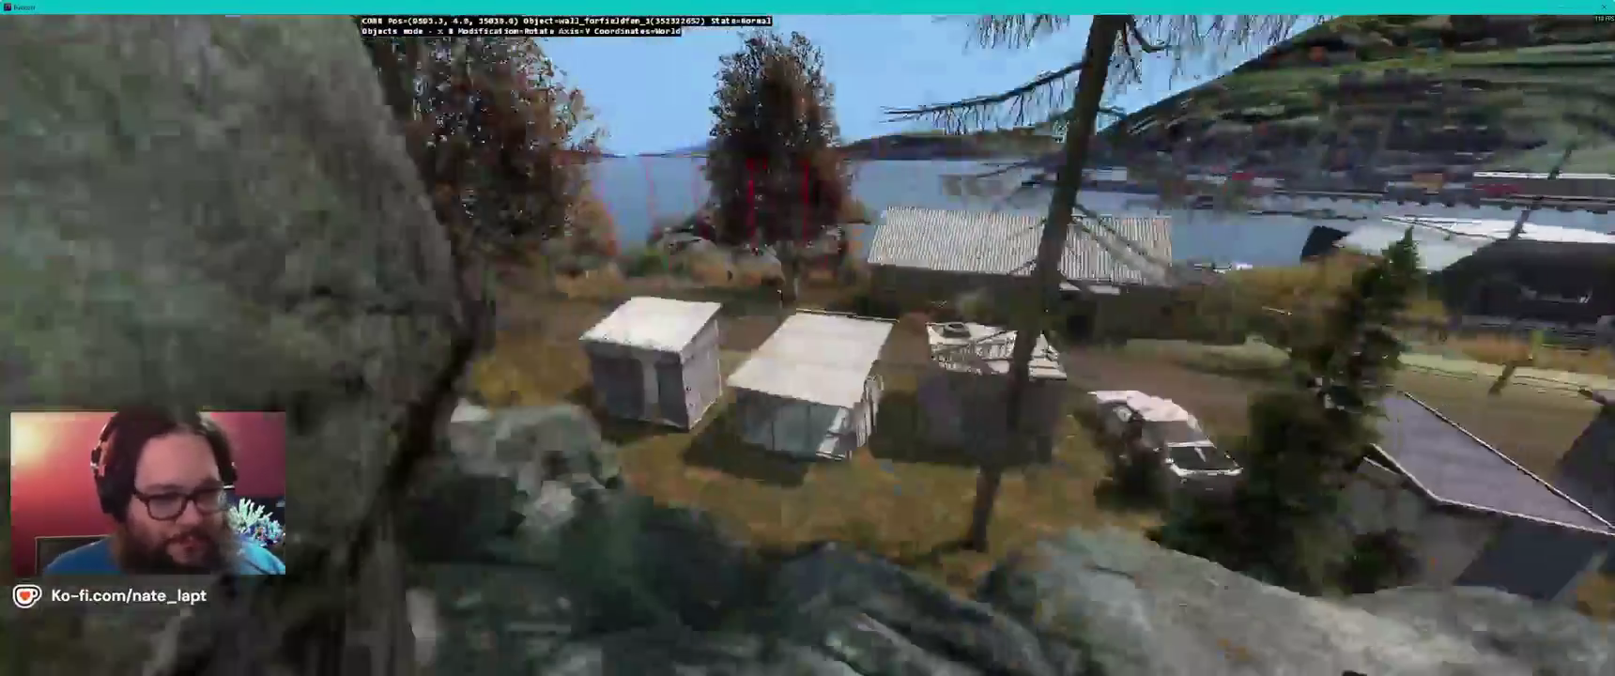
{"action": "key", "text": "s"}
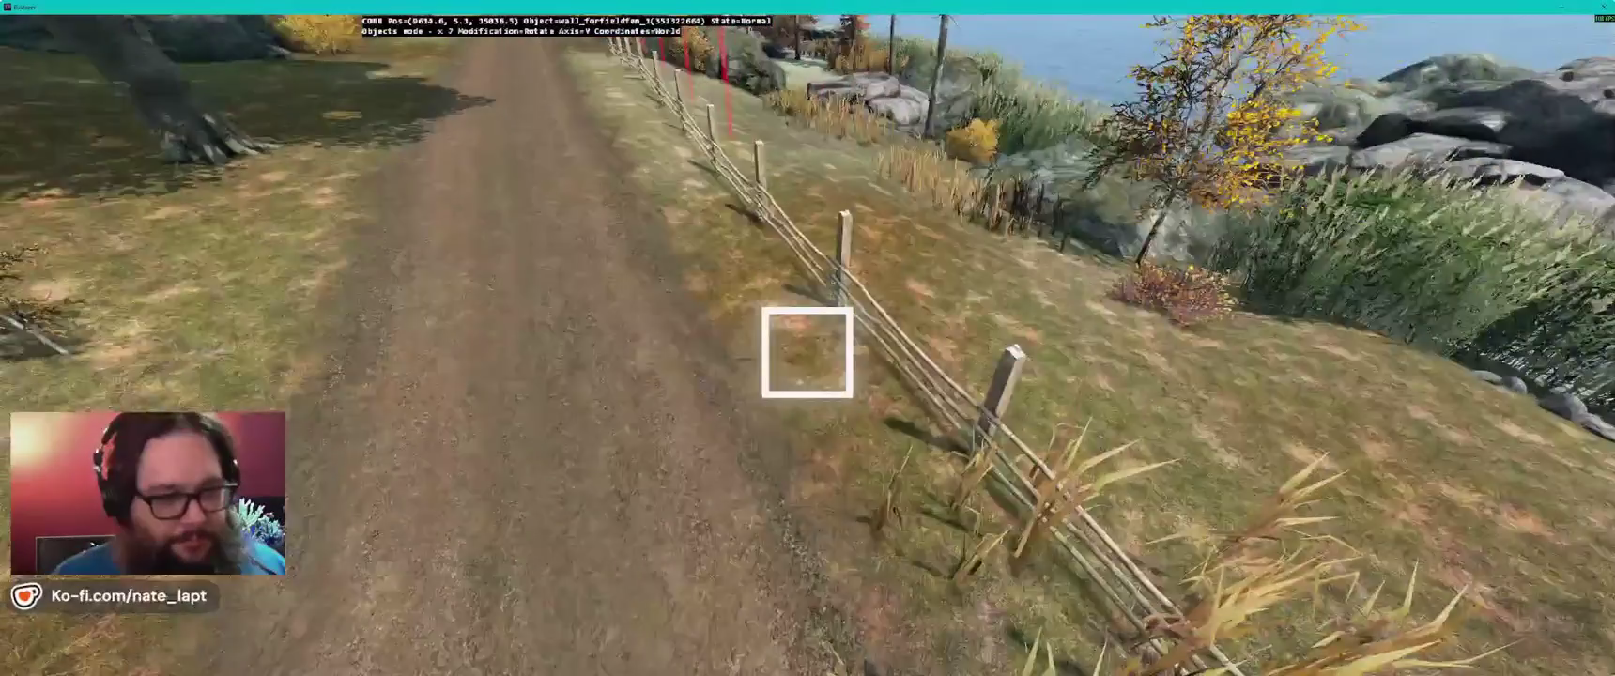
{"action": "left_click_drag", "start_coordinate": [808, 352], "coordinate": [808, 353]}
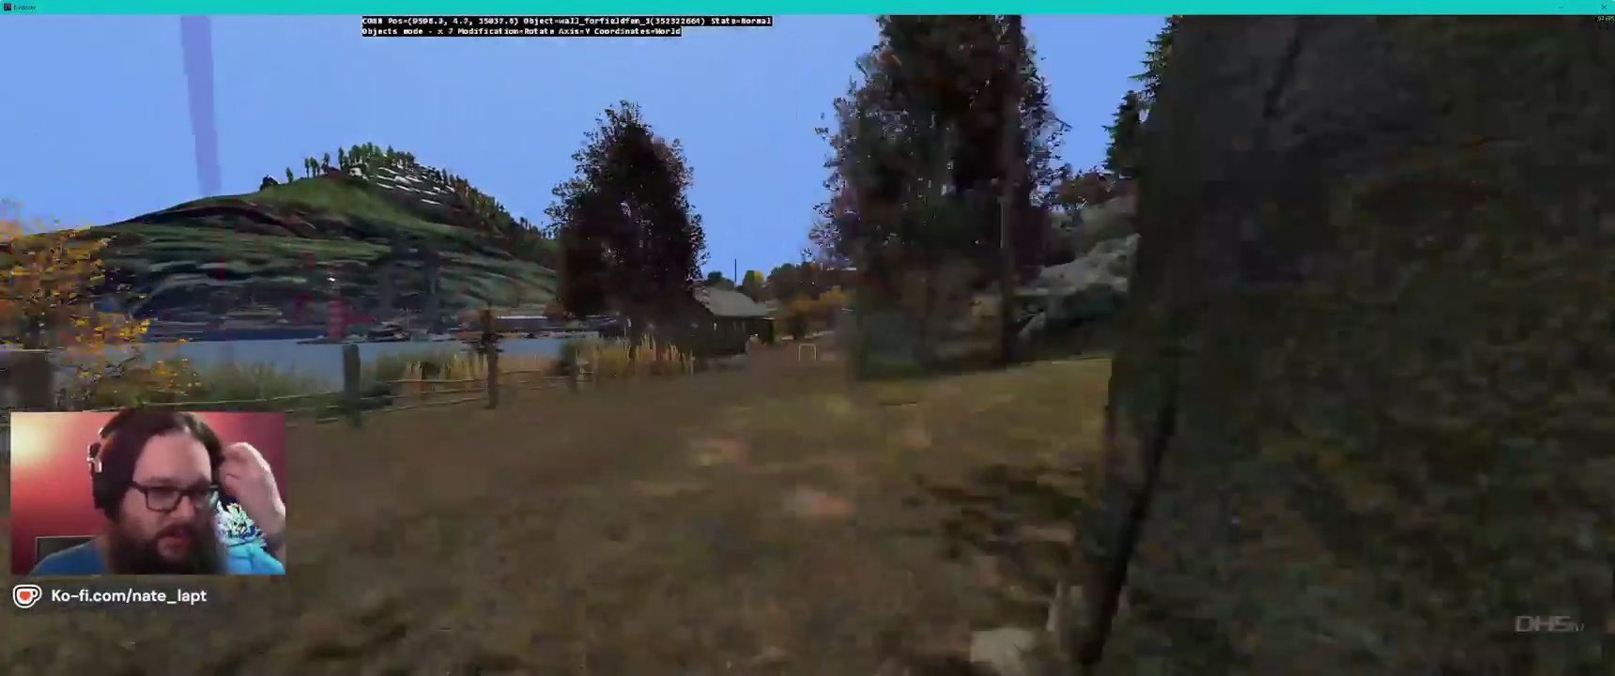
{"action": "left_click_drag", "start_coordinate": [742, 277], "coordinate": [807, 352]}
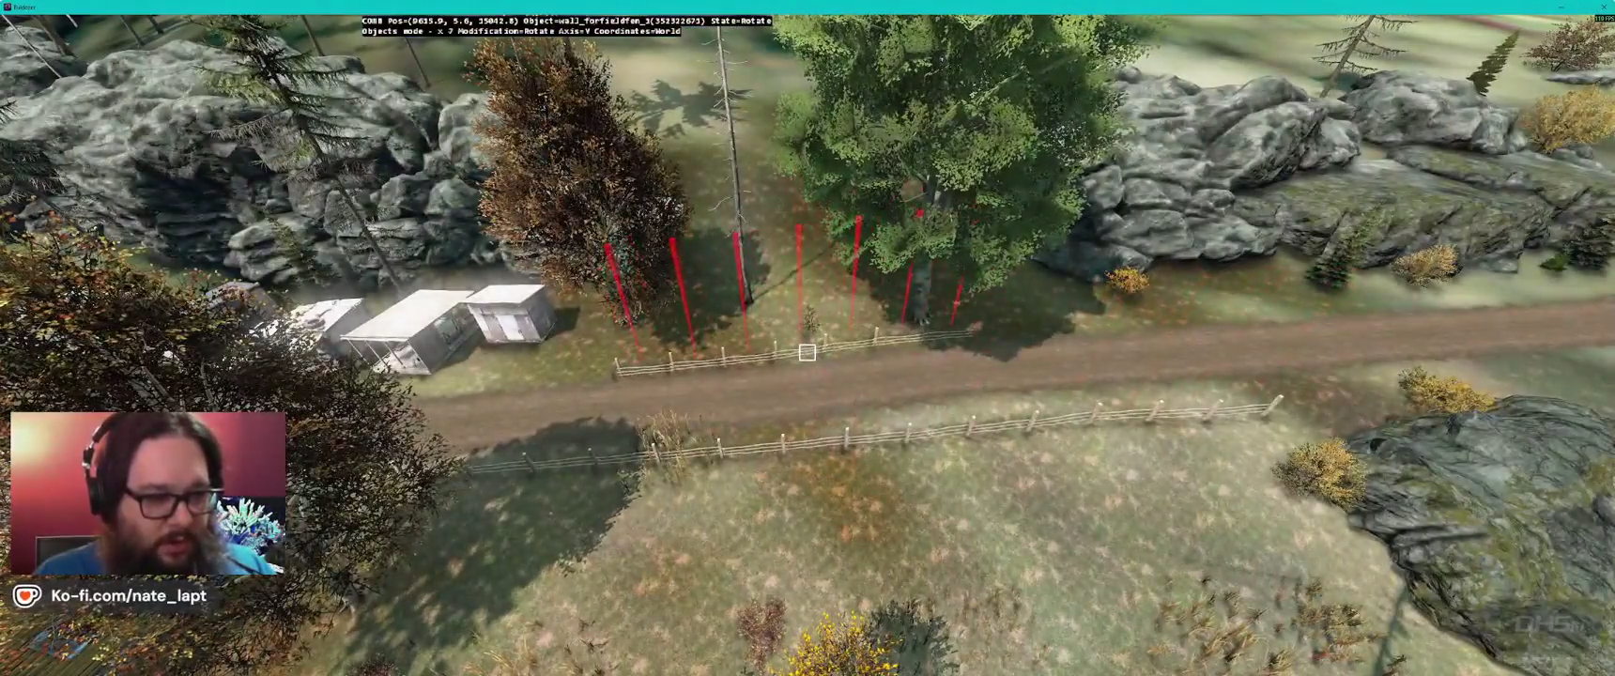
{"action": "left_click_drag", "start_coordinate": [808, 352], "coordinate": [807, 352]}
- Move a fence section down the road to the rocks and add another section to the selection
{"action": "key", "text": "w"}
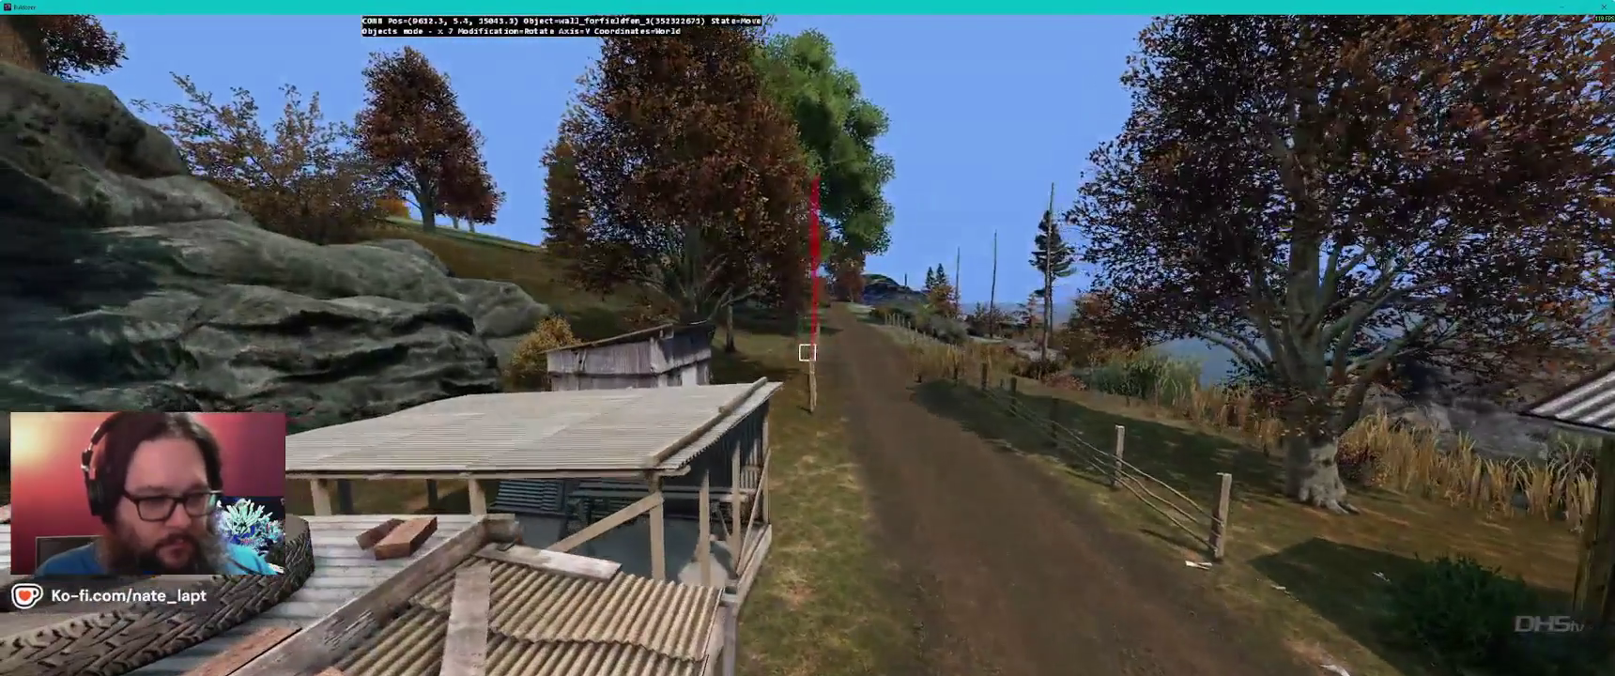
{"action": "key", "text": "w"}
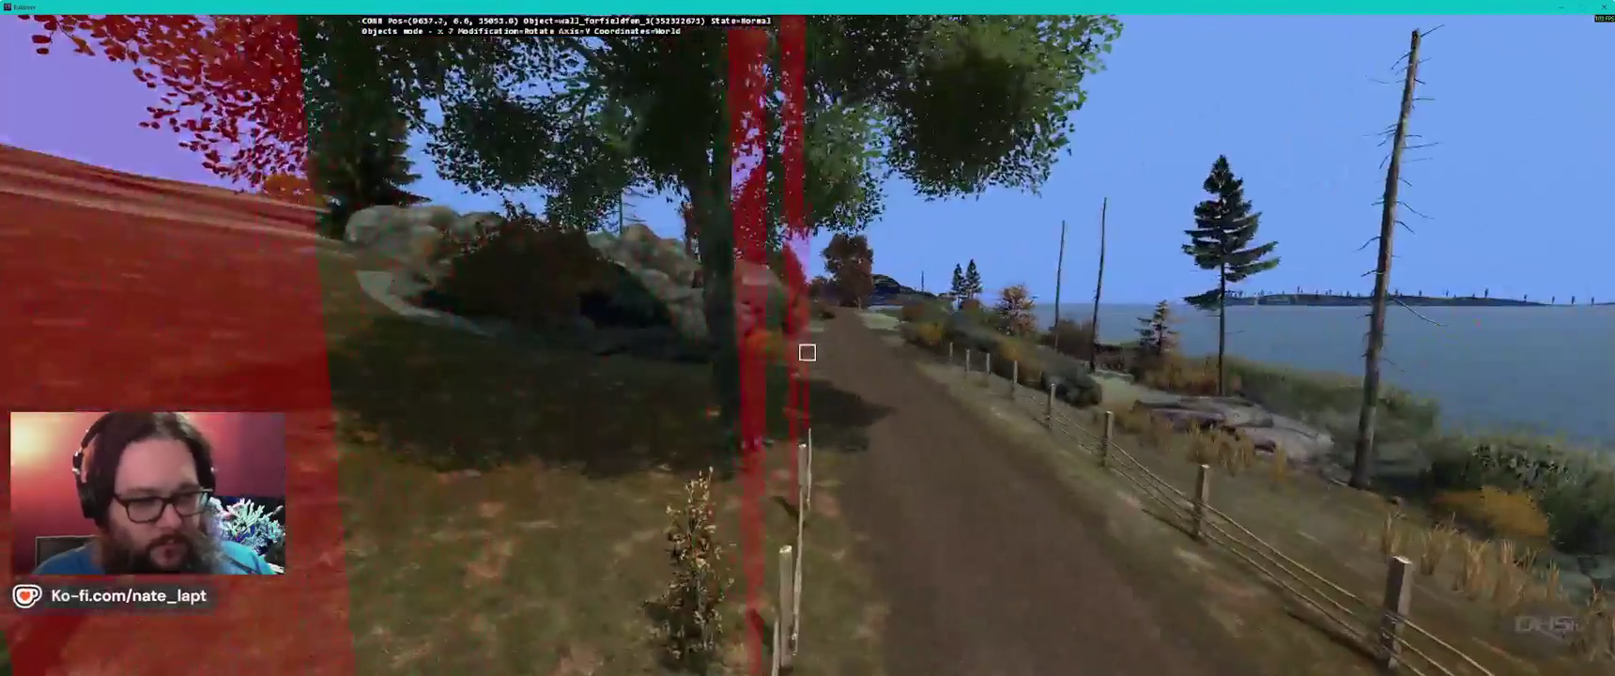
{"action": "left_click_drag", "start_coordinate": [808, 352], "coordinate": [808, 352]}
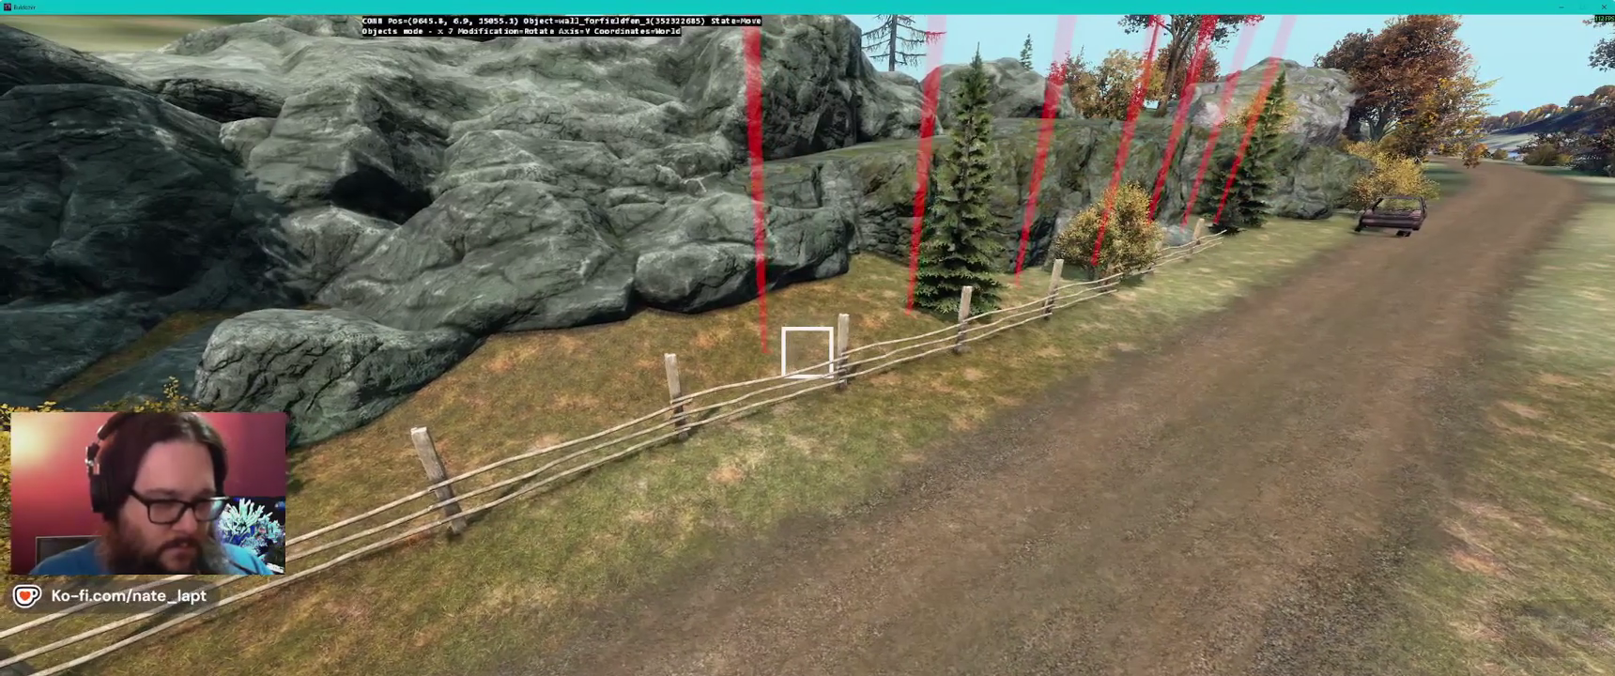
{"action": "left_click_drag", "start_coordinate": [808, 352], "coordinate": [808, 352]}
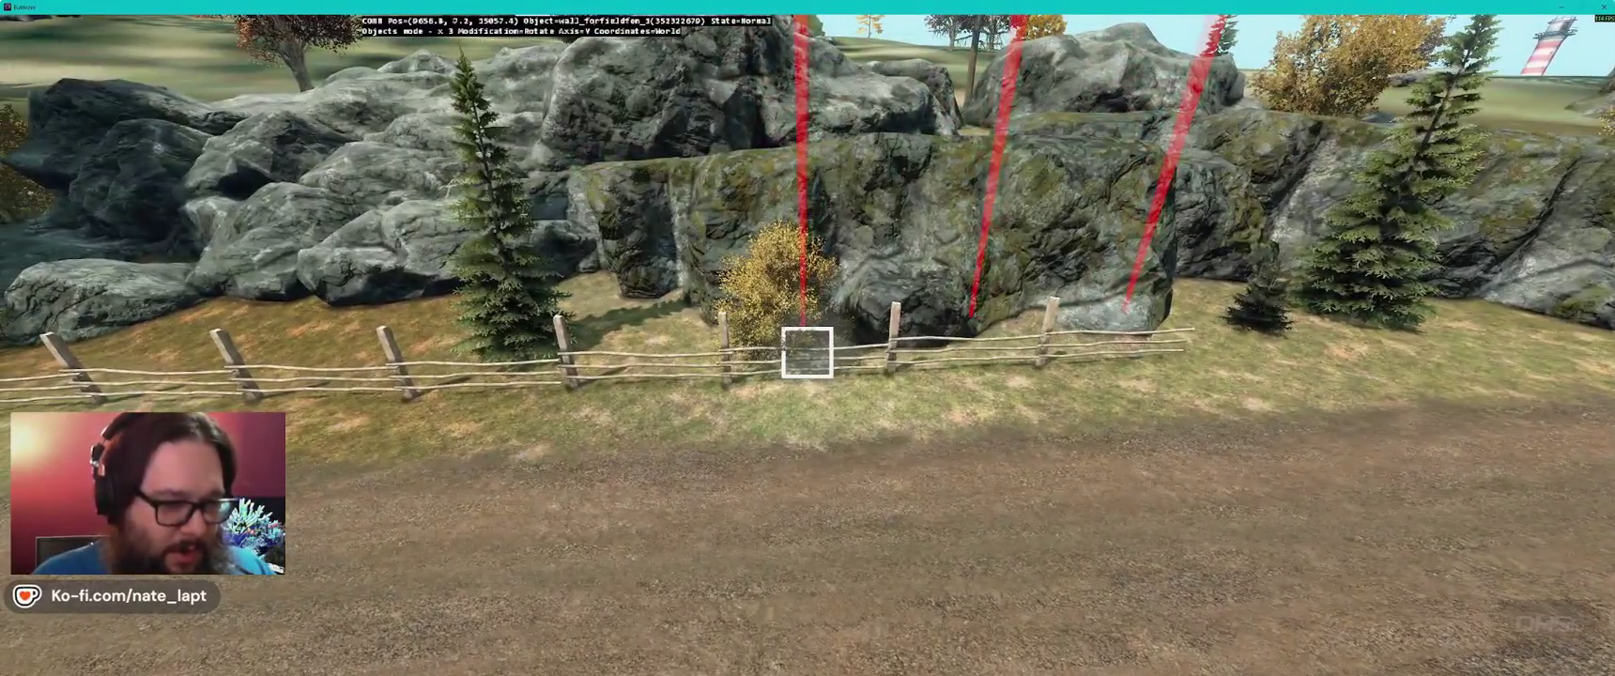
{"action": "left_click", "coordinate": [807, 353], "text": "ctrl"}
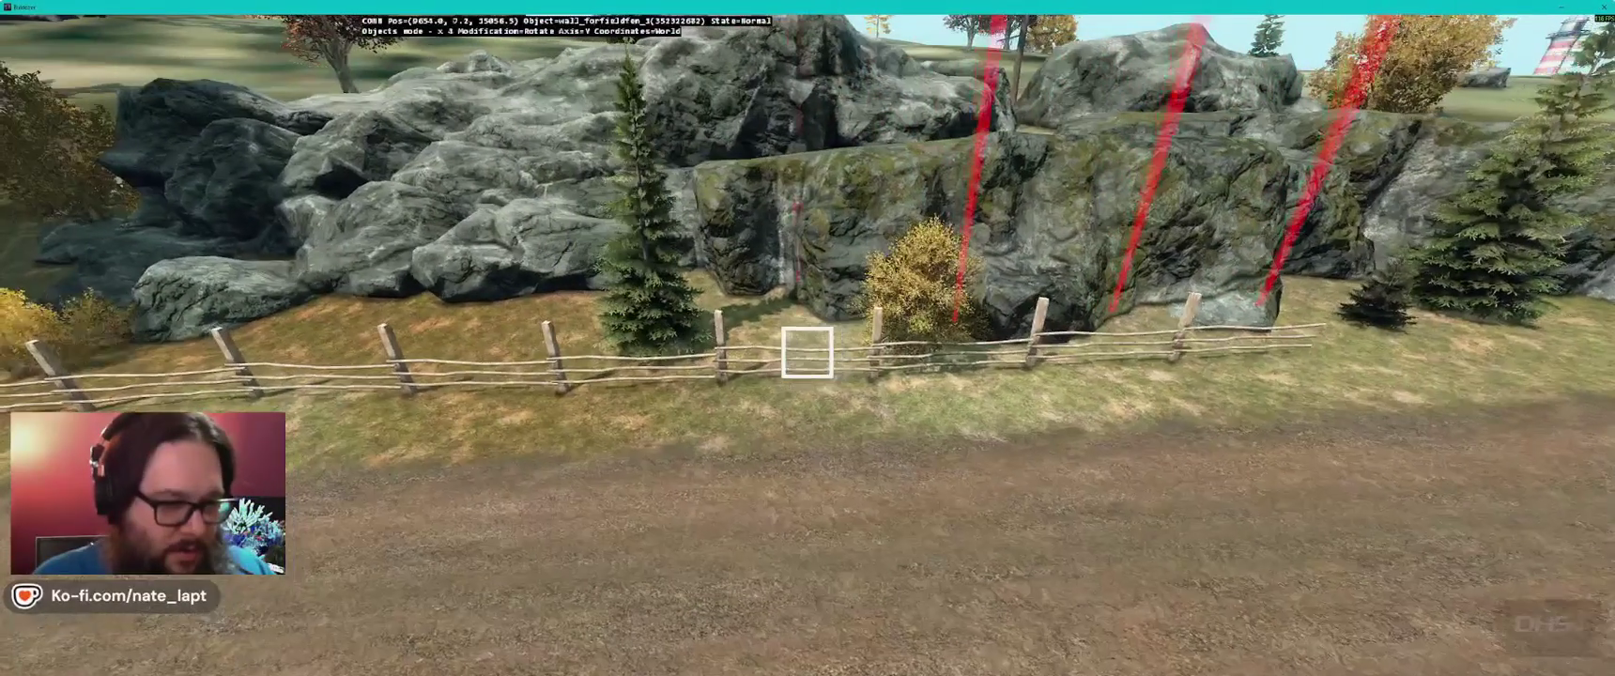
- Shift the selected fence rails into line along the road and orbit around them
{"action": "left_click_drag", "start_coordinate": [807, 352], "coordinate": [807, 352]}
{"action": "key", "text": "w"}
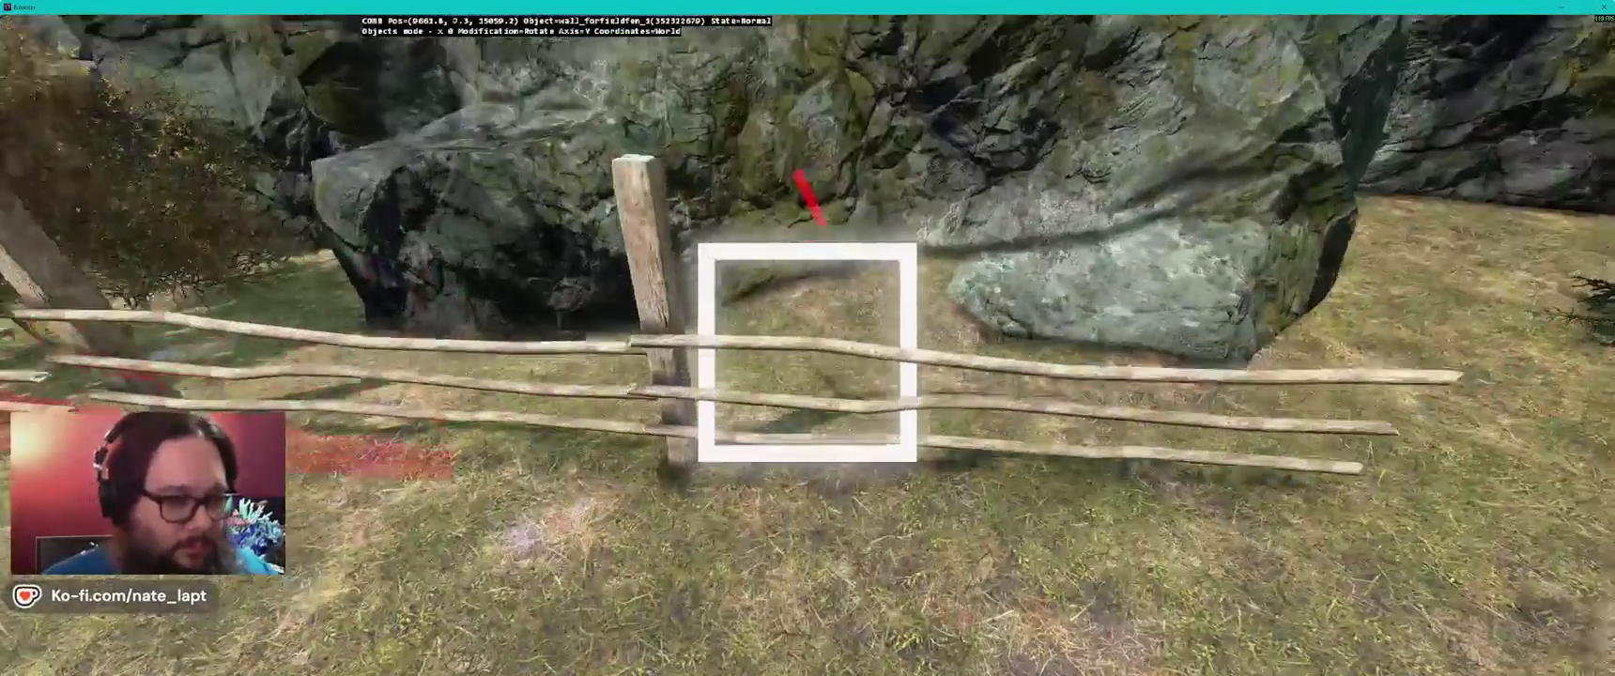
{"action": "left_click_drag", "start_coordinate": [808, 352], "coordinate": [808, 353]}
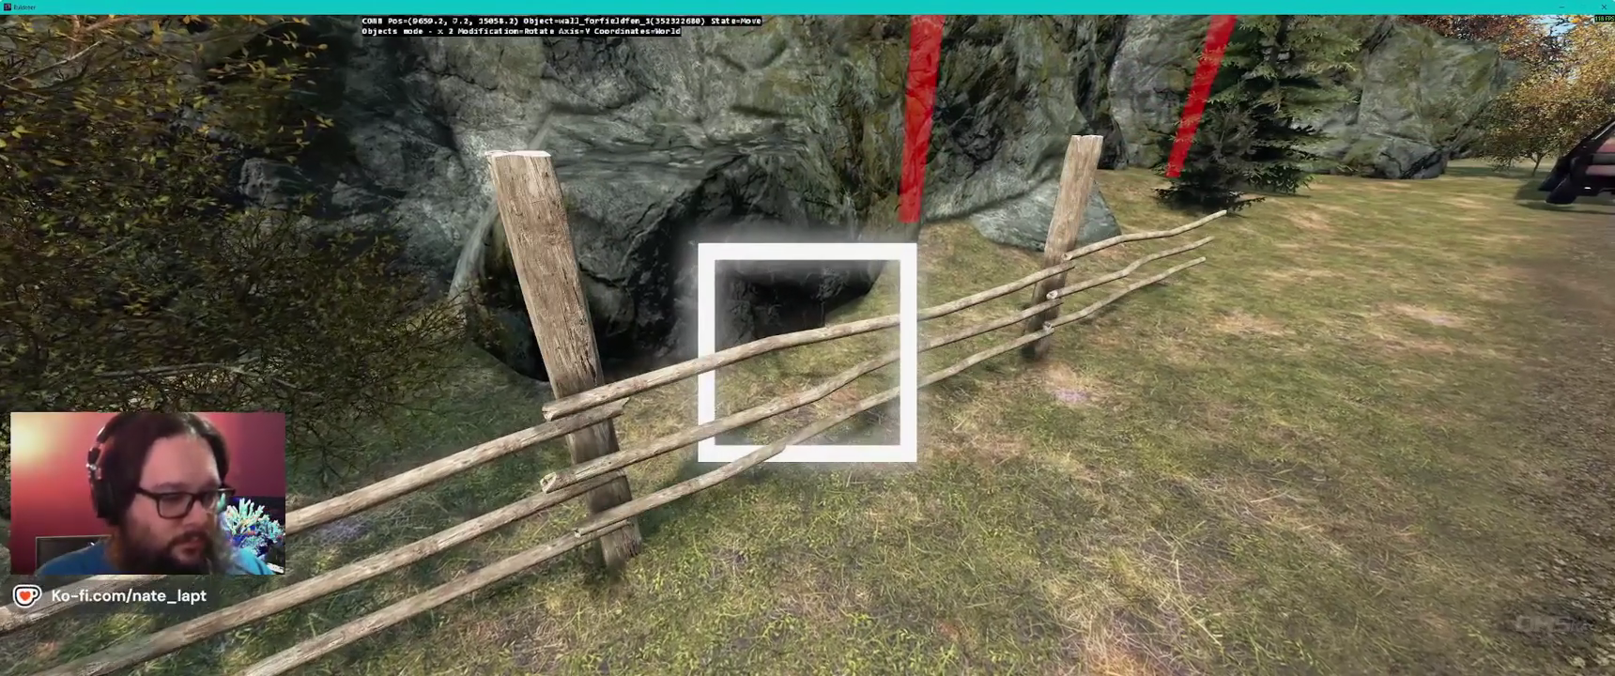
{"action": "left_click_drag", "start_coordinate": [807, 352], "coordinate": [807, 352]}
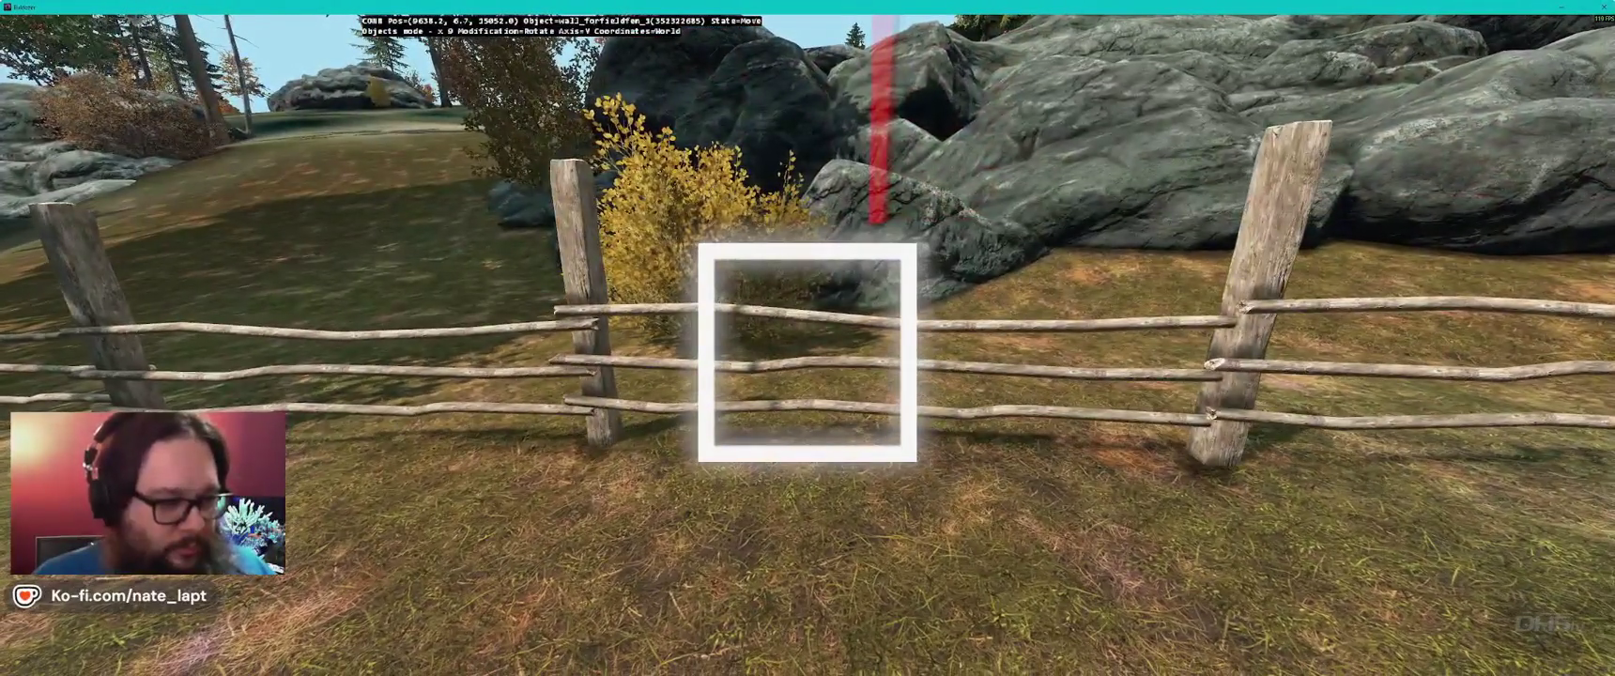
- Bring up the diagnostic rendering options and work along the fence line toward the barn and log house
{"action": "key", "text": "super+alt"}
{"action": "left_click_drag", "start_coordinate": [807, 352], "coordinate": [807, 352]}
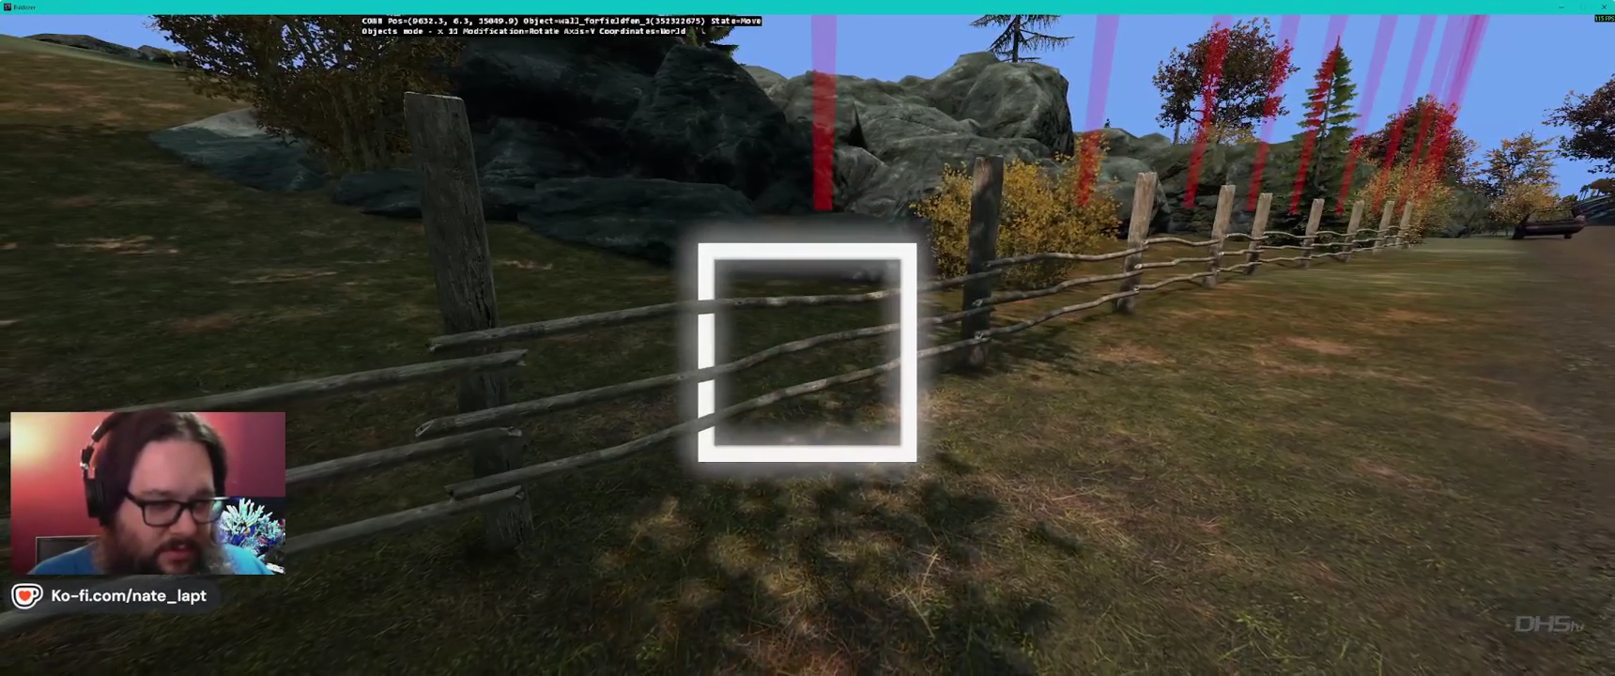
{"action": "left_click_drag", "start_coordinate": [807, 352], "coordinate": [807, 352]}
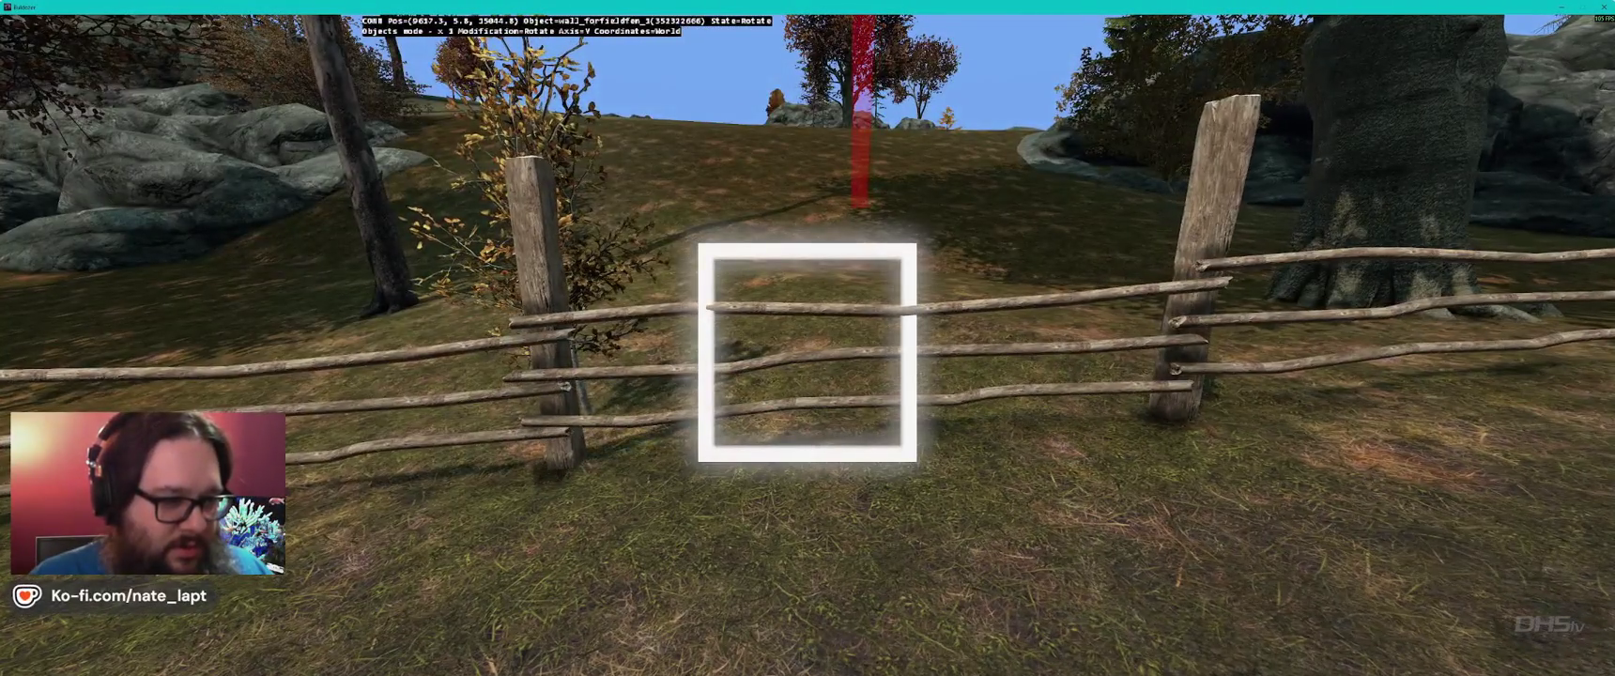
{"action": "left_click_drag", "start_coordinate": [808, 353], "coordinate": [807, 352]}
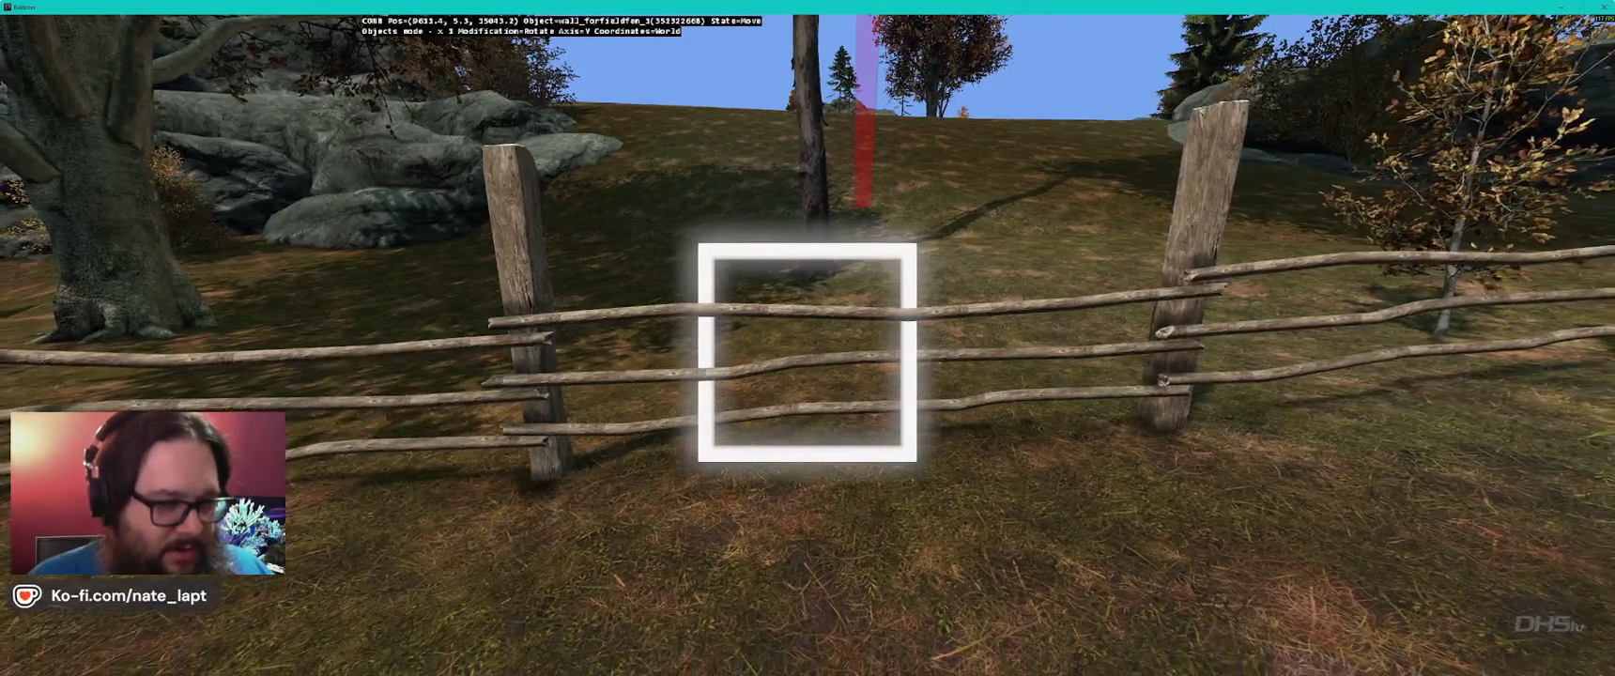
{"action": "left_click_drag", "start_coordinate": [808, 352], "coordinate": [808, 353]}
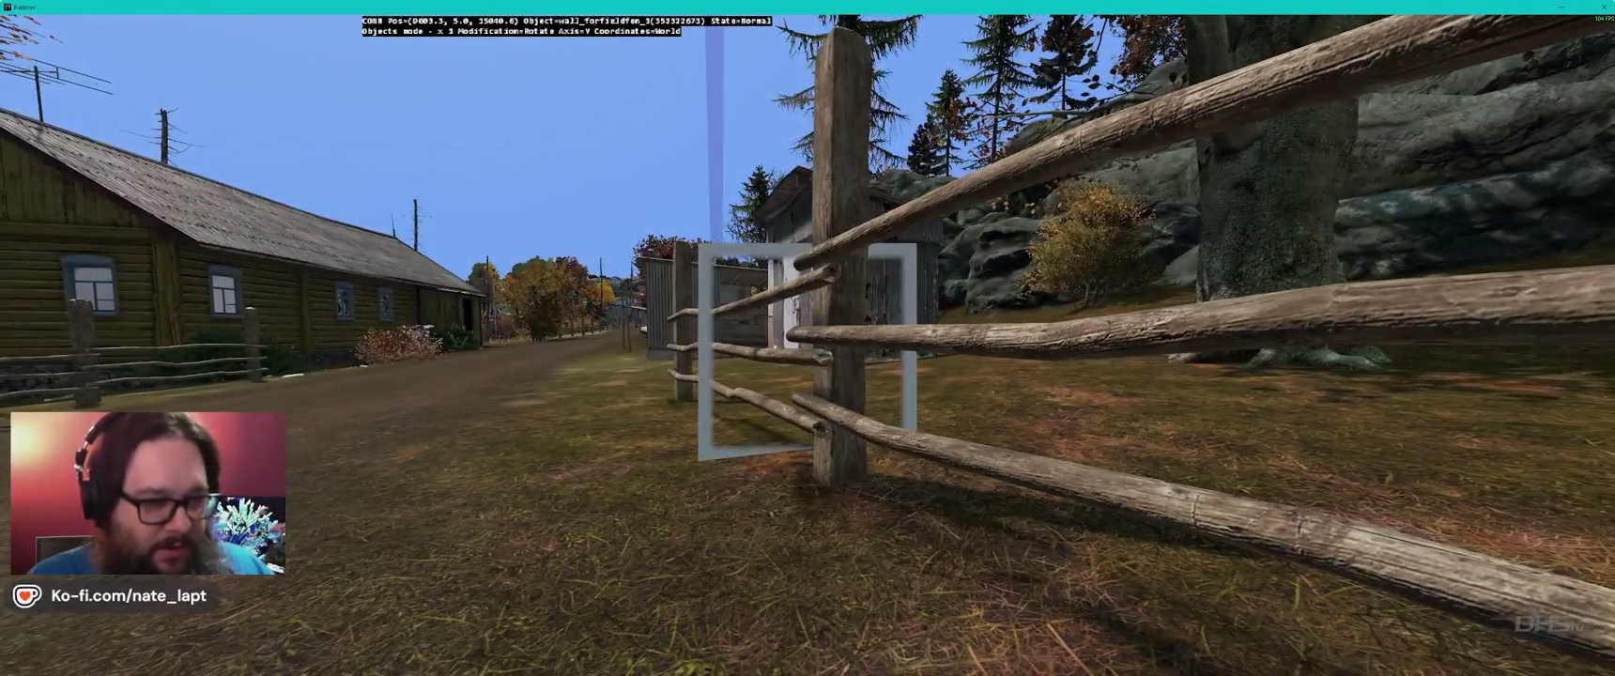
{"action": "left_click_drag", "start_coordinate": [808, 352], "coordinate": [808, 352]}
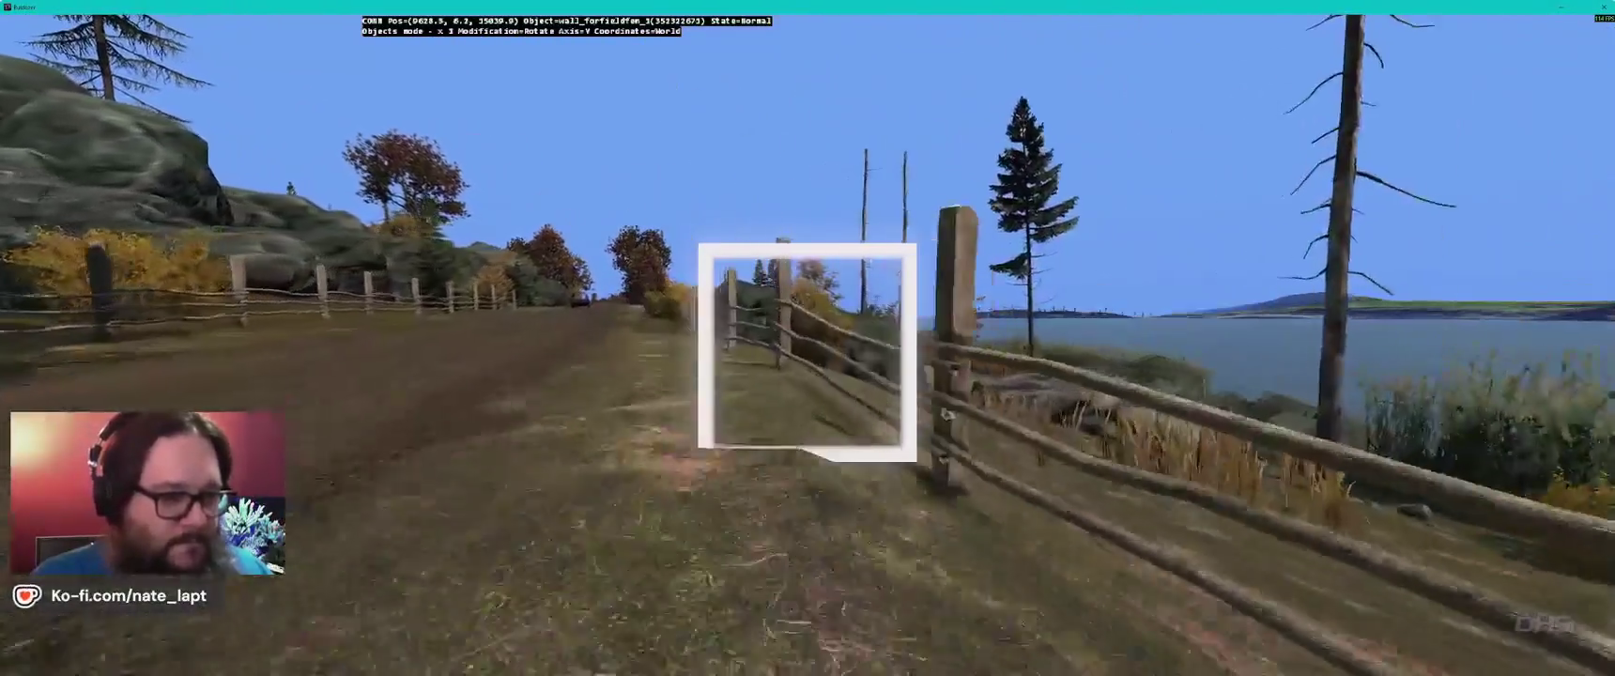
- Advance to the roadside fence and finish rotating and moving the right fence segment
{"action": "key", "text": "w"}
{"action": "key", "text": "w"}
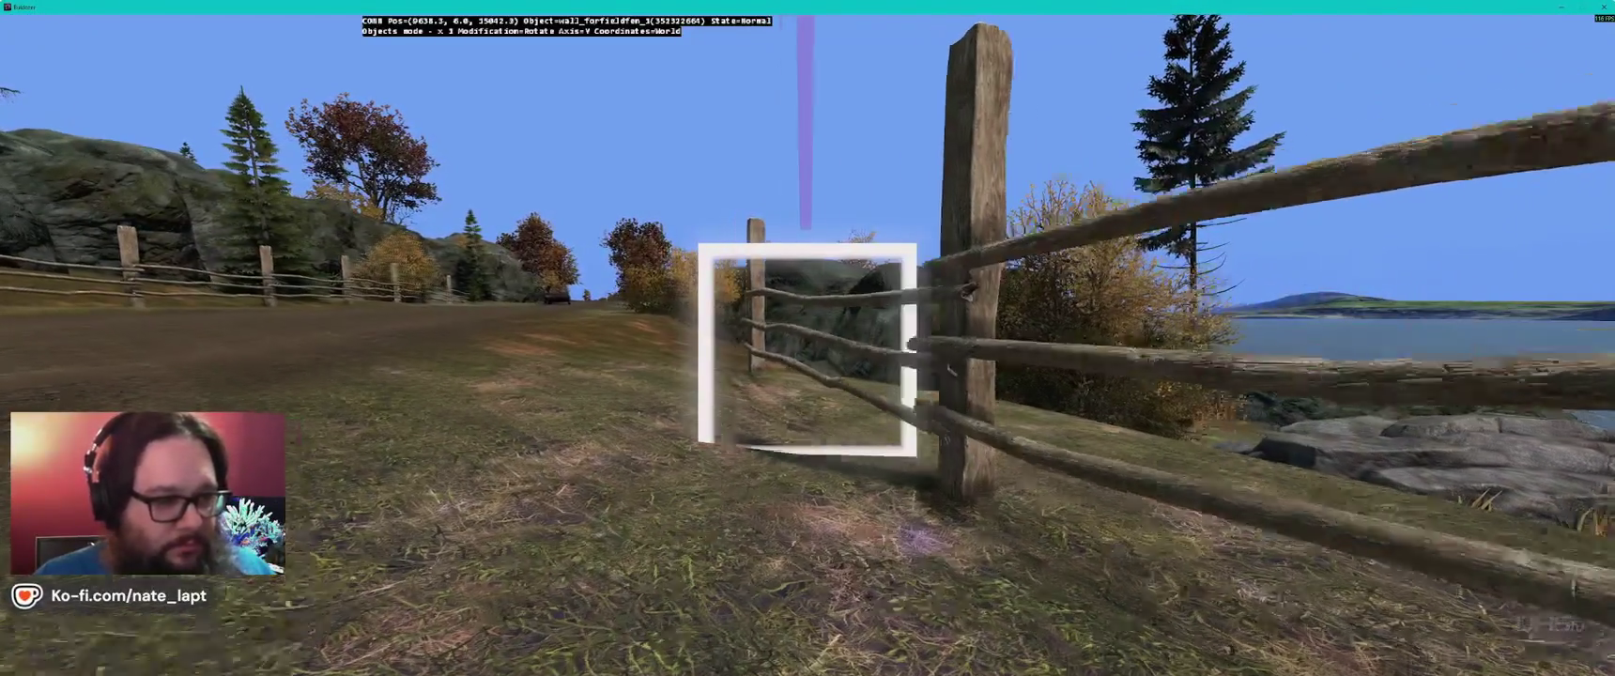
{"action": "key", "text": "w"}
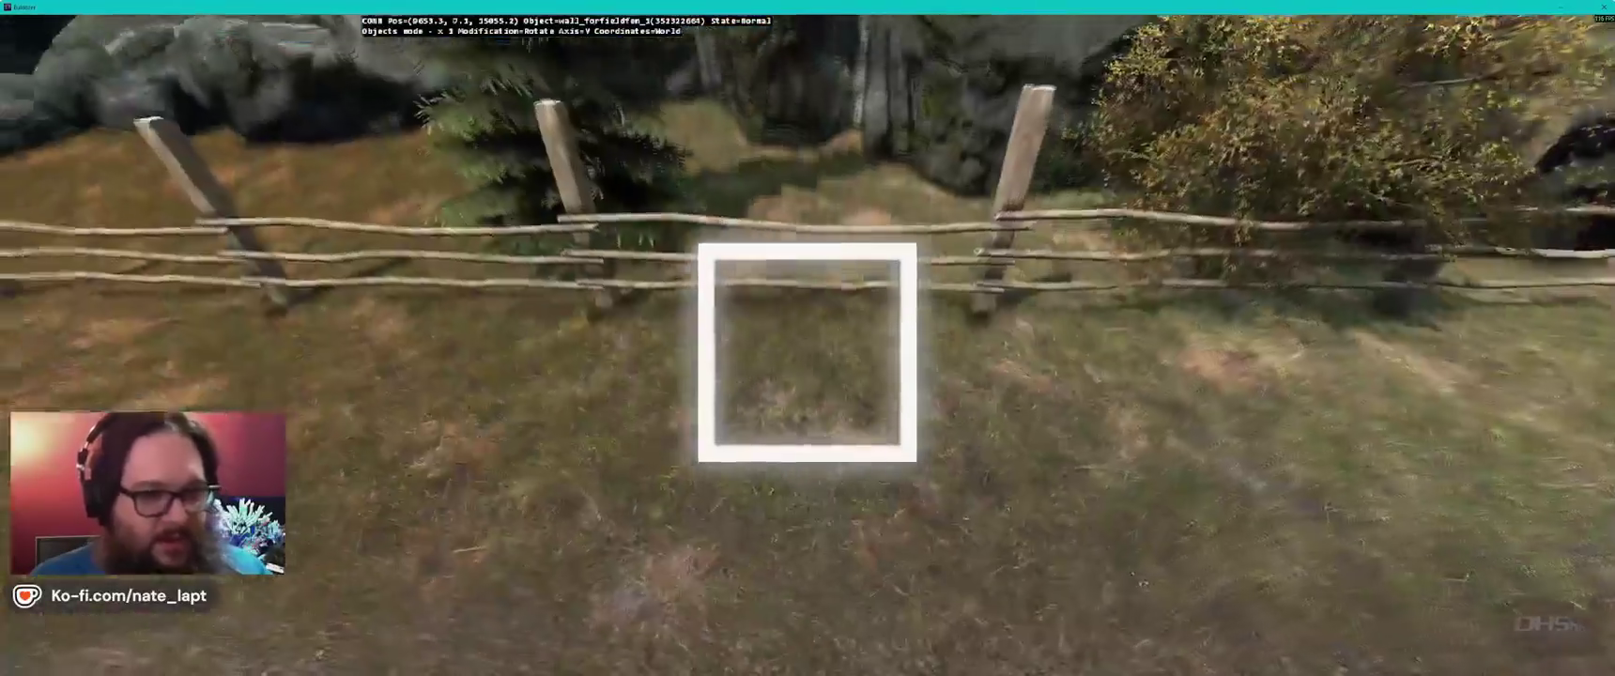
{"action": "key", "text": "w"}
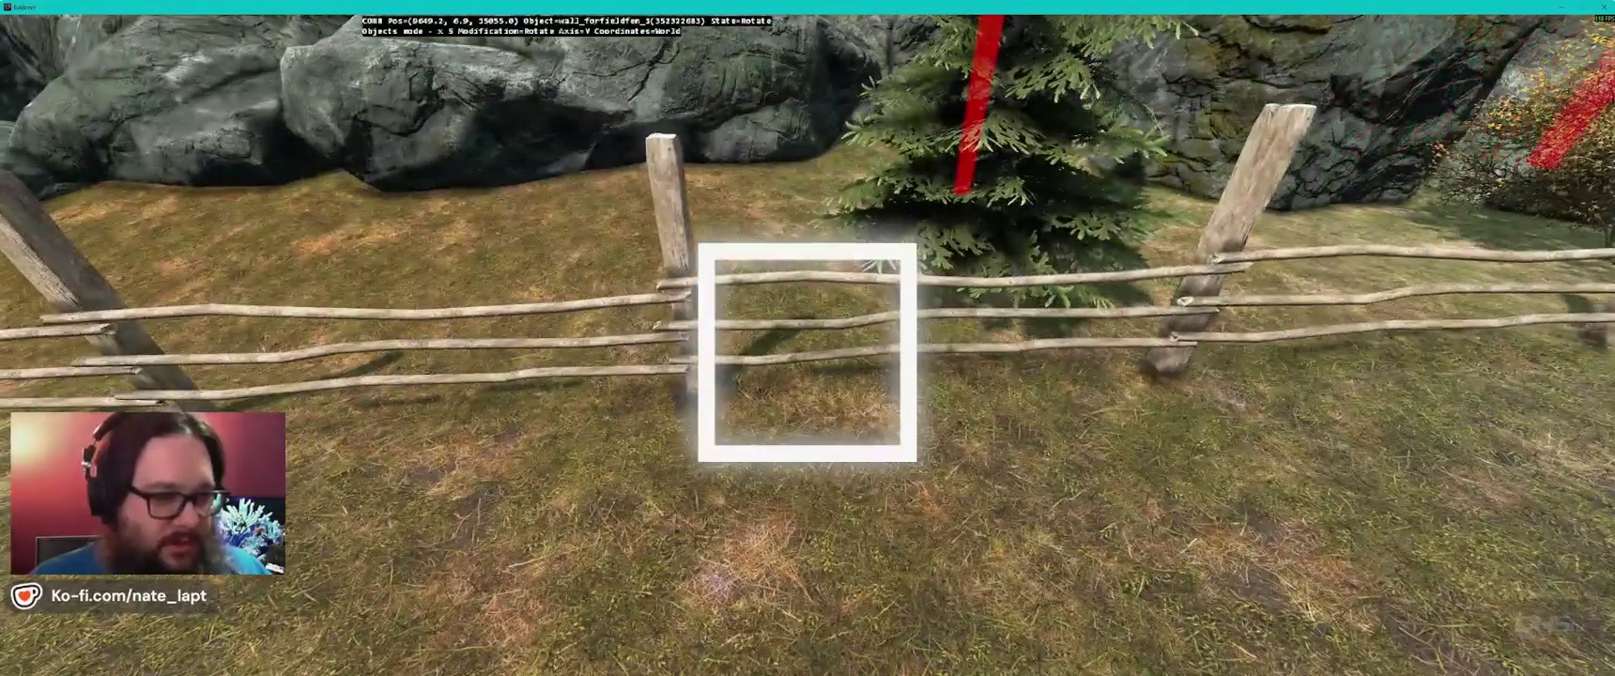
{"action": "left_click", "coordinate": [808, 352]}
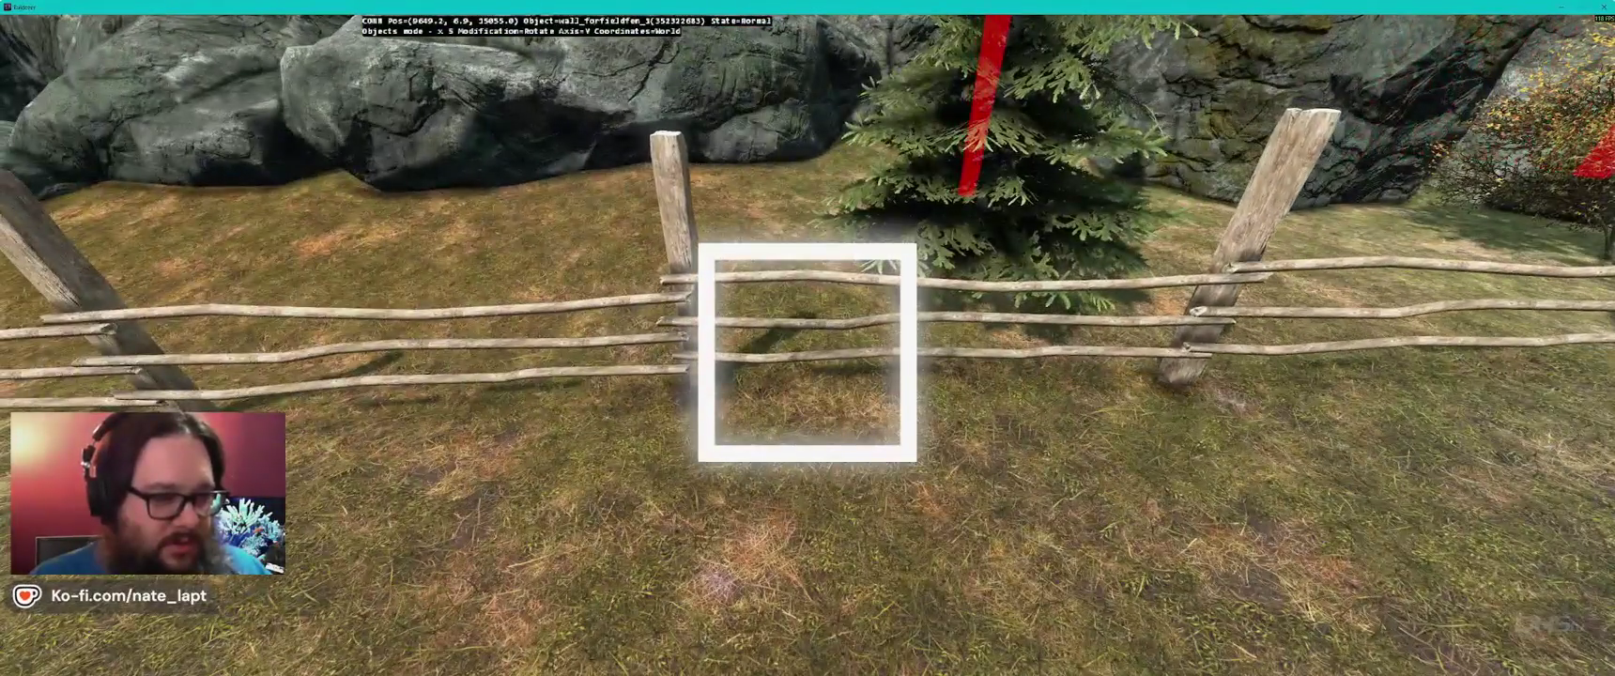
{"action": "left_click", "coordinate": [808, 352]}
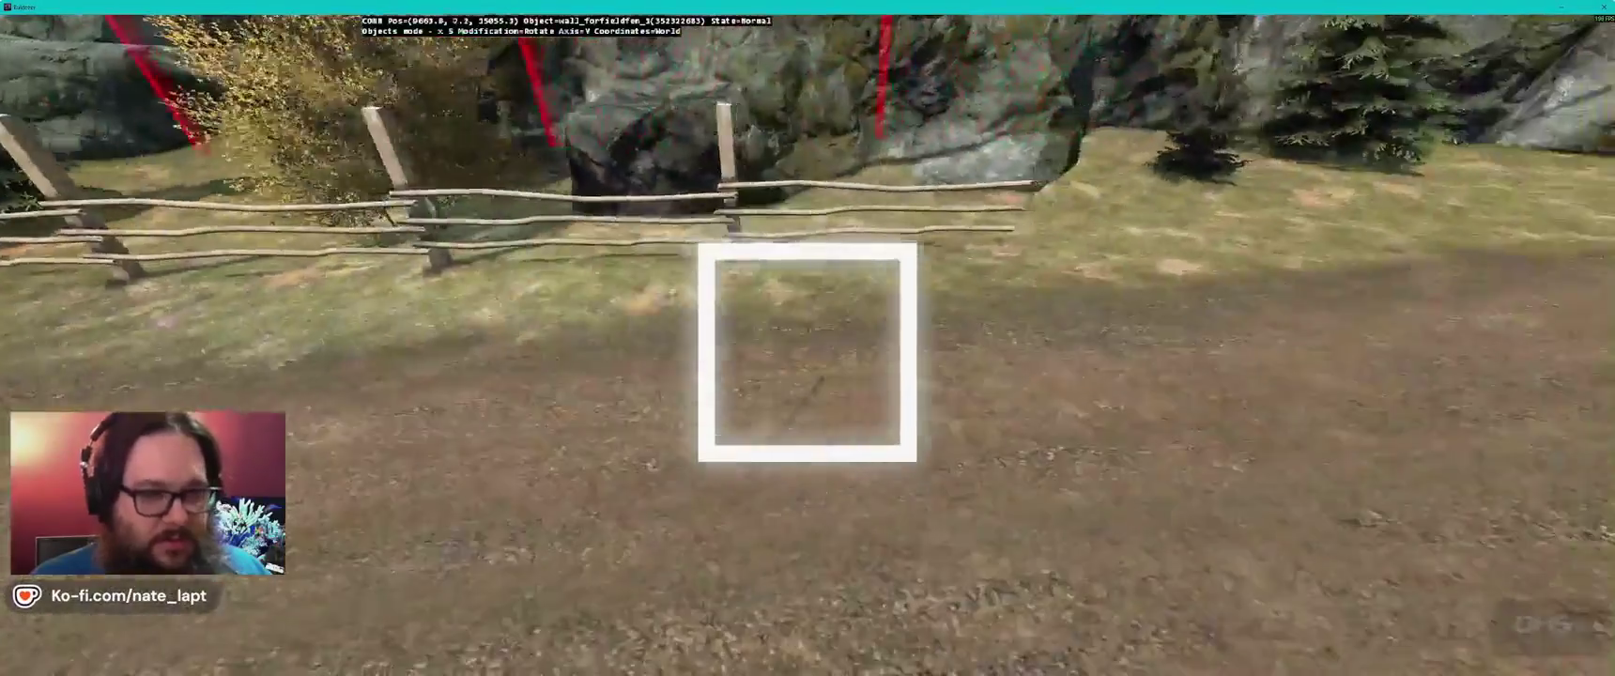
- Shift another wall_forfieldfen_3 segment into line beside the tree, then fly toward the rocks
{"action": "key", "text": "w"}
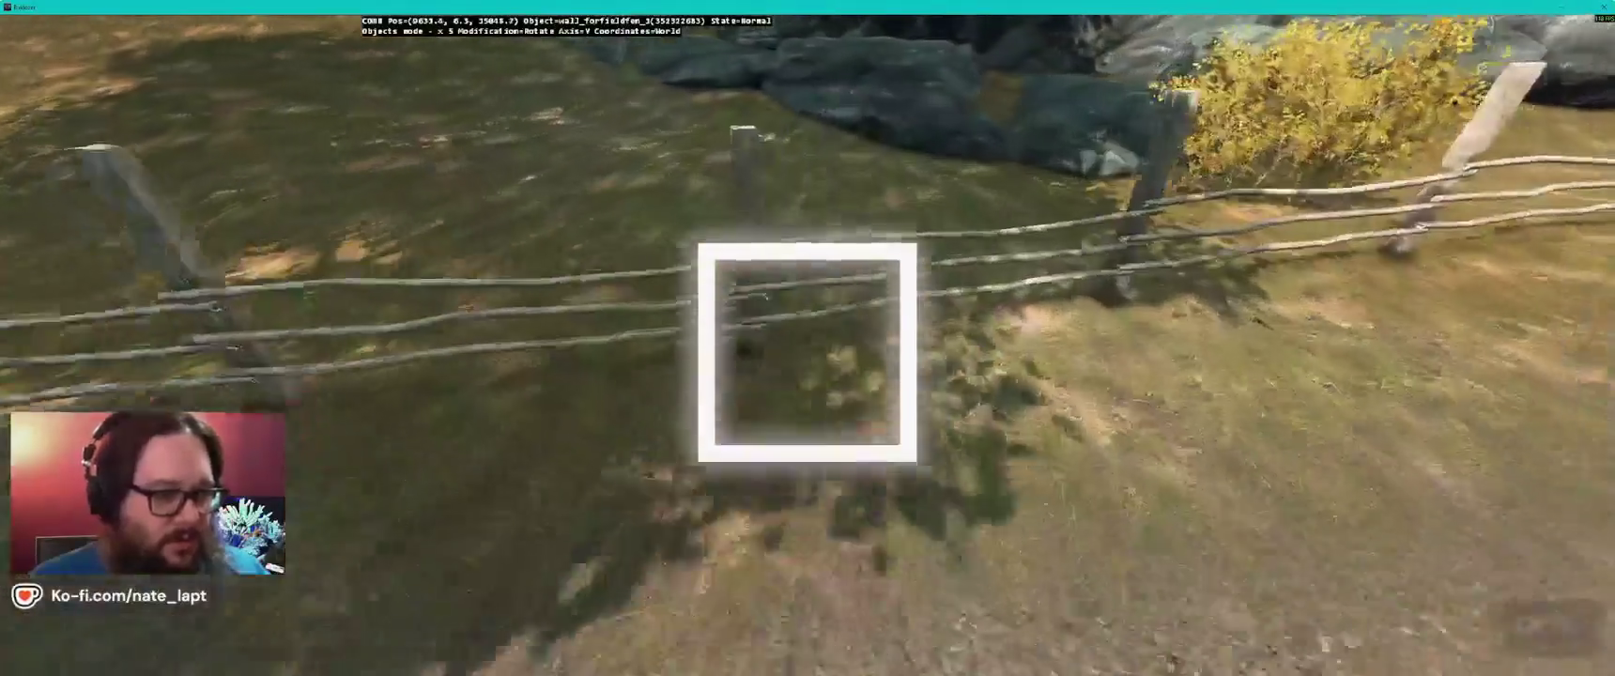
{"action": "key", "text": "s"}
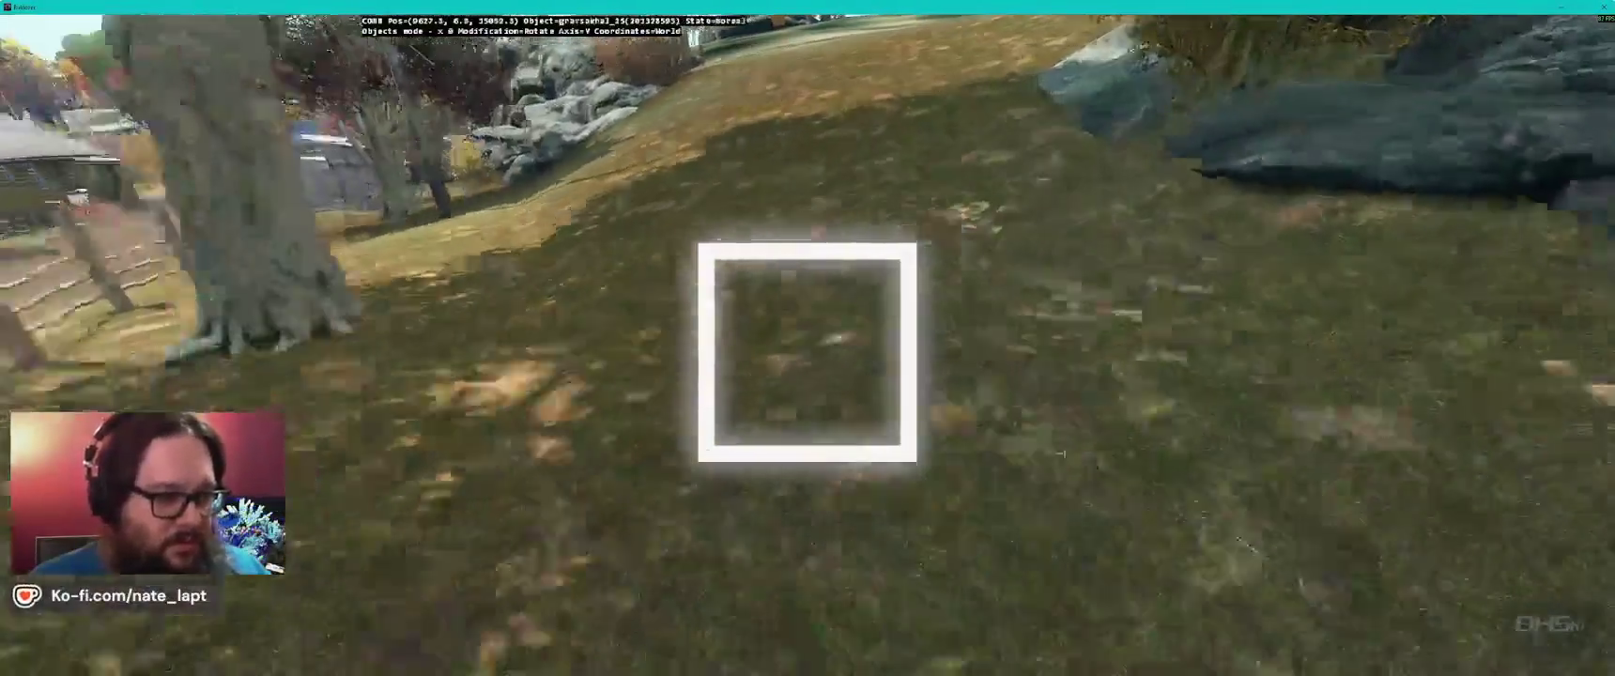
{"action": "key", "text": "w"}
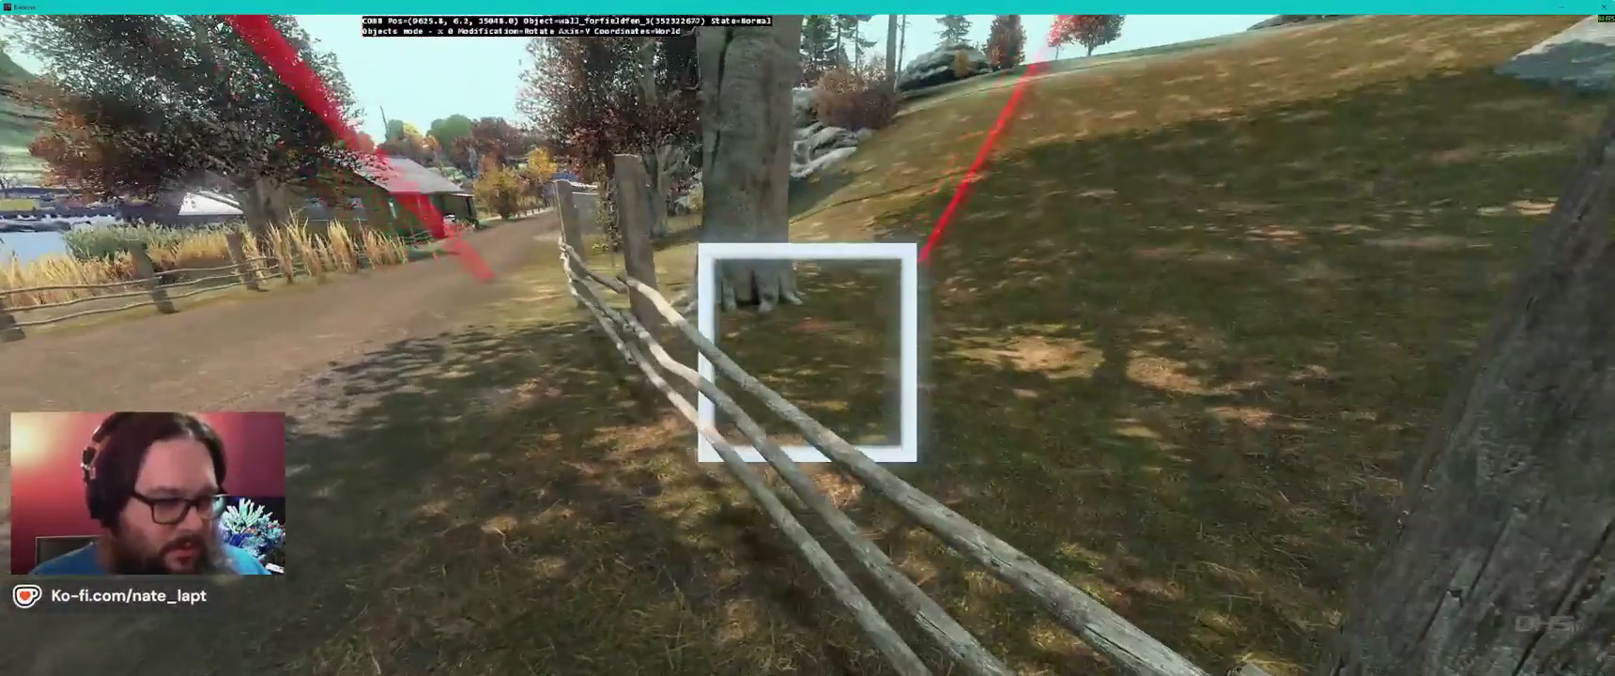
{"action": "left_click_drag", "start_coordinate": [808, 352], "coordinate": [808, 352]}
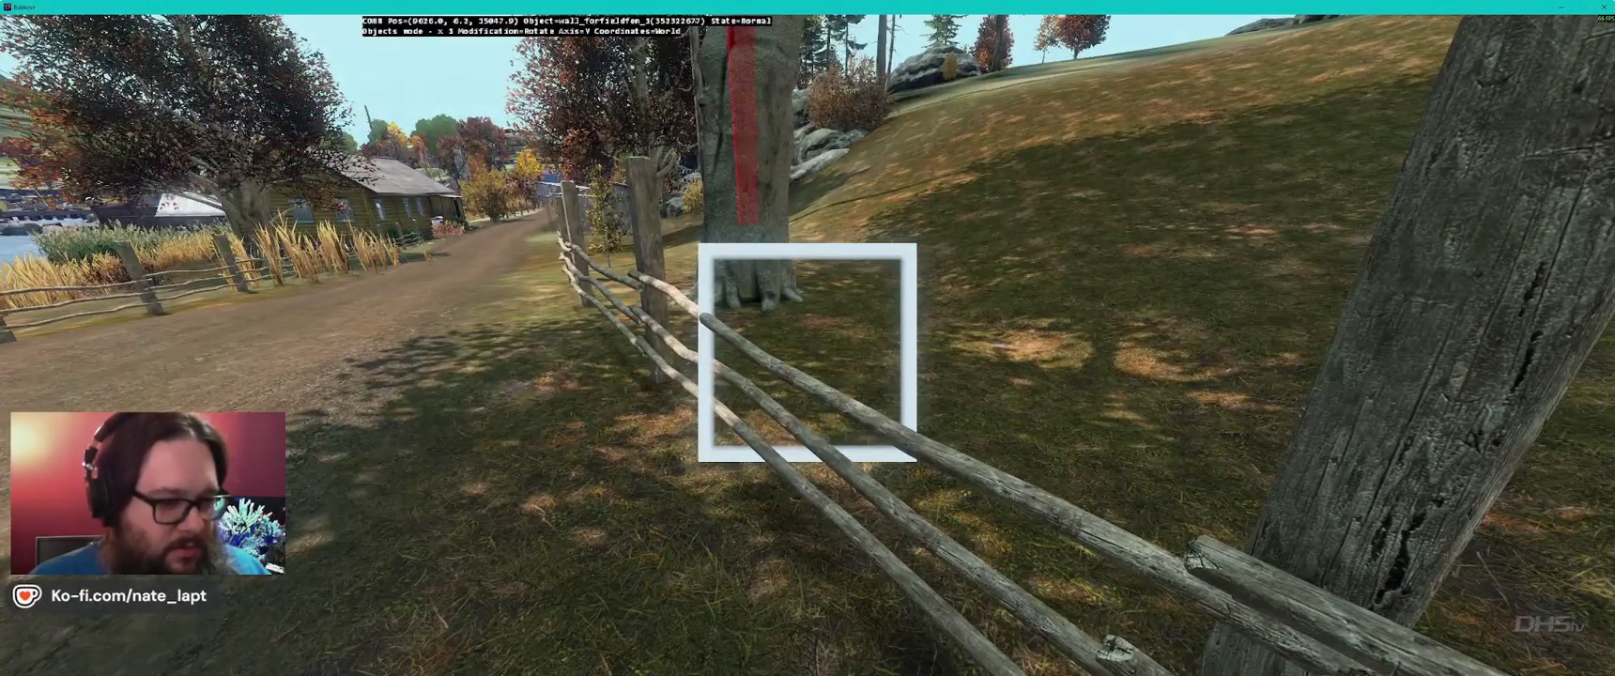
{"action": "key", "text": "w"}
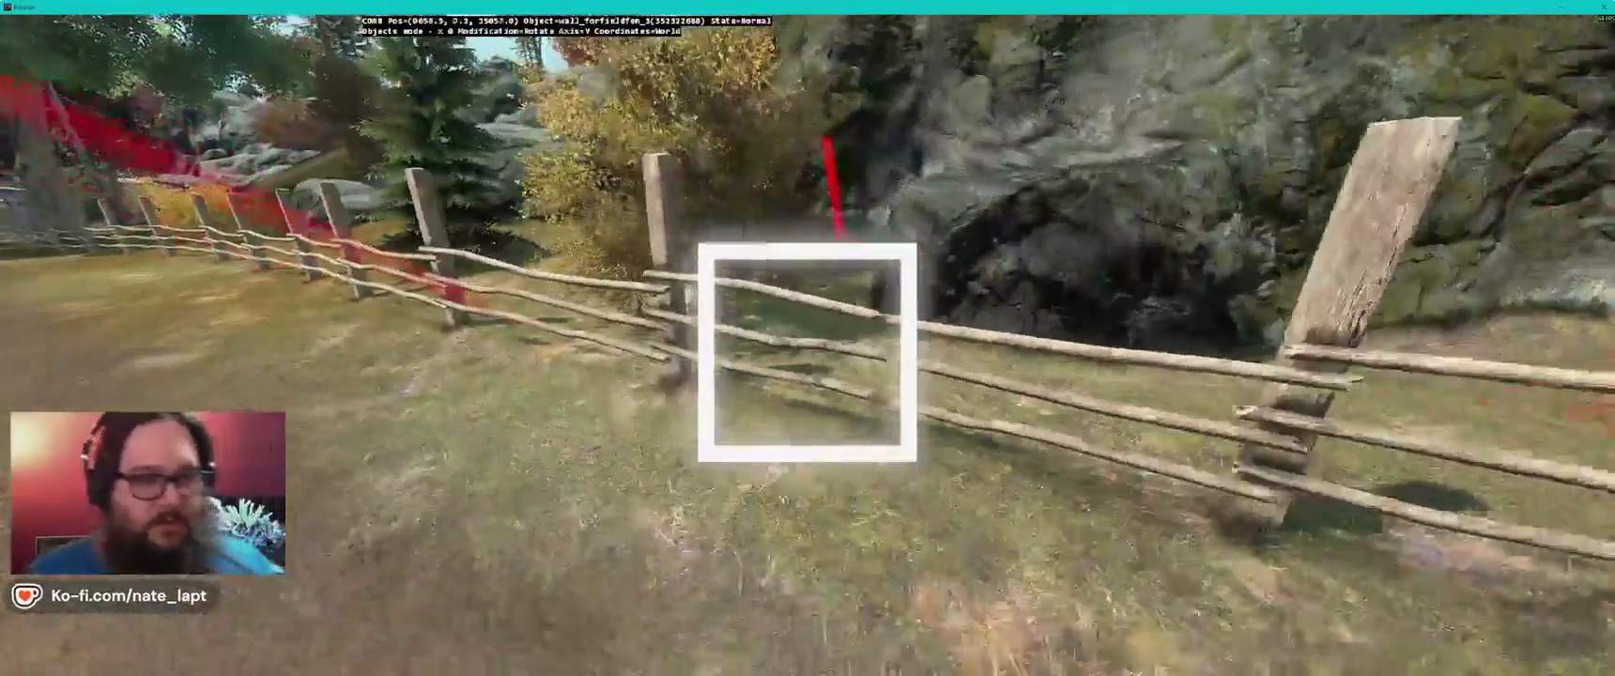
- Survey the road, rocks, sheds and sea from an overview position
{"action": "key", "text": "s"}
{"action": "key", "text": "w"}
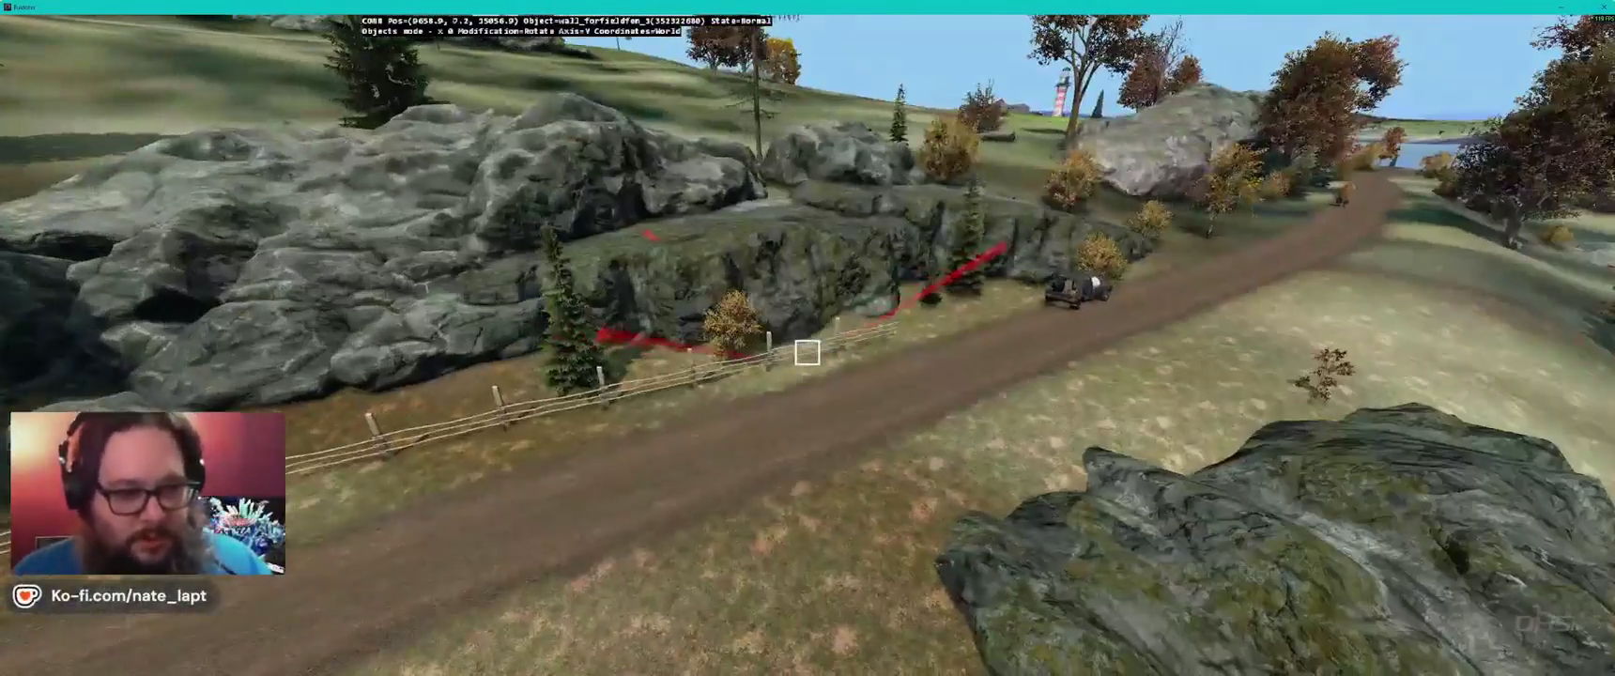
{"action": "key", "text": "w"}
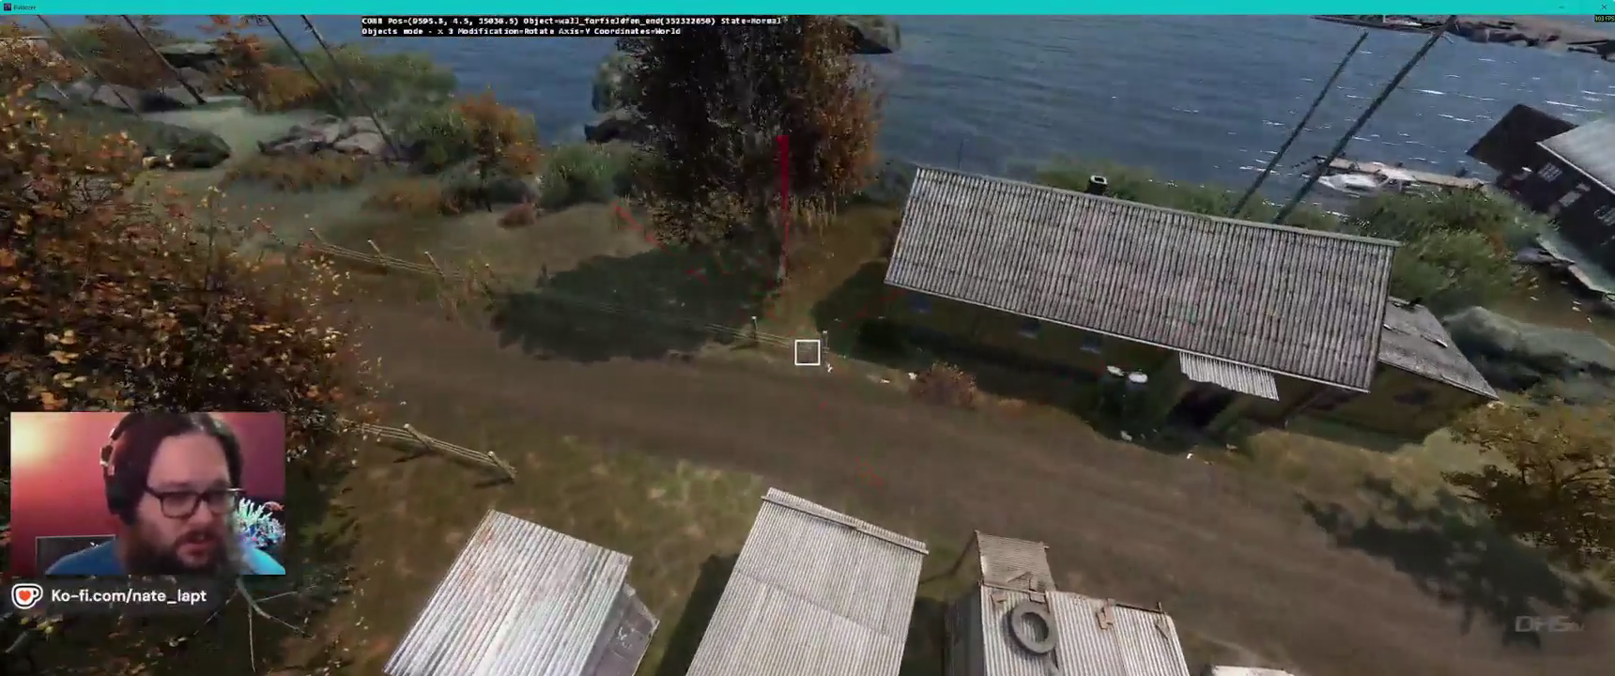
{"action": "key", "text": "w"}
{"action": "key", "text": "w"}
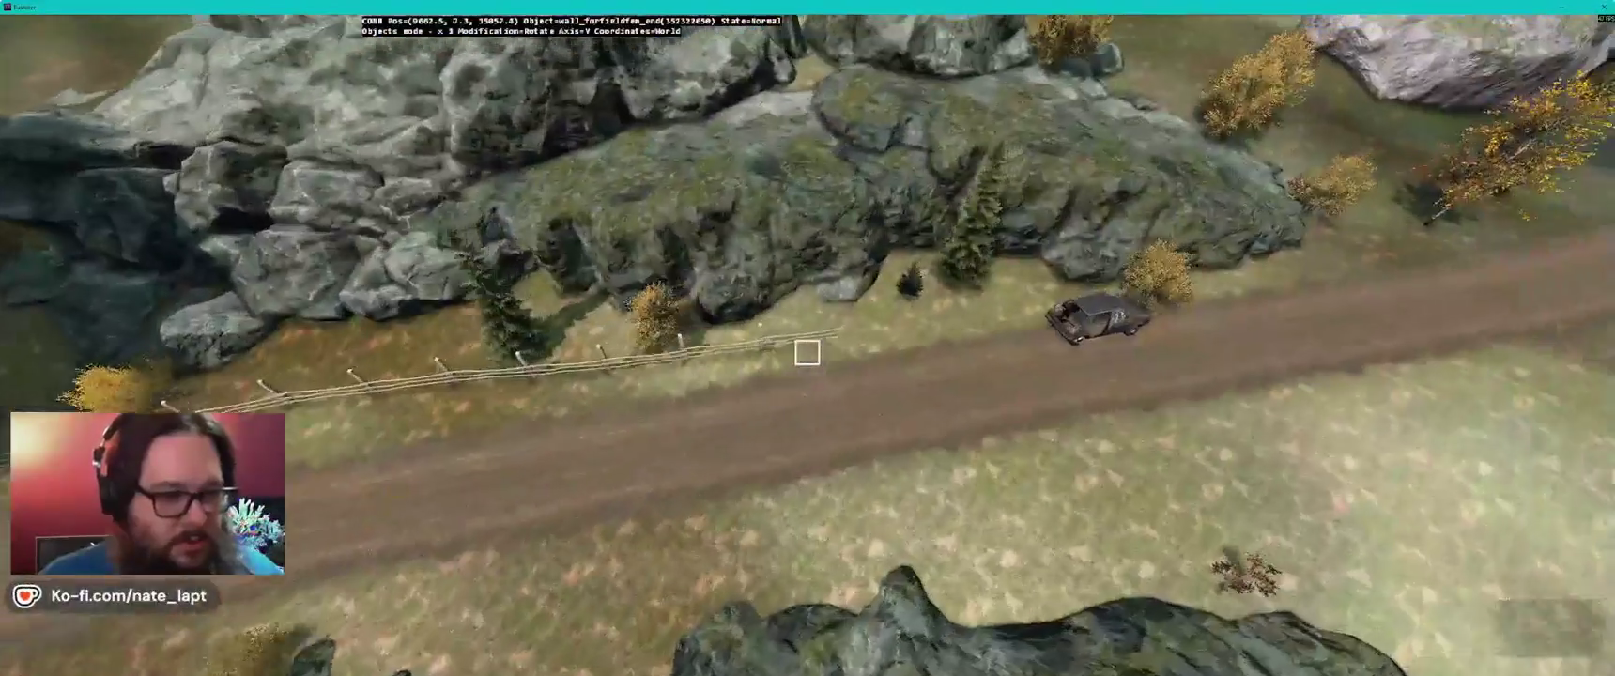
- Switch to moving the wall_forfieldfen_end piece, inspect it head-on, then return to Terrain Builder
{"action": "key", "text": "d"}
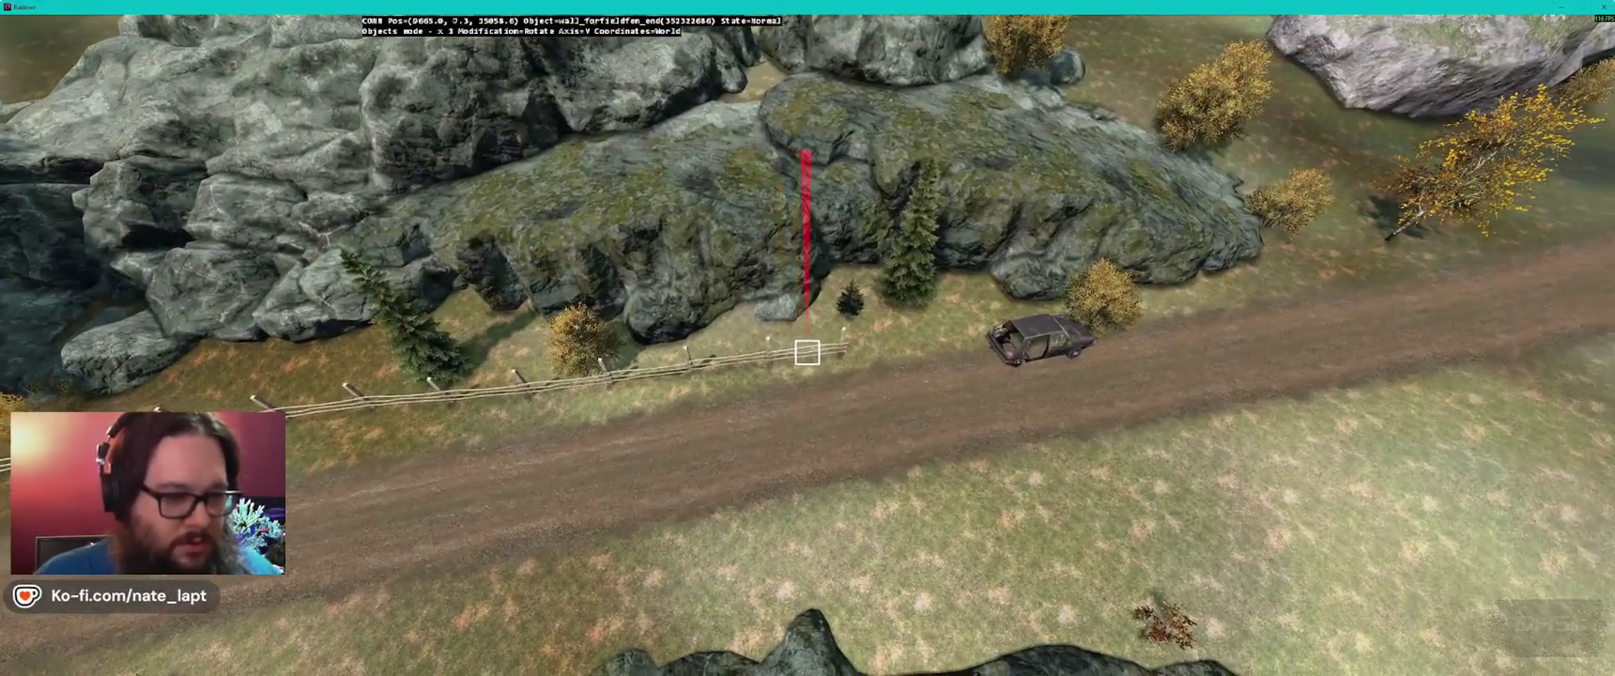
{"action": "key", "text": "w"}
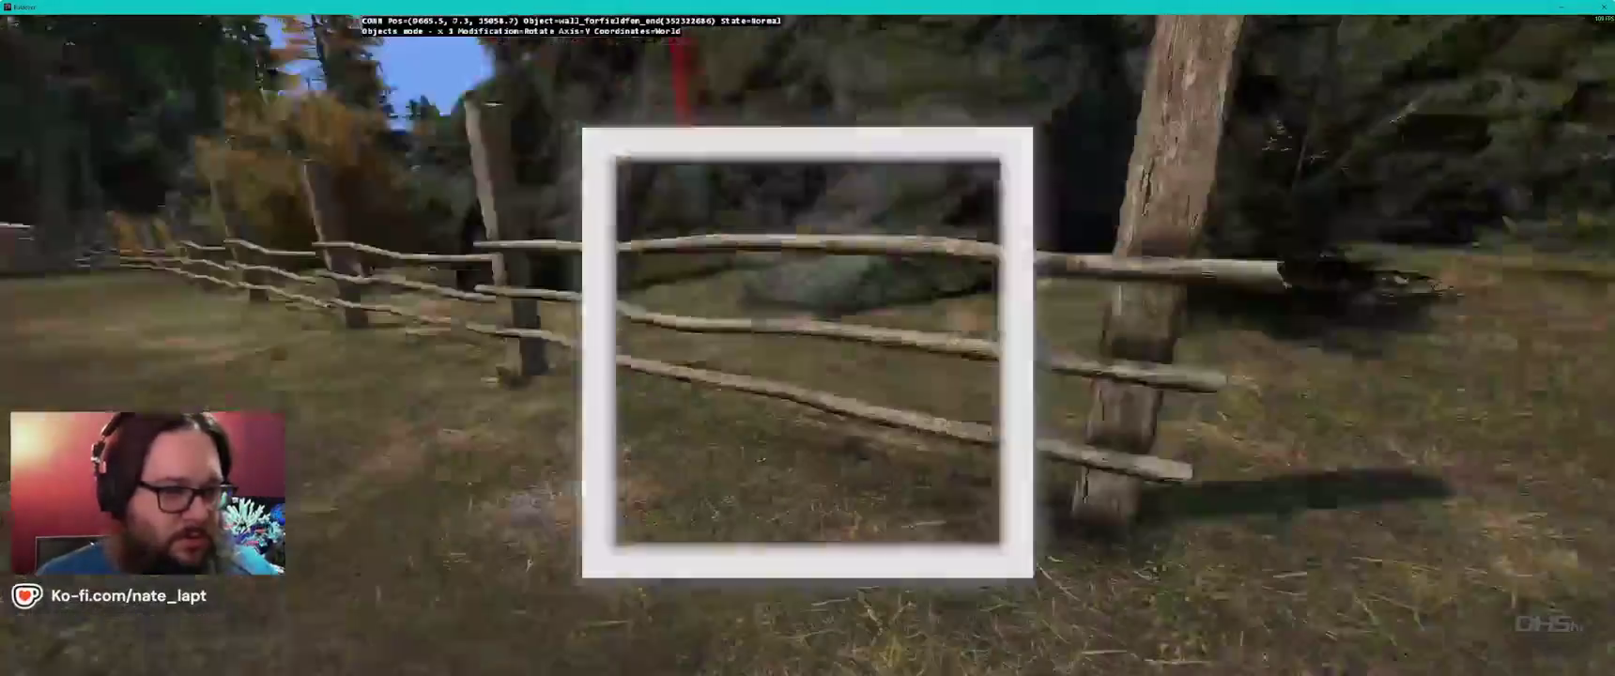
{"action": "key", "text": "a"}
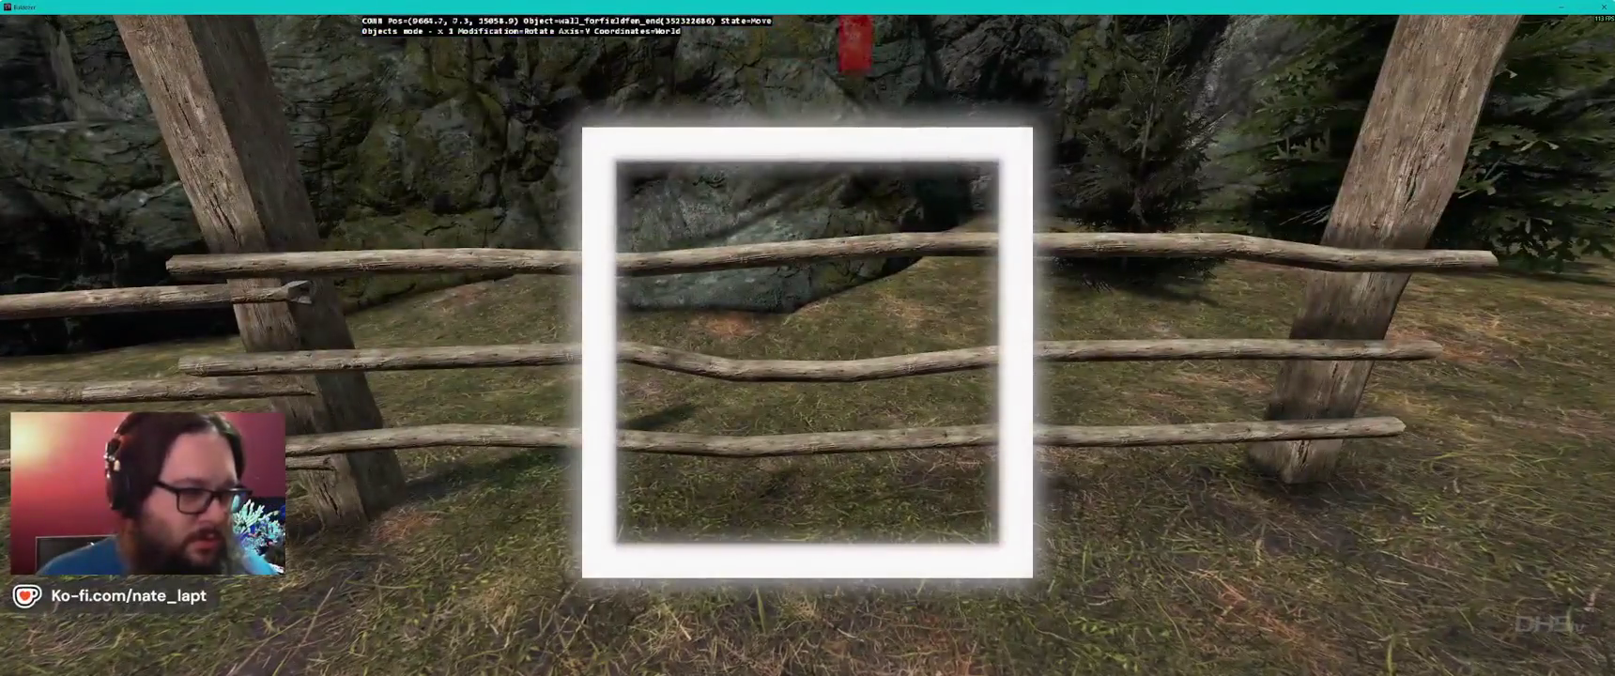
{"action": "scroll", "coordinate": [808, 352], "scroll_direction": "down", "scroll_amount": 5}
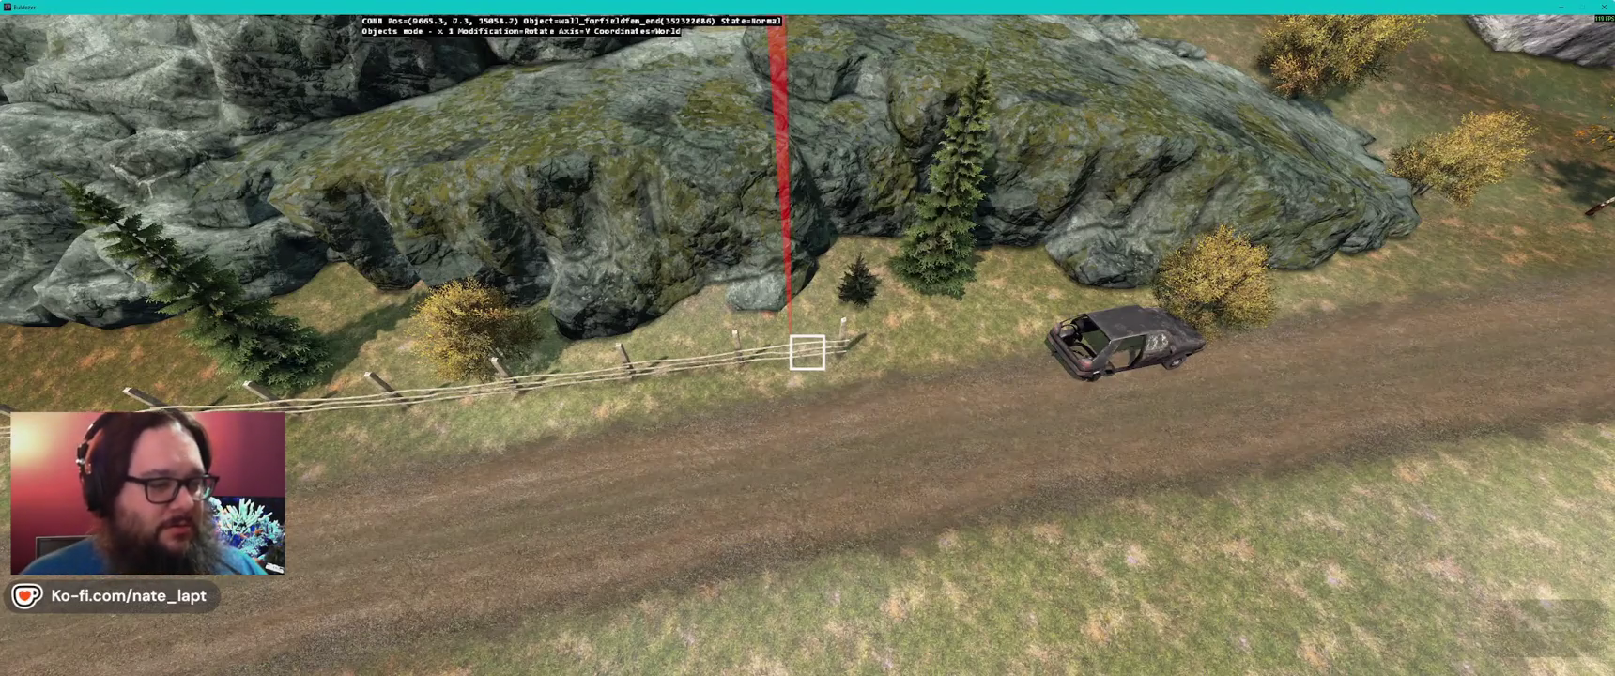
{"action": "key", "text": "alt+Tab"}
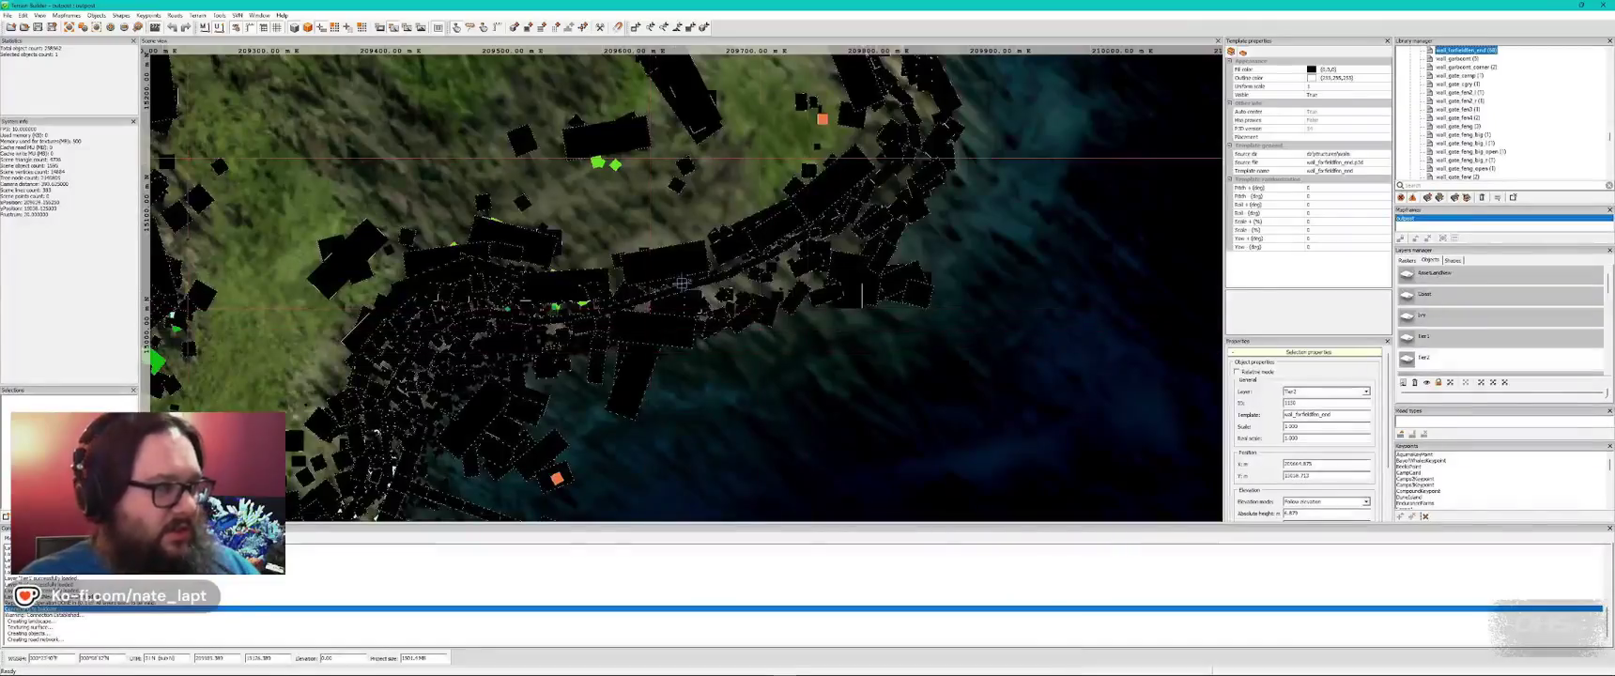
{"action": "left_click", "coordinate": [38, 27]}
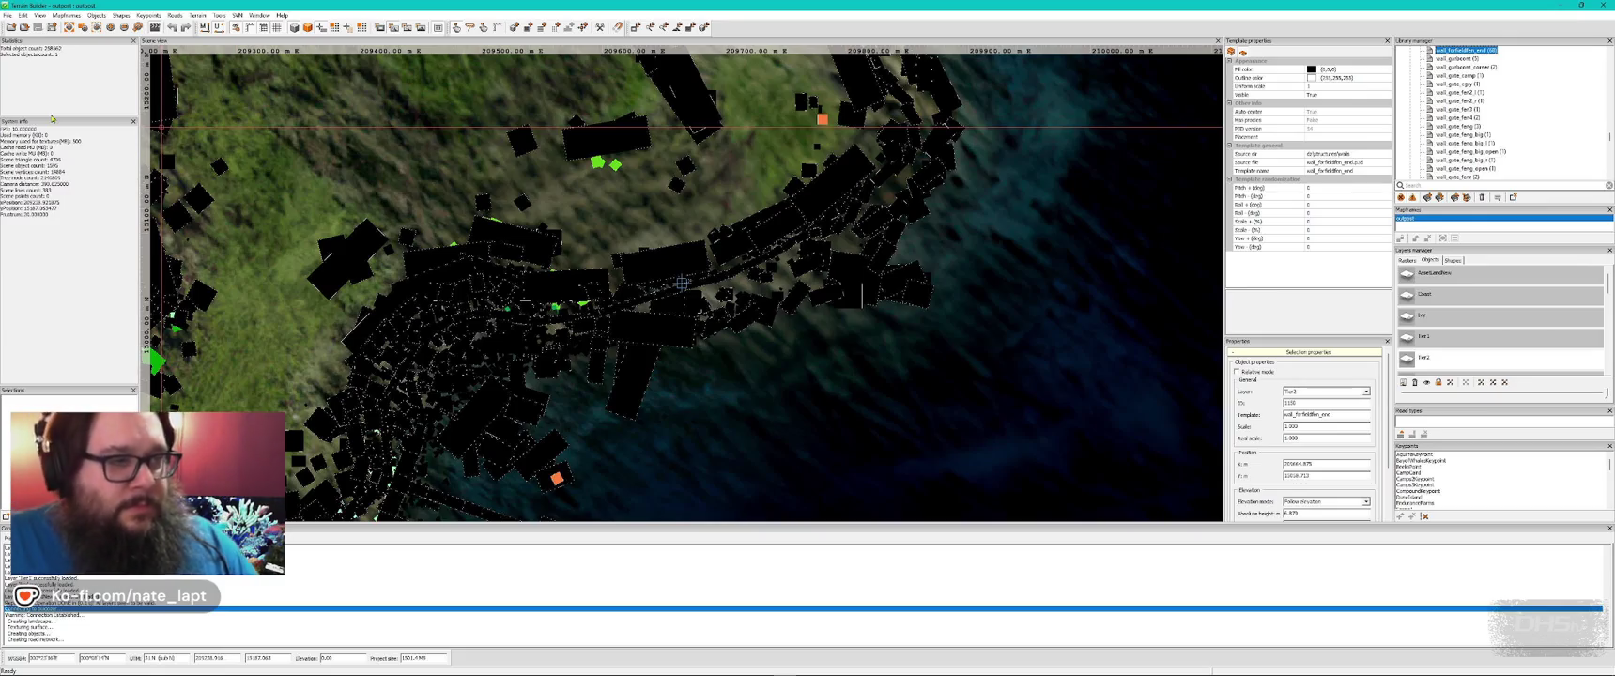
{"action": "scroll", "coordinate": [523, 211], "scroll_direction": "up", "scroll_amount": 5}
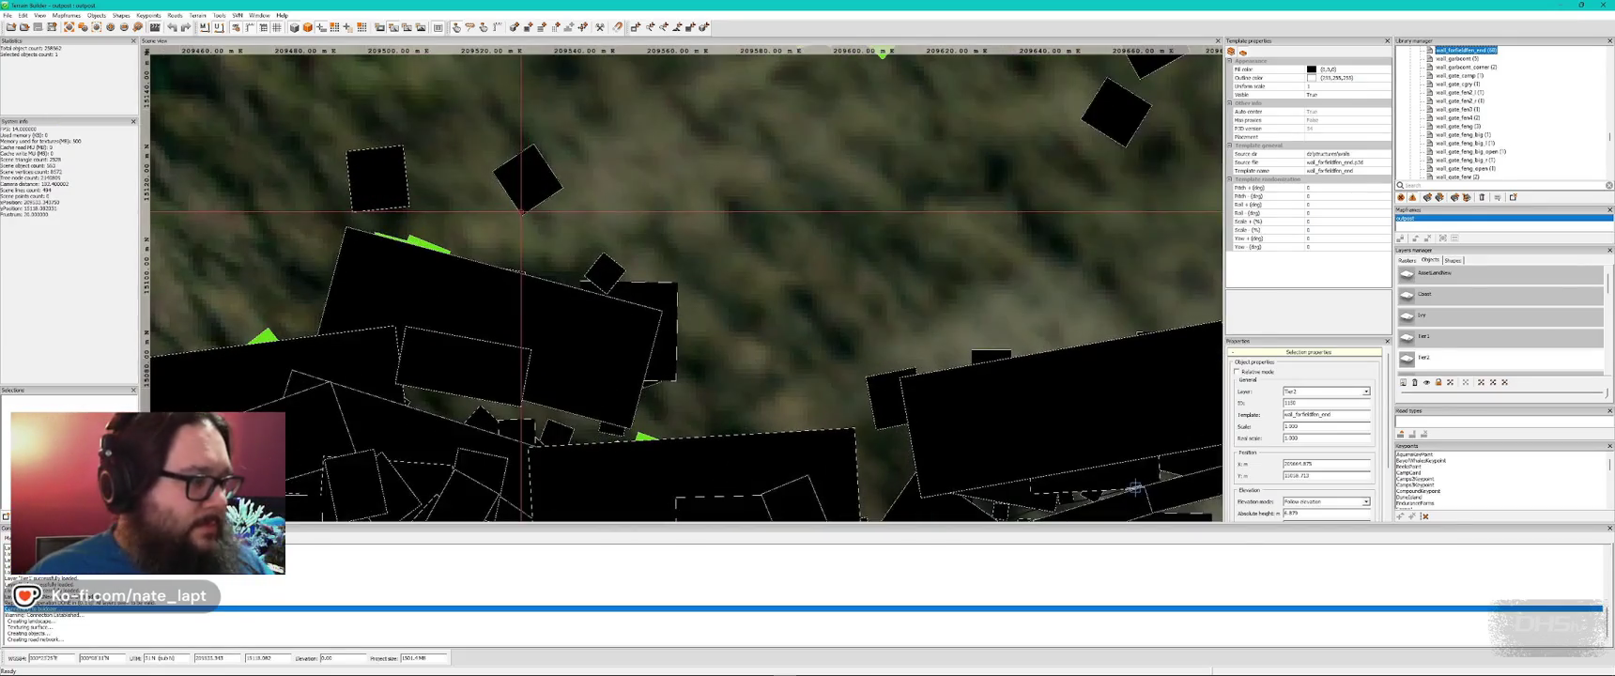
{"action": "scroll", "coordinate": [582, 221], "scroll_direction": "up", "scroll_amount": 2}
{"action": "scroll", "coordinate": [583, 222], "scroll_direction": "down", "scroll_amount": 5}
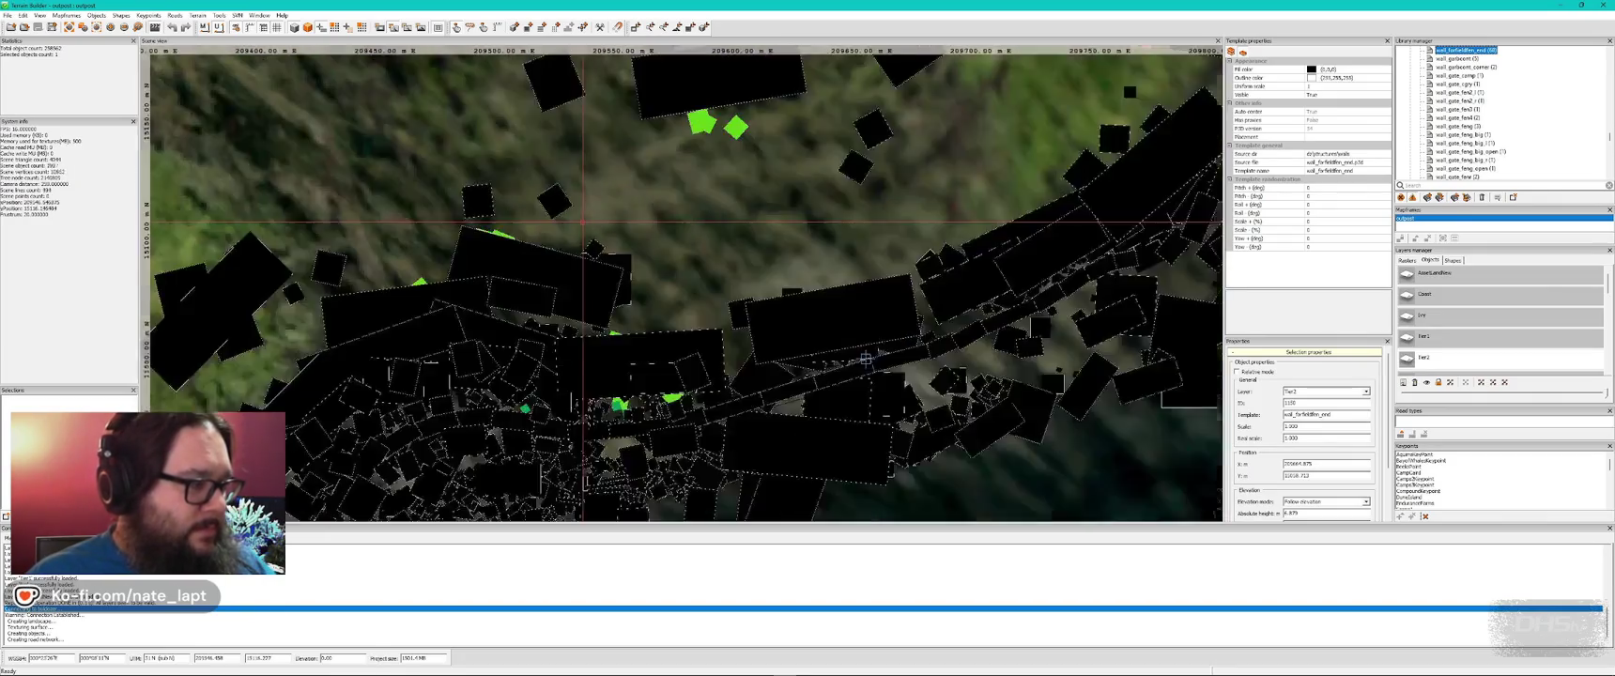
{"action": "scroll", "coordinate": [582, 222], "scroll_direction": "down", "scroll_amount": 5}
{"action": "scroll", "coordinate": [582, 223], "scroll_direction": "up", "scroll_amount": 4}
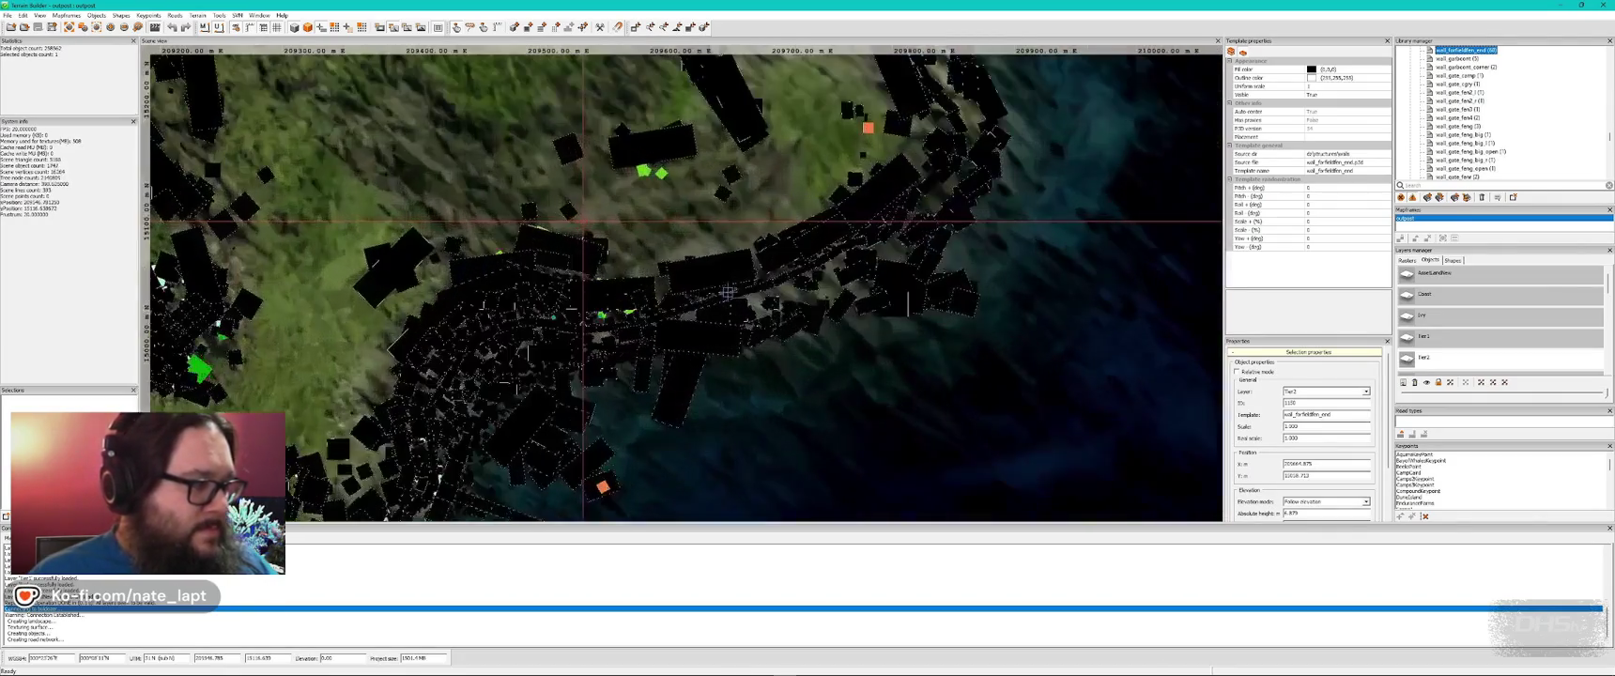
{"action": "scroll", "coordinate": [583, 223], "scroll_direction": "up", "scroll_amount": 1}
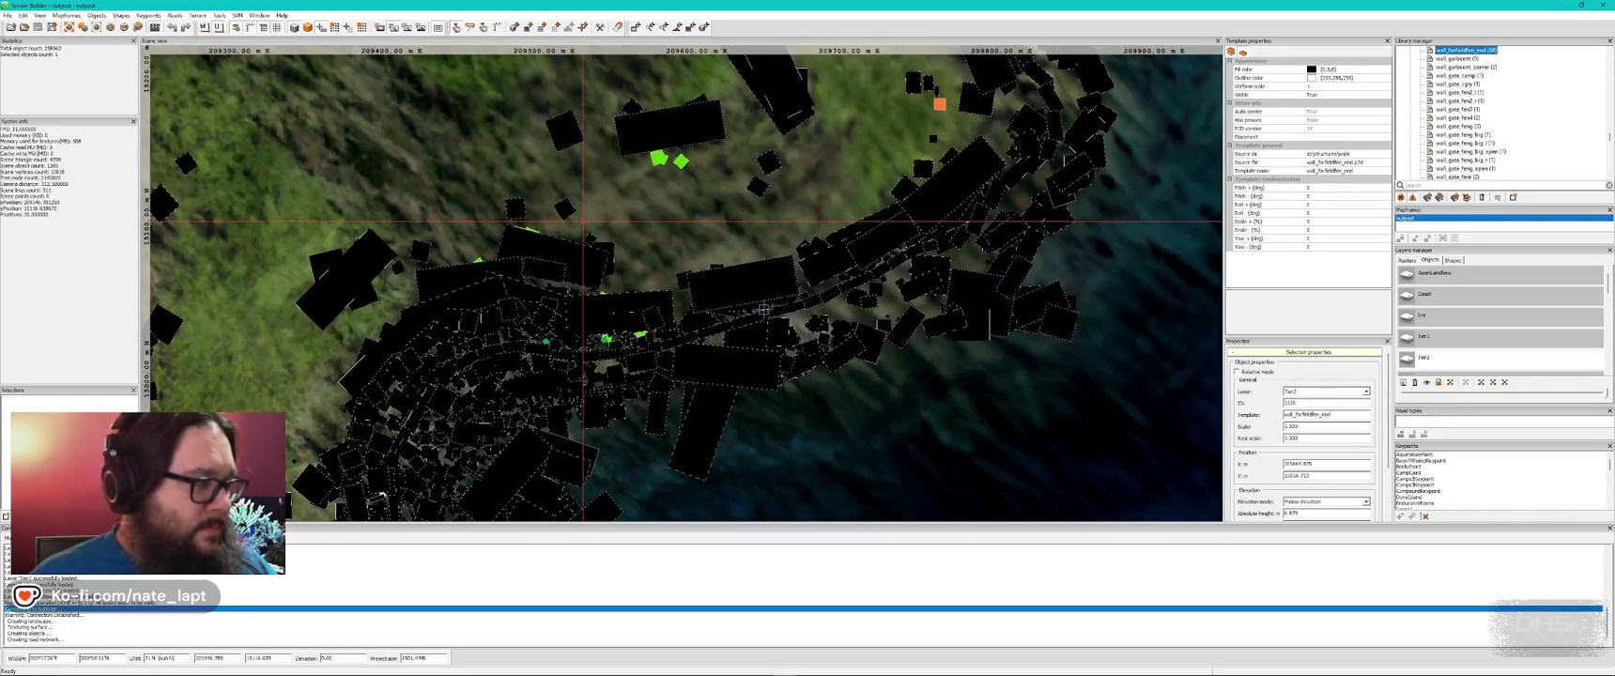
{"action": "scroll", "coordinate": [583, 222], "scroll_direction": "down", "scroll_amount": 2}
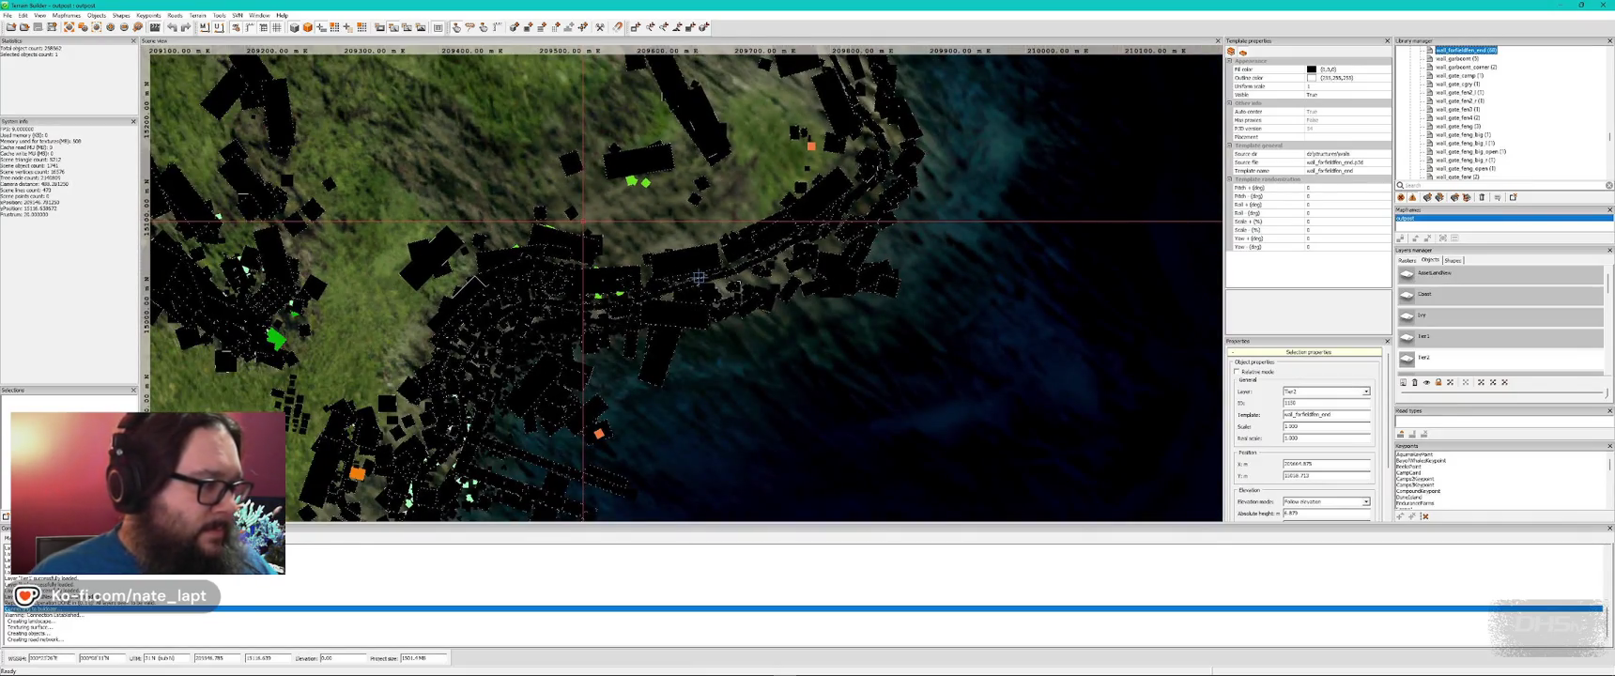
{"action": "scroll", "coordinate": [583, 222], "scroll_direction": "down", "scroll_amount": 2}
{"action": "scroll", "coordinate": [583, 222], "scroll_direction": "up", "scroll_amount": 7}
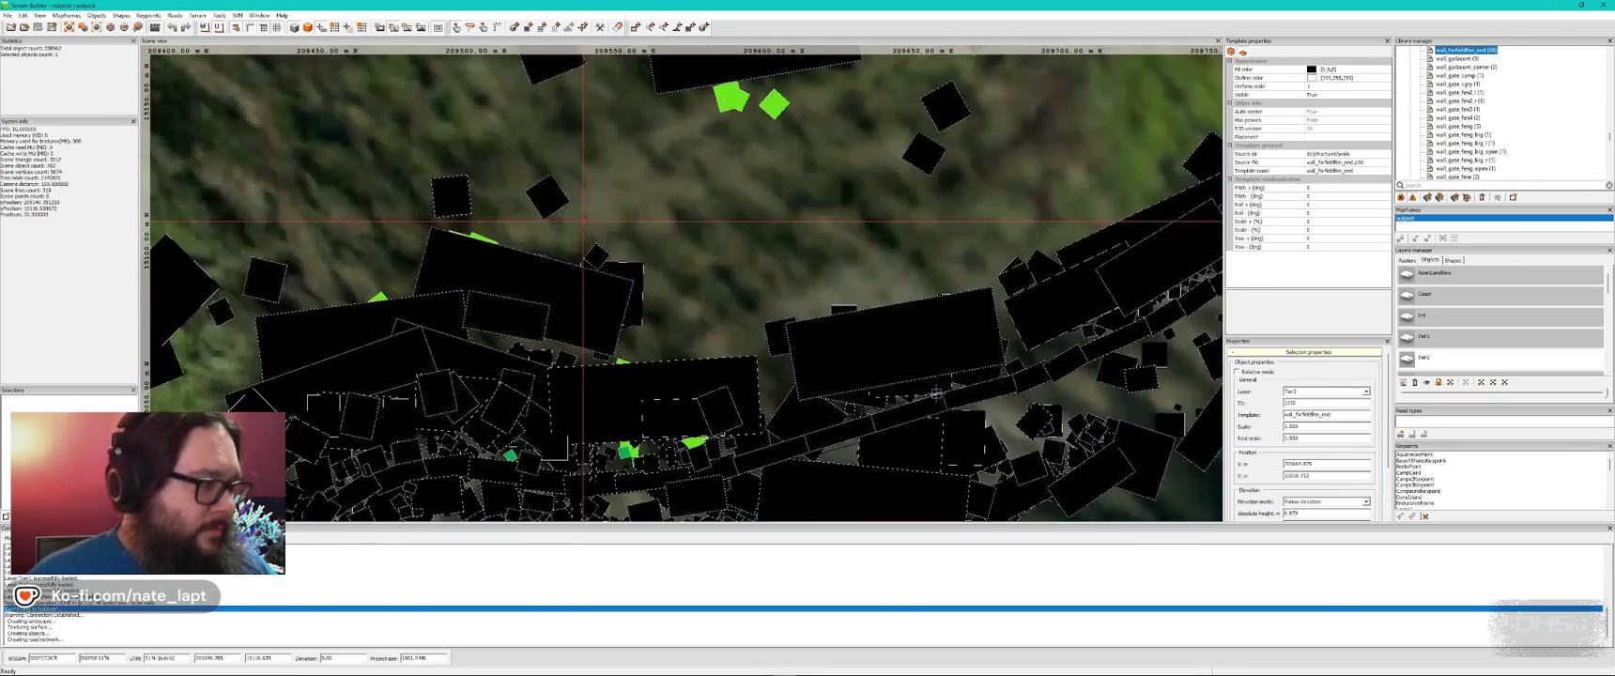
{"action": "scroll", "coordinate": [583, 223], "scroll_direction": "down", "scroll_amount": 10}
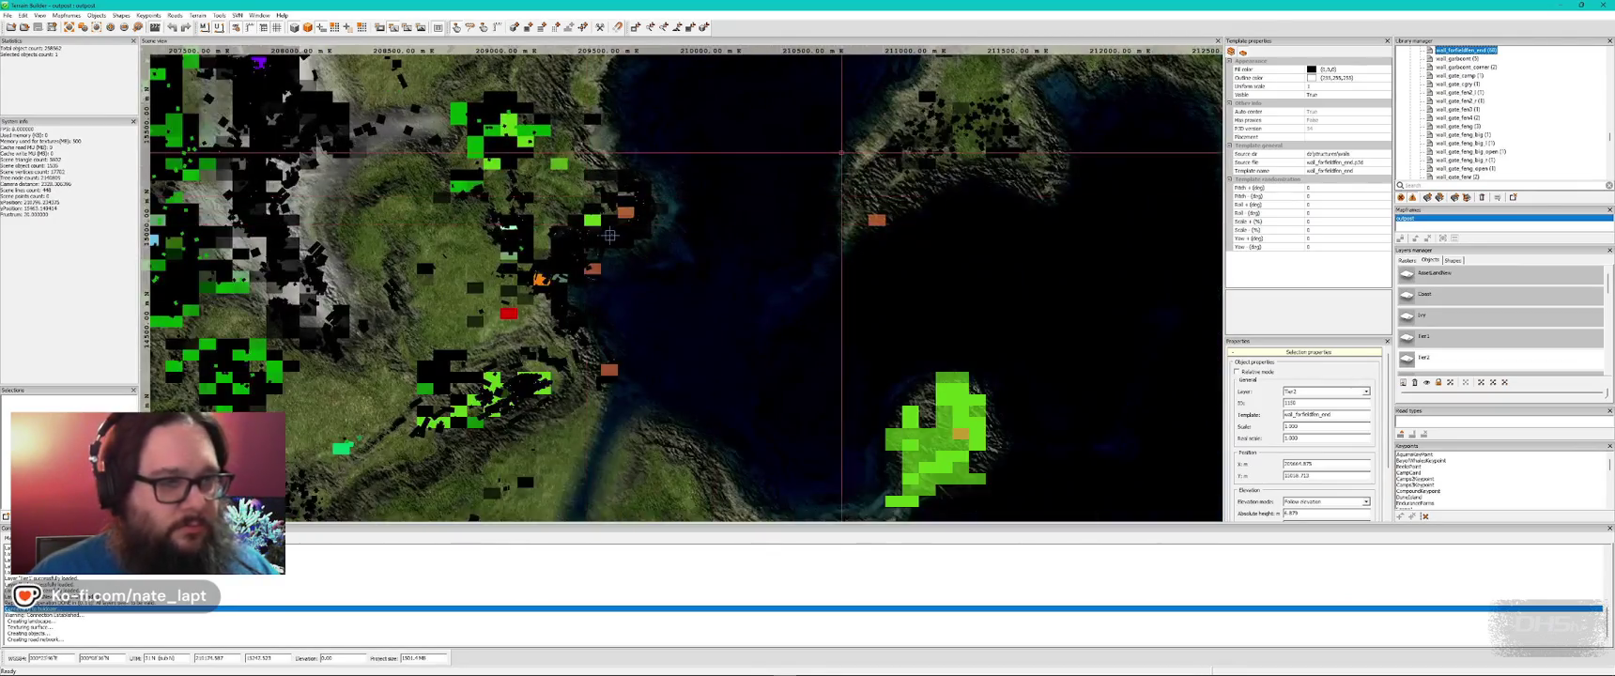
{"action": "scroll", "coordinate": [421, 319], "scroll_direction": "up", "scroll_amount": 2}
{"action": "scroll", "coordinate": [936, 193], "scroll_direction": "up", "scroll_amount": 7}
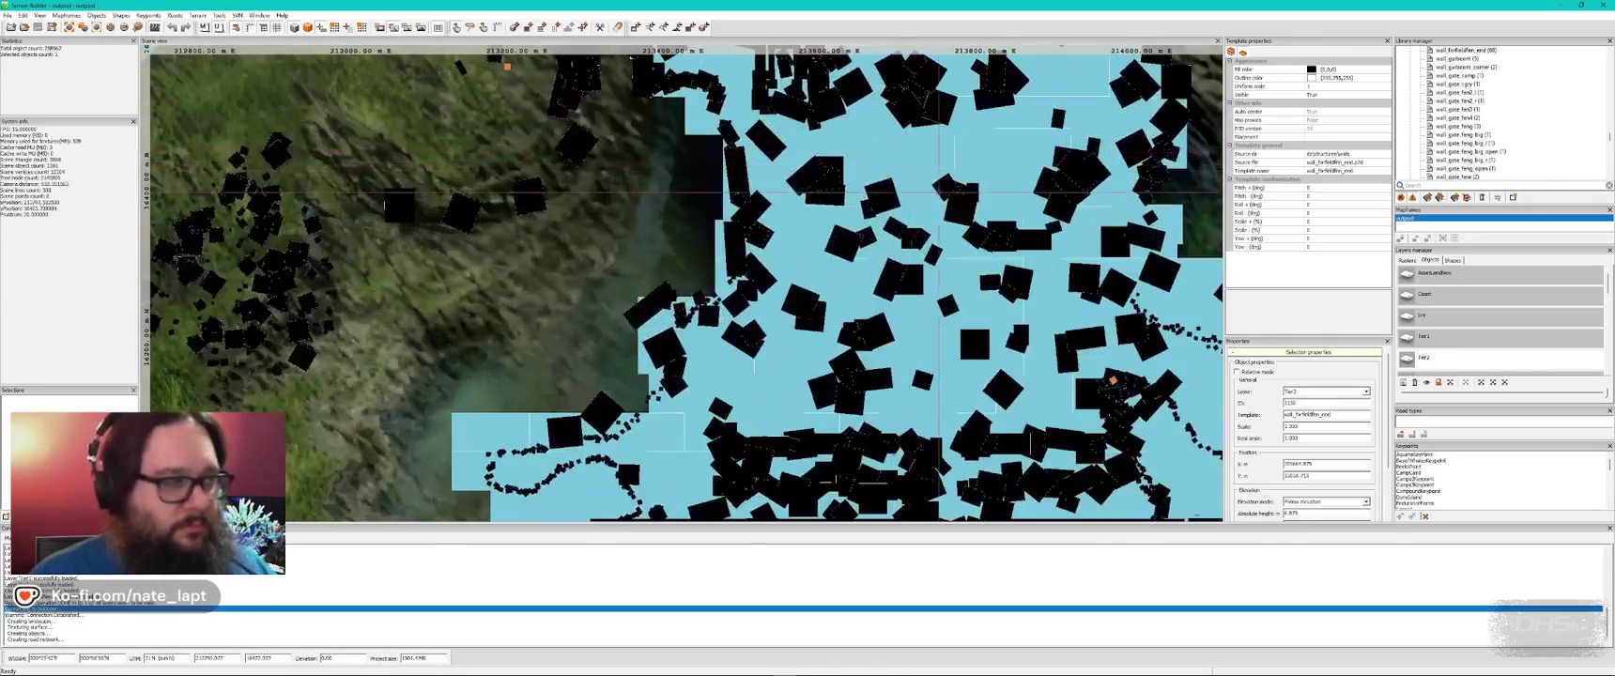
{"action": "scroll", "coordinate": [936, 193], "scroll_direction": "up", "scroll_amount": 2}
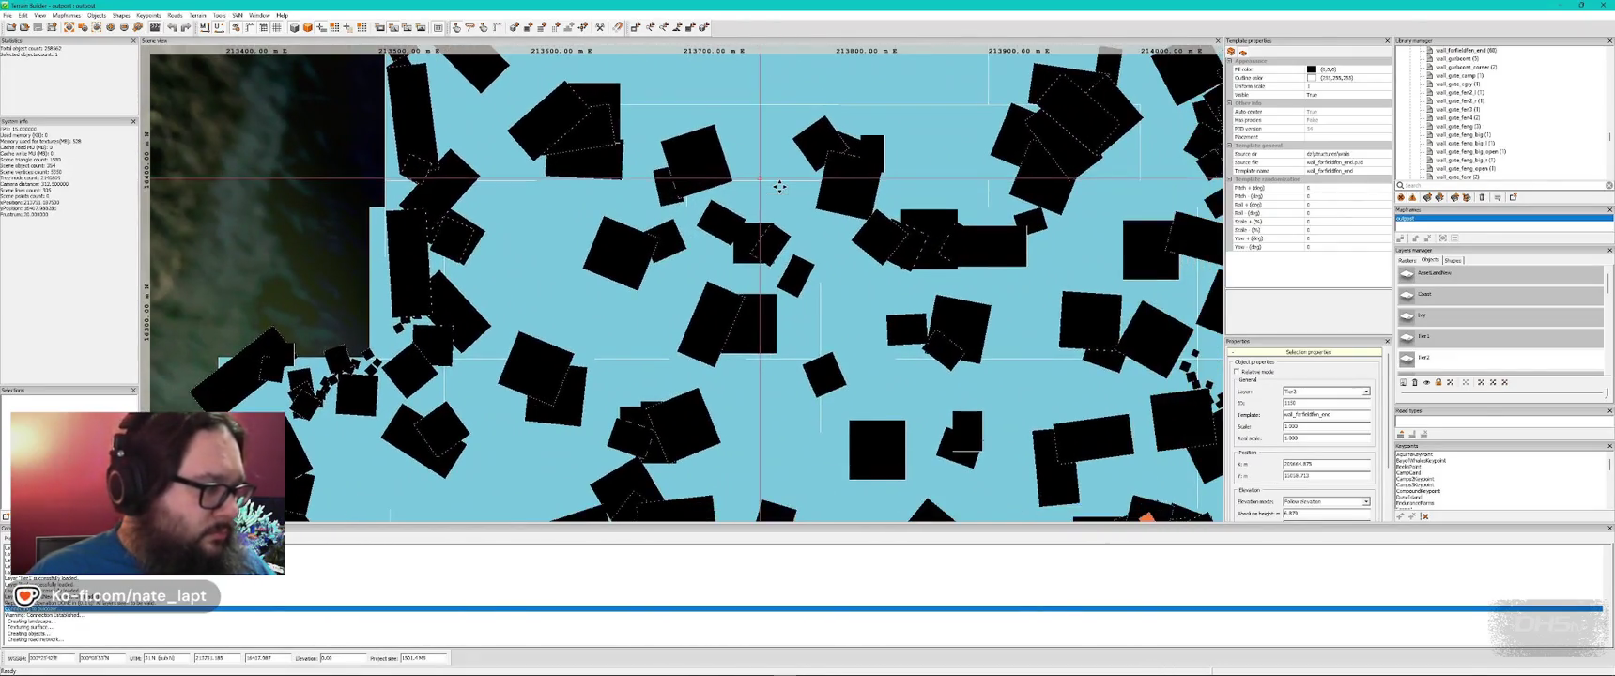
{"action": "scroll", "coordinate": [816, 201], "scroll_direction": "up", "scroll_amount": 2}
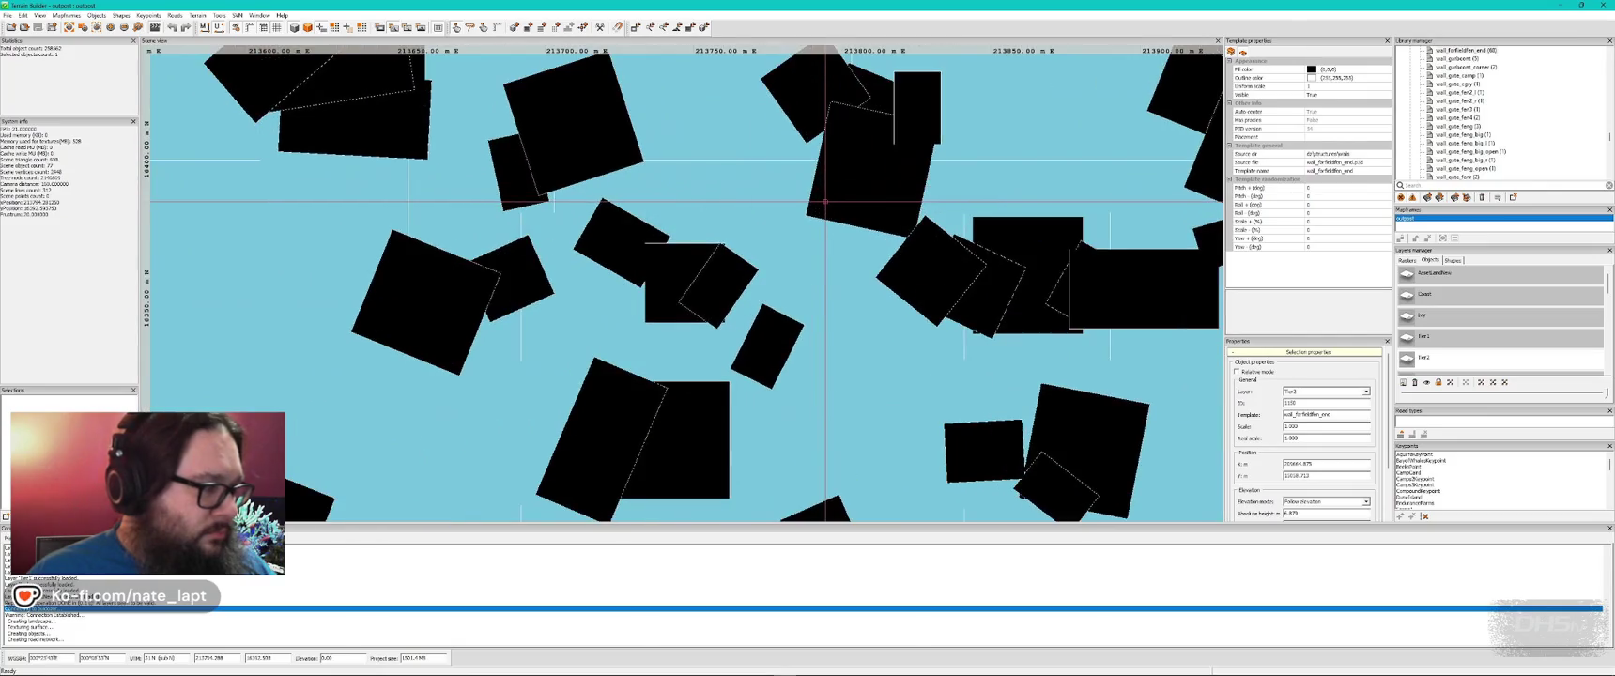
{"action": "scroll", "coordinate": [816, 201], "scroll_direction": "down", "scroll_amount": 1}
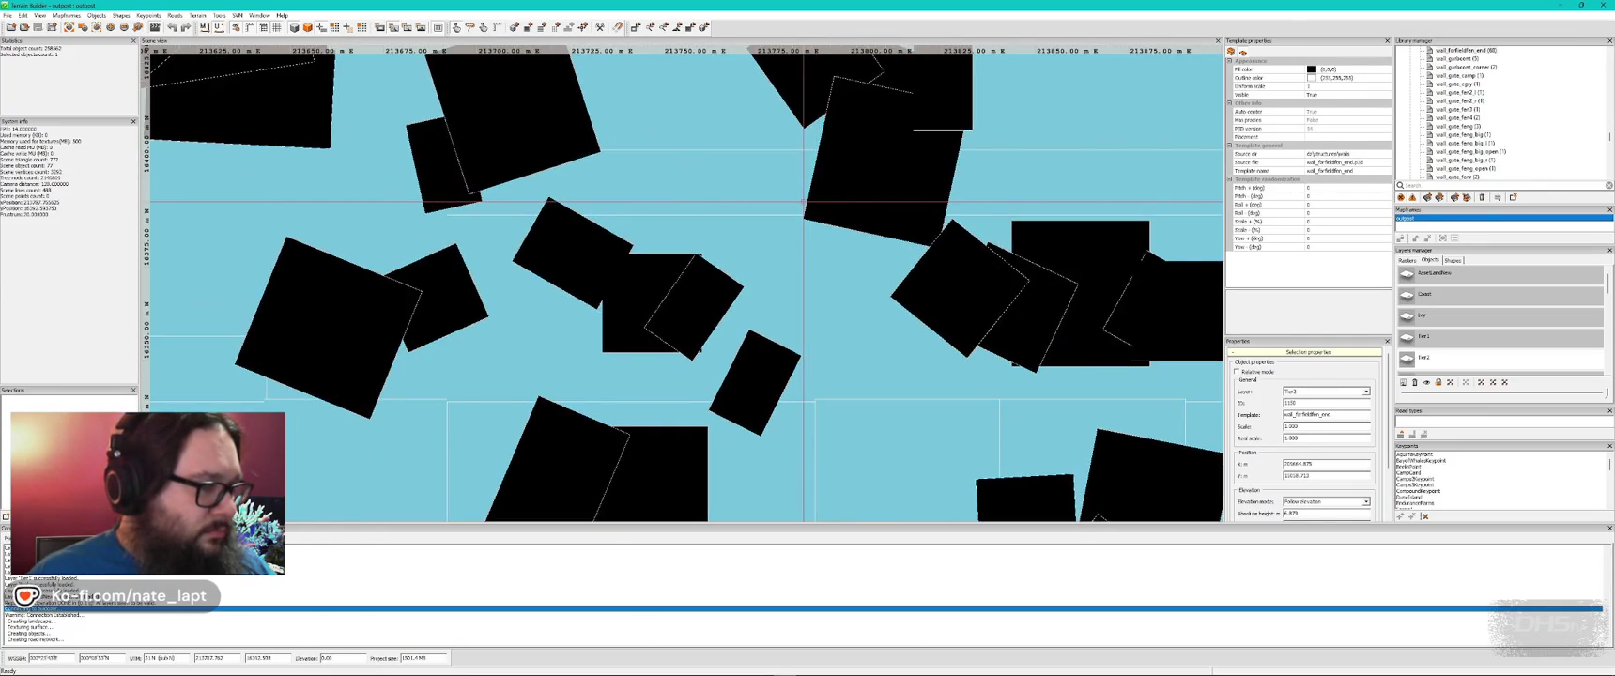
{"action": "scroll", "coordinate": [803, 201], "scroll_direction": "down", "scroll_amount": 1}
{"action": "scroll", "coordinate": [802, 201], "scroll_direction": "up", "scroll_amount": 2}
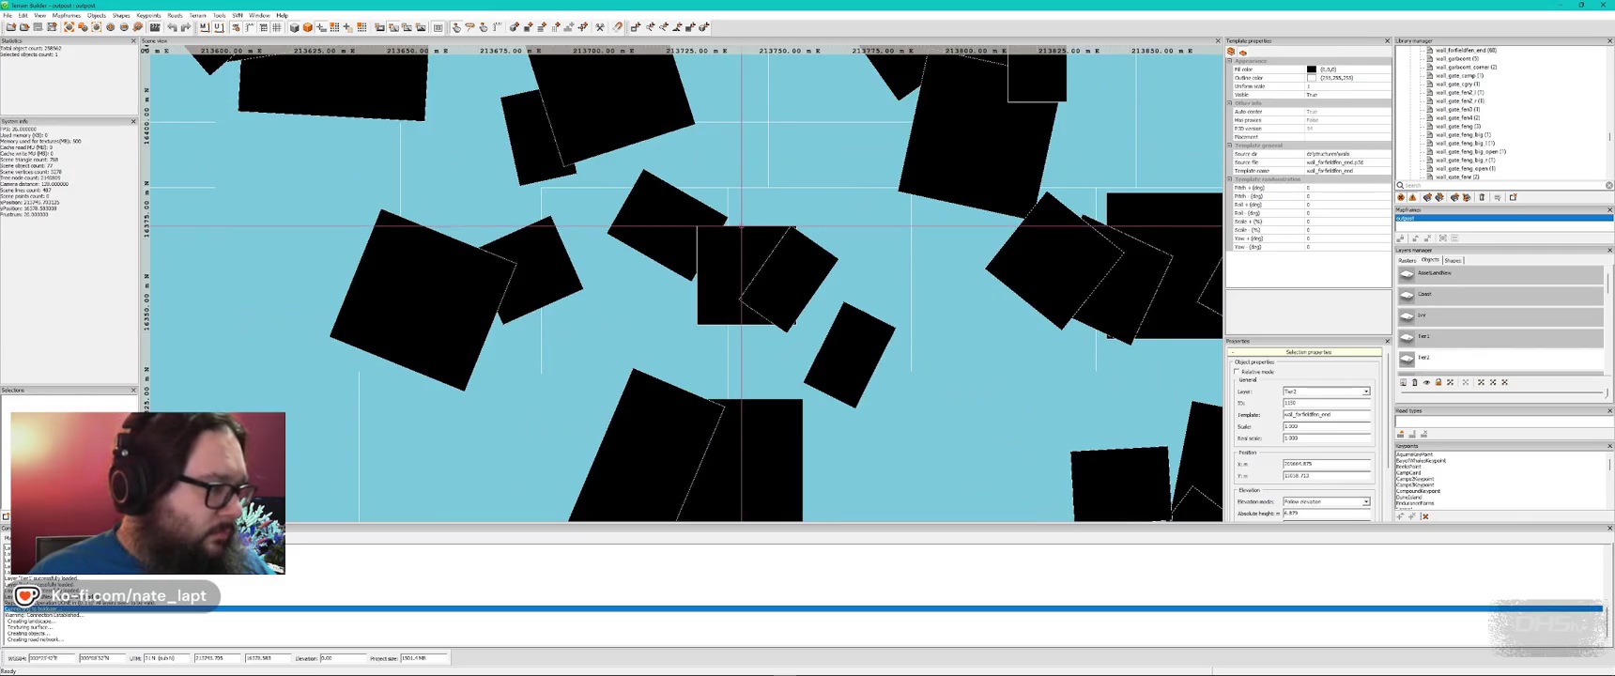
{"action": "scroll", "coordinate": [742, 225], "scroll_direction": "down", "scroll_amount": 1}
{"action": "scroll", "coordinate": [742, 226], "scroll_direction": "up", "scroll_amount": 1}
{"action": "scroll", "coordinate": [742, 225], "scroll_direction": "down", "scroll_amount": 2}
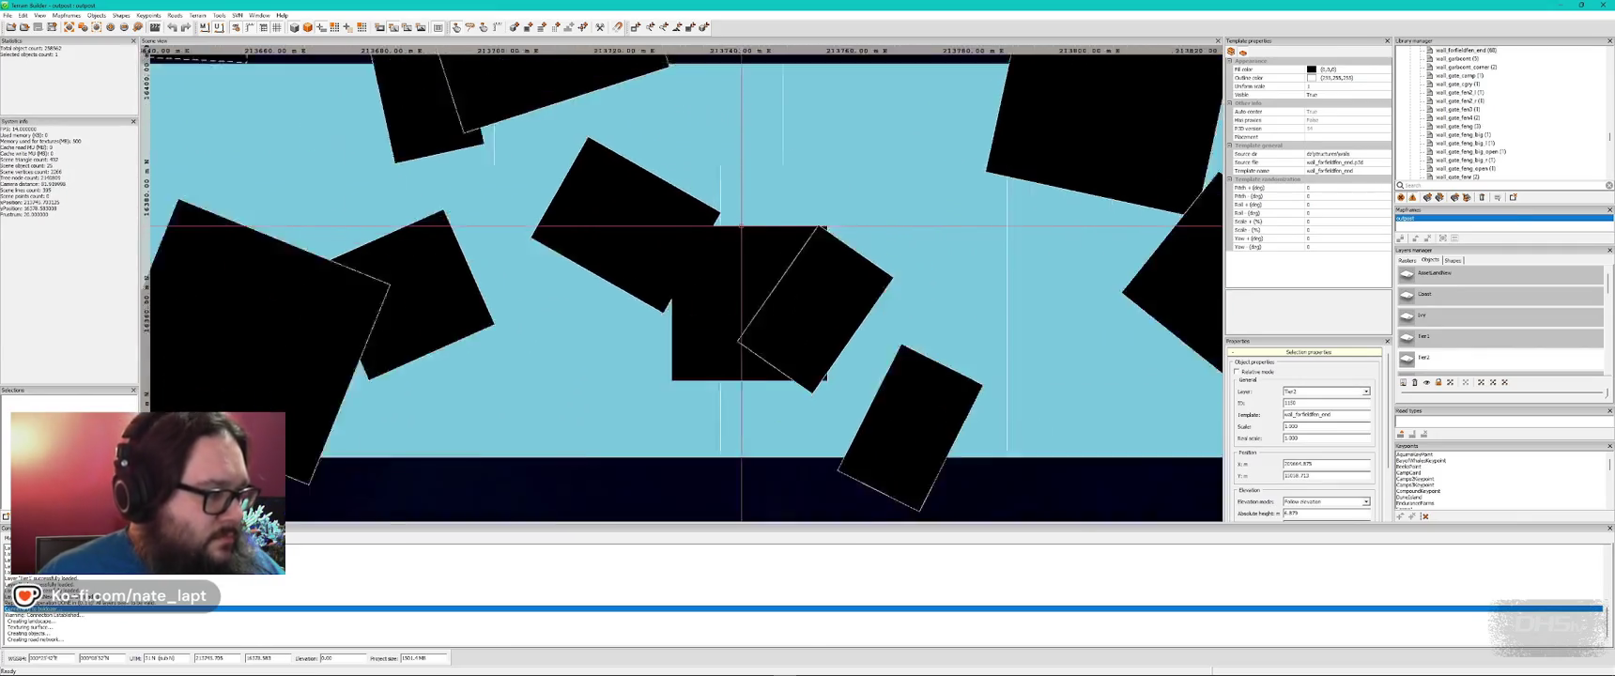
{"action": "scroll", "coordinate": [742, 225], "scroll_direction": "down", "scroll_amount": 6}
{"action": "scroll", "coordinate": [673, 223], "scroll_direction": "up", "scroll_amount": 5}
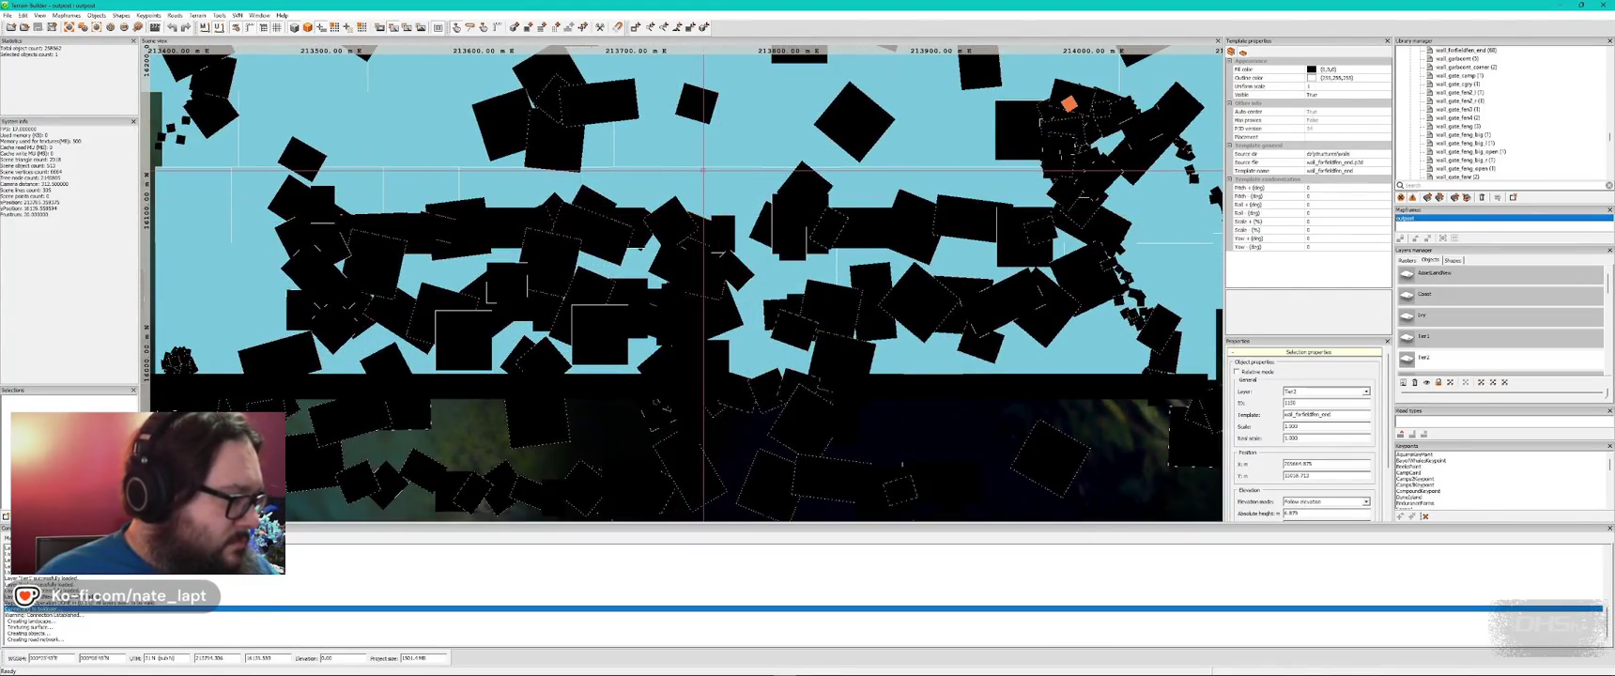
{"action": "scroll", "coordinate": [624, 172], "scroll_direction": "up", "scroll_amount": 2}
{"action": "scroll", "coordinate": [630, 173], "scroll_direction": "down", "scroll_amount": 2}
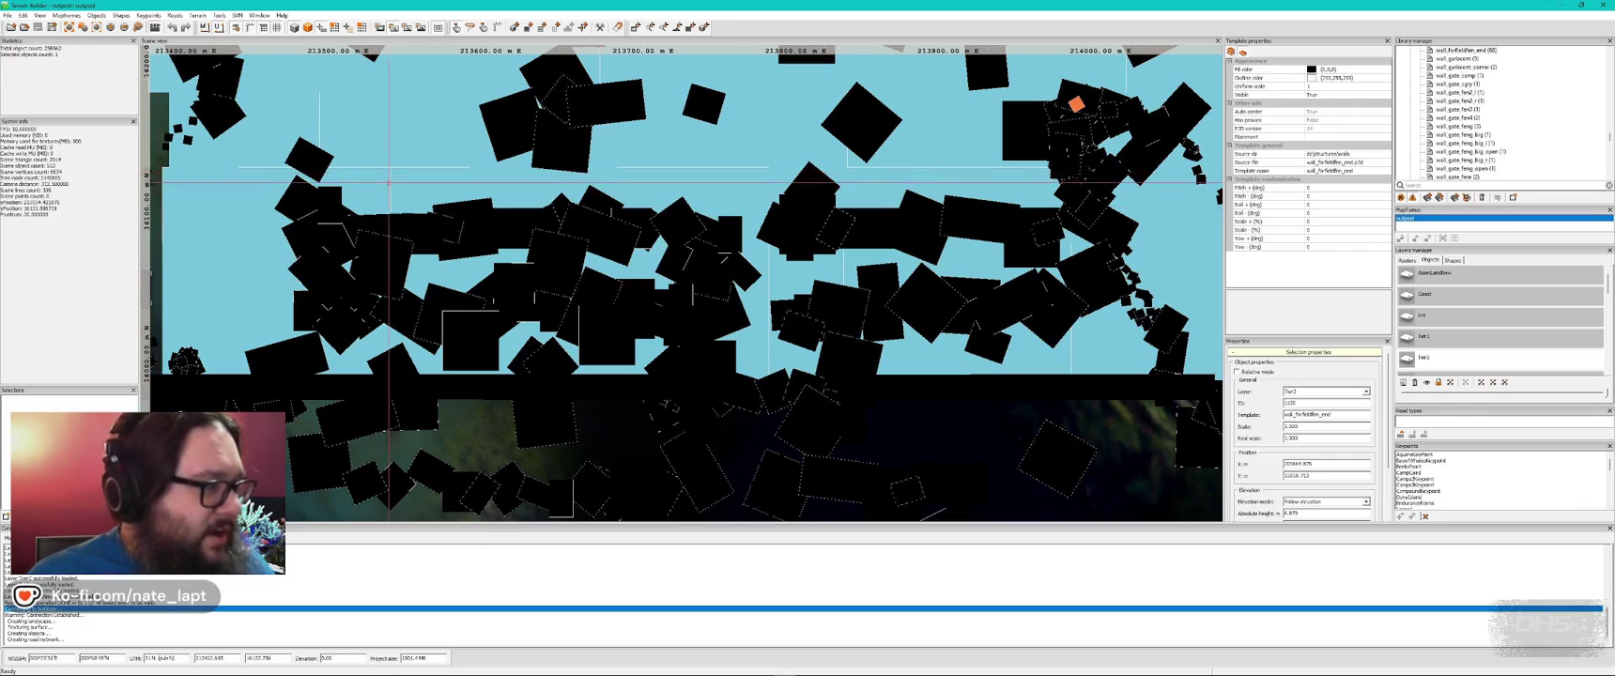
{"action": "scroll", "coordinate": [507, 139], "scroll_direction": "down", "scroll_amount": 2}
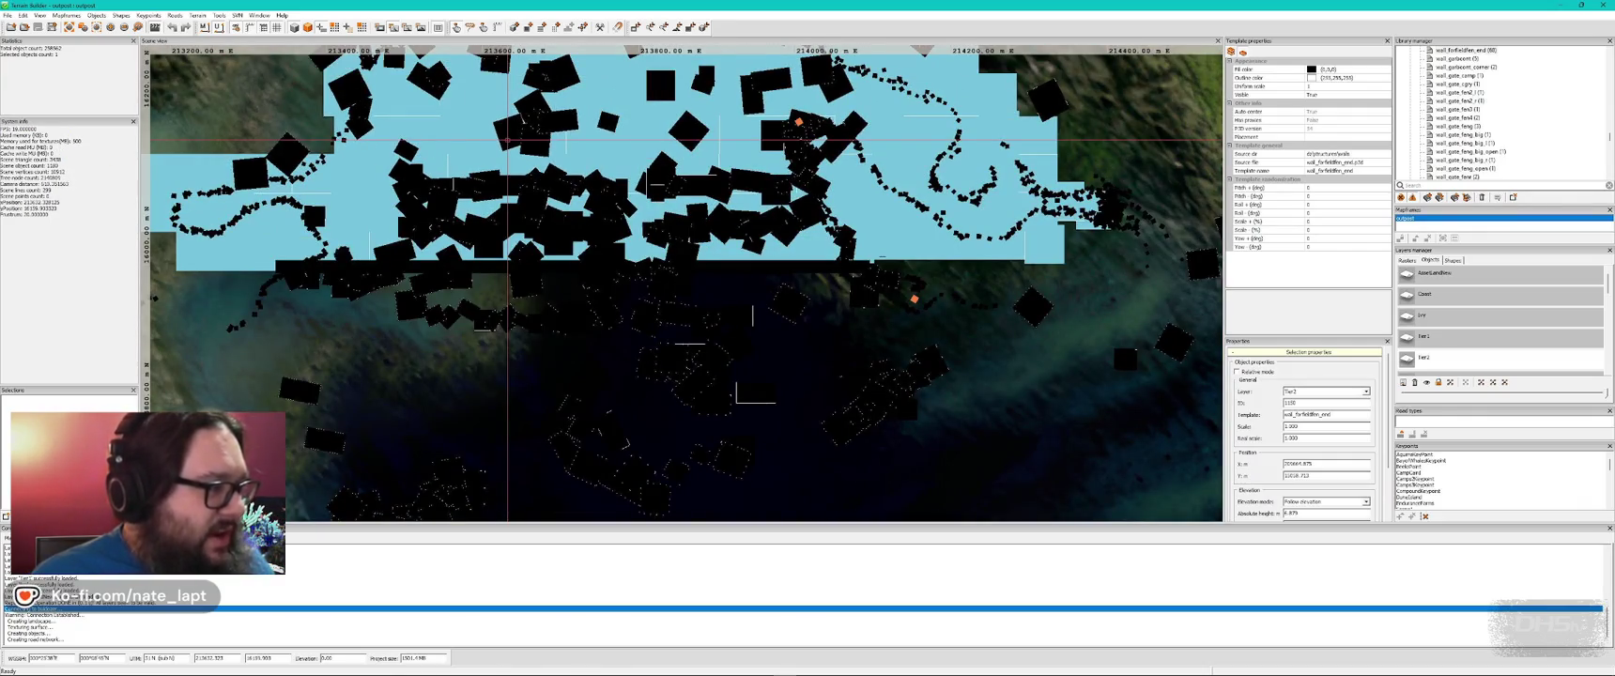
{"action": "scroll", "coordinate": [507, 139], "scroll_direction": "down", "scroll_amount": 3}
{"action": "scroll", "coordinate": [620, 320], "scroll_direction": "up", "scroll_amount": 6}
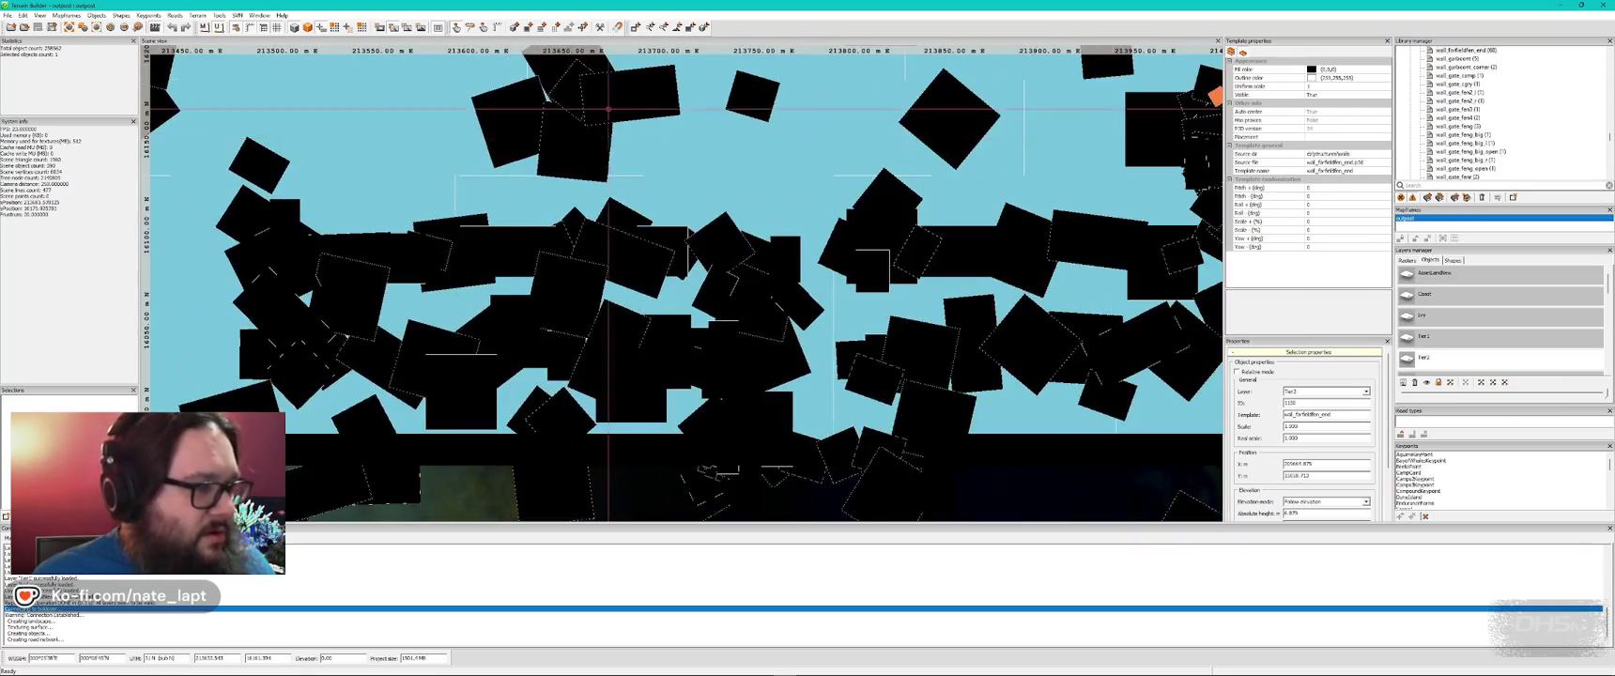
{"action": "scroll", "coordinate": [620, 320], "scroll_direction": "down", "scroll_amount": 3}
{"action": "scroll", "coordinate": [542, 236], "scroll_direction": "up", "scroll_amount": 1}
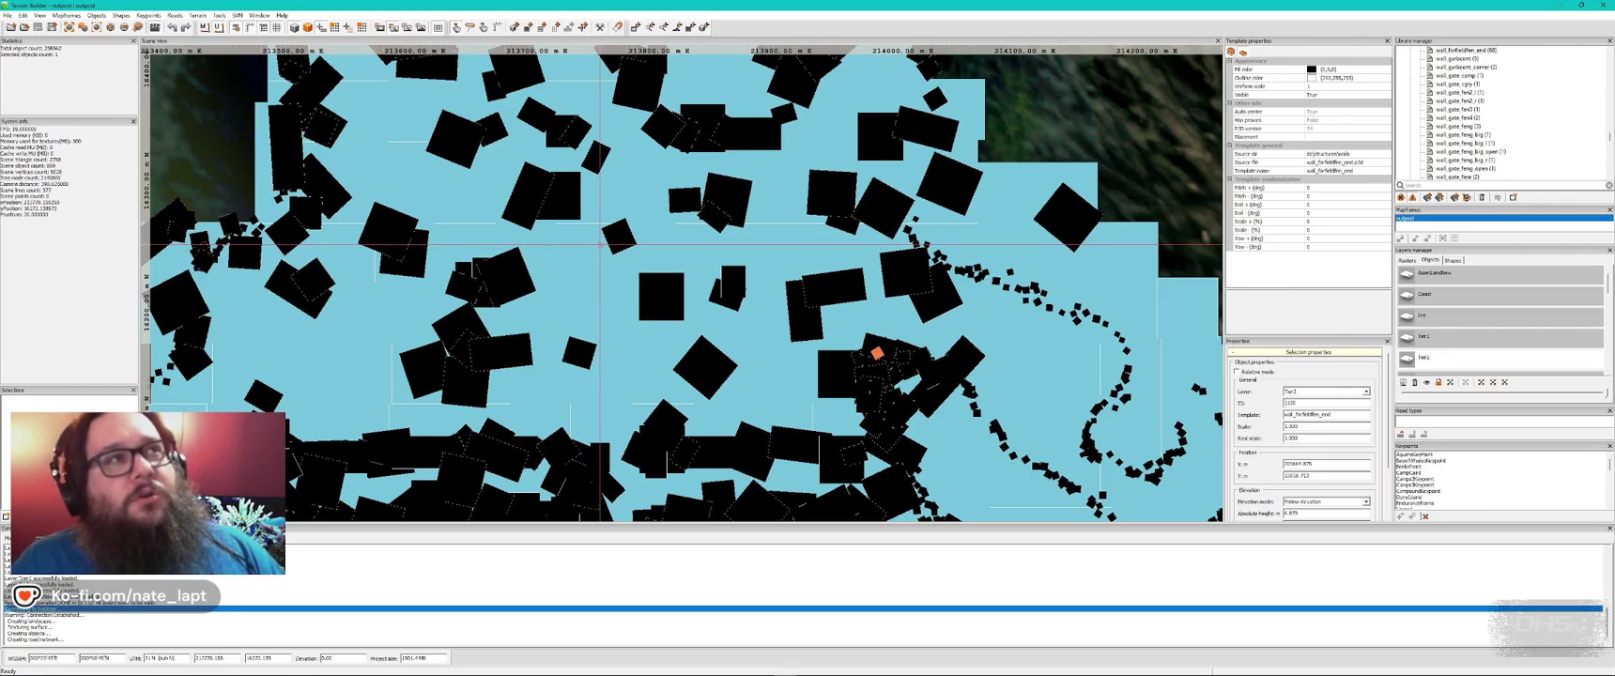
- Zoom the Scene view into the village building footprints and bring up the Buldozer 3D preview
{"action": "scroll", "coordinate": [683, 251], "scroll_direction": "down", "scroll_amount": 5}
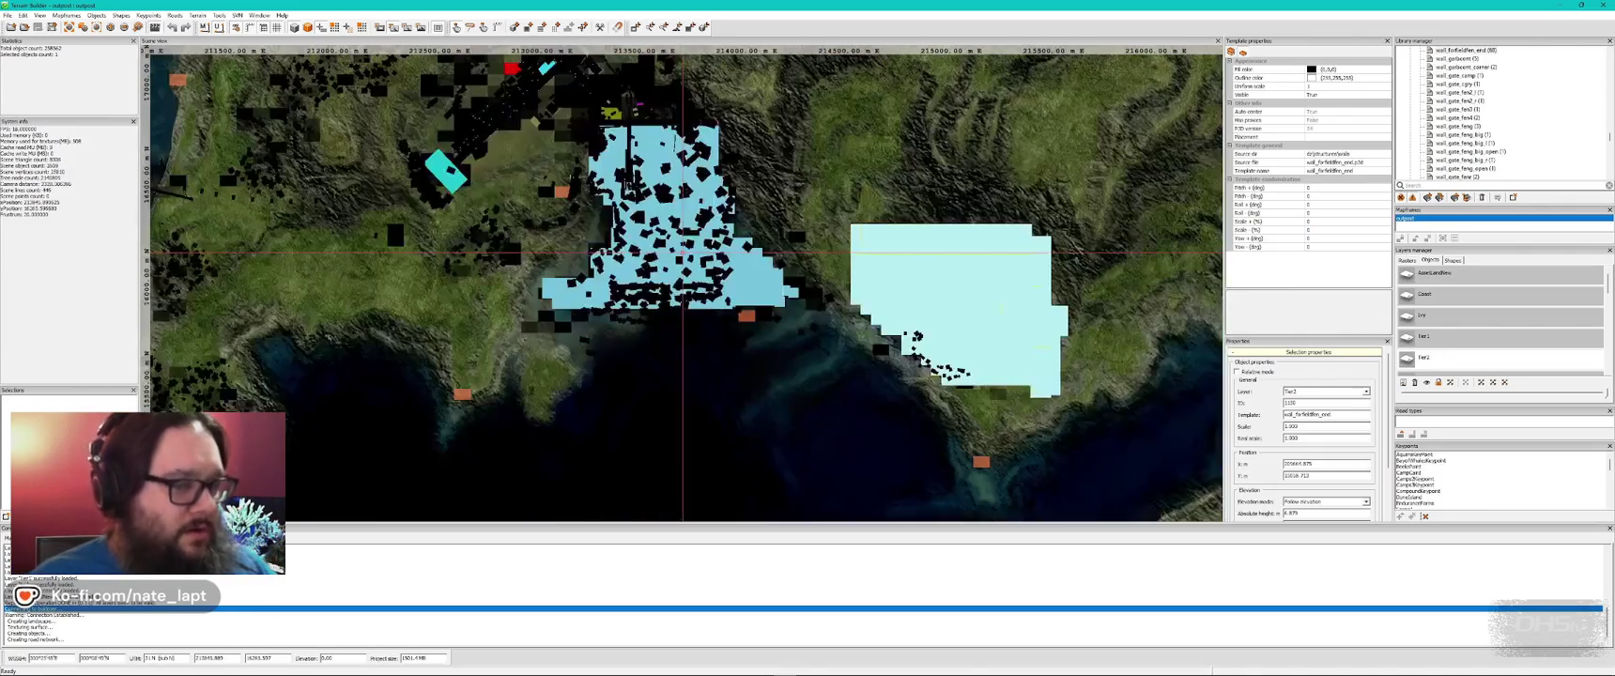
{"action": "scroll", "coordinate": [683, 251], "scroll_direction": "down", "scroll_amount": 3}
{"action": "scroll", "coordinate": [700, 202], "scroll_direction": "up", "scroll_amount": 2}
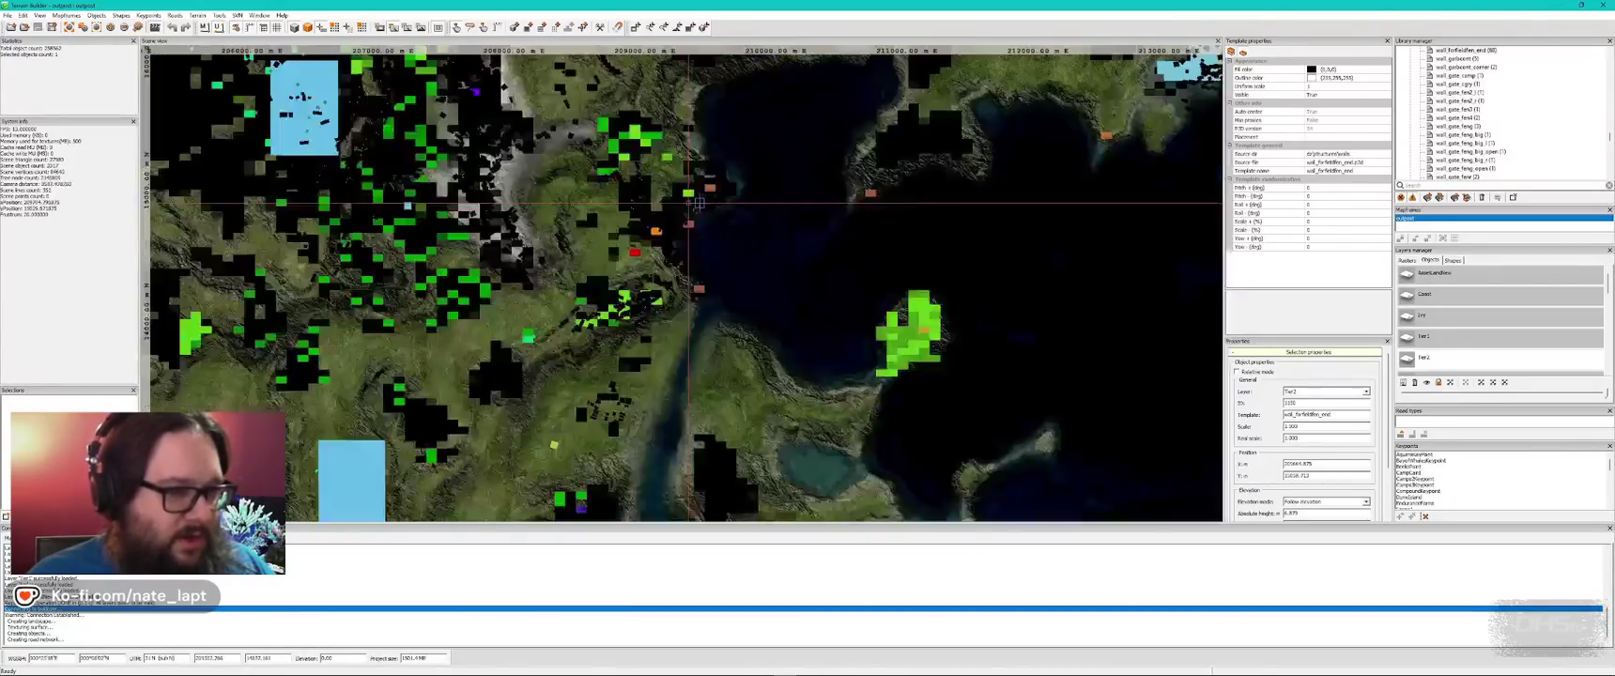
{"action": "scroll", "coordinate": [700, 202], "scroll_direction": "up", "scroll_amount": 10}
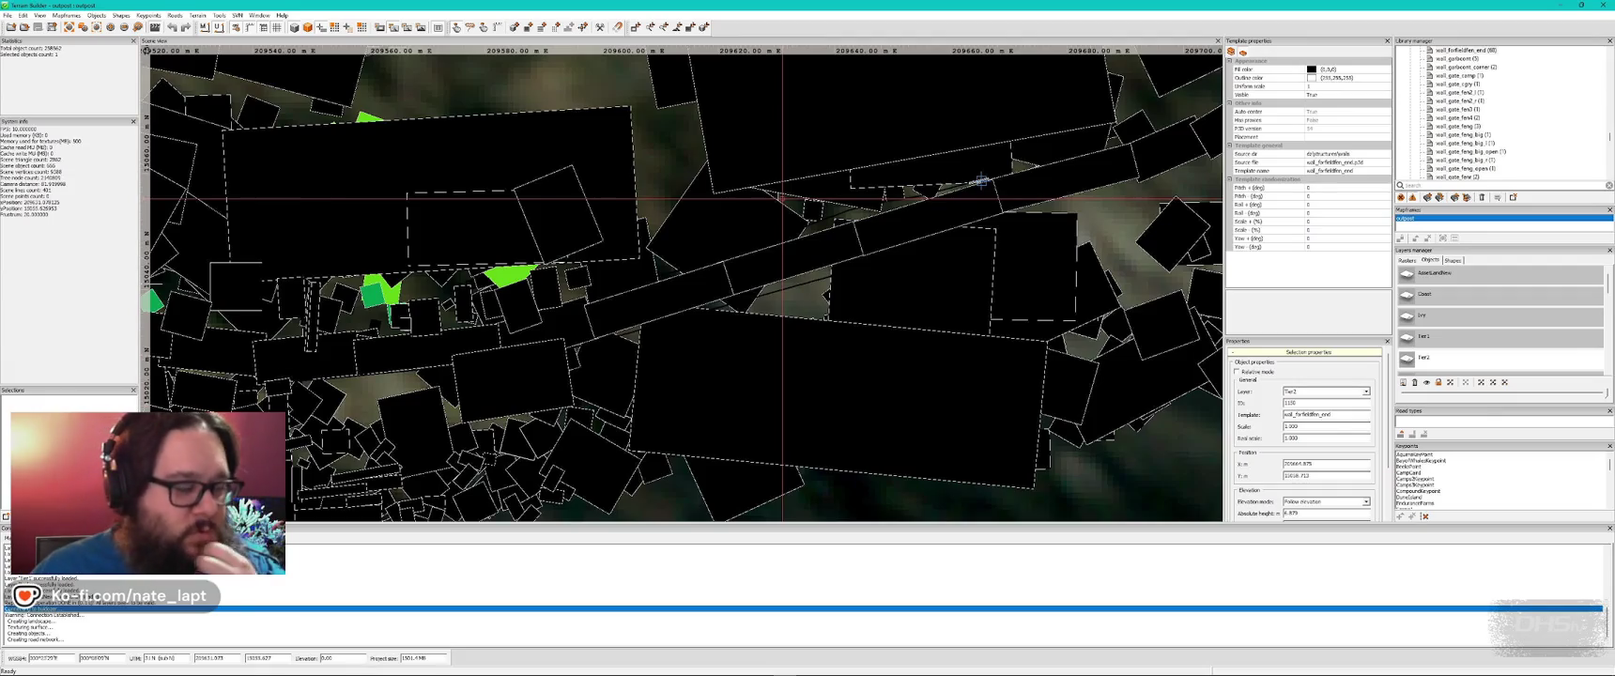
{"action": "key", "text": "alt+Tab"}
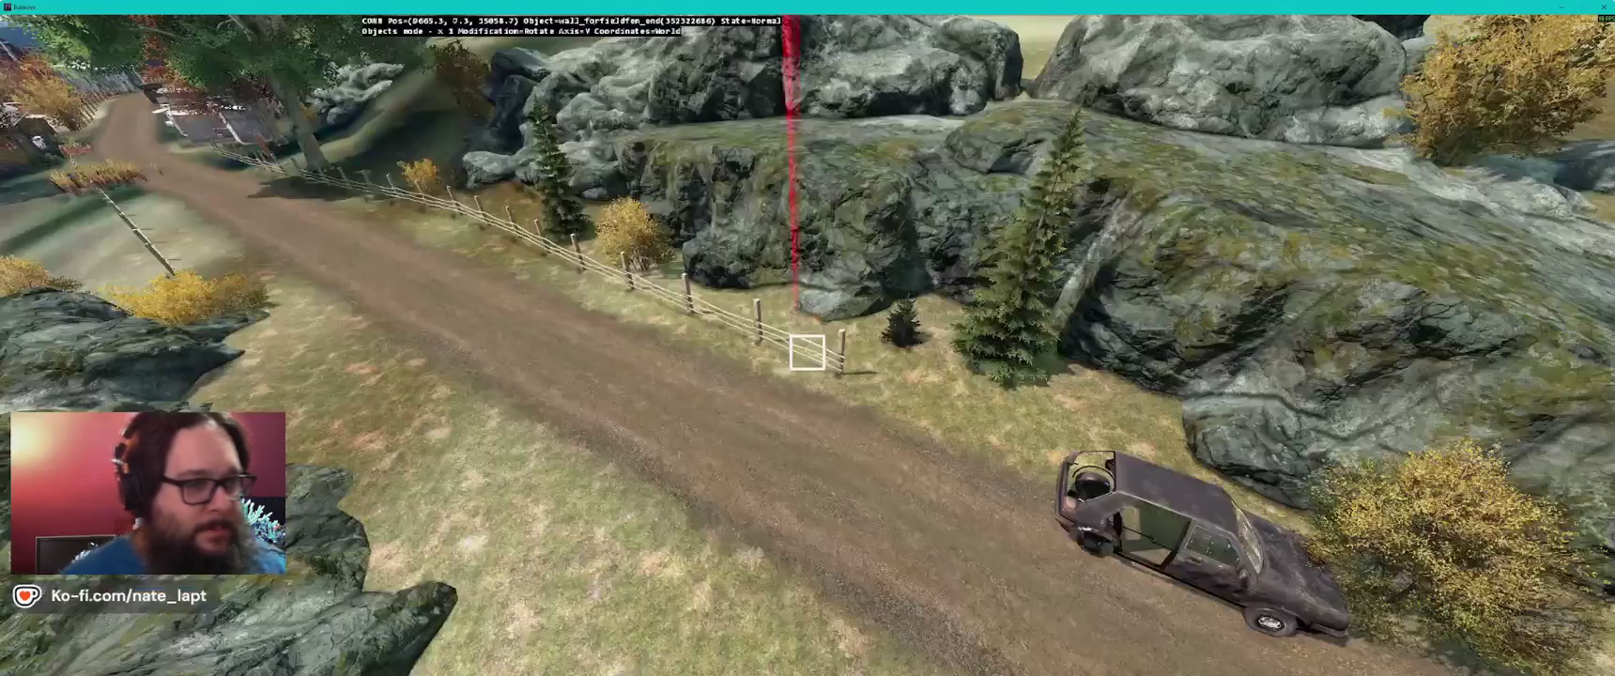
- Pull the Buldozer camera back for a wider view, then return to Terrain Builder's 2D map
{"action": "key", "text": "s"}
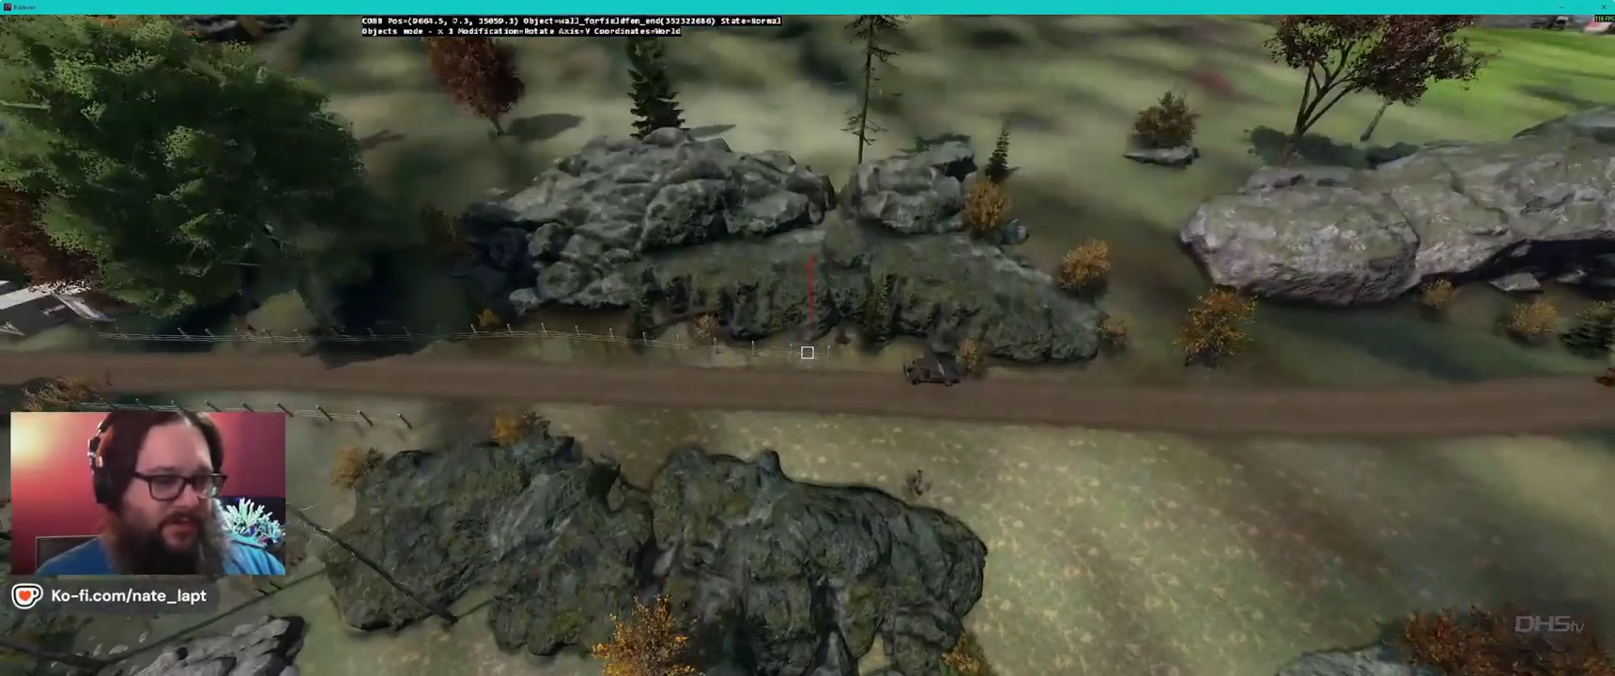
{"action": "key", "text": "alt+Tab"}
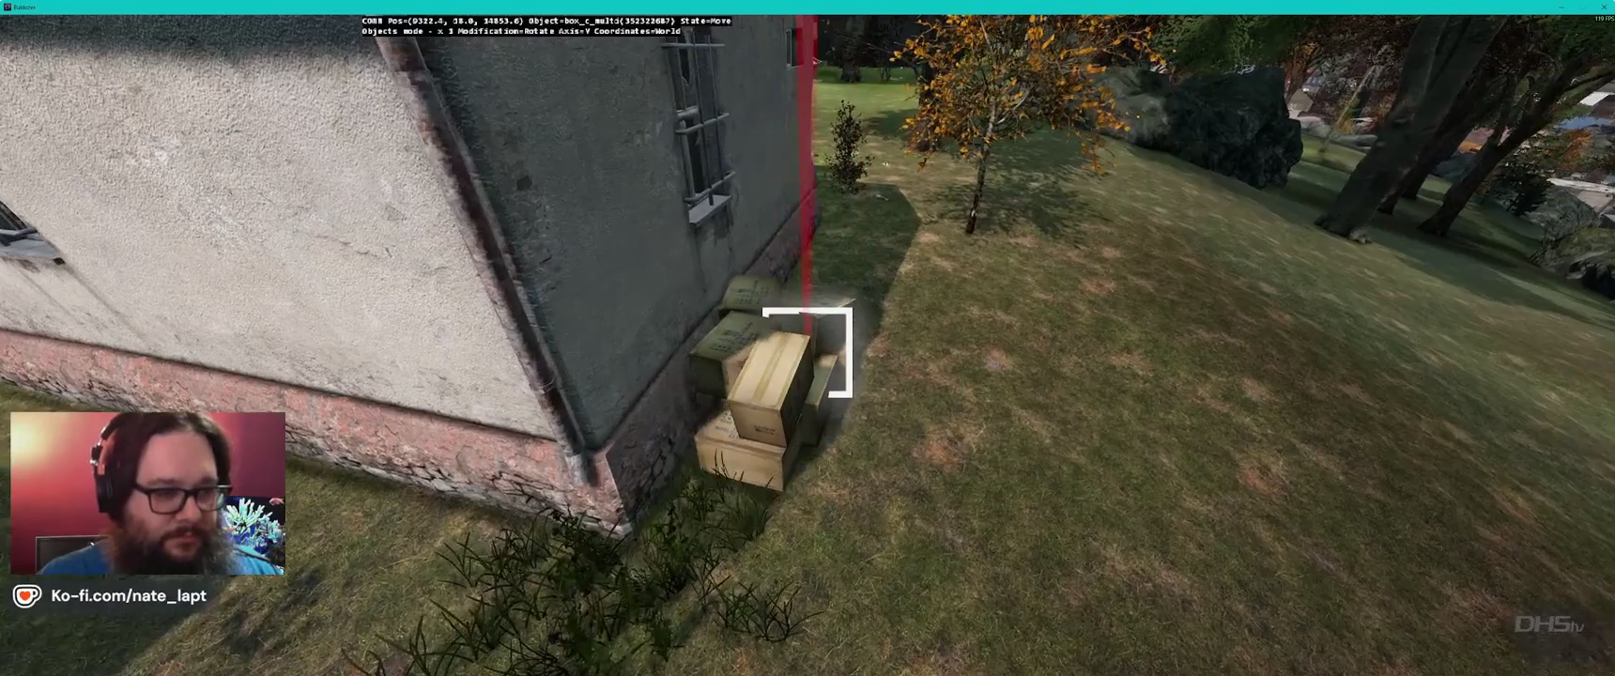
- Orbit the camera around the box stack, including ground-level and along-the-house-wall views
{"action": "left_click_drag", "start_coordinate": [807, 352], "coordinate": [808, 353]}
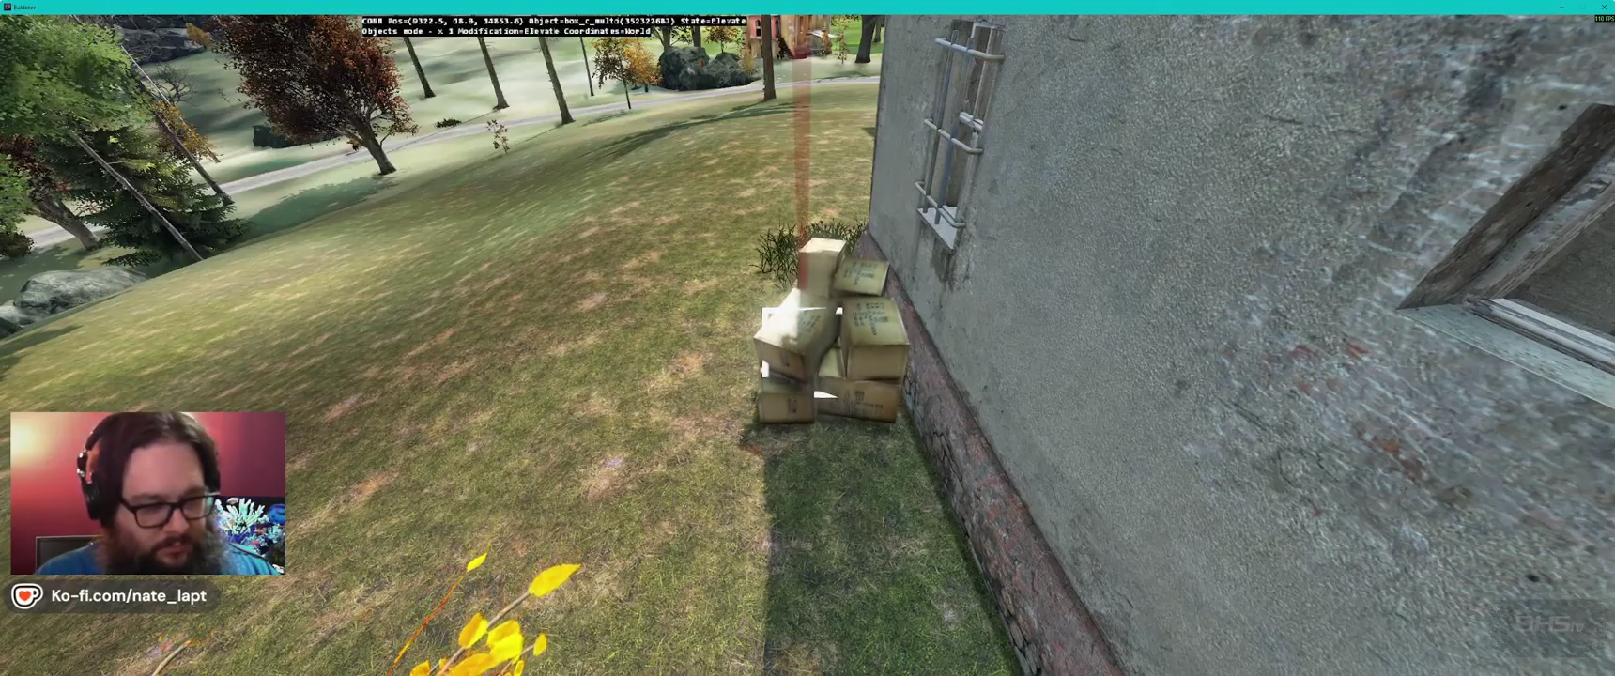
{"action": "left_click_drag", "start_coordinate": [808, 352], "coordinate": [808, 352]}
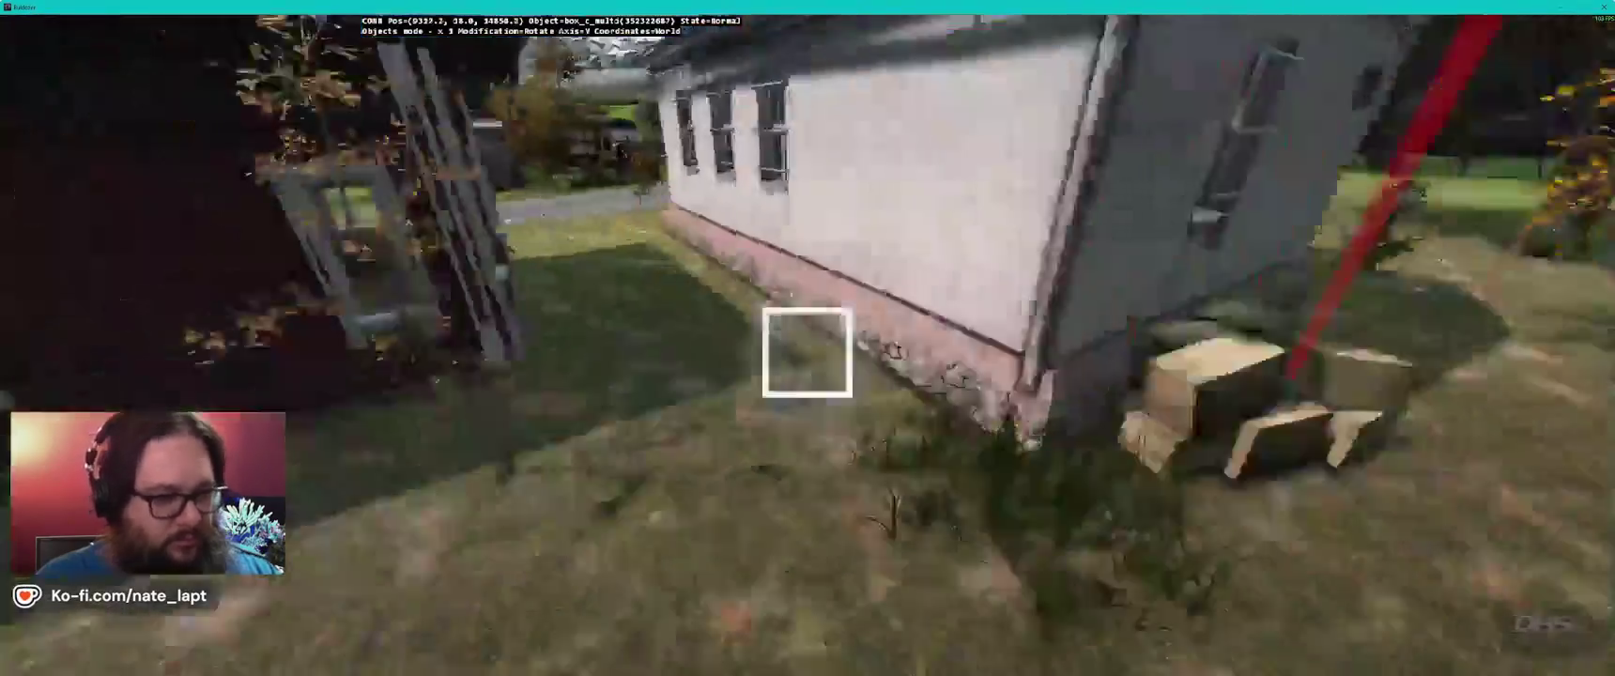
{"action": "left_click_drag", "start_coordinate": [807, 352], "coordinate": [808, 352]}
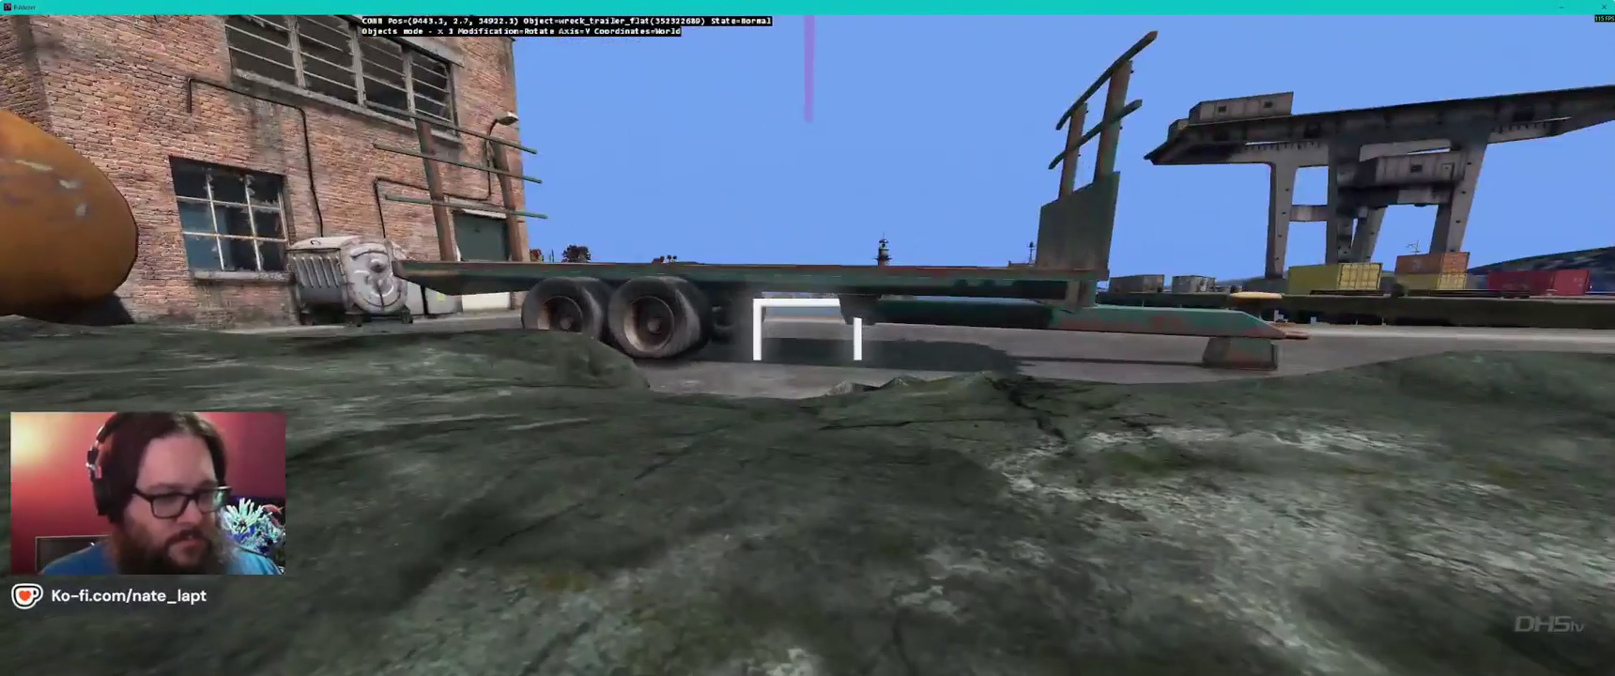
- Check the trailer's footprint on Terrain Builder's 2D map, then go back to Buldozer
{"action": "key", "text": "alt+Tab"}
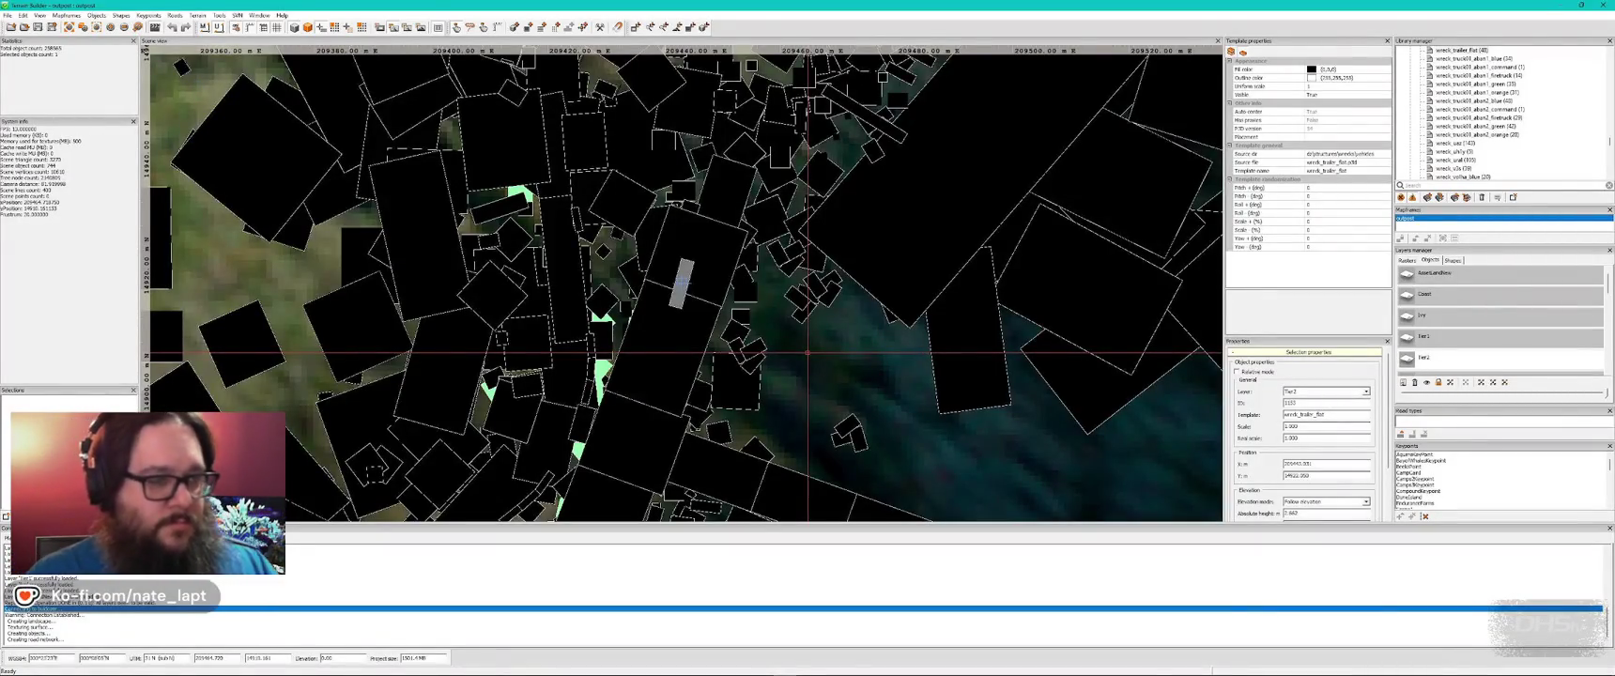
{"action": "key", "text": "alt+Tab"}
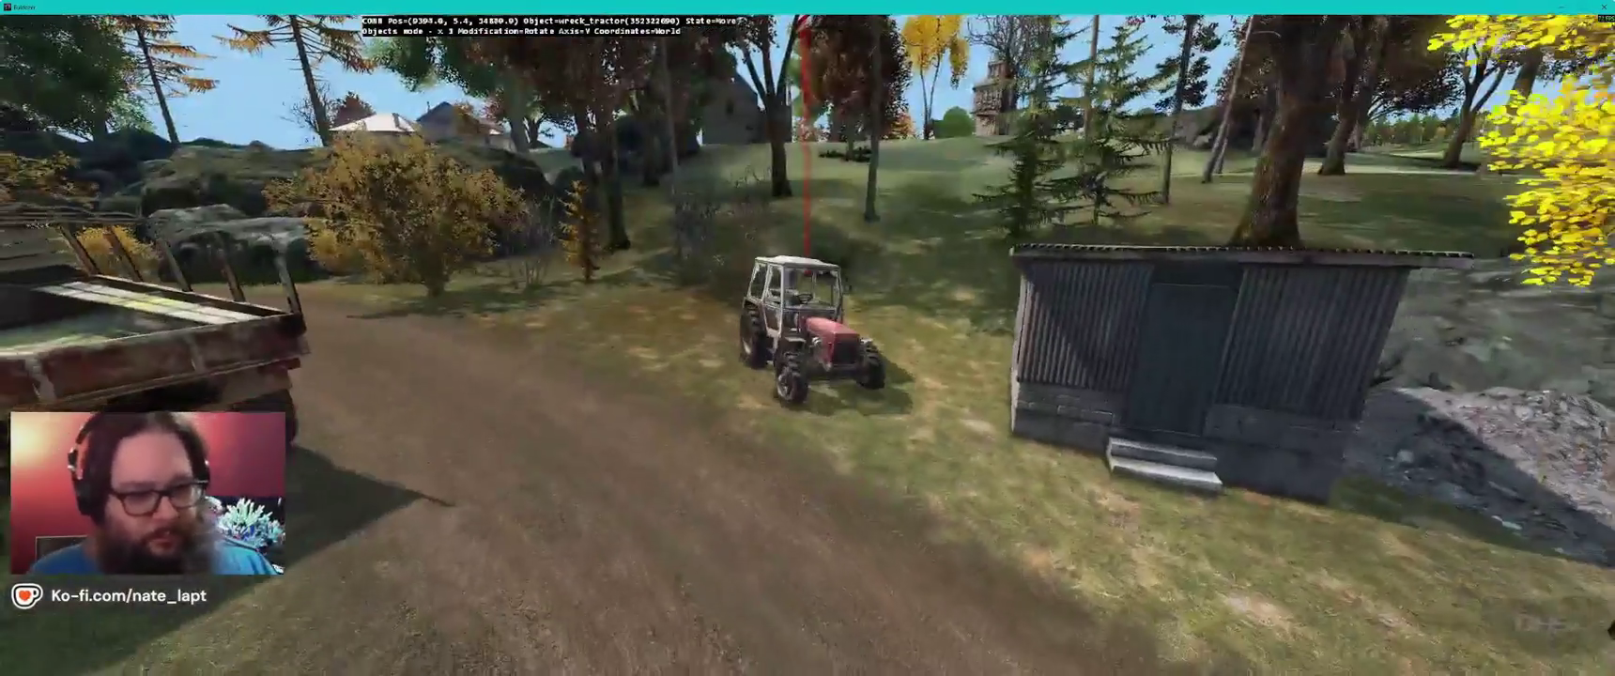
- Turn the wreck_tractor slightly, then return to Terrain Builder's top-down map
{"action": "left_click_drag", "start_coordinate": [812, 338], "coordinate": [817, 338]}
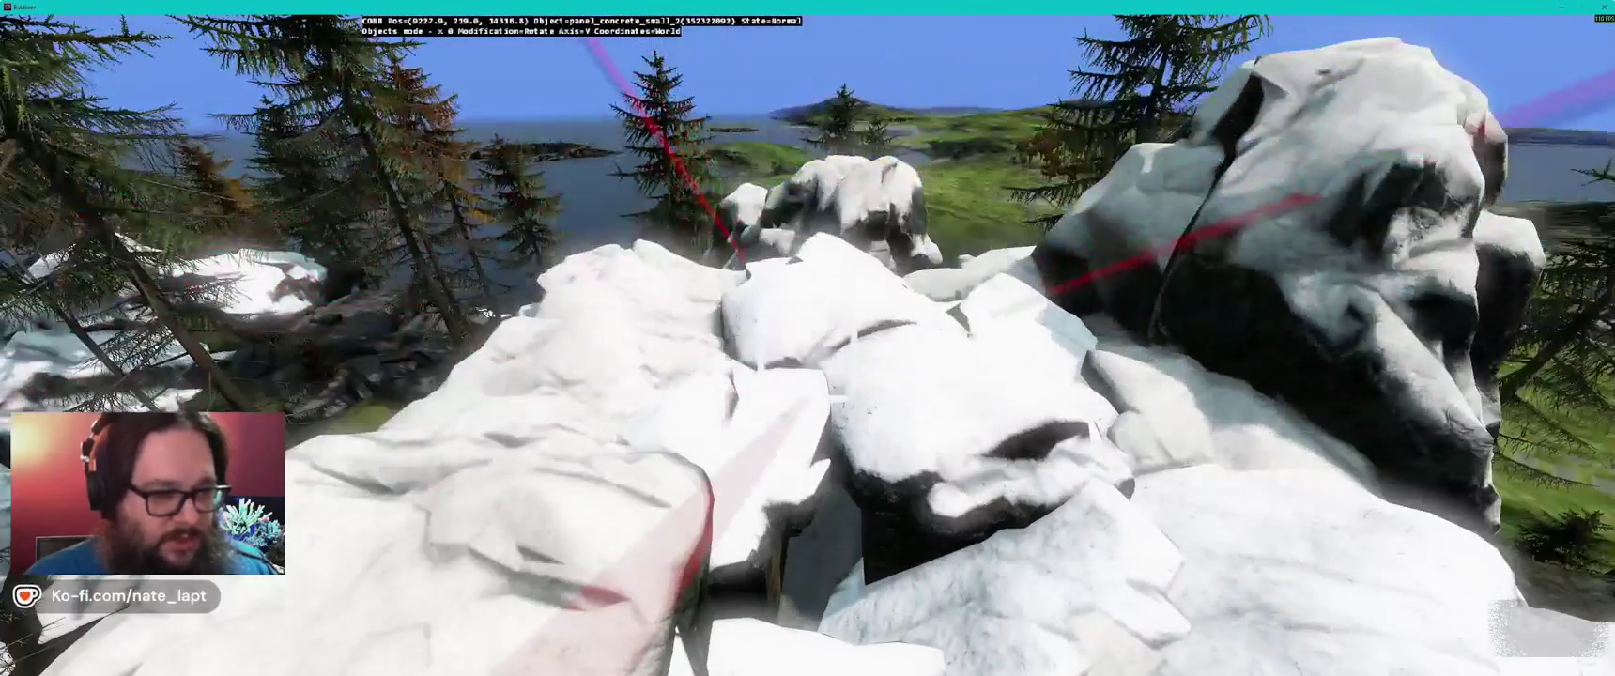
{"action": "key", "text": "alt+Tab"}
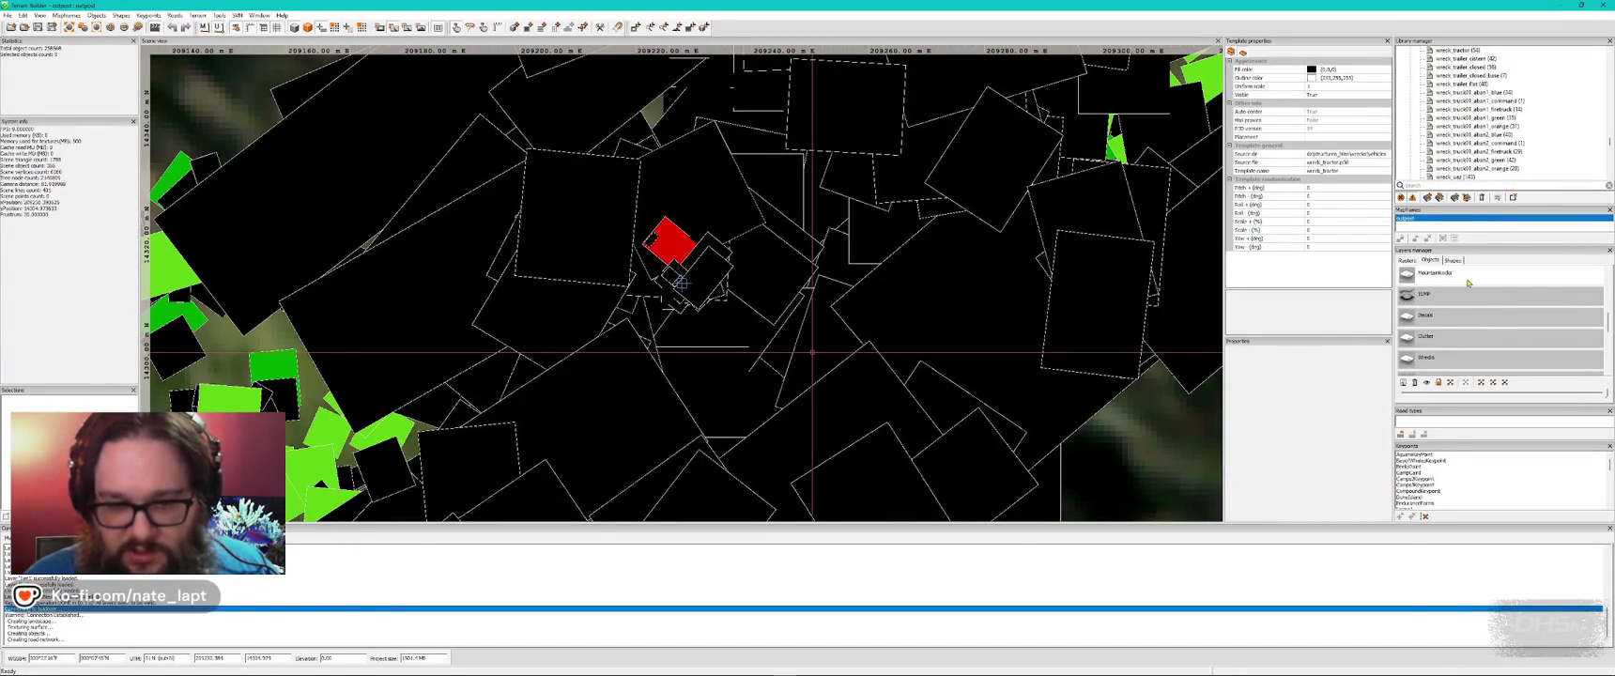
- Return to Buldozer's 3D view of the snowy boulder outcrop by the lake
{"action": "key", "text": "alt+Tab"}
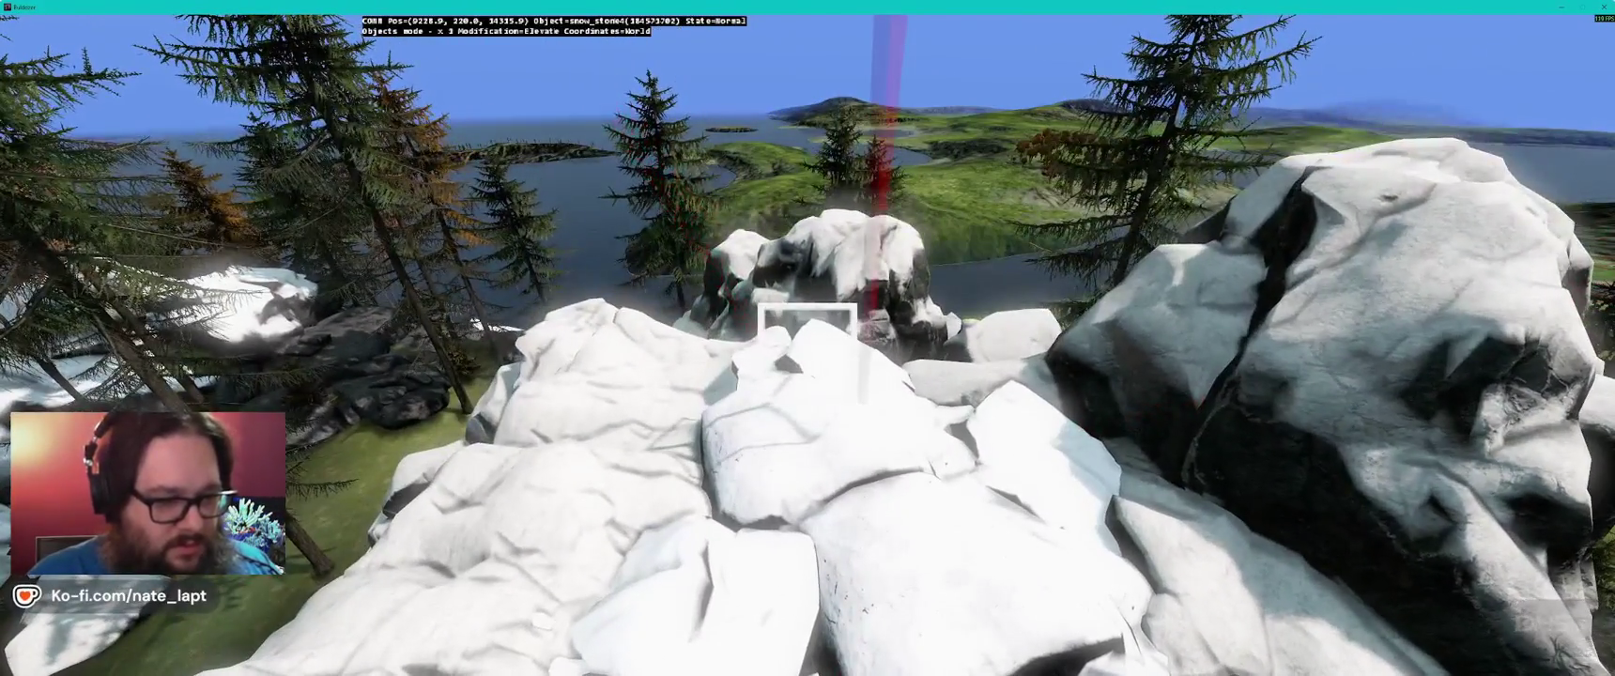
{"action": "left_click_drag", "start_coordinate": [807, 321], "coordinate": [807, 349]}
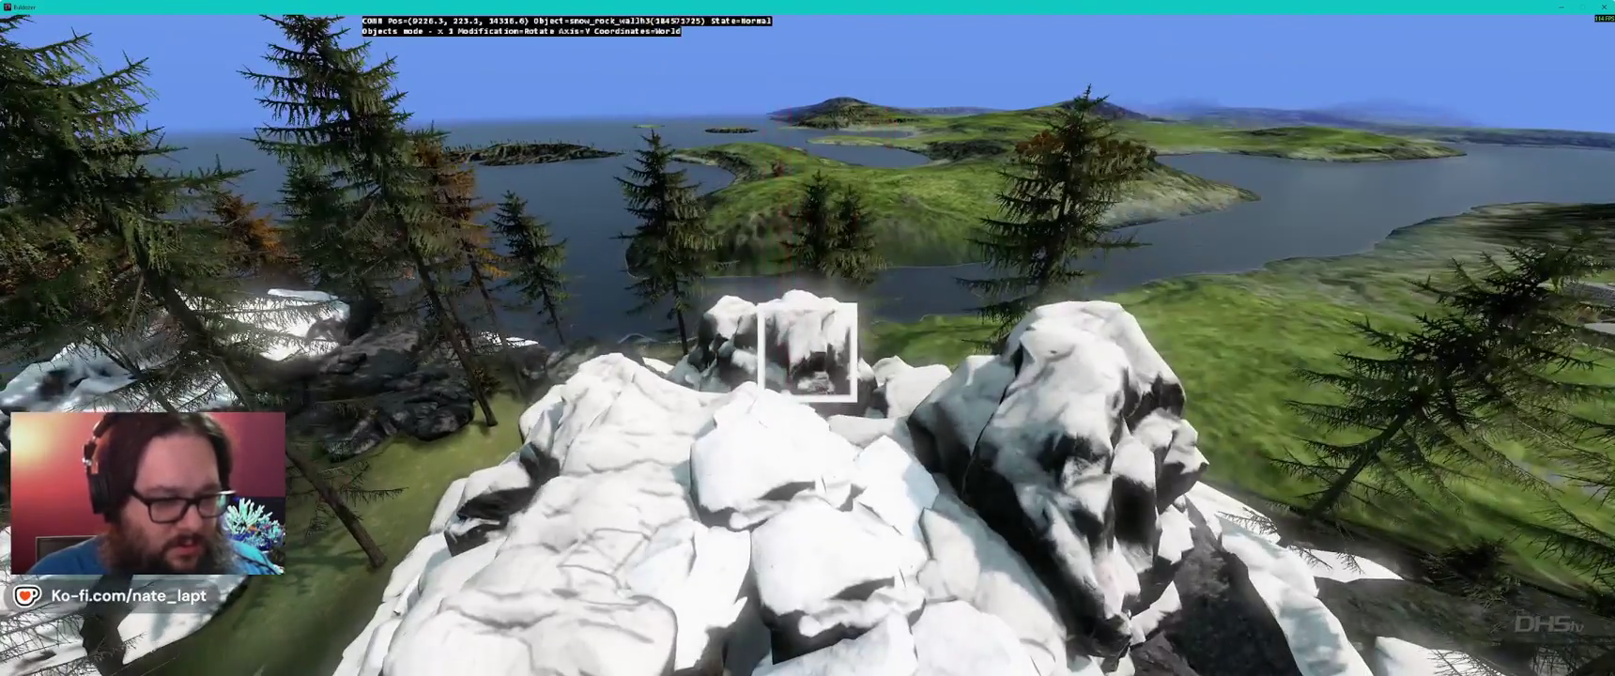
{"action": "key", "text": "w"}
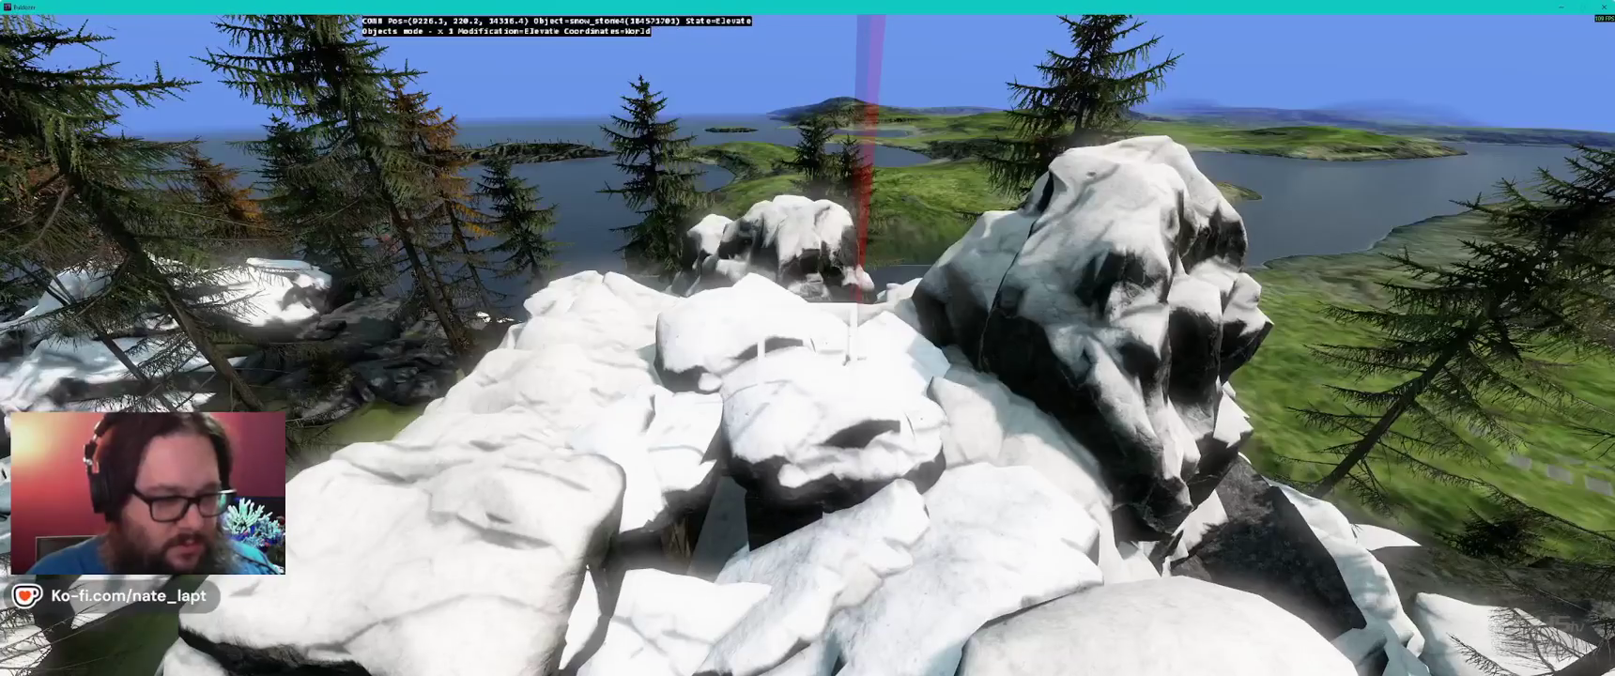
{"action": "left_click_drag", "start_coordinate": [807, 350], "coordinate": [806, 281]}
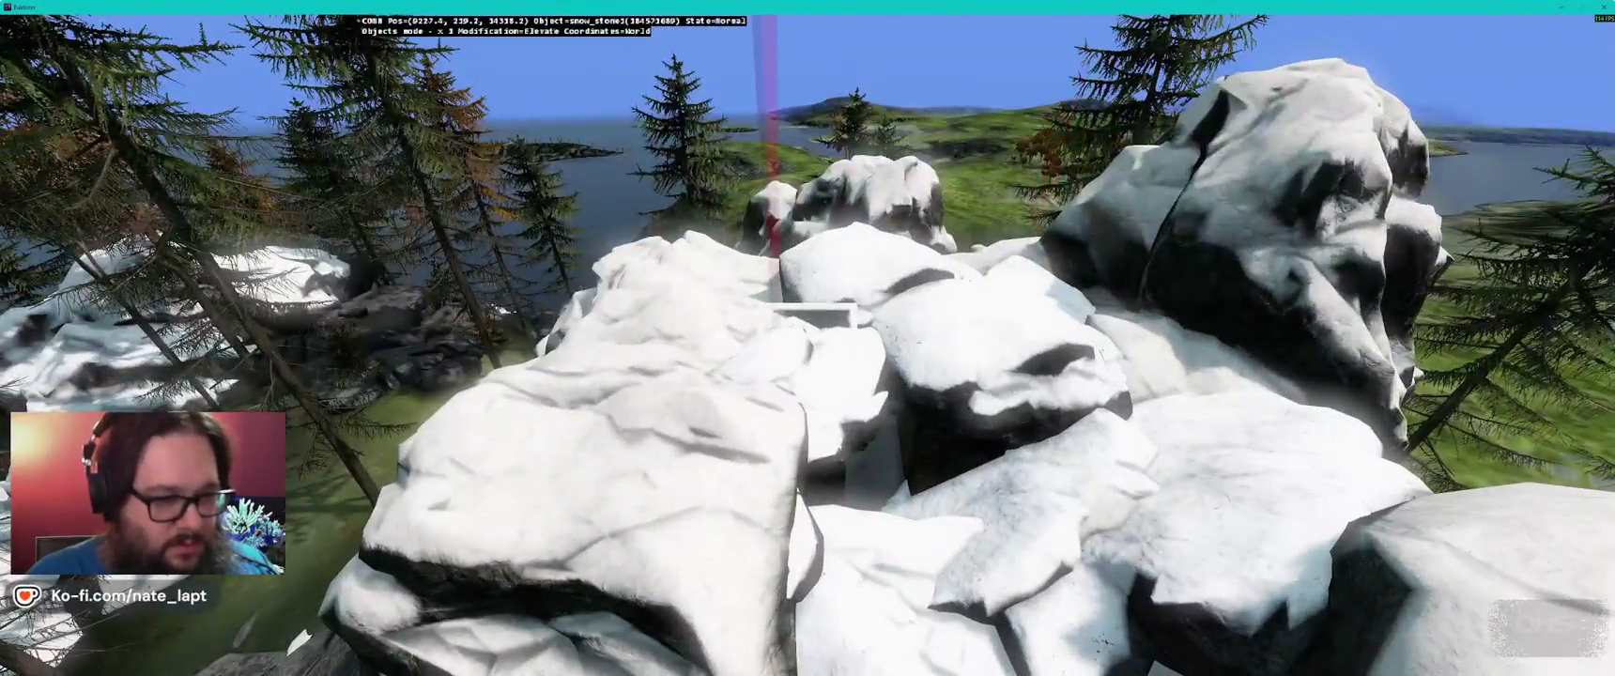
{"action": "key", "text": "w"}
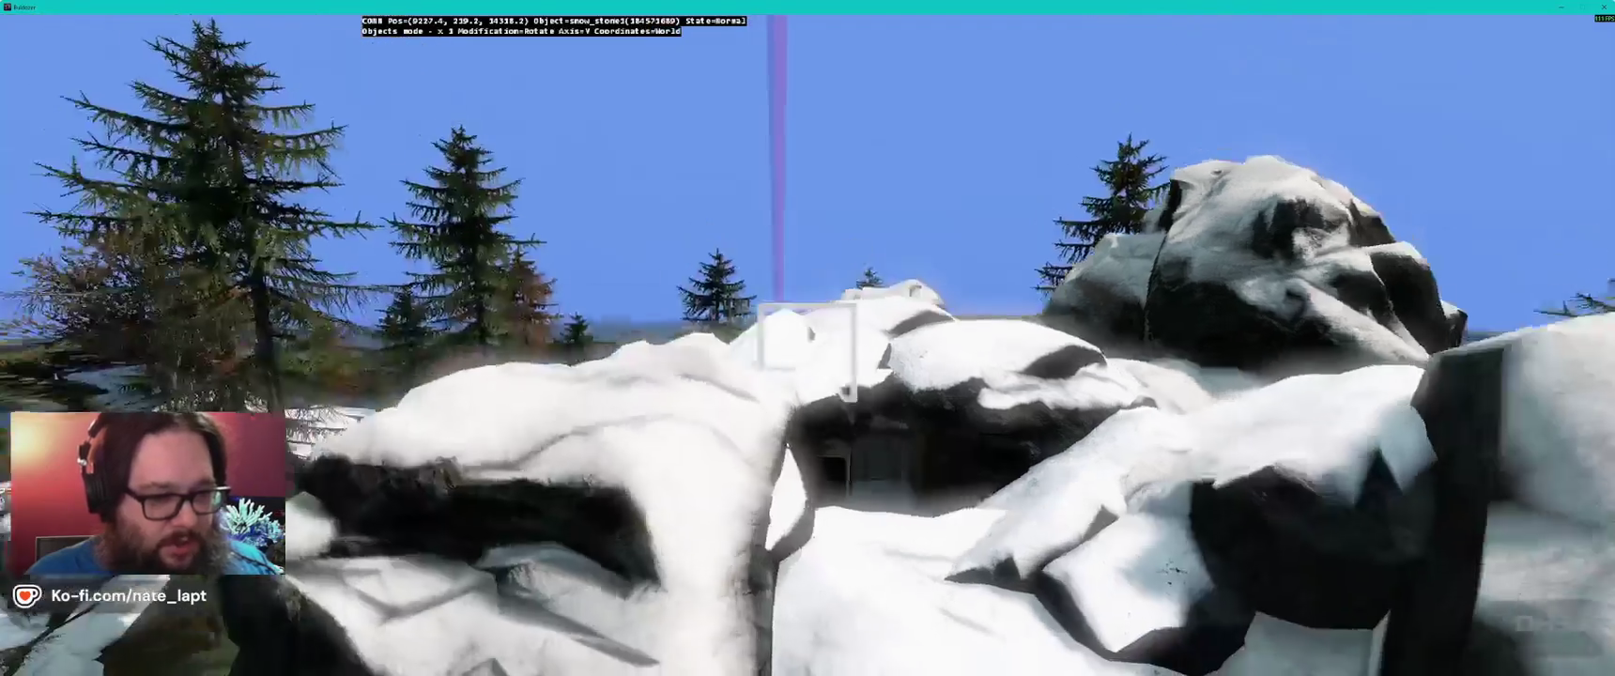
{"action": "key", "text": "s"}
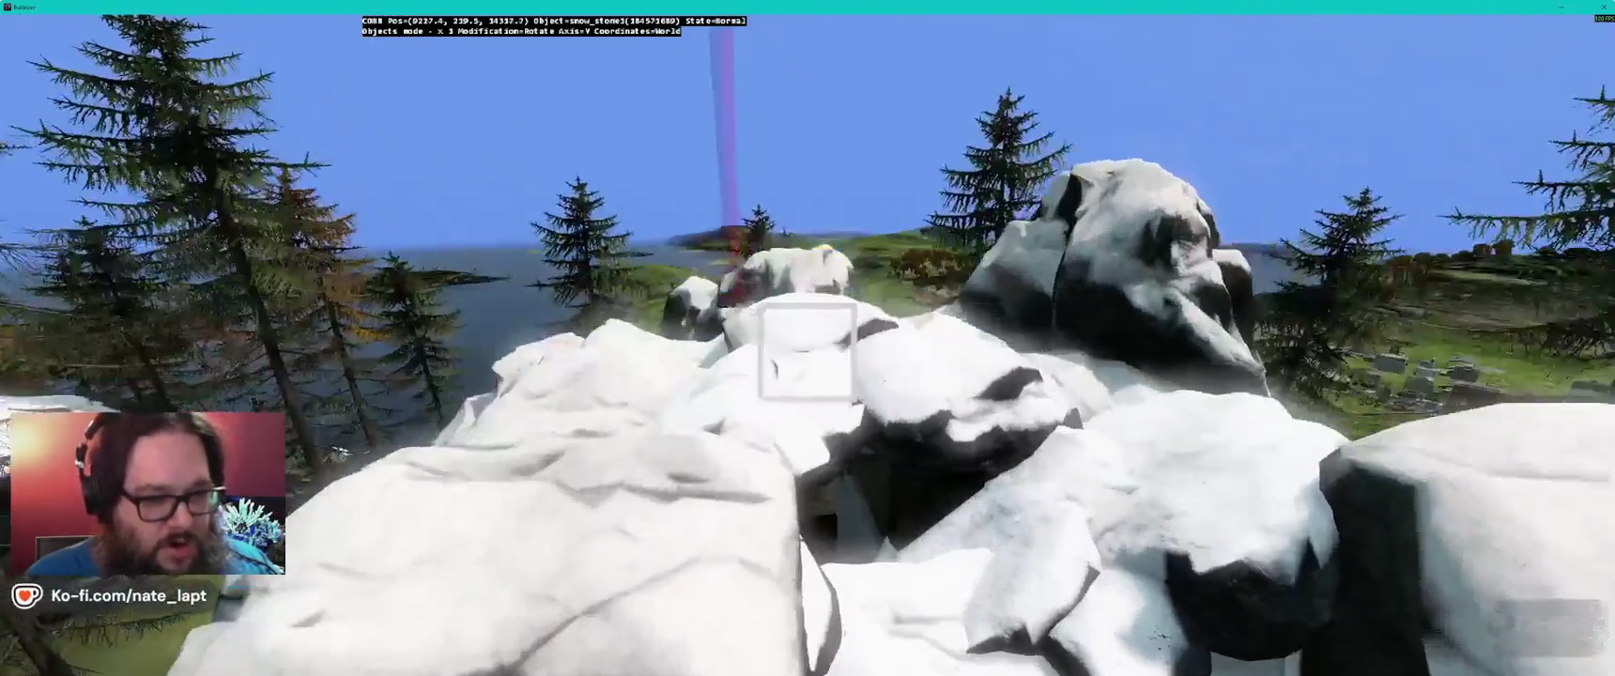
{"action": "key", "text": "s"}
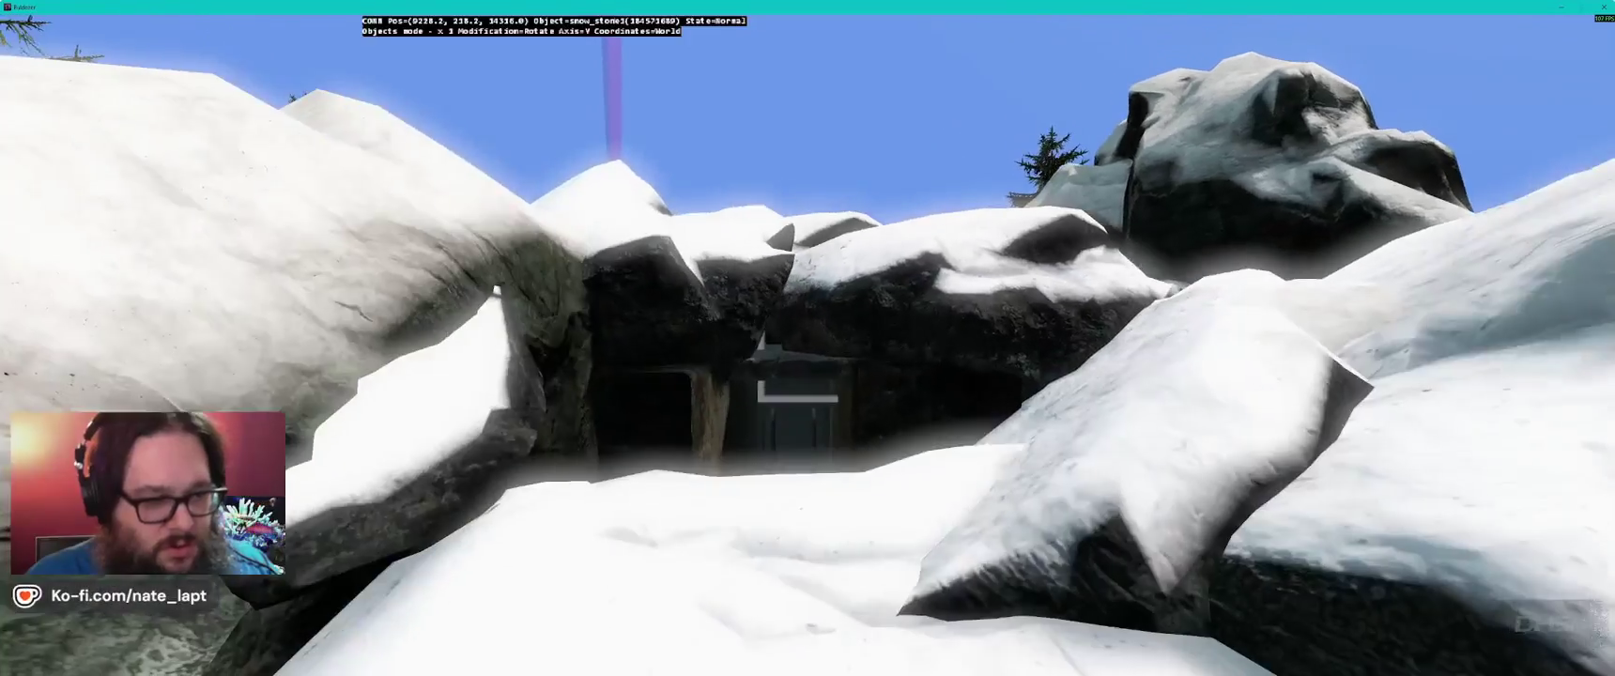
{"action": "key", "text": "w"}
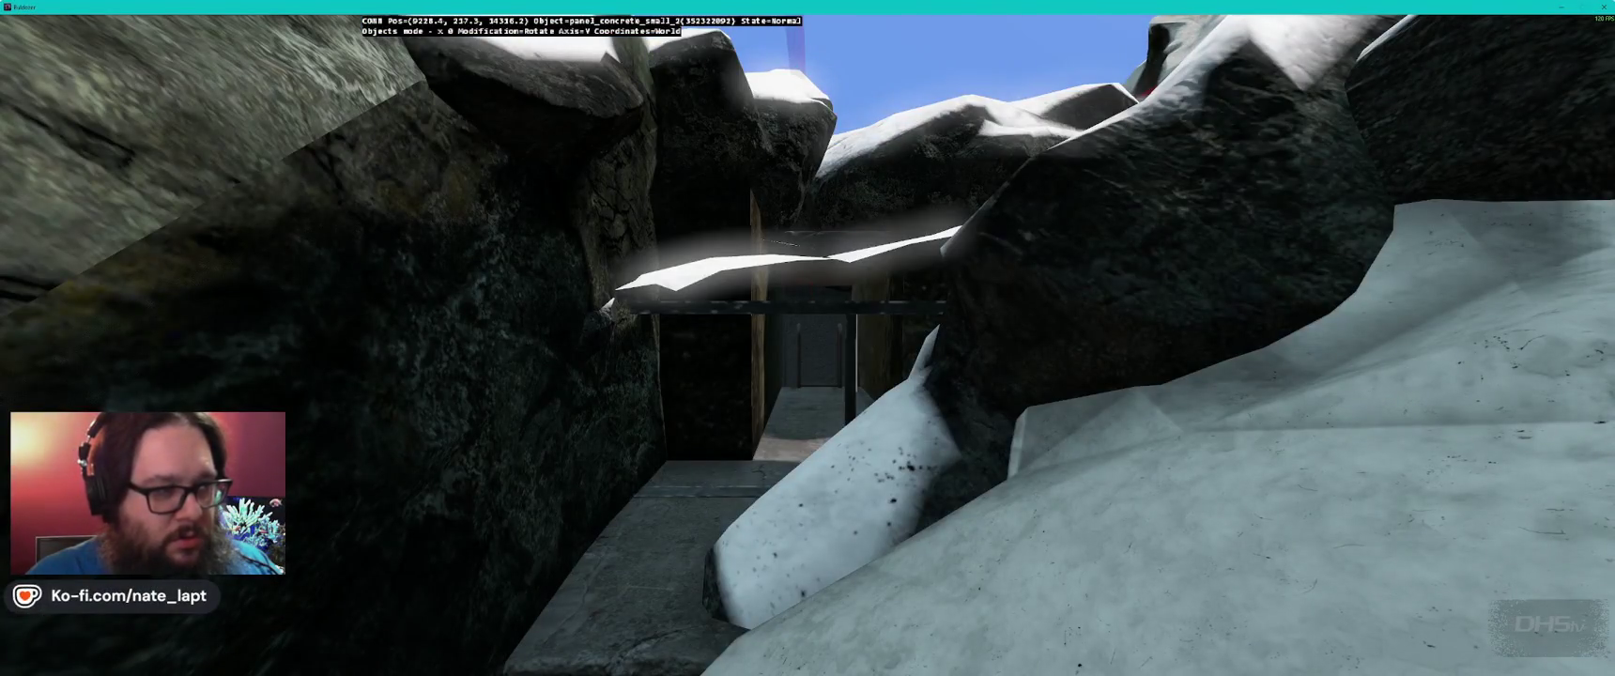
{"action": "key", "text": "s"}
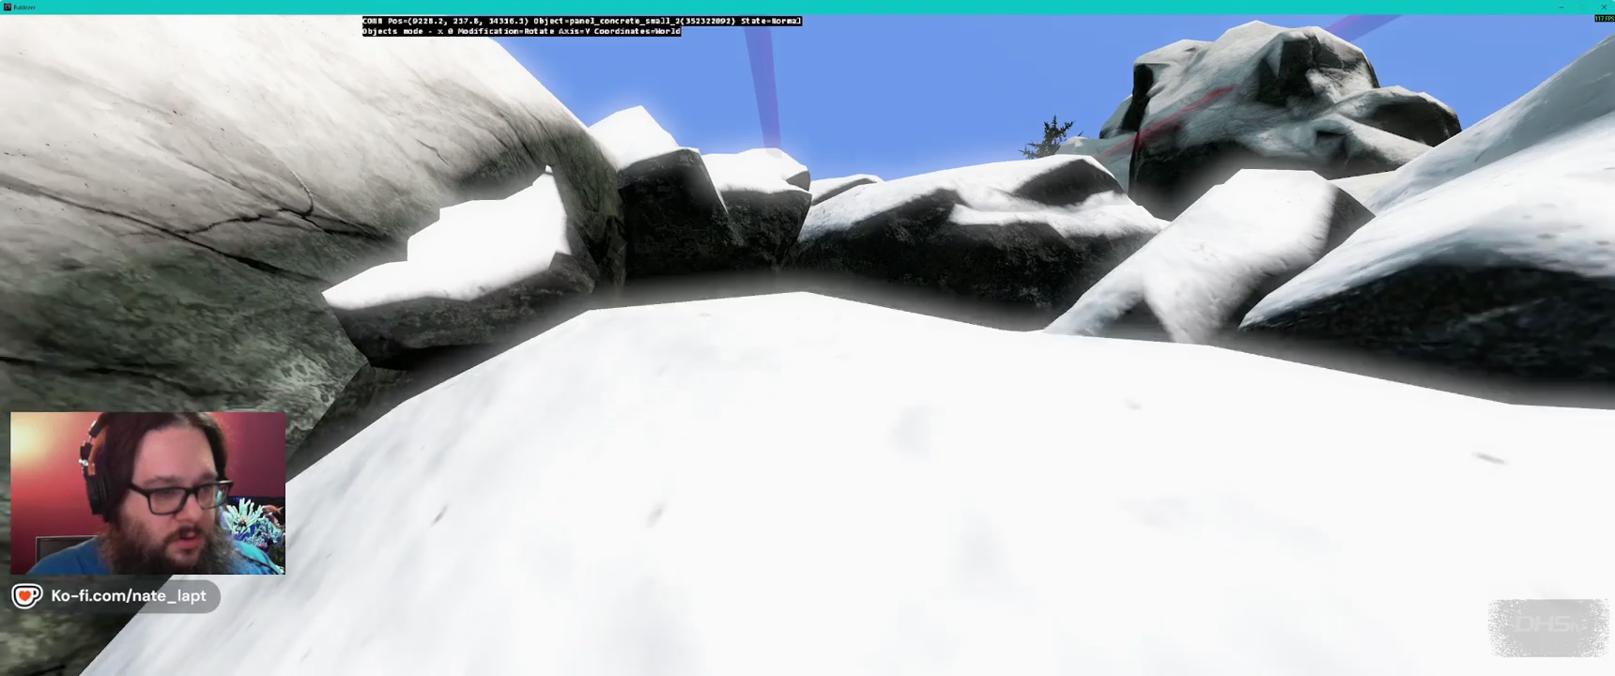
{"action": "key", "text": "Down"}
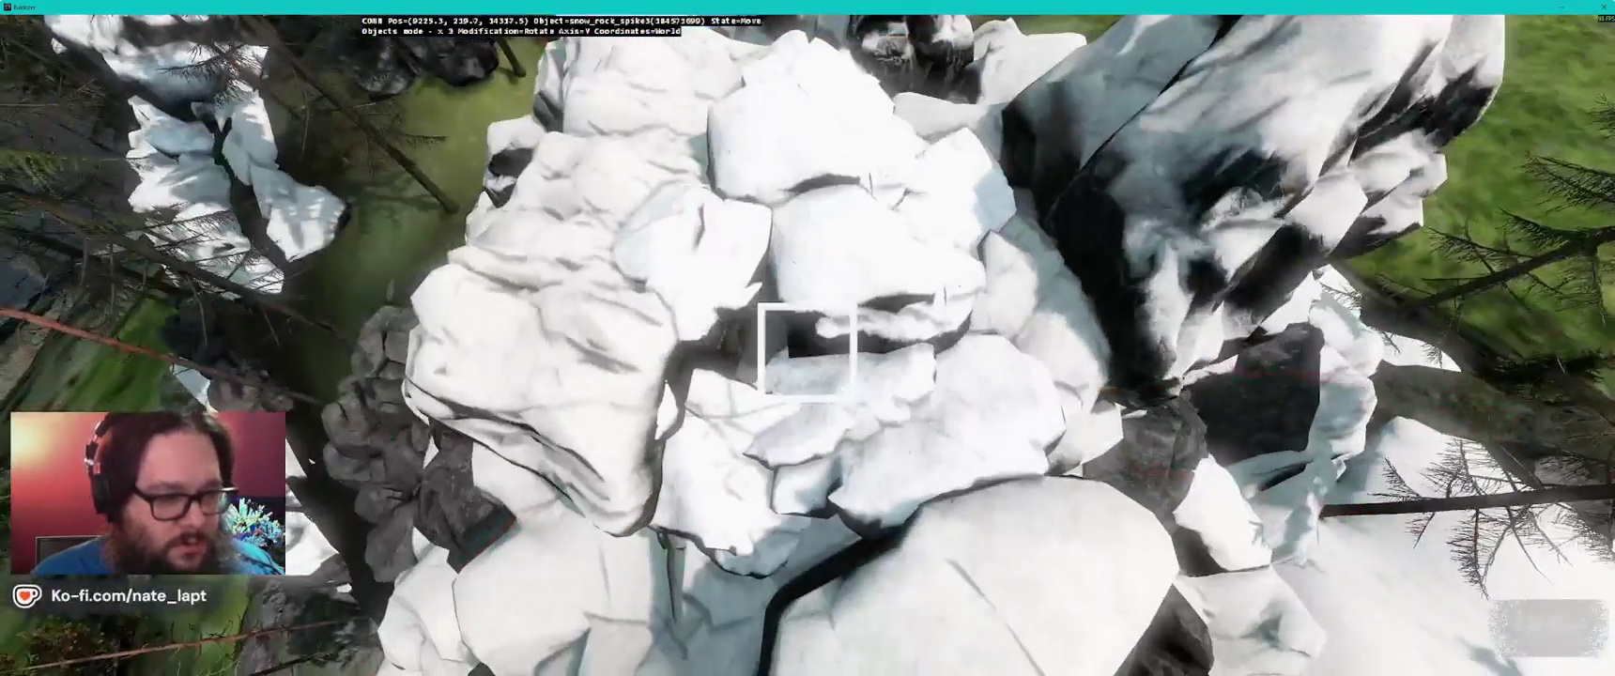
{"action": "key", "text": "Down"}
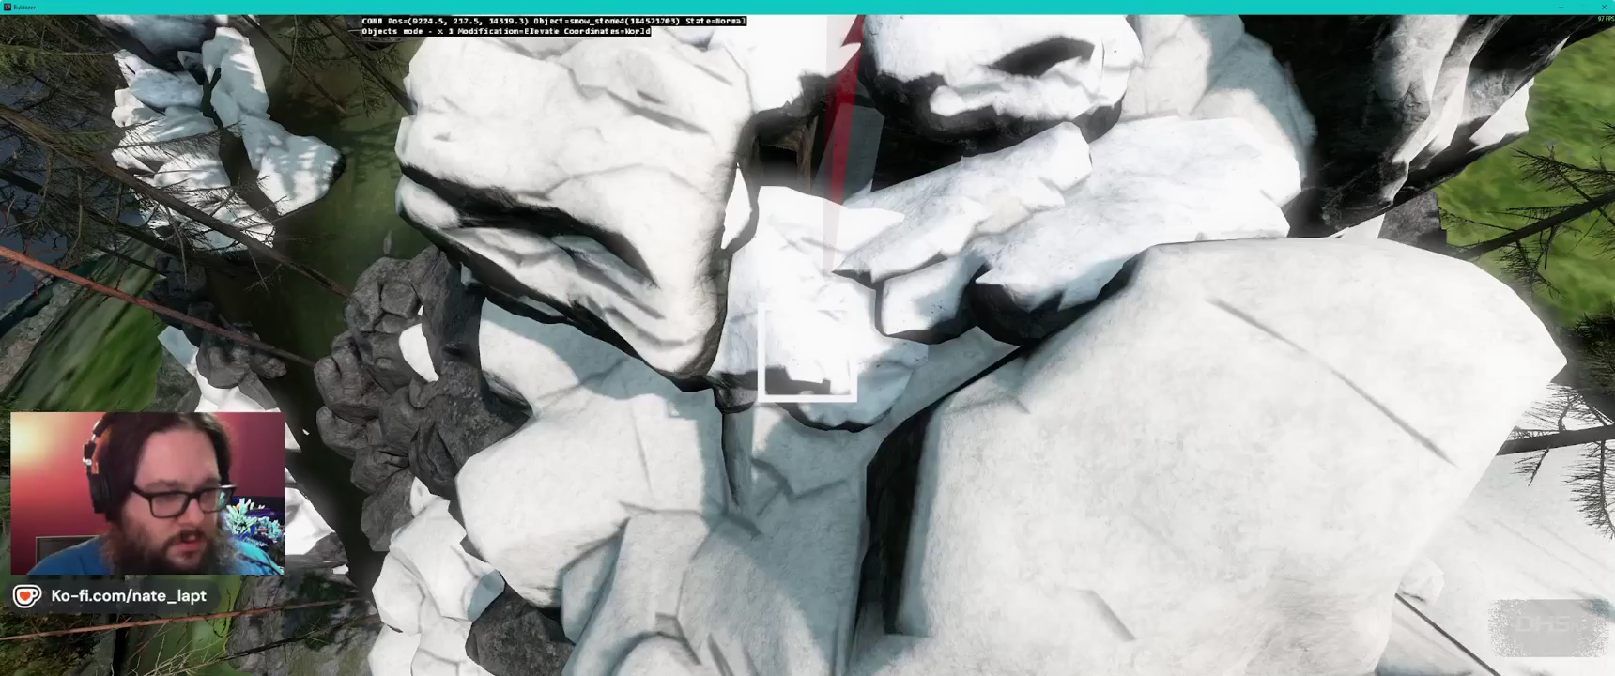
{"action": "key", "text": "Down"}
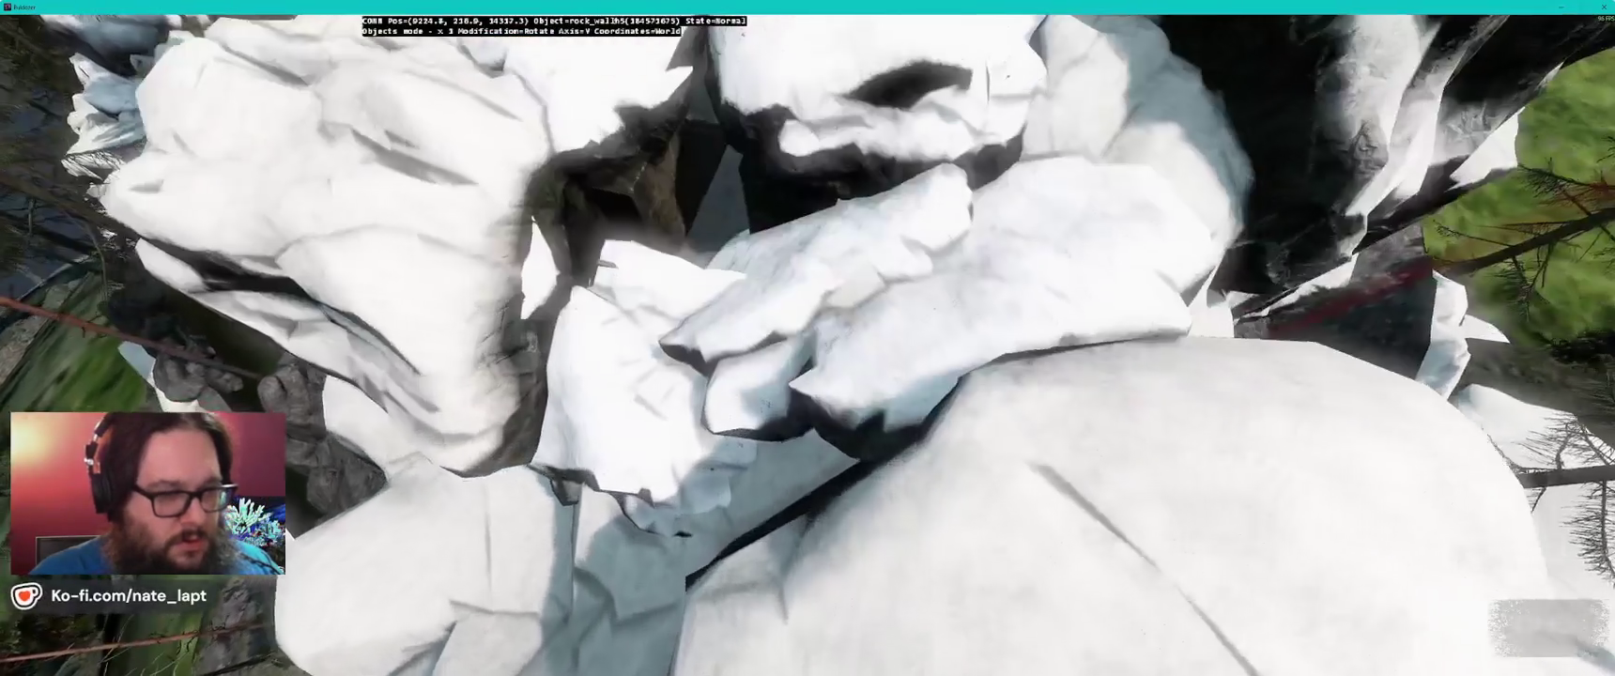
{"action": "left_click_drag", "start_coordinate": [807, 352], "coordinate": [807, 353]}
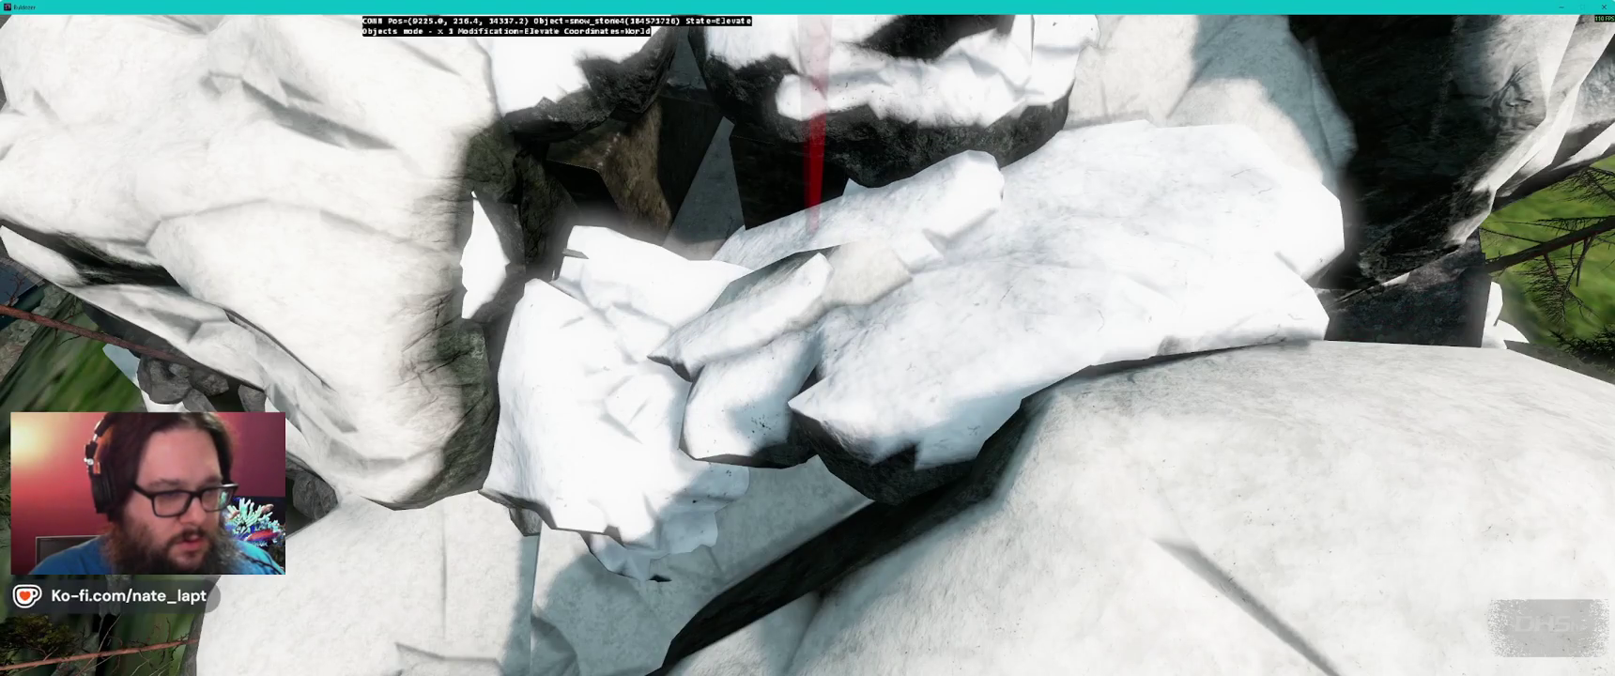
{"action": "key", "text": "shift"}
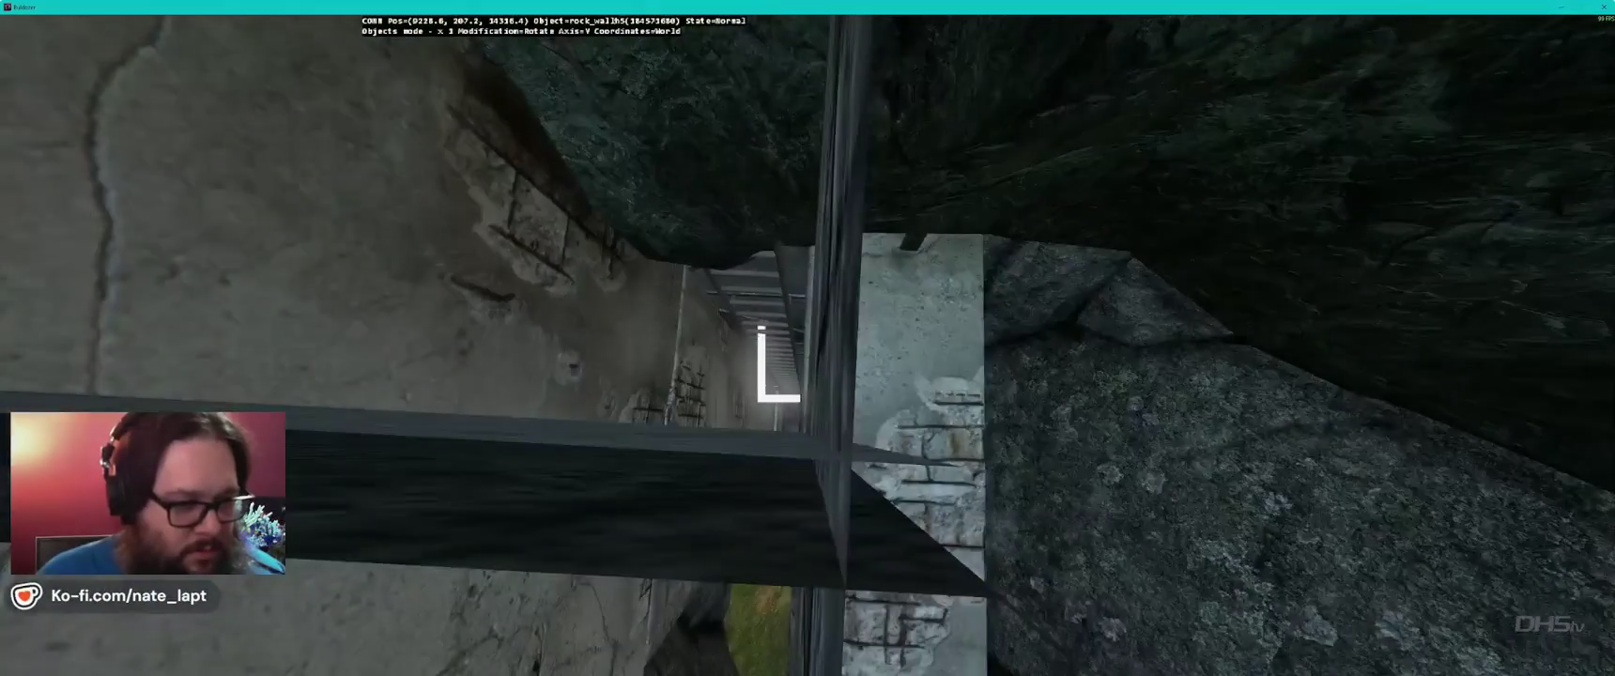
{"action": "mouse_move", "coordinate": [778, 399]}
{"action": "left_mouse_down"}
{"action": "mouse_move", "coordinate": [939, 324]}
{"action": "mouse_move", "coordinate": [892, 395]}
{"action": "mouse_move", "coordinate": [789, 342]}
{"action": "mouse_move", "coordinate": [798, 362]}
{"action": "mouse_move", "coordinate": [845, 301]}
{"action": "mouse_move", "coordinate": [808, 267]}
{"action": "mouse_move", "coordinate": [751, 319]}
{"action": "mouse_move", "coordinate": [808, 282]}
{"action": "left_mouse_up"}
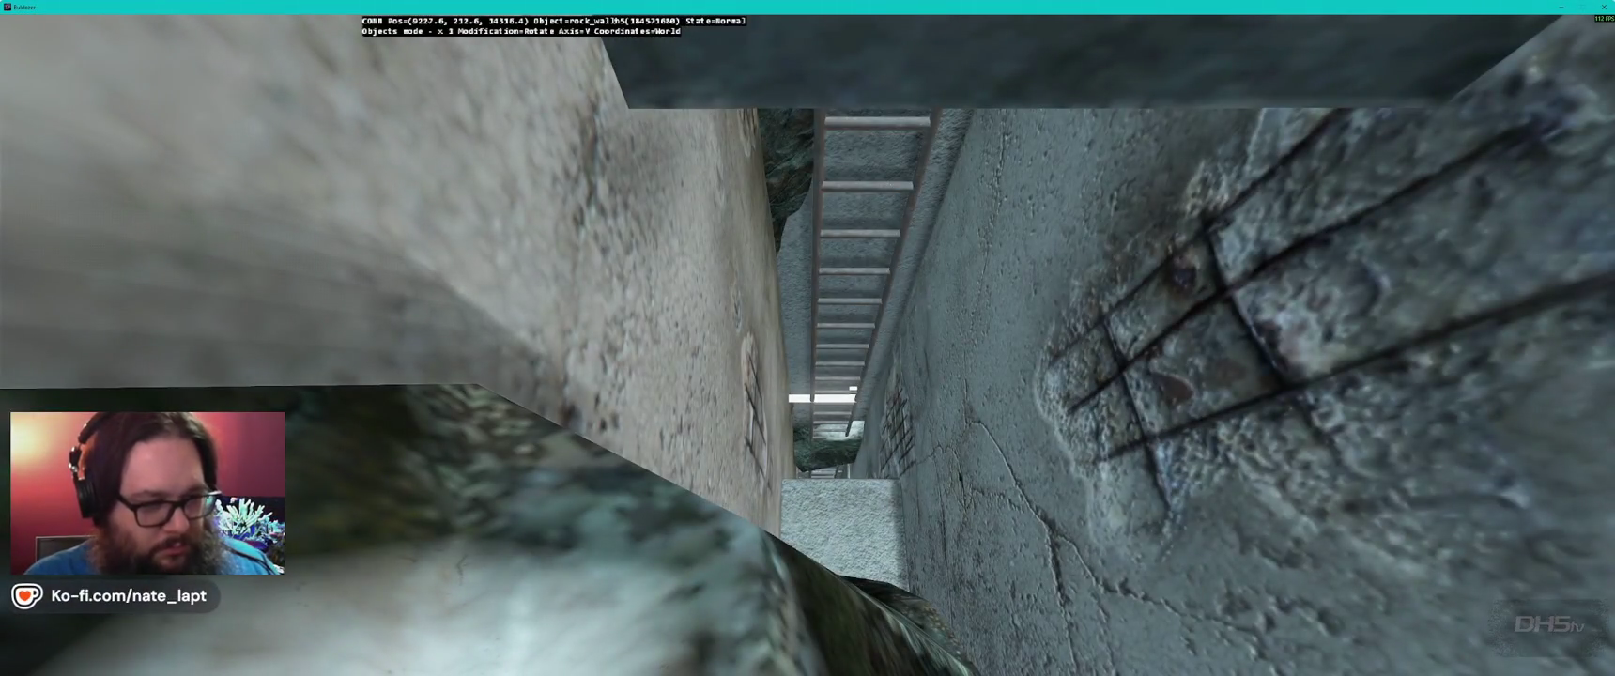
{"action": "mouse_move", "coordinate": [808, 282]}
{"action": "left_mouse_down"}
{"action": "mouse_move", "coordinate": [785, 271]}
{"action": "mouse_move", "coordinate": [840, 220]}
{"action": "mouse_move", "coordinate": [849, 244]}
{"action": "mouse_move", "coordinate": [930, 245]}
{"action": "left_mouse_up"}
{"action": "left_click_drag", "start_coordinate": [770, 306], "coordinate": [827, 398]}
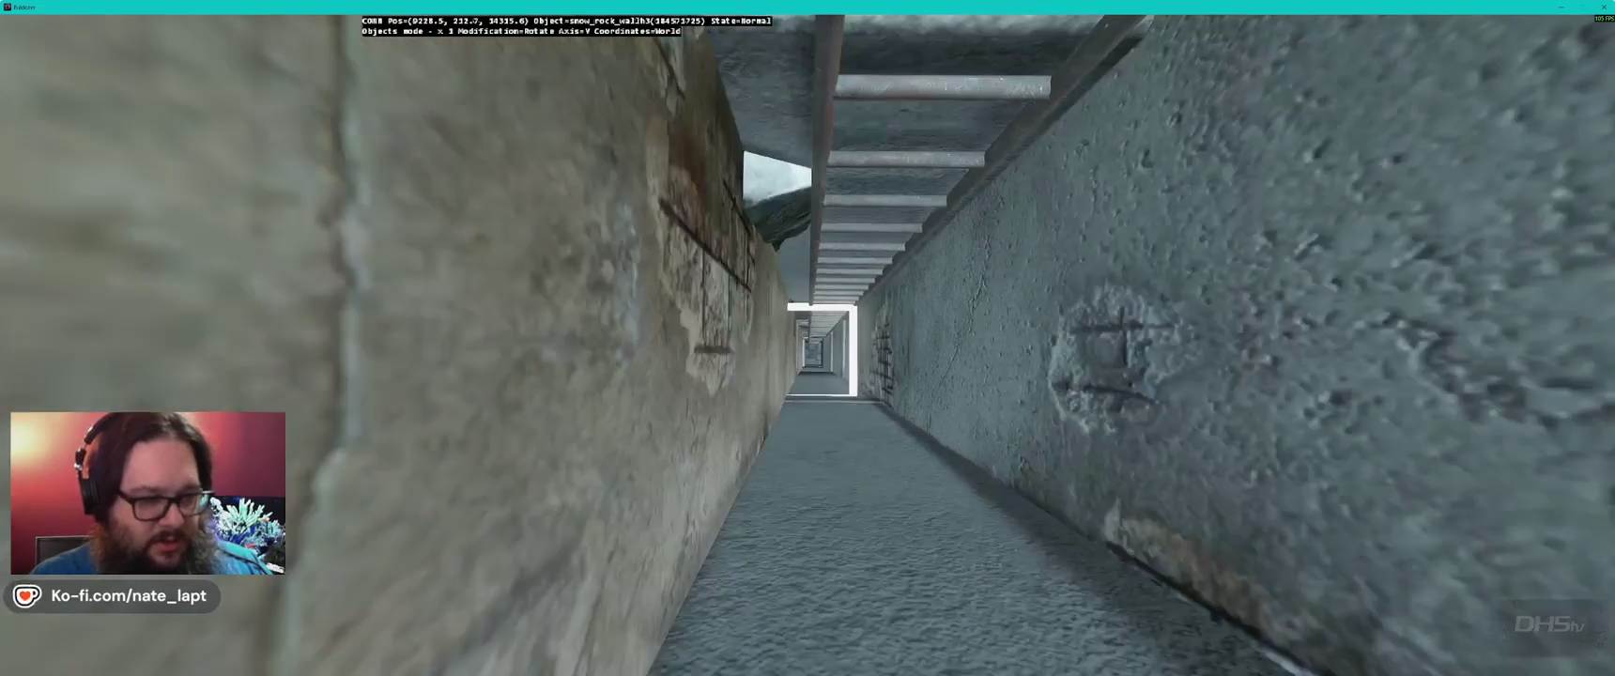
{"action": "left_click_drag", "start_coordinate": [826, 398], "coordinate": [827, 399]}
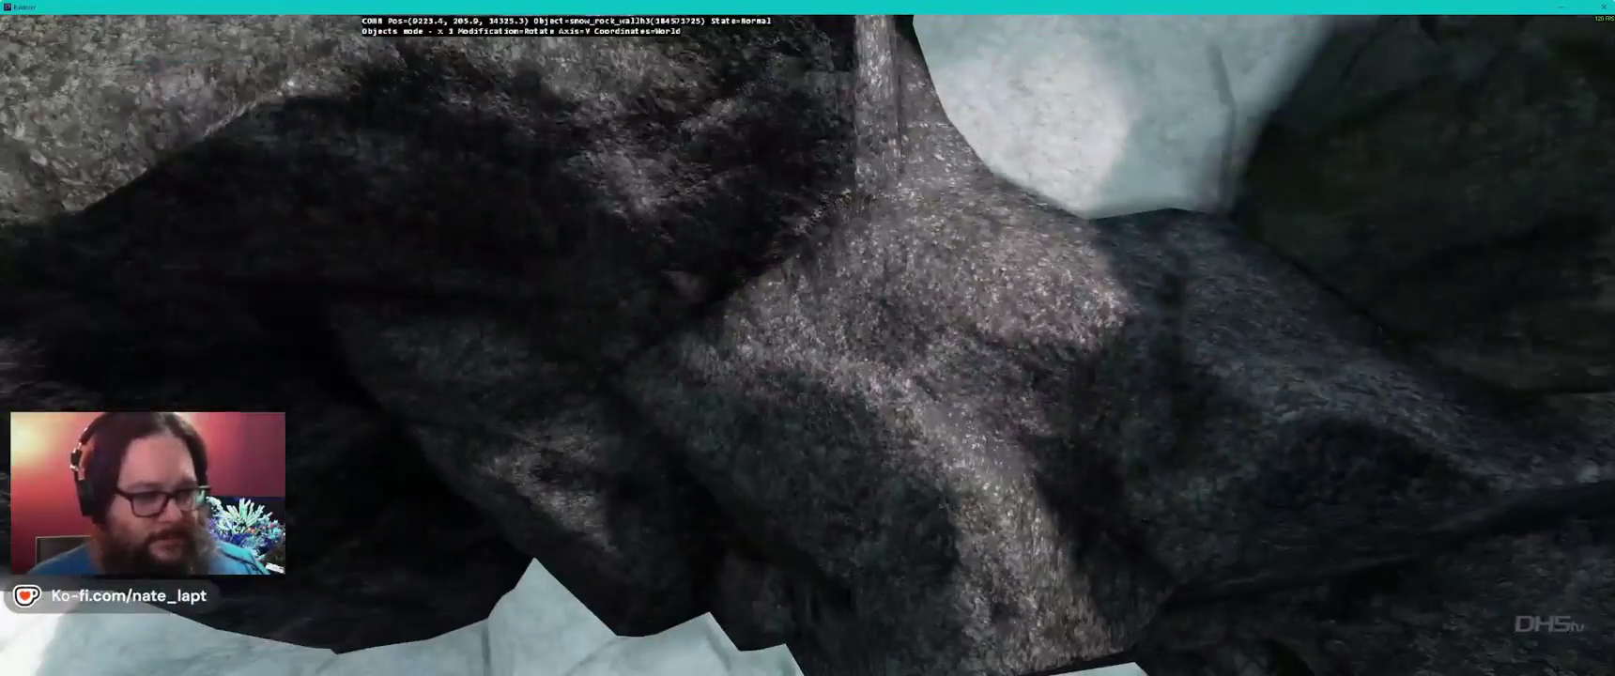
{"action": "left_click_drag", "start_coordinate": [826, 398], "coordinate": [826, 398]}
{"action": "left_click_drag", "start_coordinate": [806, 352], "coordinate": [806, 352]}
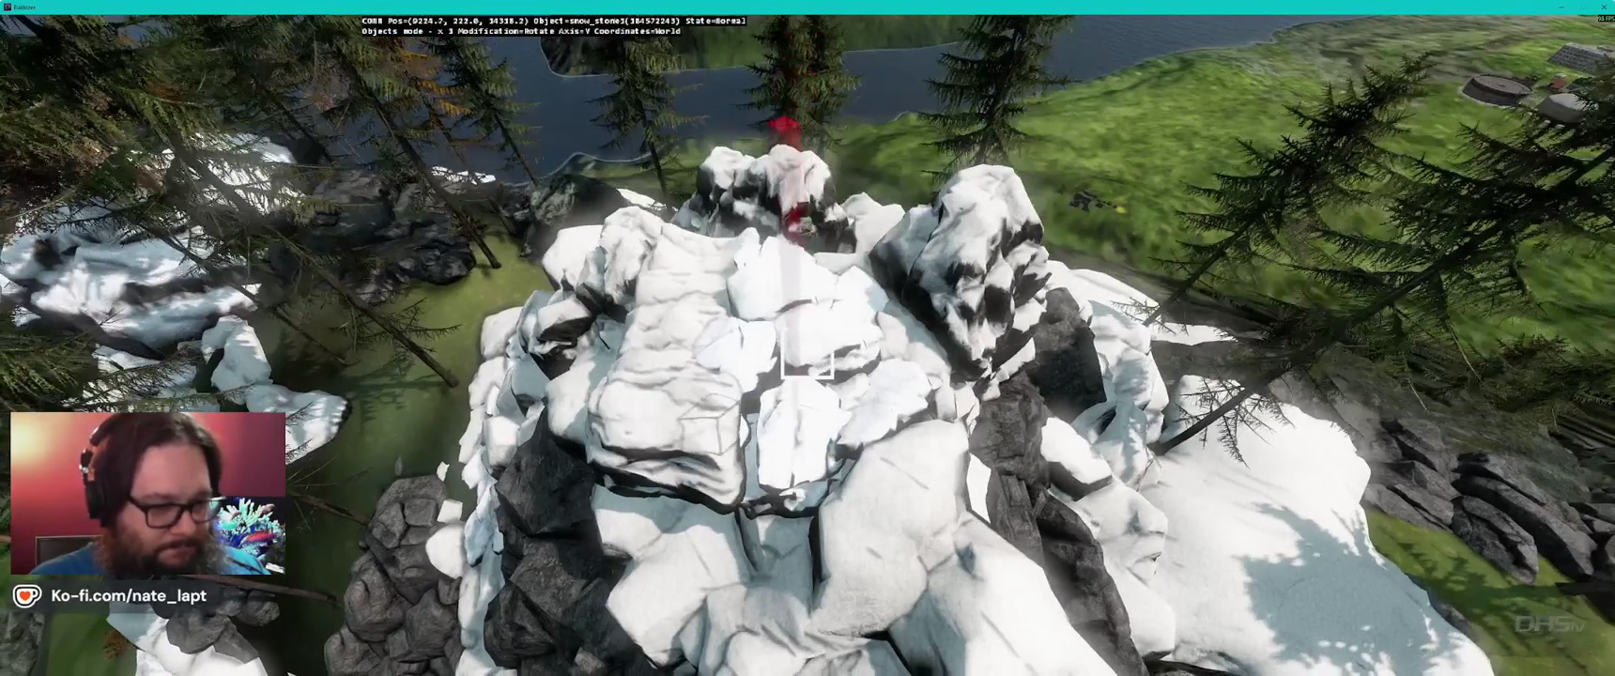
- Fly low over the snowy rocks to the bunker entrance, then return to Terrain Builder's map
{"action": "key", "text": "w"}
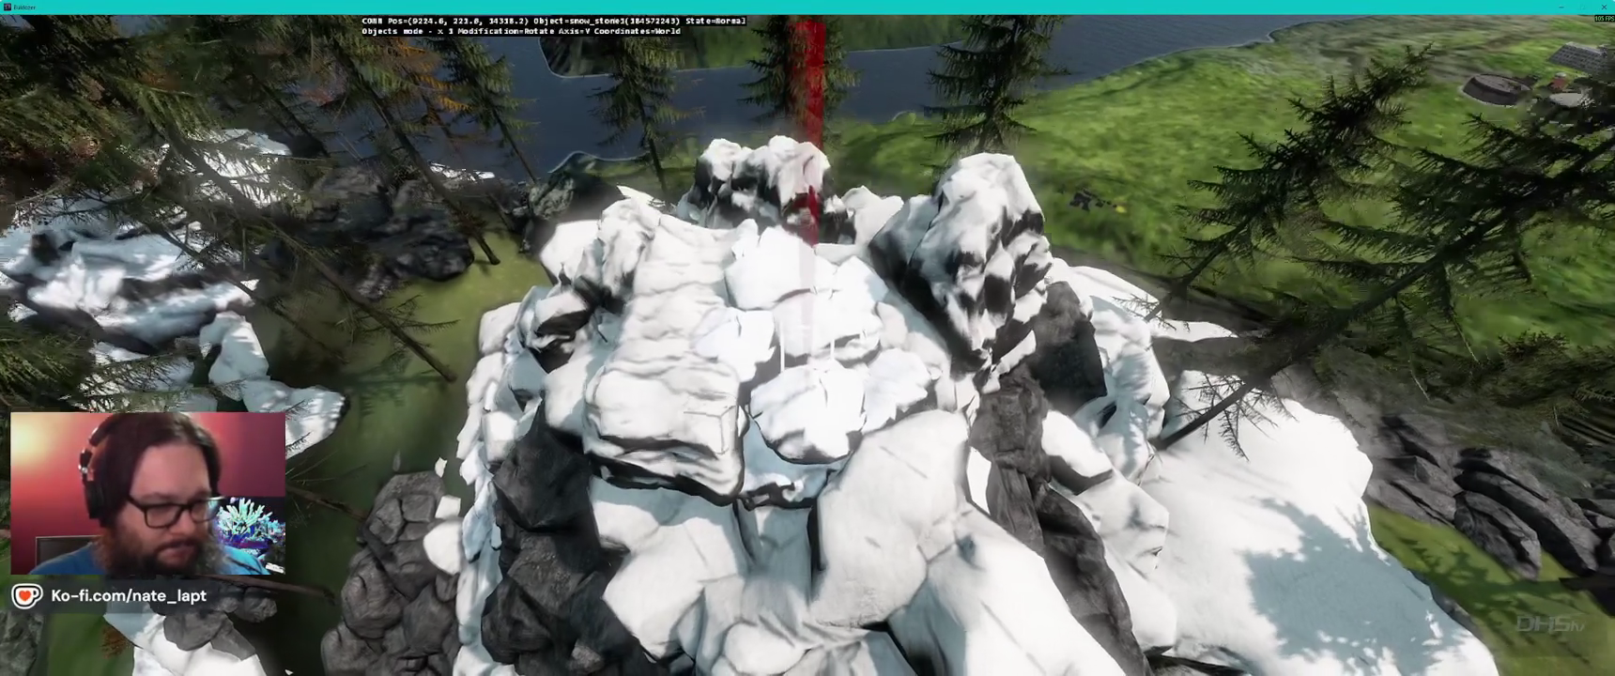
{"action": "key", "text": "w"}
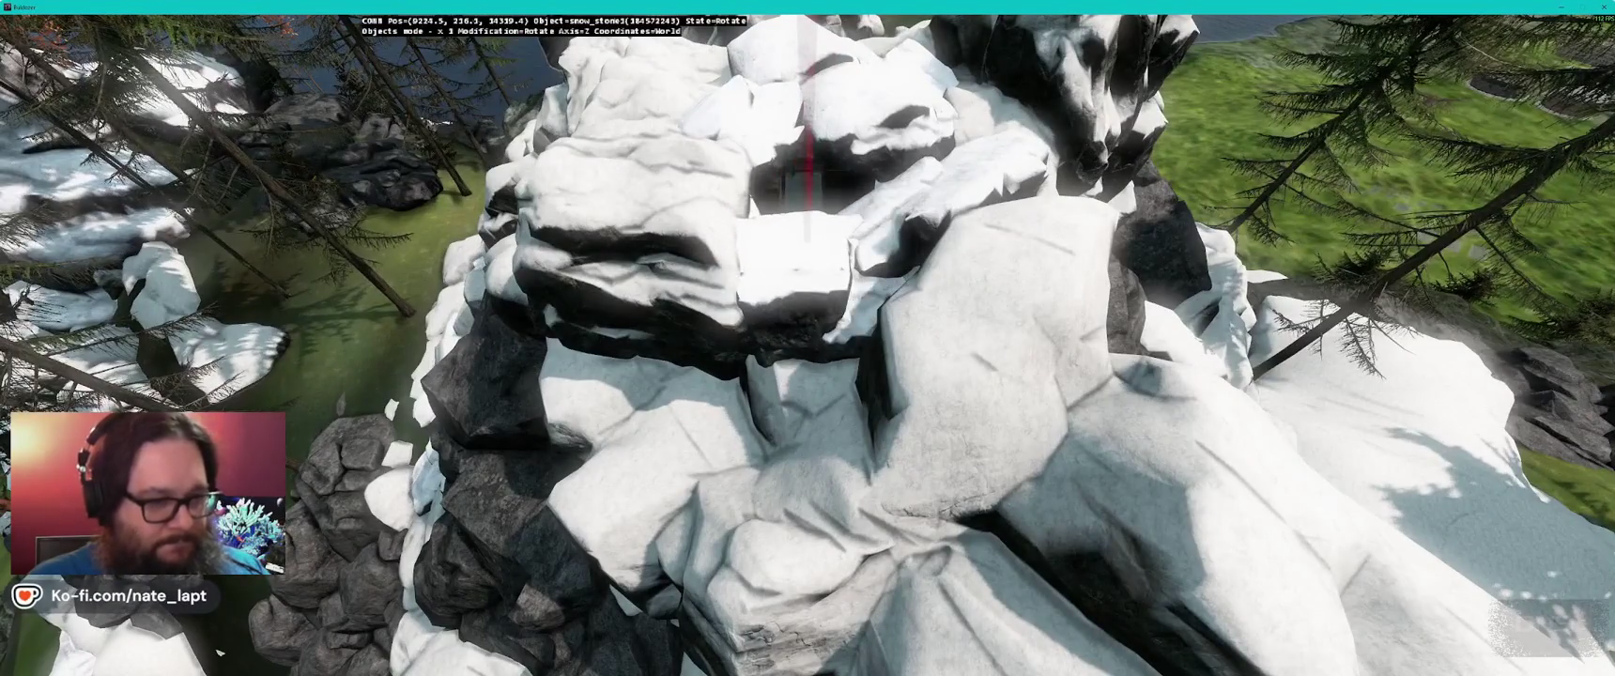
{"action": "mouse_move", "coordinate": [219, 652]}
{"action": "left_mouse_down"}
{"action": "mouse_move", "coordinate": [234, 652]}
{"action": "mouse_move", "coordinate": [244, 525]}
{"action": "mouse_move", "coordinate": [831, 353]}
{"action": "mouse_move", "coordinate": [793, 333]}
{"action": "mouse_move", "coordinate": [792, 352]}
{"action": "left_mouse_up"}
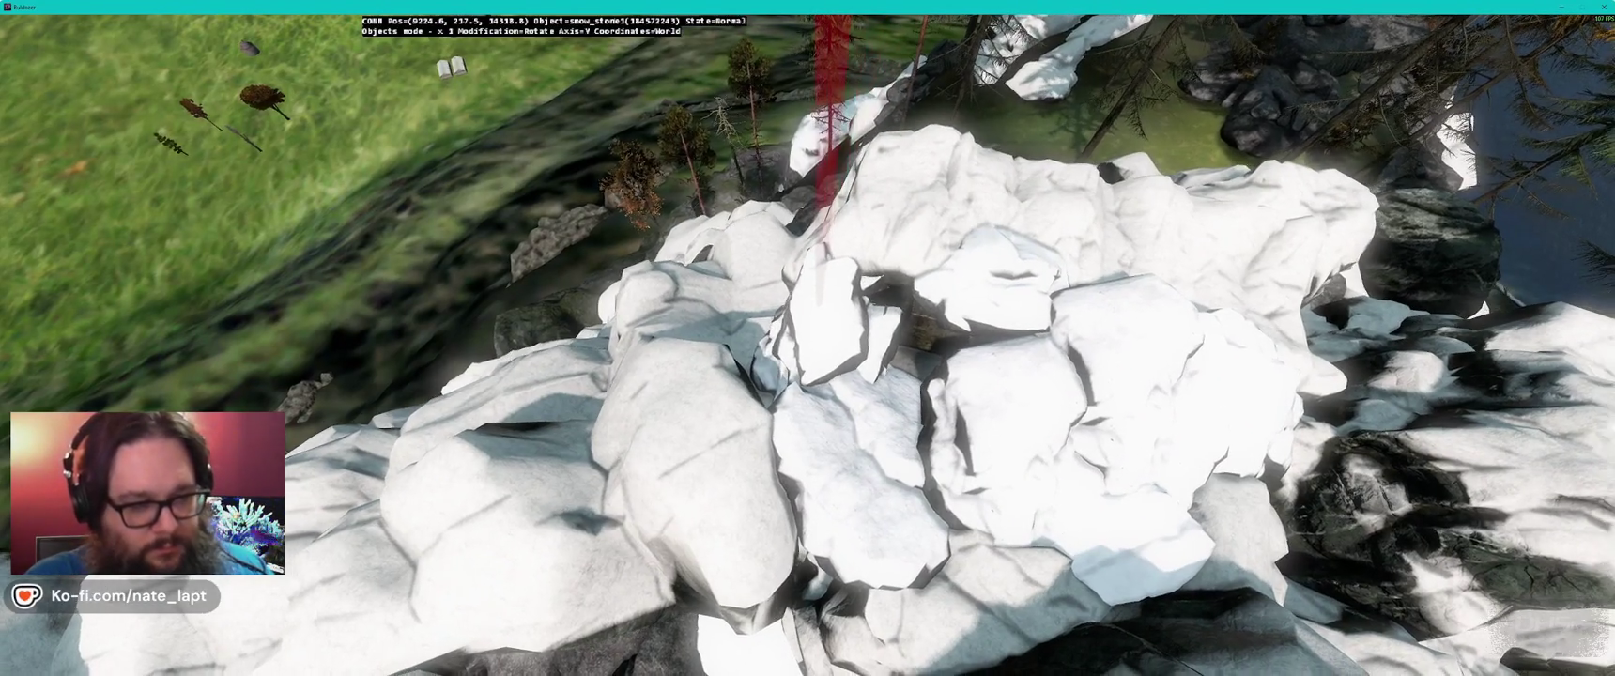
{"action": "mouse_move", "coordinate": [787, 368]}
{"action": "left_mouse_down"}
{"action": "mouse_move", "coordinate": [792, 333]}
{"action": "mouse_move", "coordinate": [798, 345]}
{"action": "left_mouse_up"}
{"action": "key", "text": "w"}
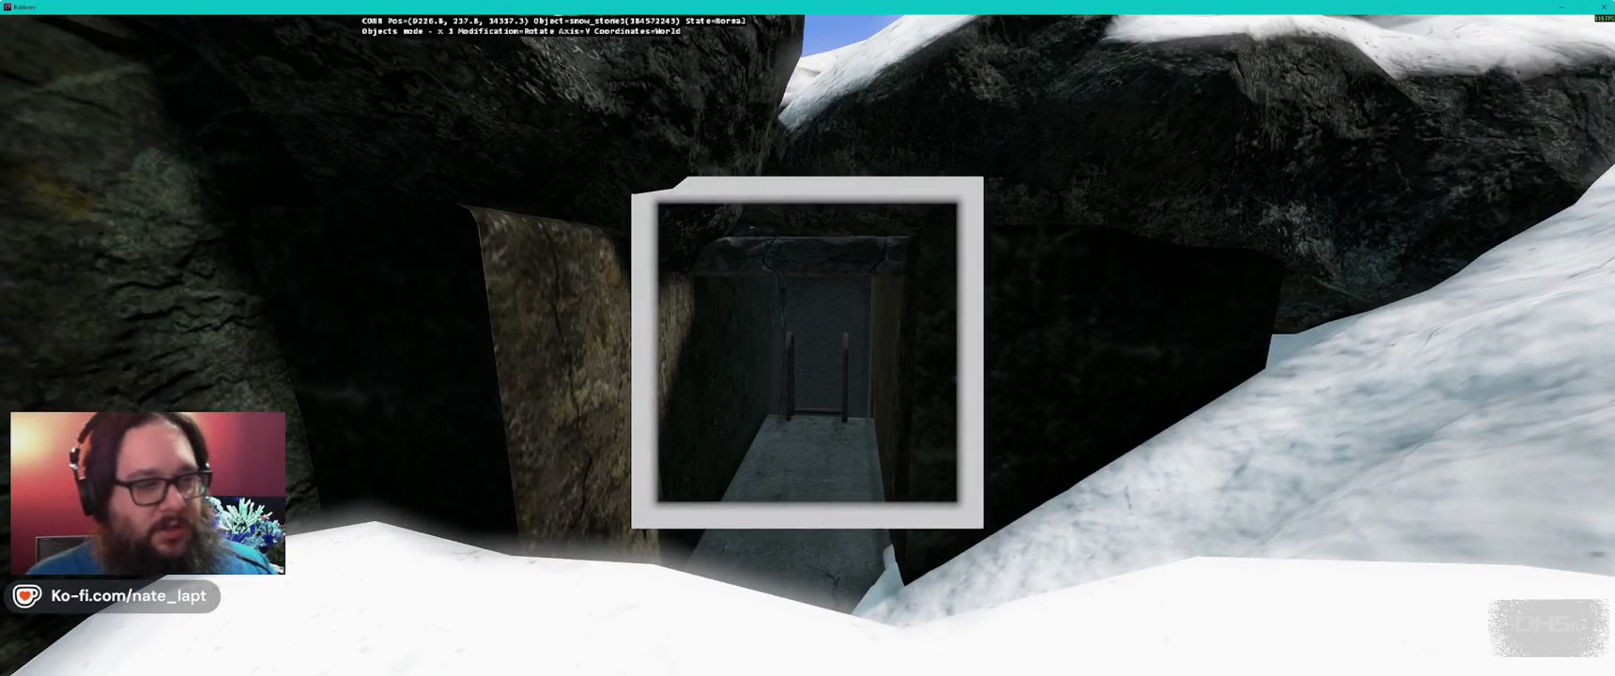
{"action": "key", "text": "alt+Tab"}
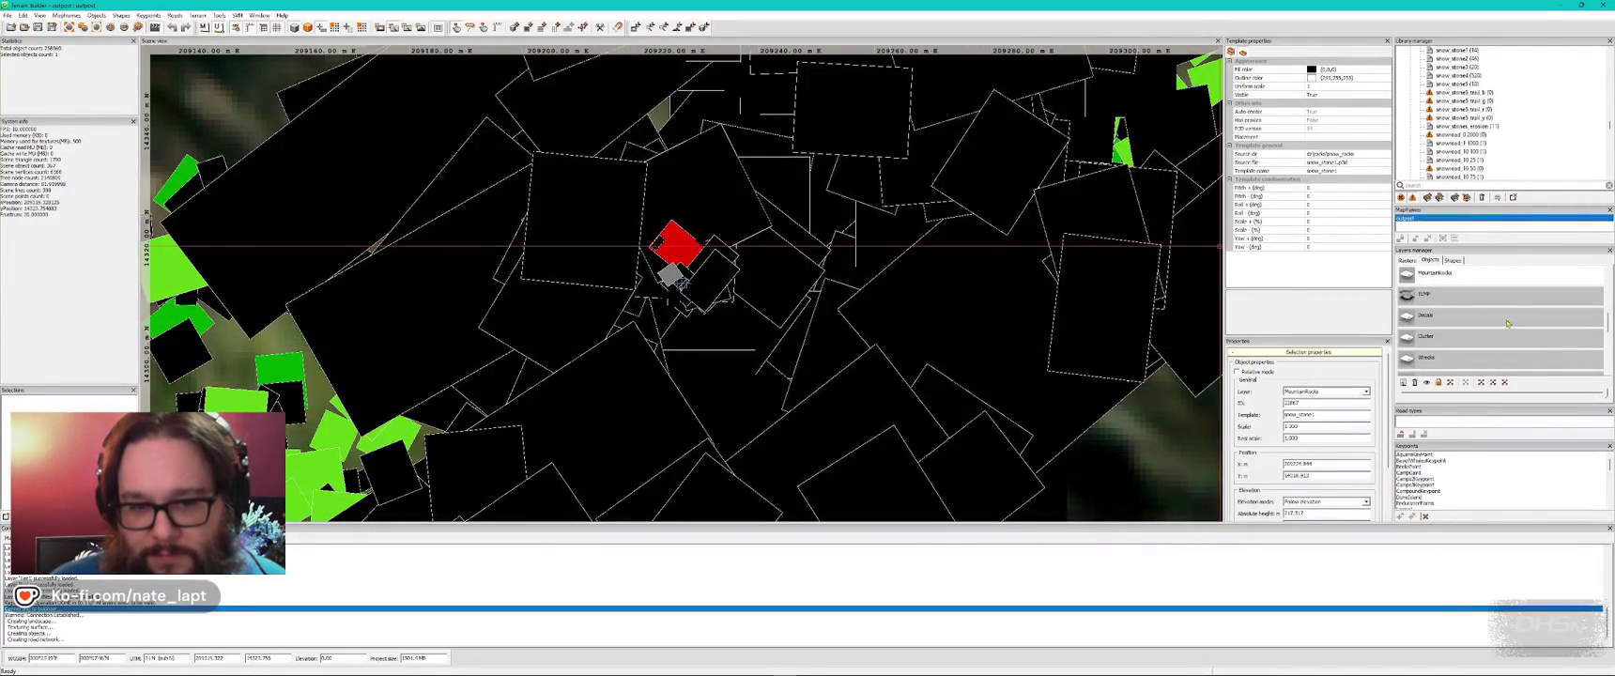
- Box-select the 32 objects clustered around the red object on the 2D map
{"action": "scroll", "coordinate": [1472, 302], "scroll_direction": "up", "scroll_amount": 1}
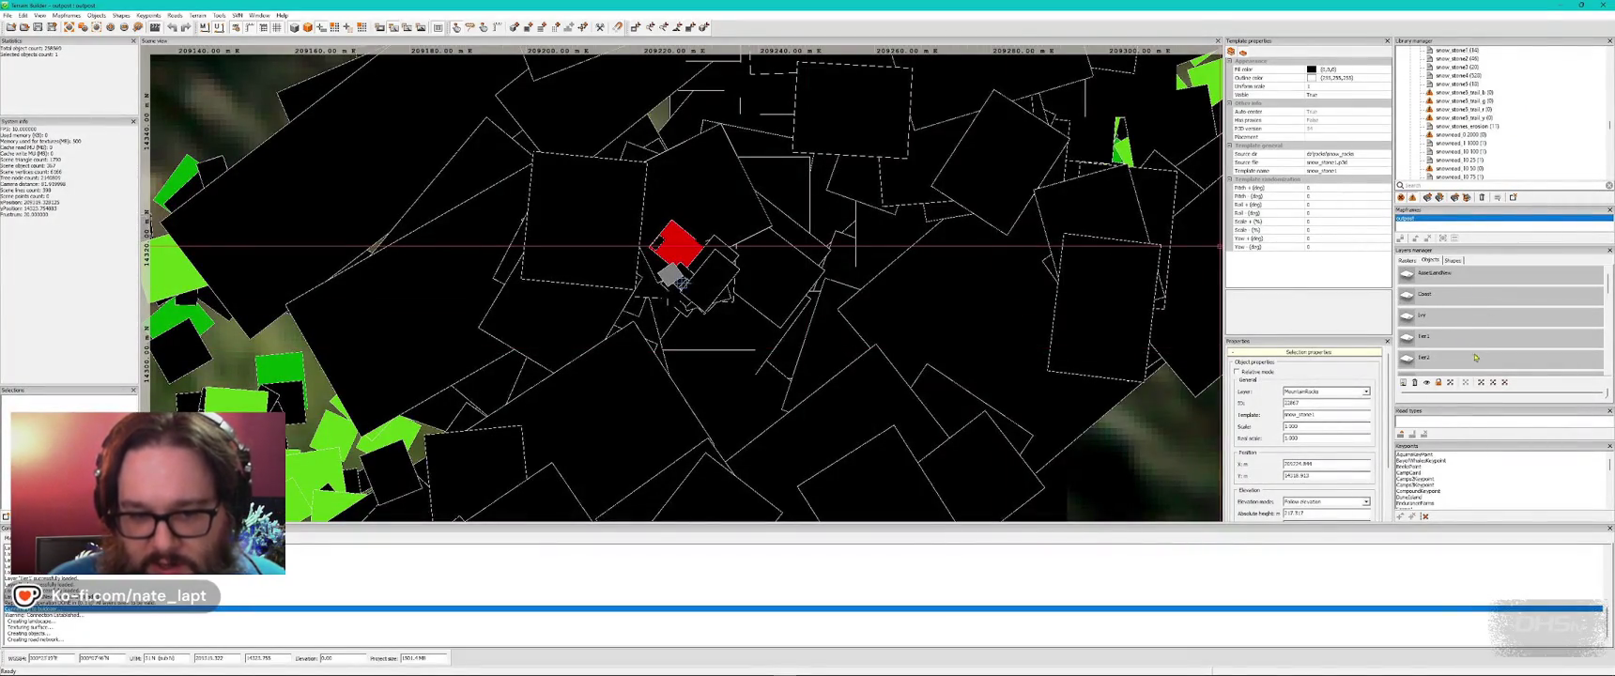
{"action": "left_click_drag", "start_coordinate": [780, 200], "coordinate": [608, 335]}
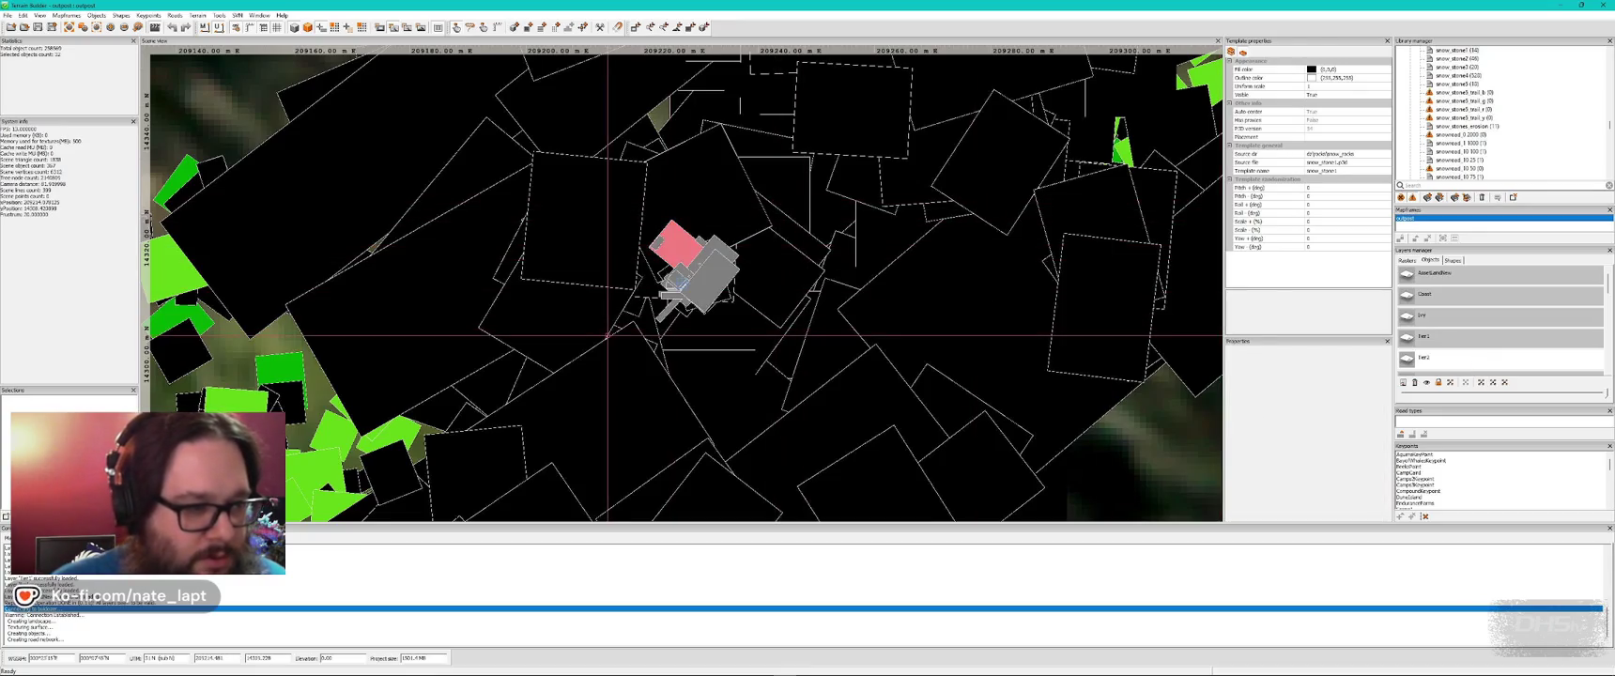
{"action": "key", "text": "alt+Tab"}
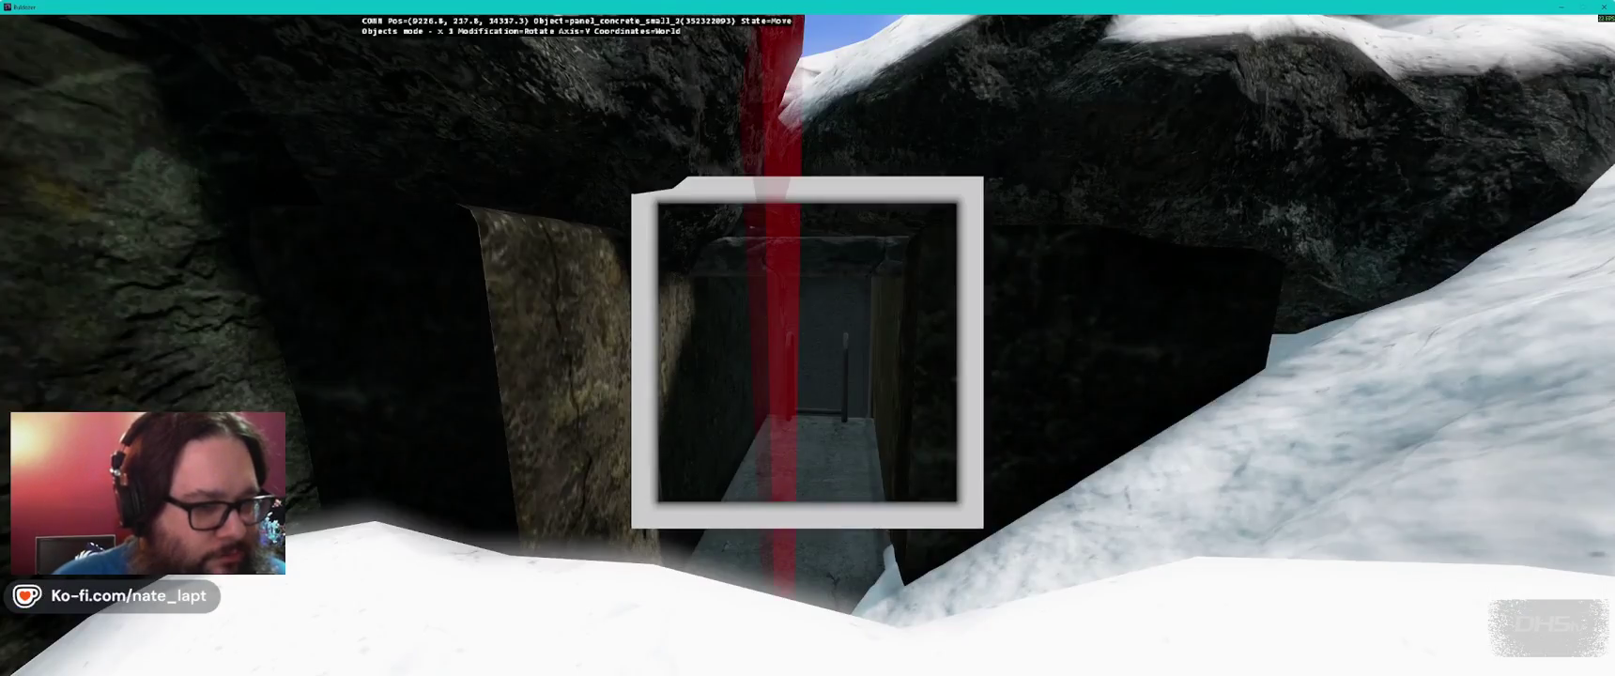
- Fly through the rock tunnel out to the hilltop and back to check the selection in Buldozer
{"action": "key", "text": "w"}
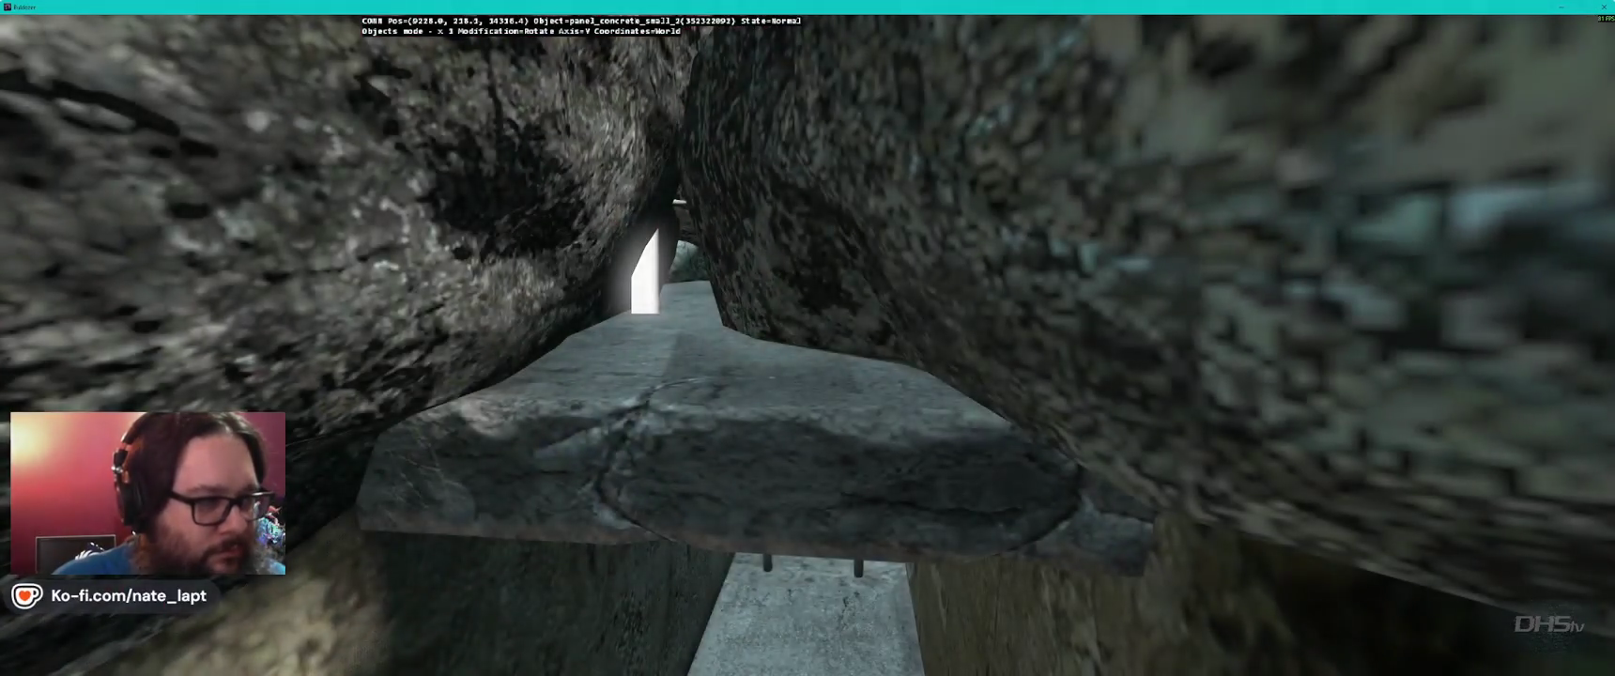
{"action": "key", "text": "w"}
{"action": "key", "text": "w"}
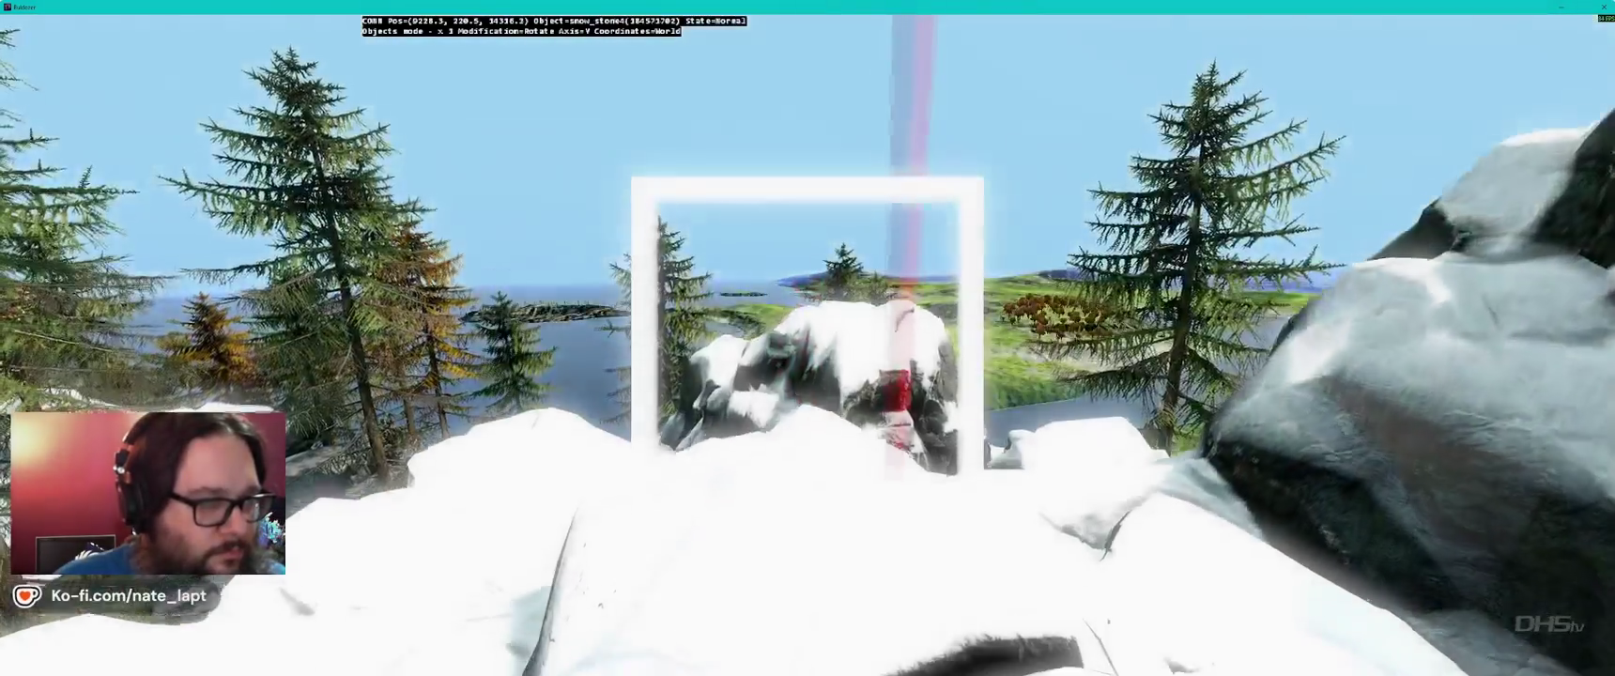
{"action": "key", "text": "w"}
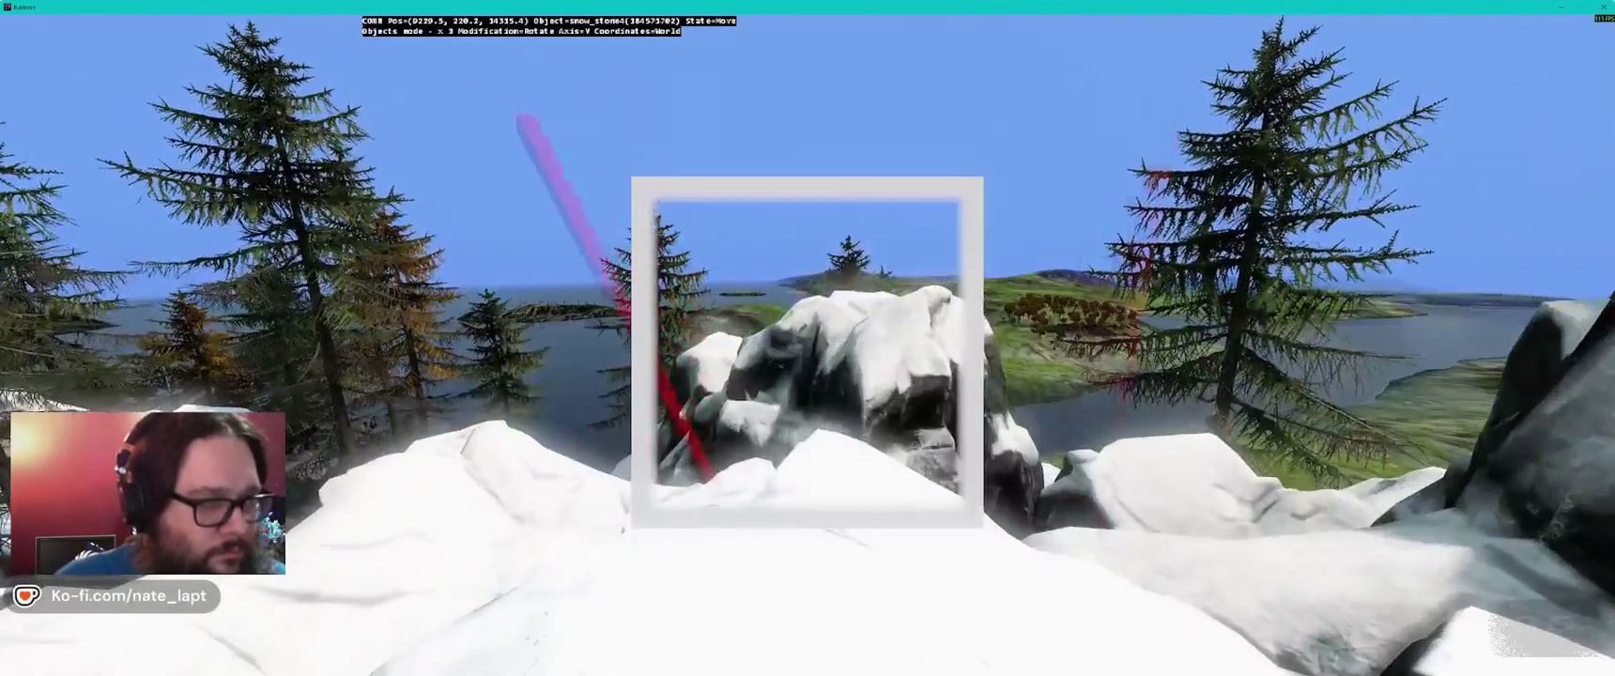
{"action": "key", "text": "s"}
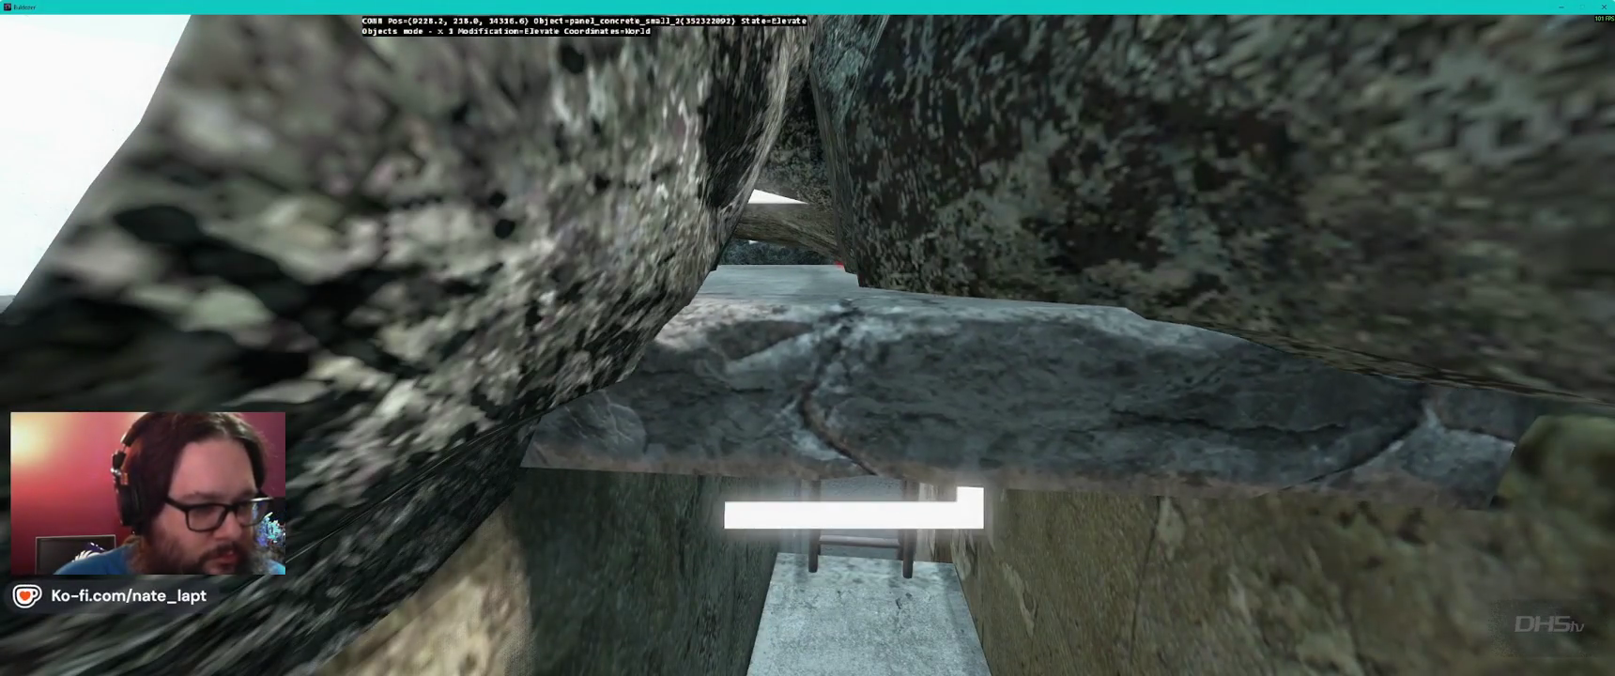
{"action": "key", "text": "w"}
{"action": "key", "text": "s"}
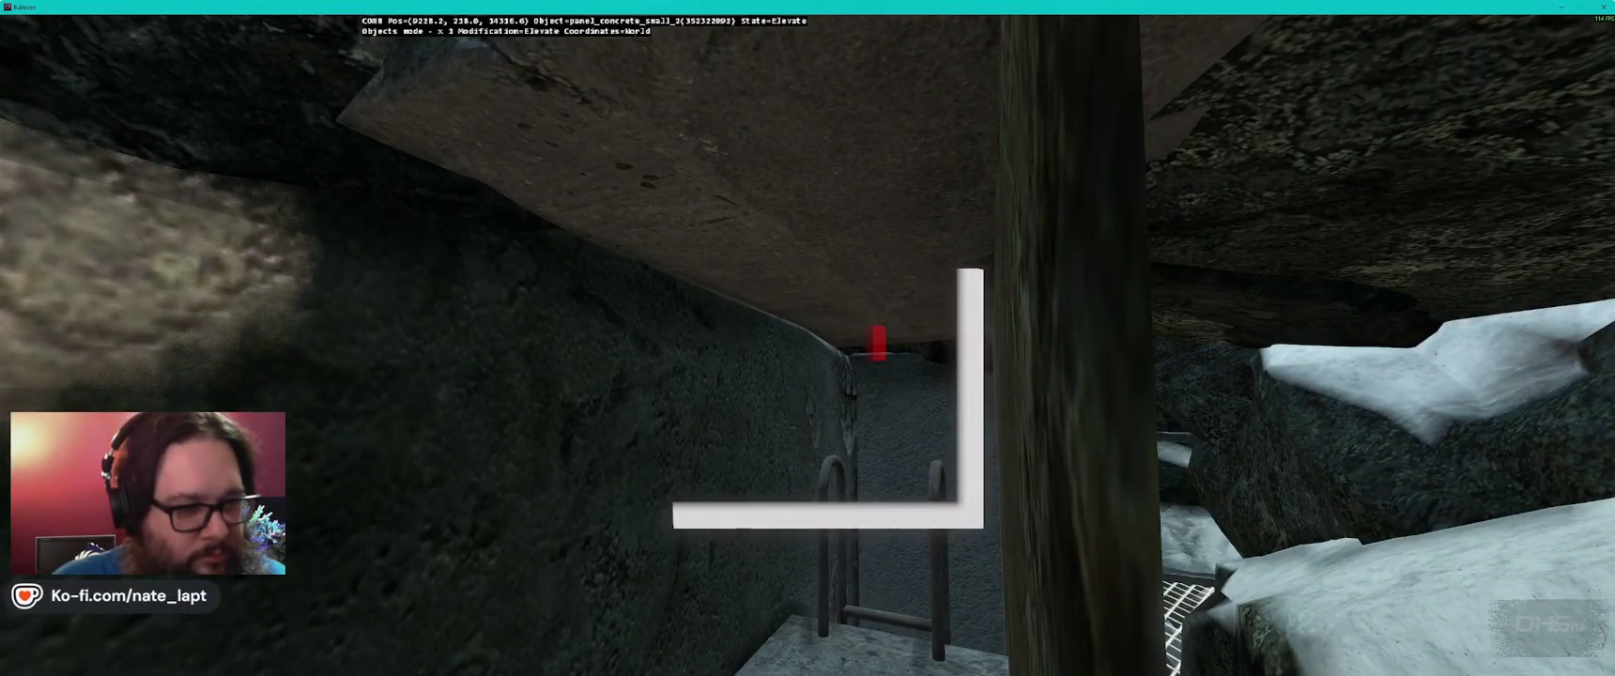
{"action": "key", "text": "s"}
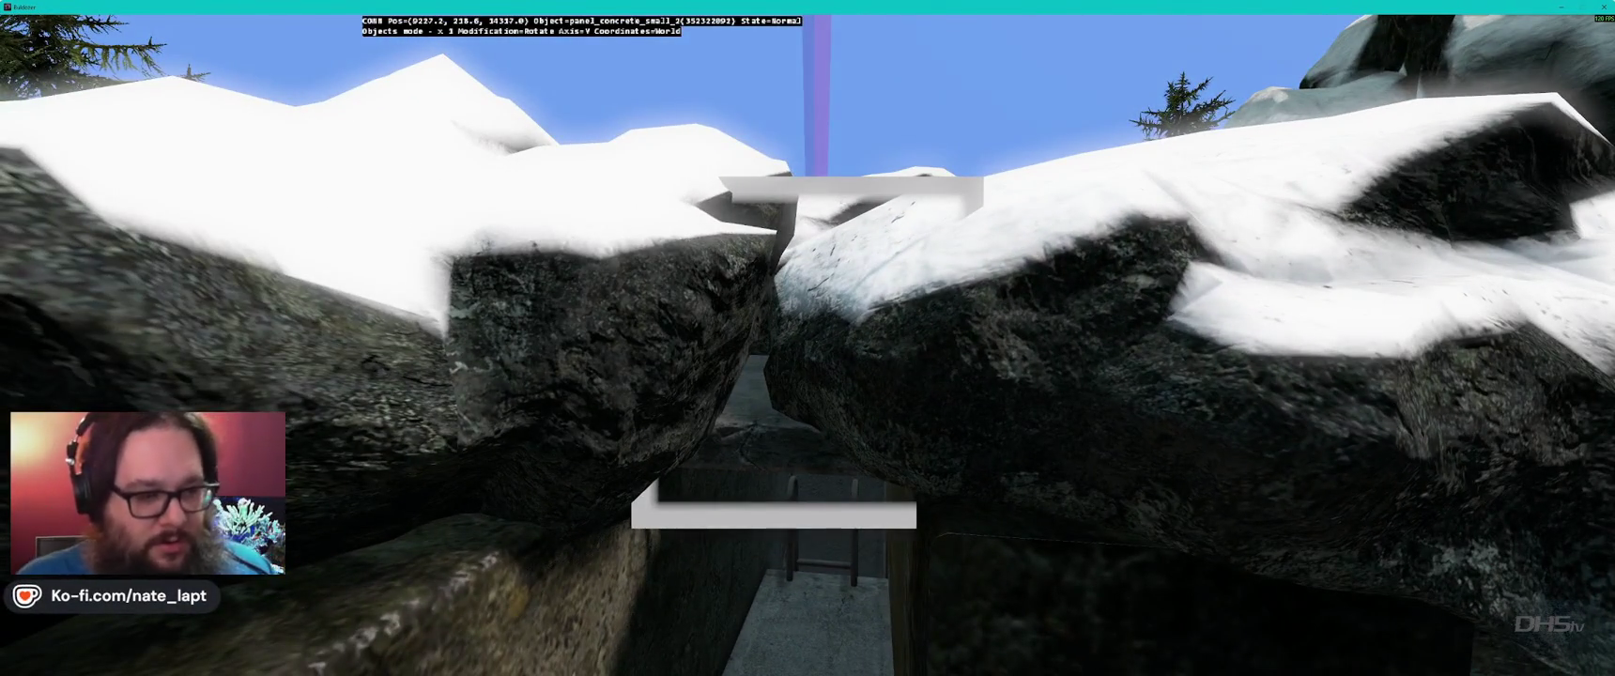
{"action": "key", "text": "w"}
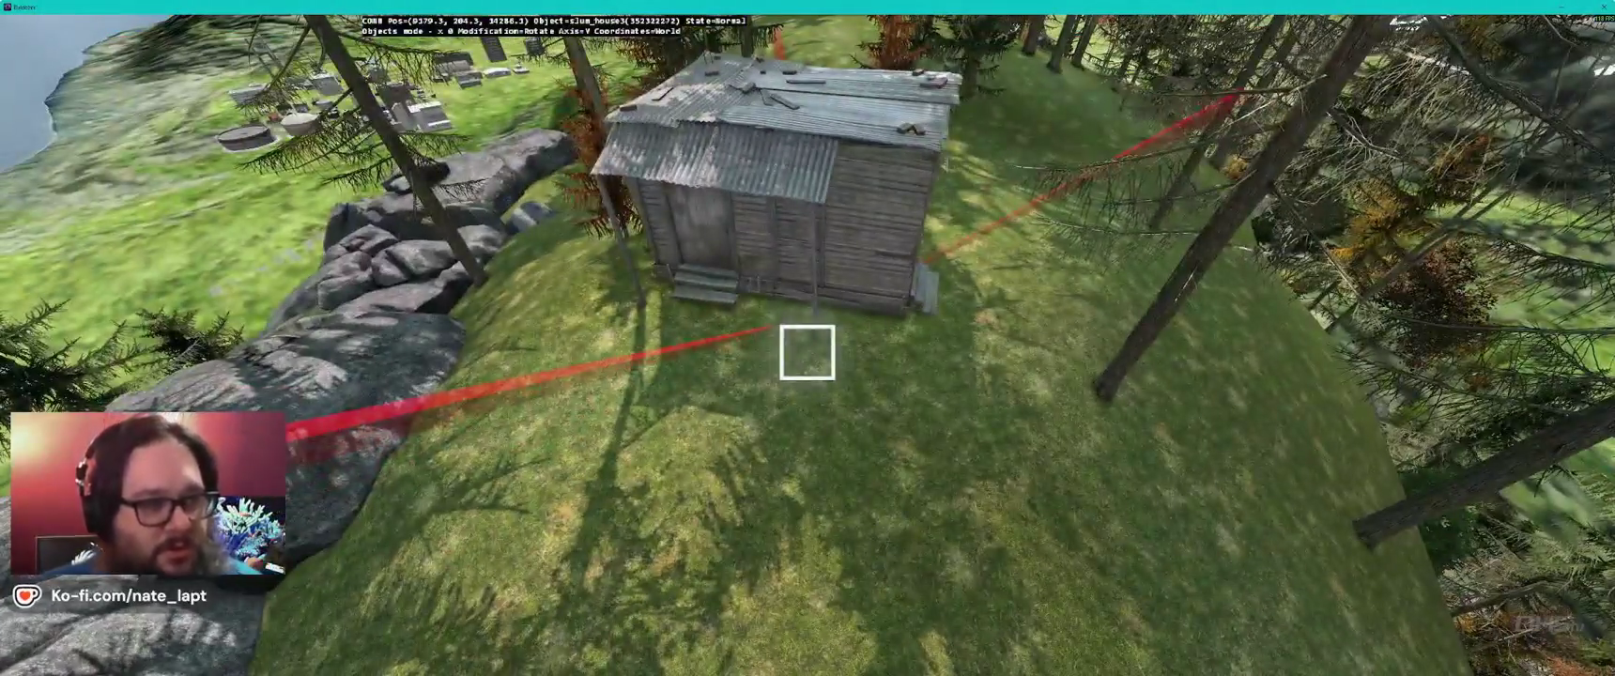
- Fly over the asset town's vehicle rows, storage tanks and houses, then return to Terrain Builder
{"action": "key", "text": "w"}
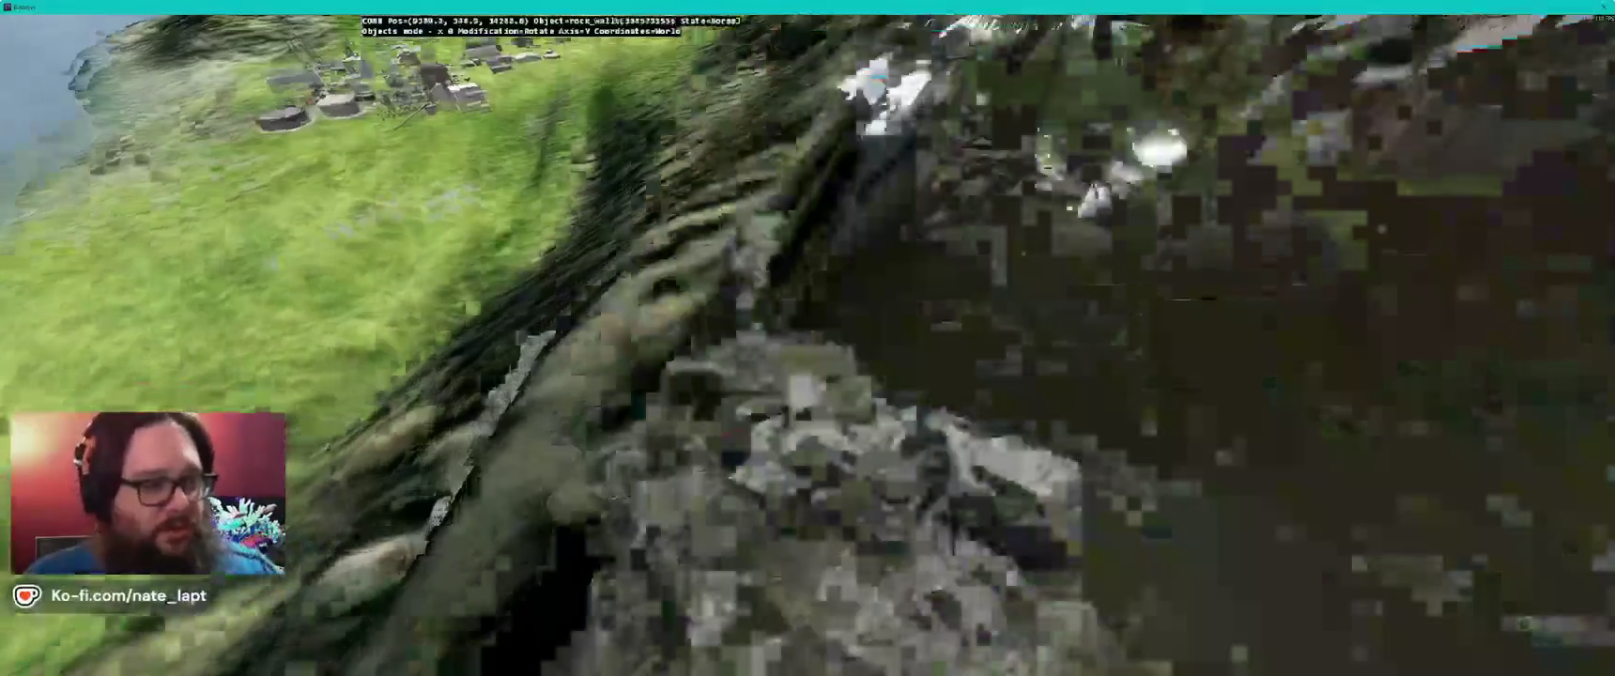
{"action": "key", "text": "w"}
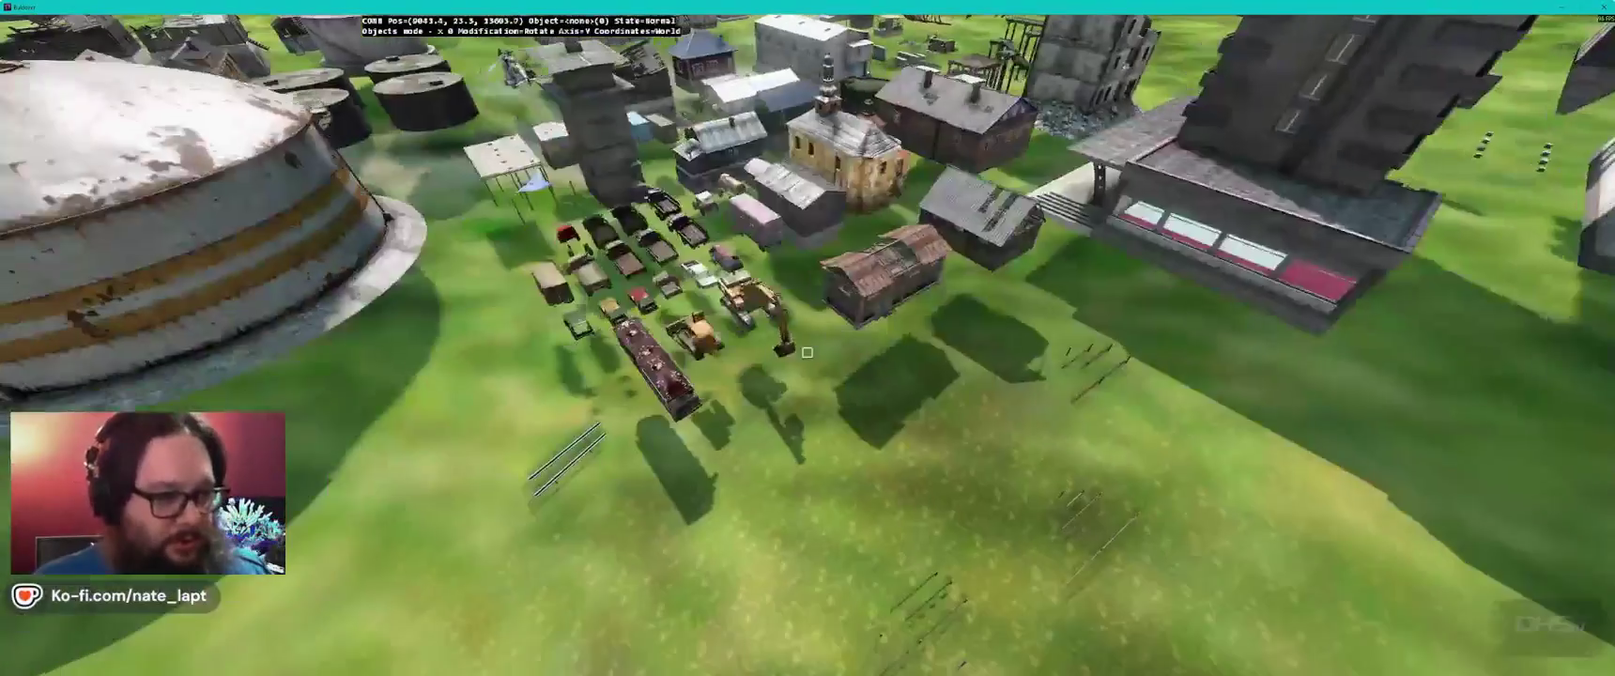
{"action": "key", "text": "s"}
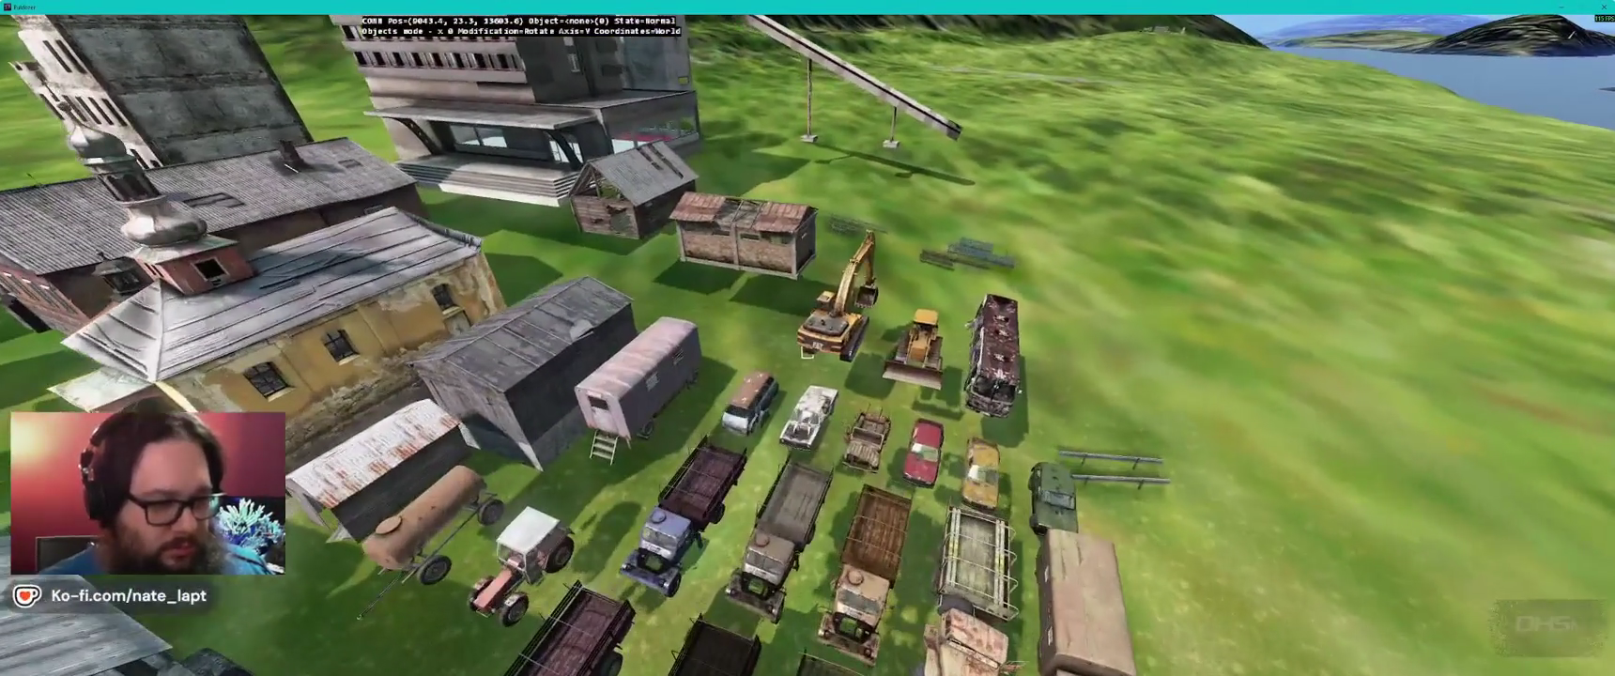
{"action": "key", "text": "w"}
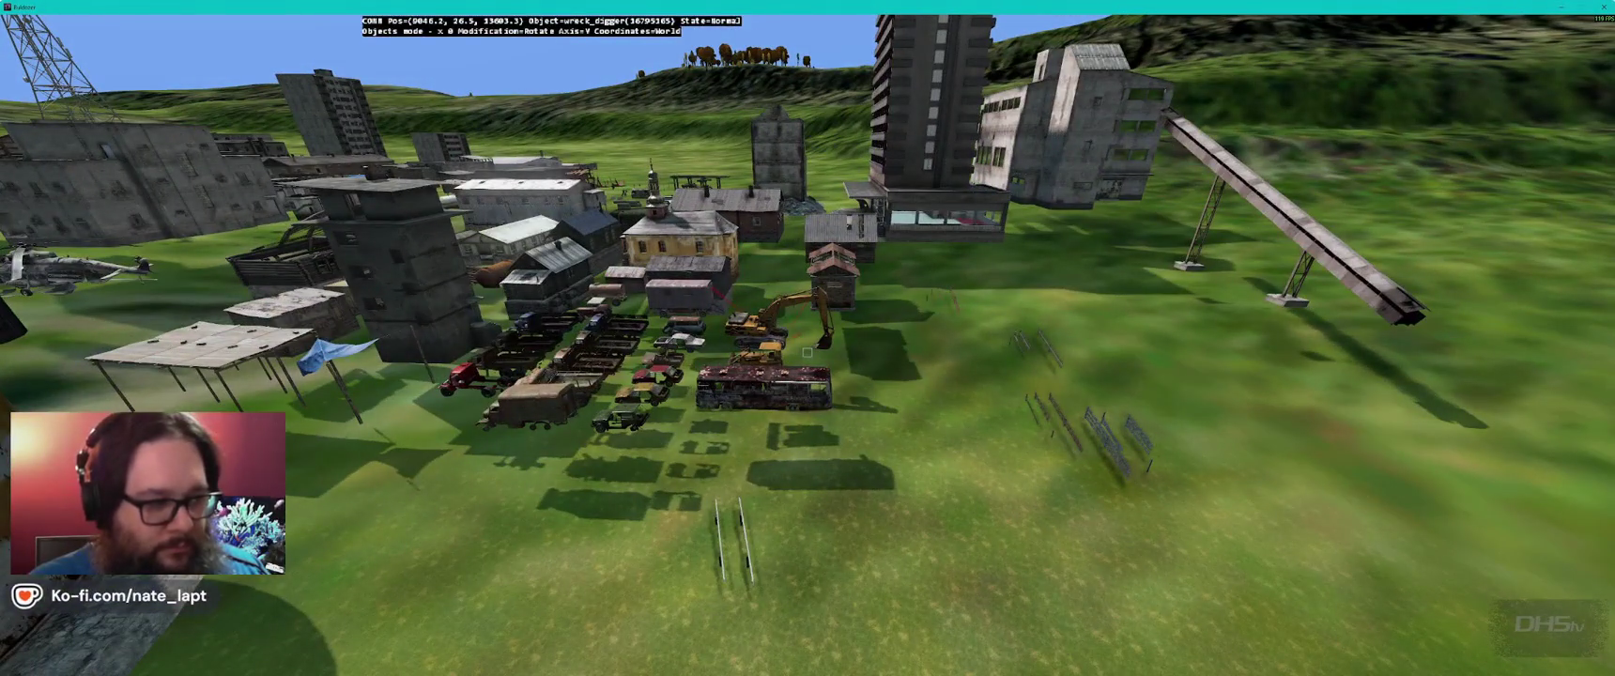
{"action": "key", "text": "w"}
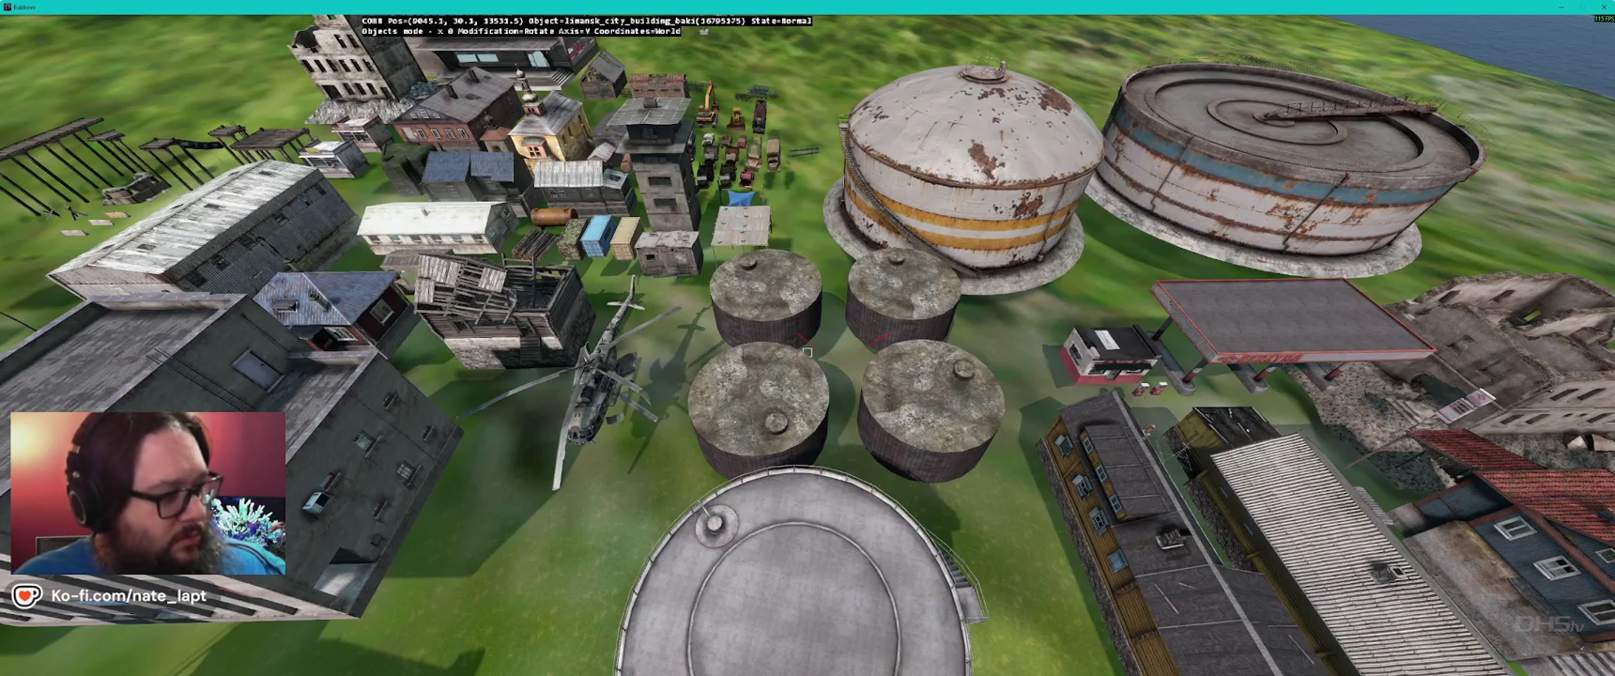
{"action": "key", "text": "a"}
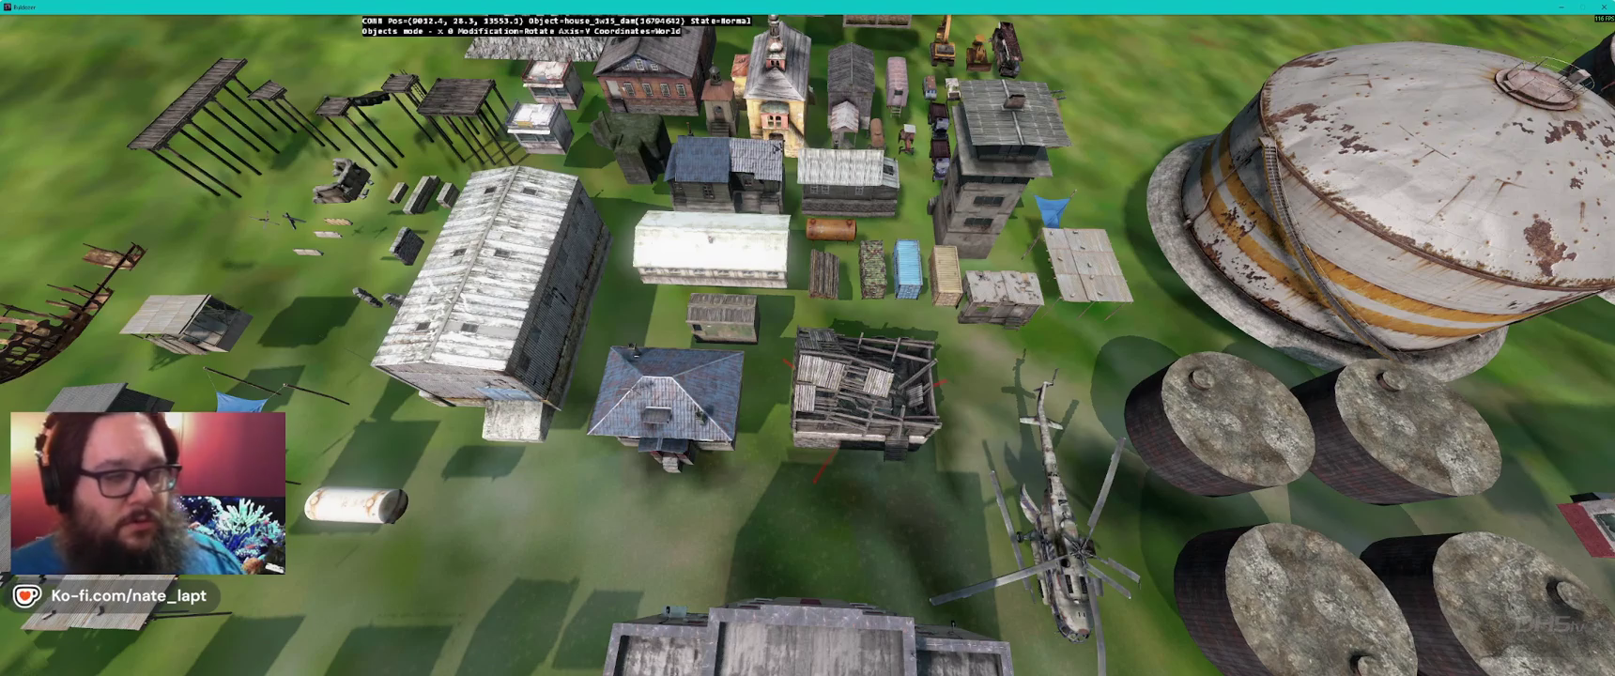
{"action": "key", "text": "a"}
{"action": "key", "text": "s"}
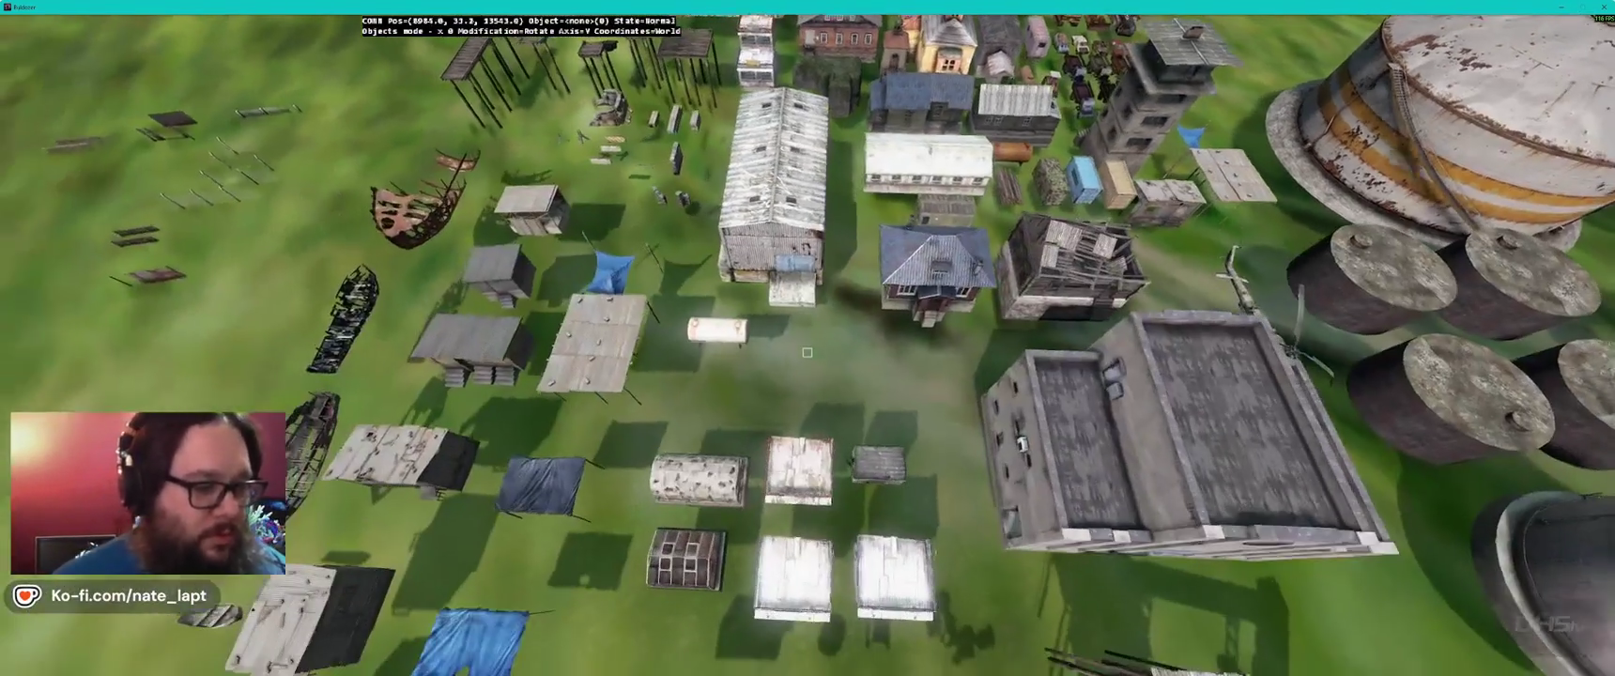
{"action": "key", "text": "s"}
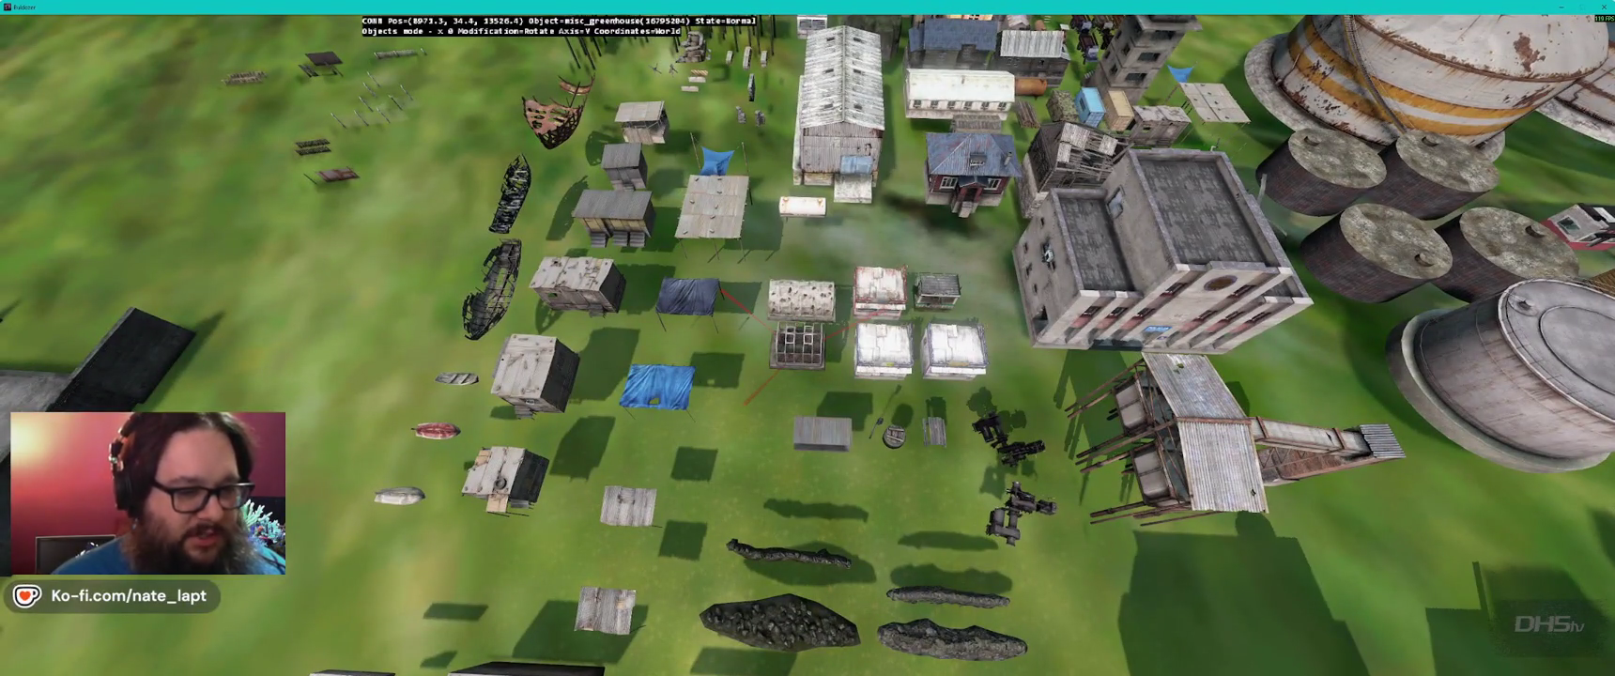
{"action": "key", "text": "s"}
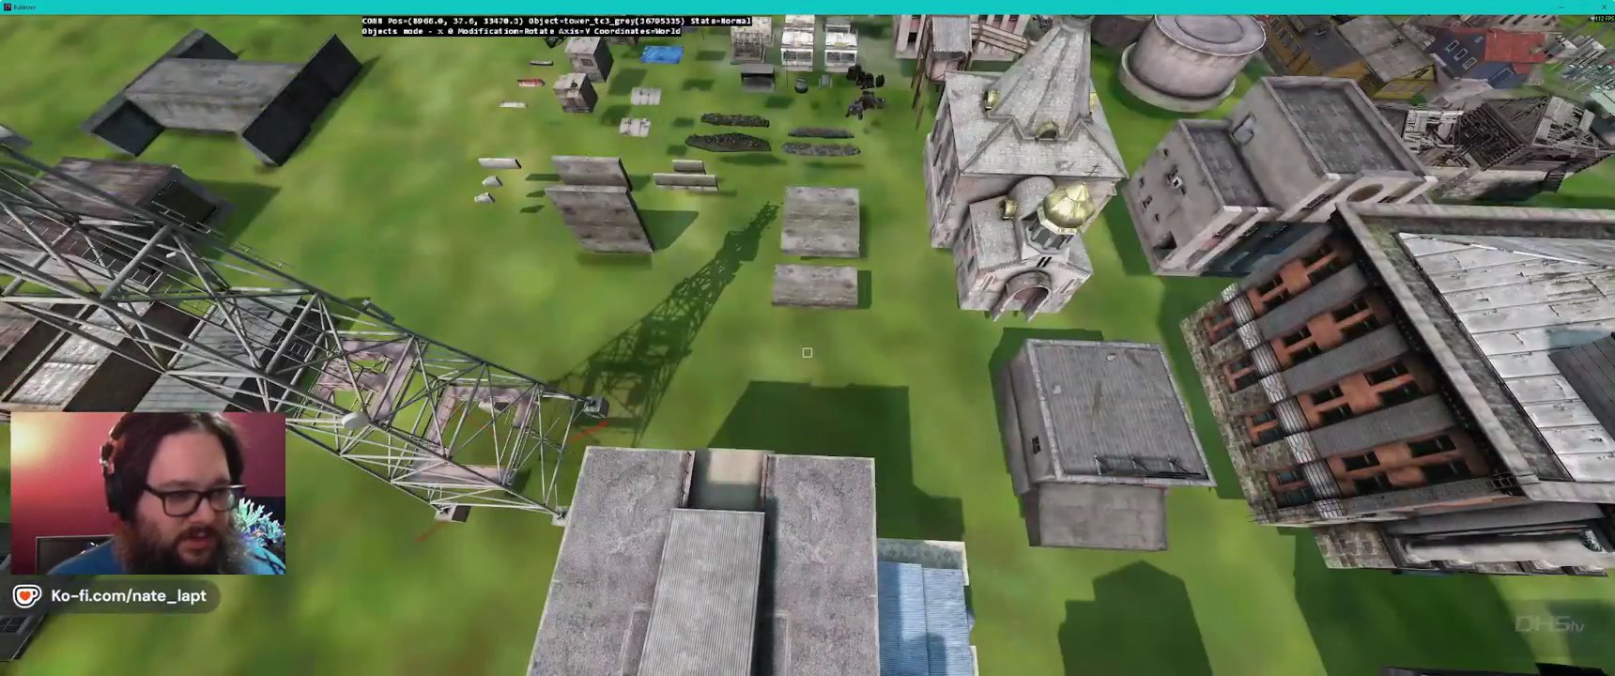
{"action": "key", "text": "alt+Tab"}
- Fly to the spare building cluster and carry shed_open_big2_complete over to the harbor pier
{"action": "scroll", "coordinate": [686, 282], "scroll_direction": "down", "scroll_amount": 5}
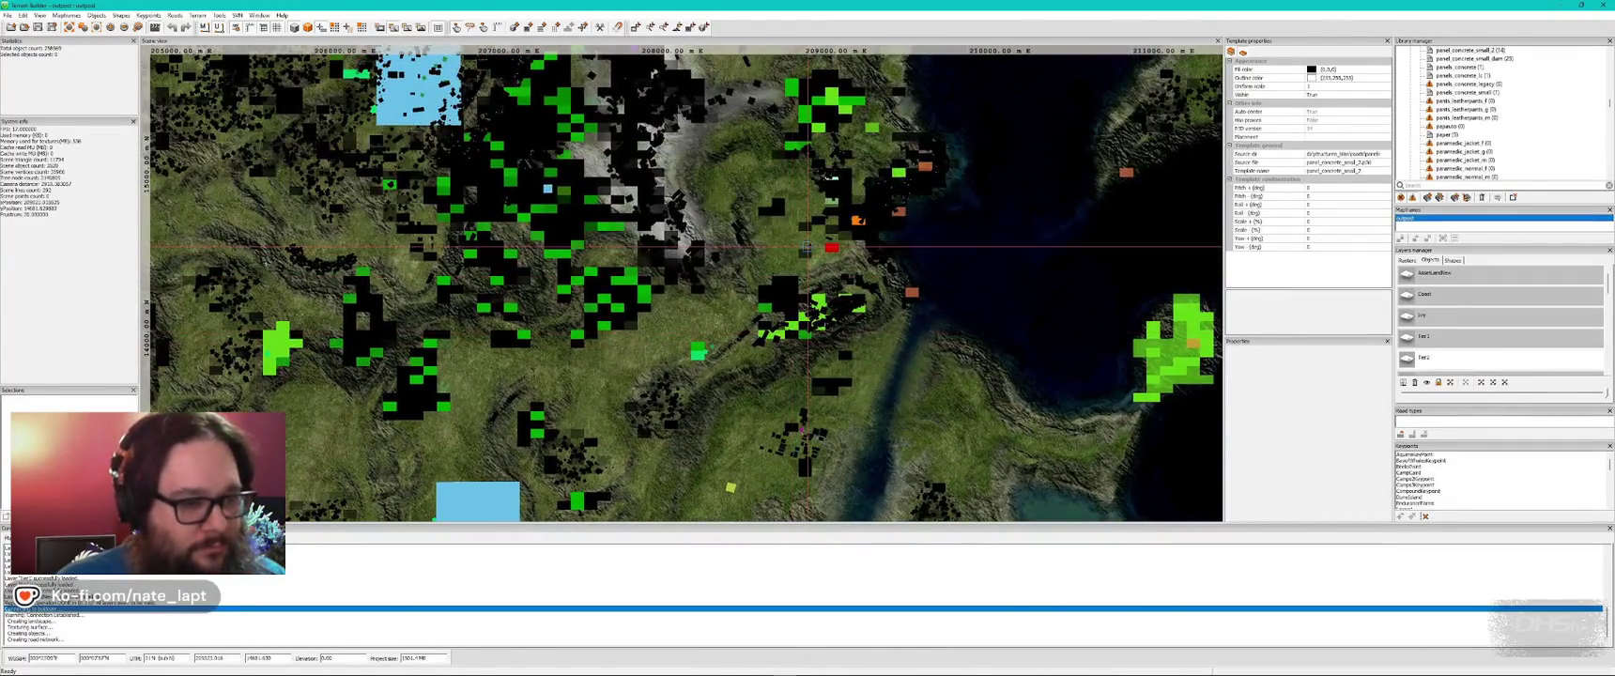
{"action": "key", "text": "alt+Tab"}
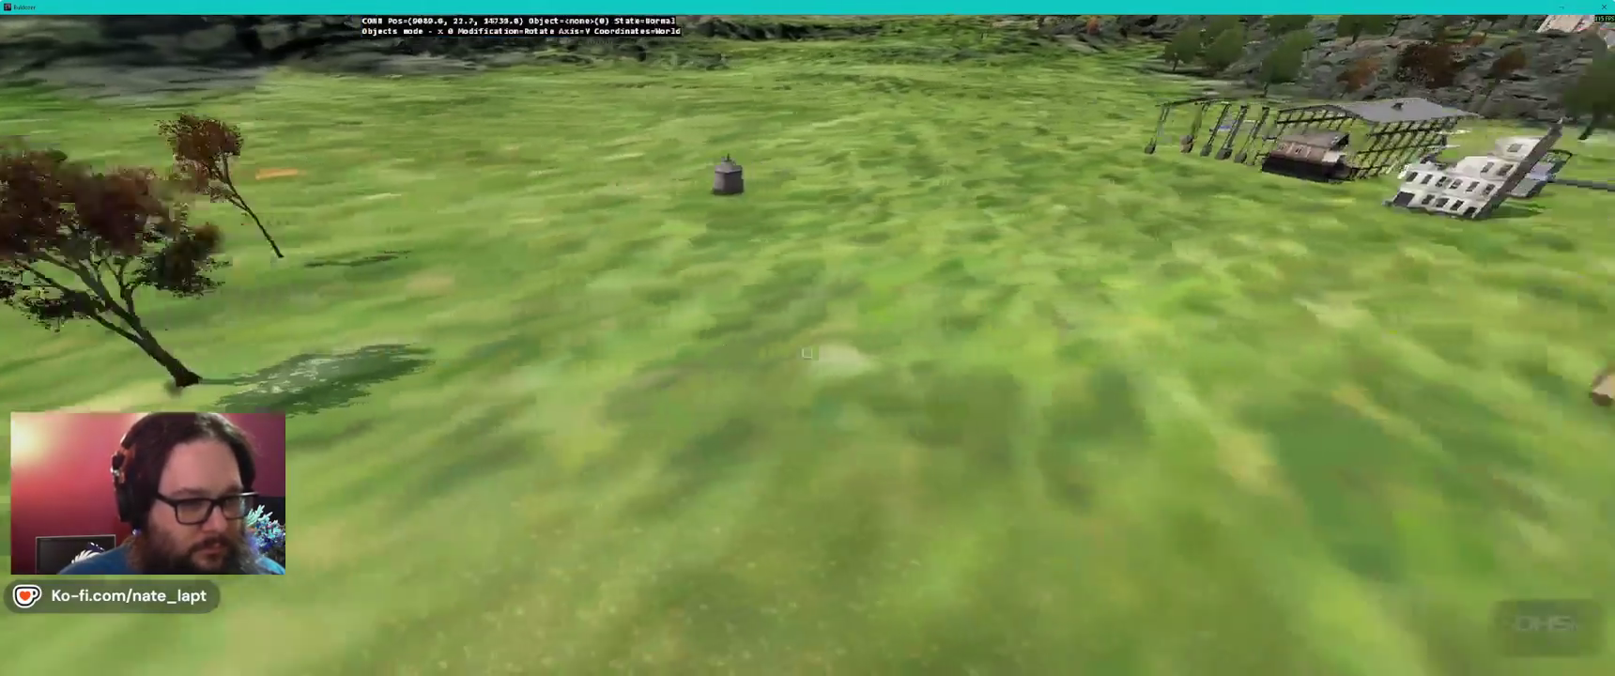
{"action": "key", "text": "w"}
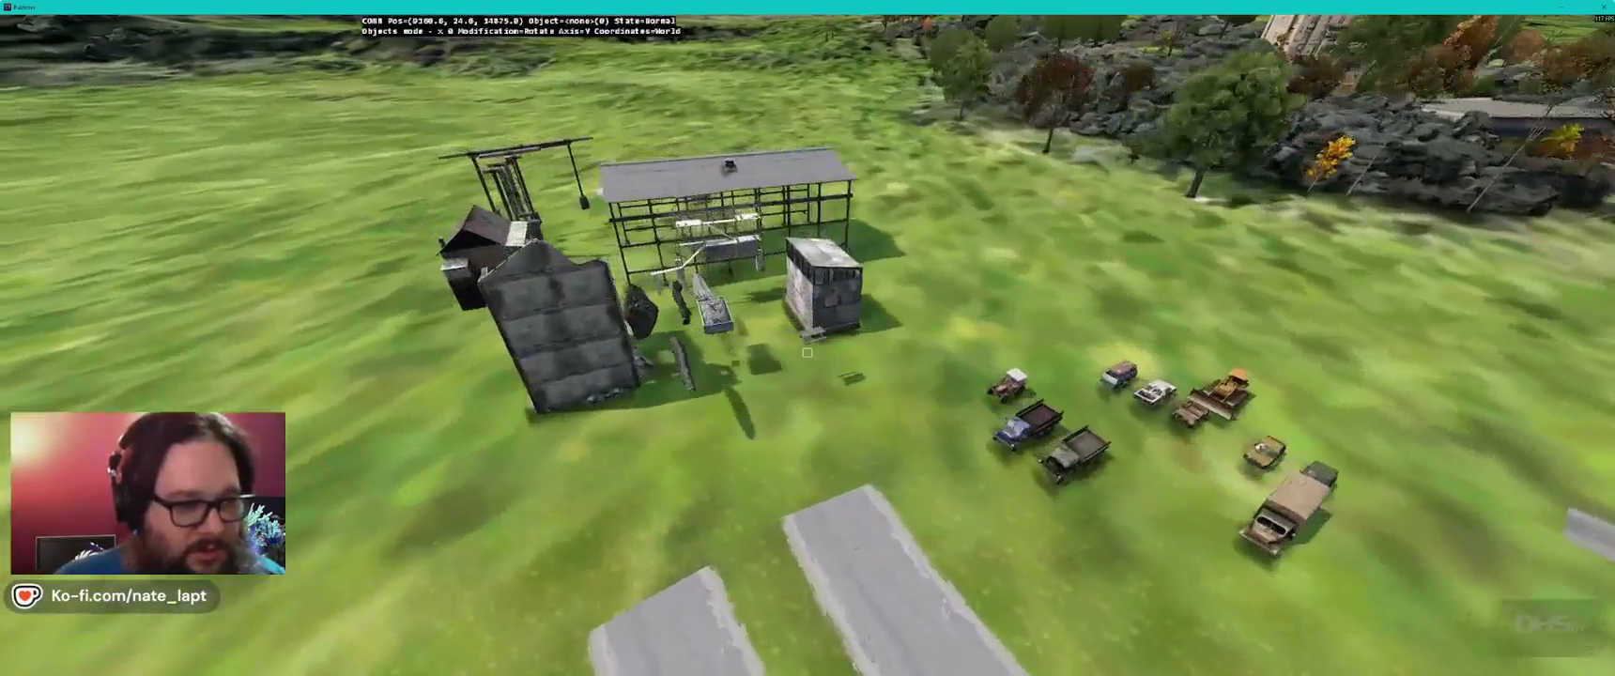
{"action": "key", "text": "w"}
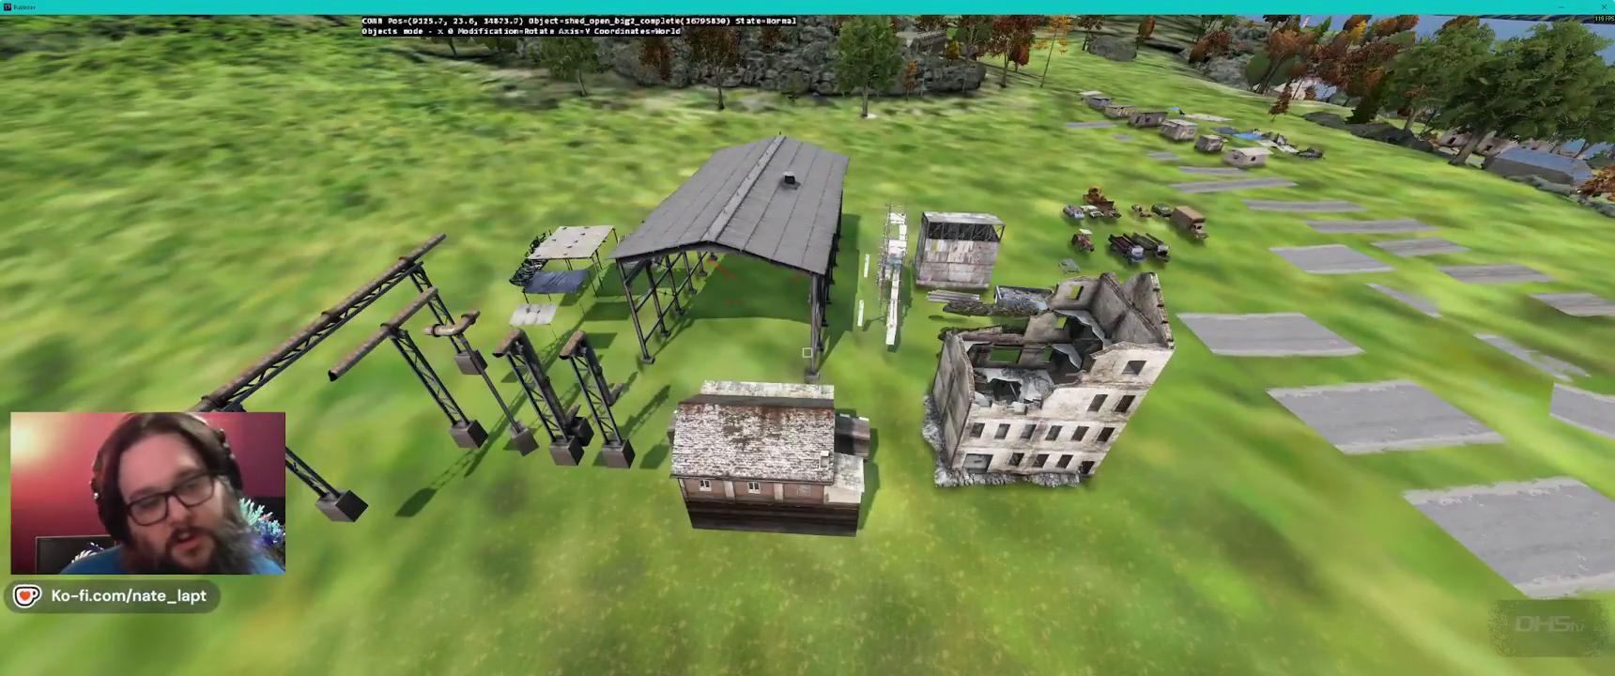
{"action": "key", "text": "alt+Tab"}
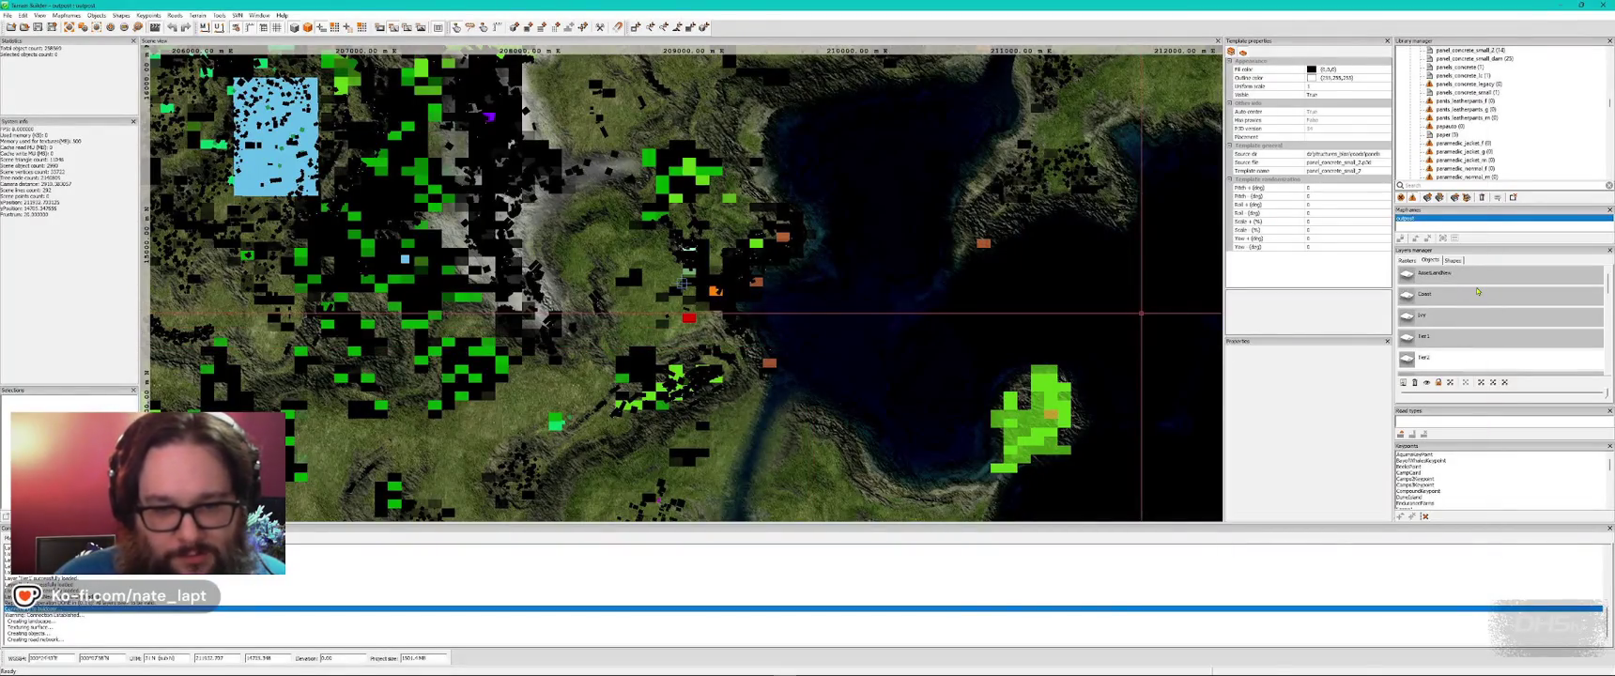
{"action": "key", "text": "alt+Tab"}
{"action": "left_click_drag", "start_coordinate": [806, 352], "coordinate": [807, 352]}
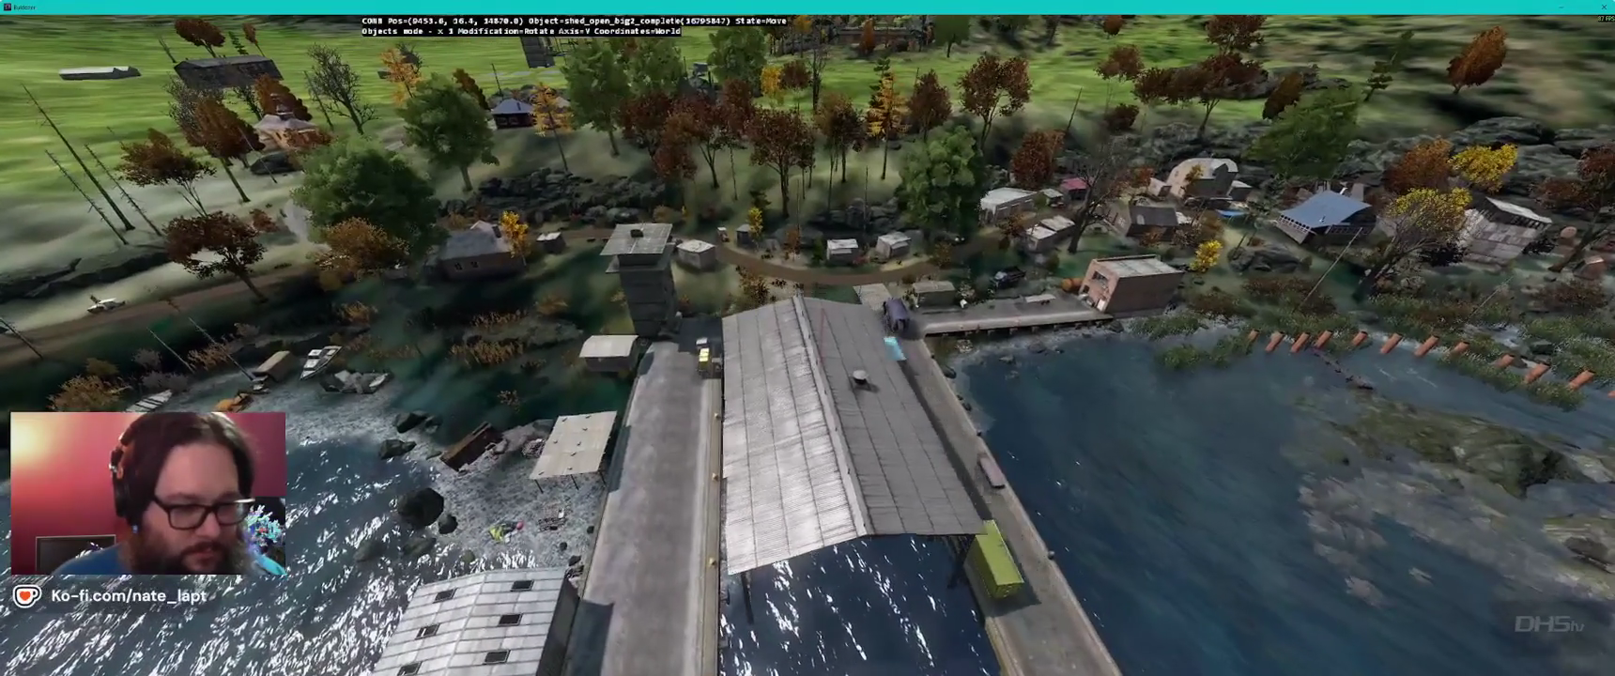
- Lower the open shed to pier level and enlarge it to span the harbor channel
{"action": "key", "text": "alt"}
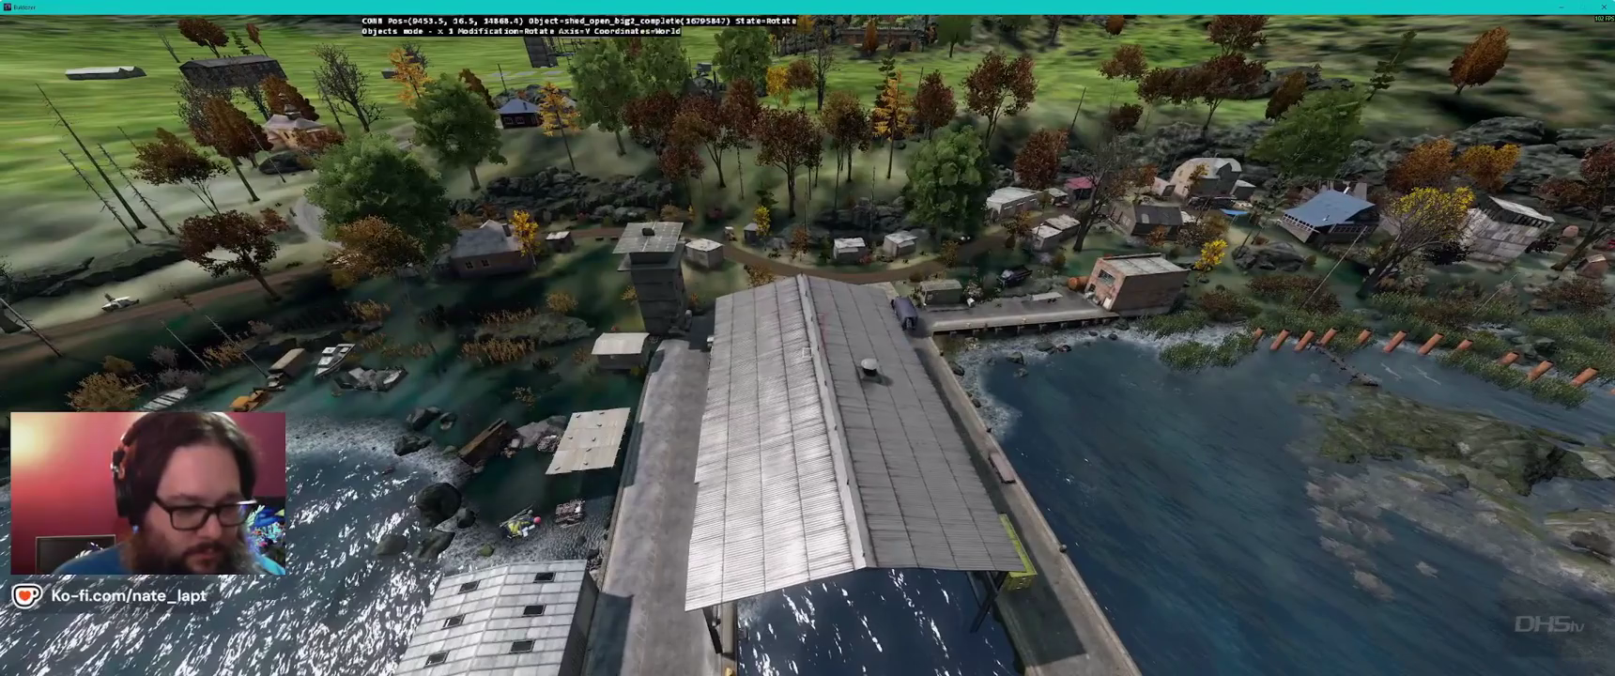
{"action": "key", "text": "shift"}
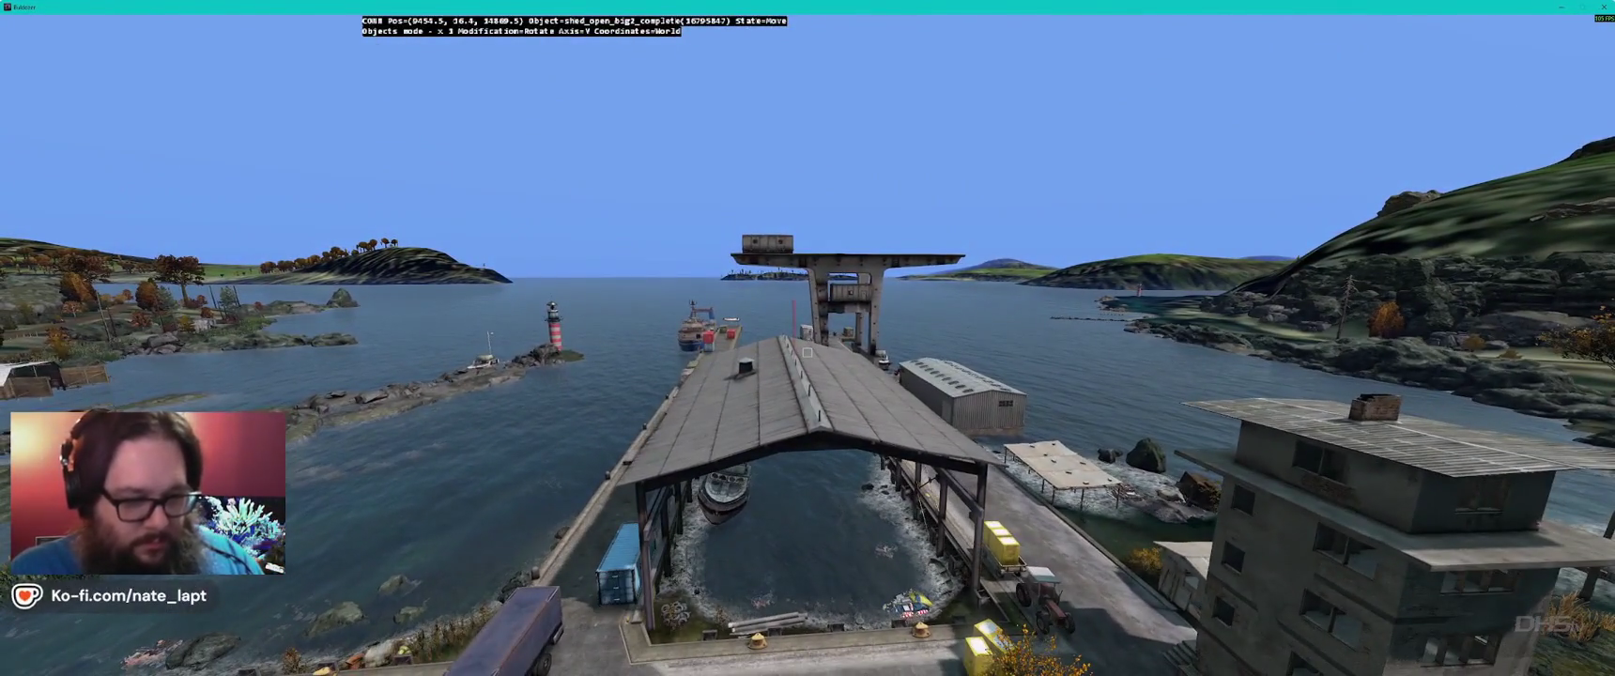
{"action": "key", "text": "w"}
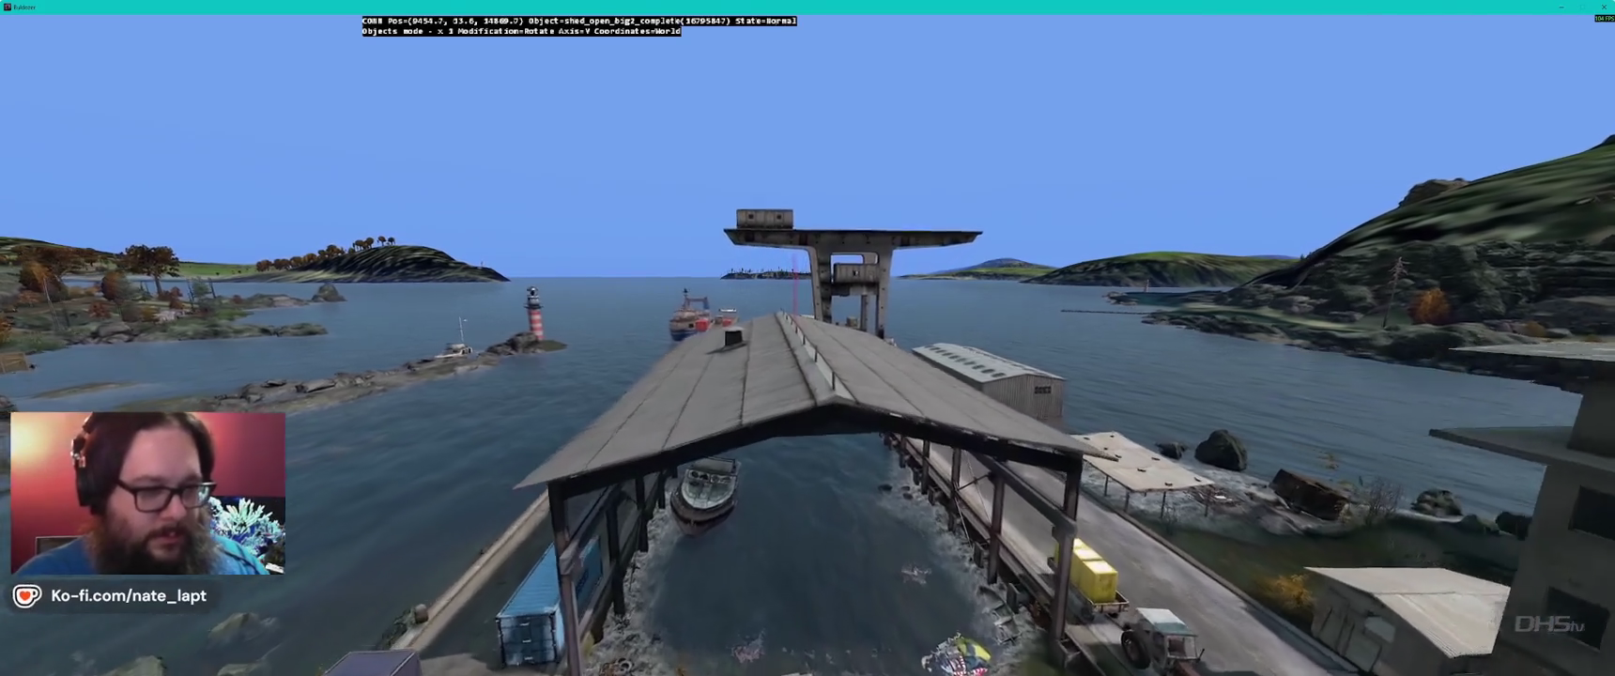
{"action": "key", "text": "w"}
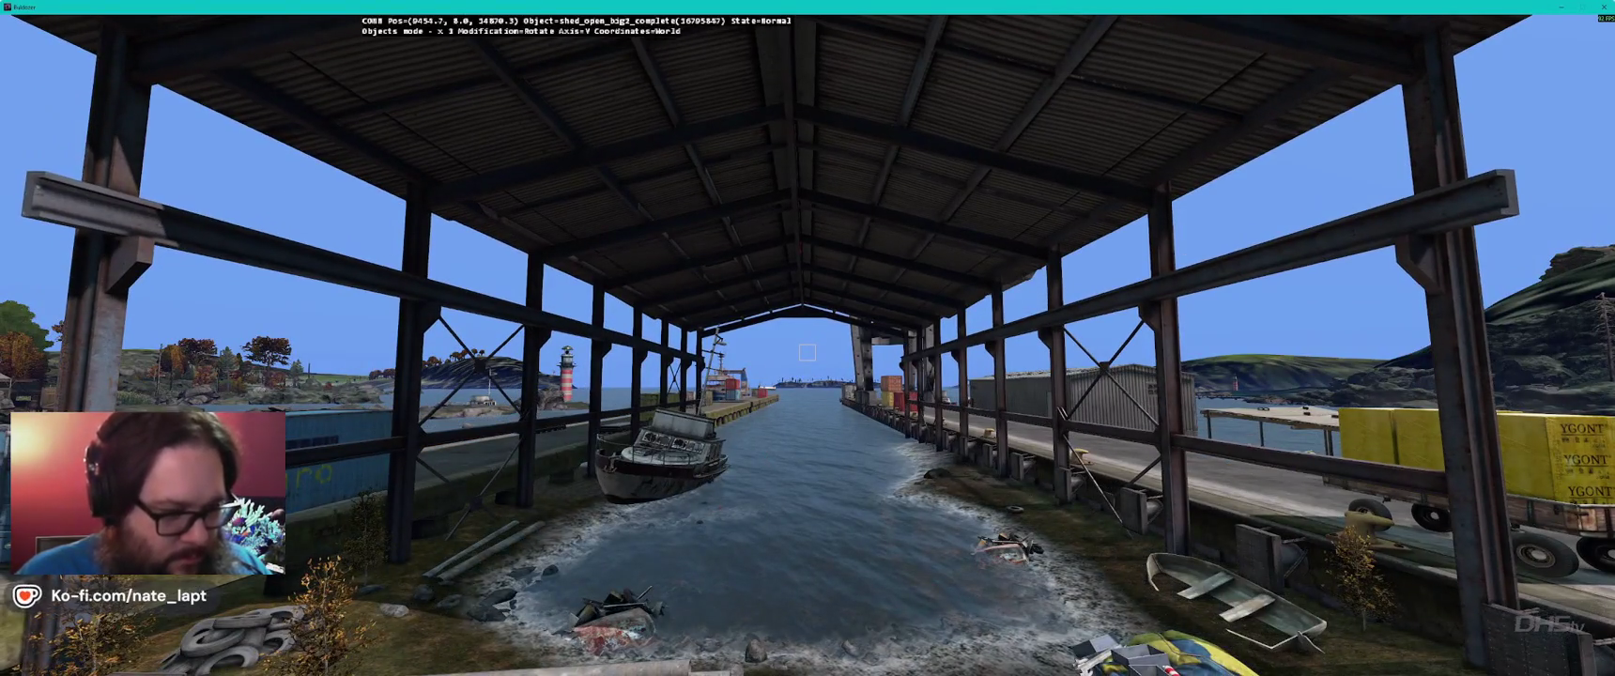
{"action": "left_click_drag", "start_coordinate": [807, 352], "coordinate": [807, 352]}
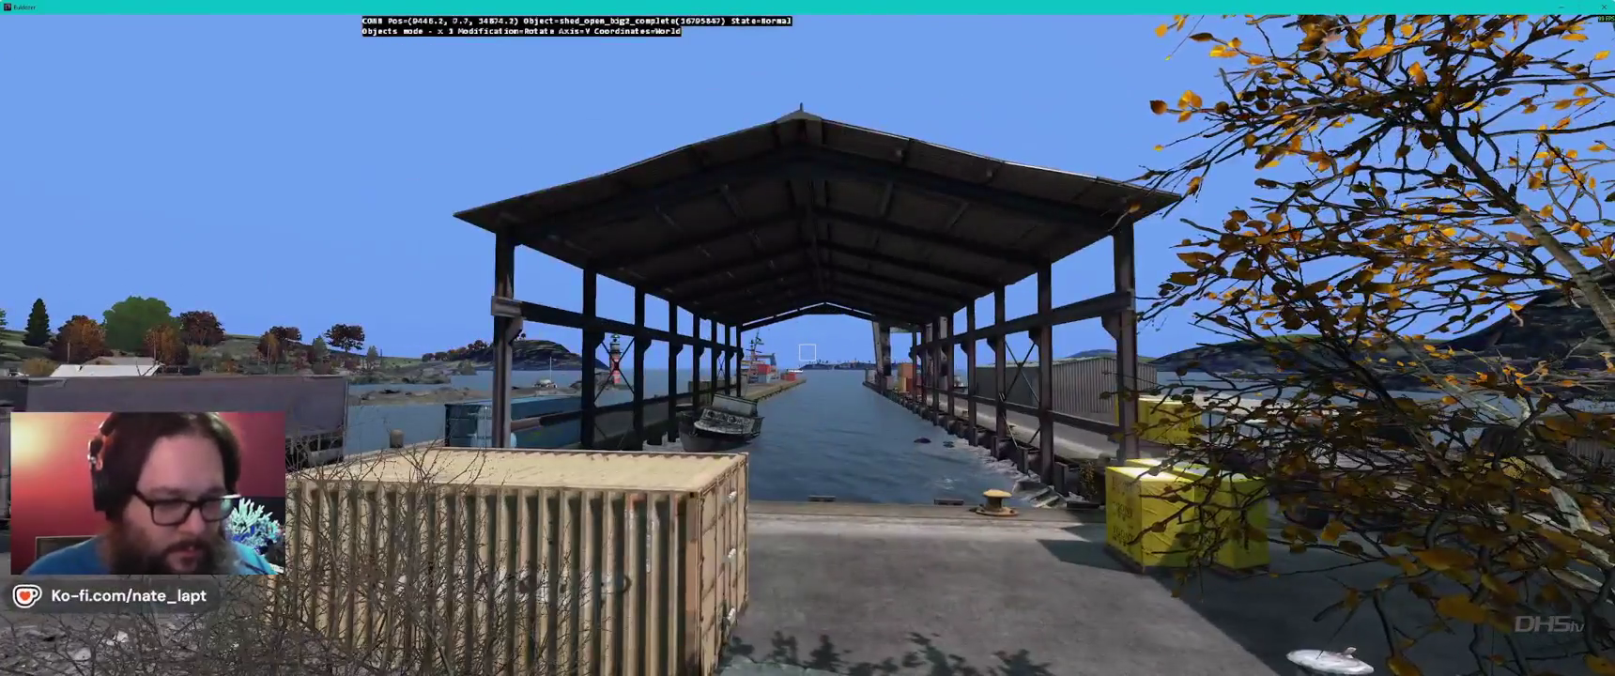
- Fly under the shed roof to inspect the water channel and the moored boat
{"action": "key", "text": "w"}
{"action": "key", "text": "w"}
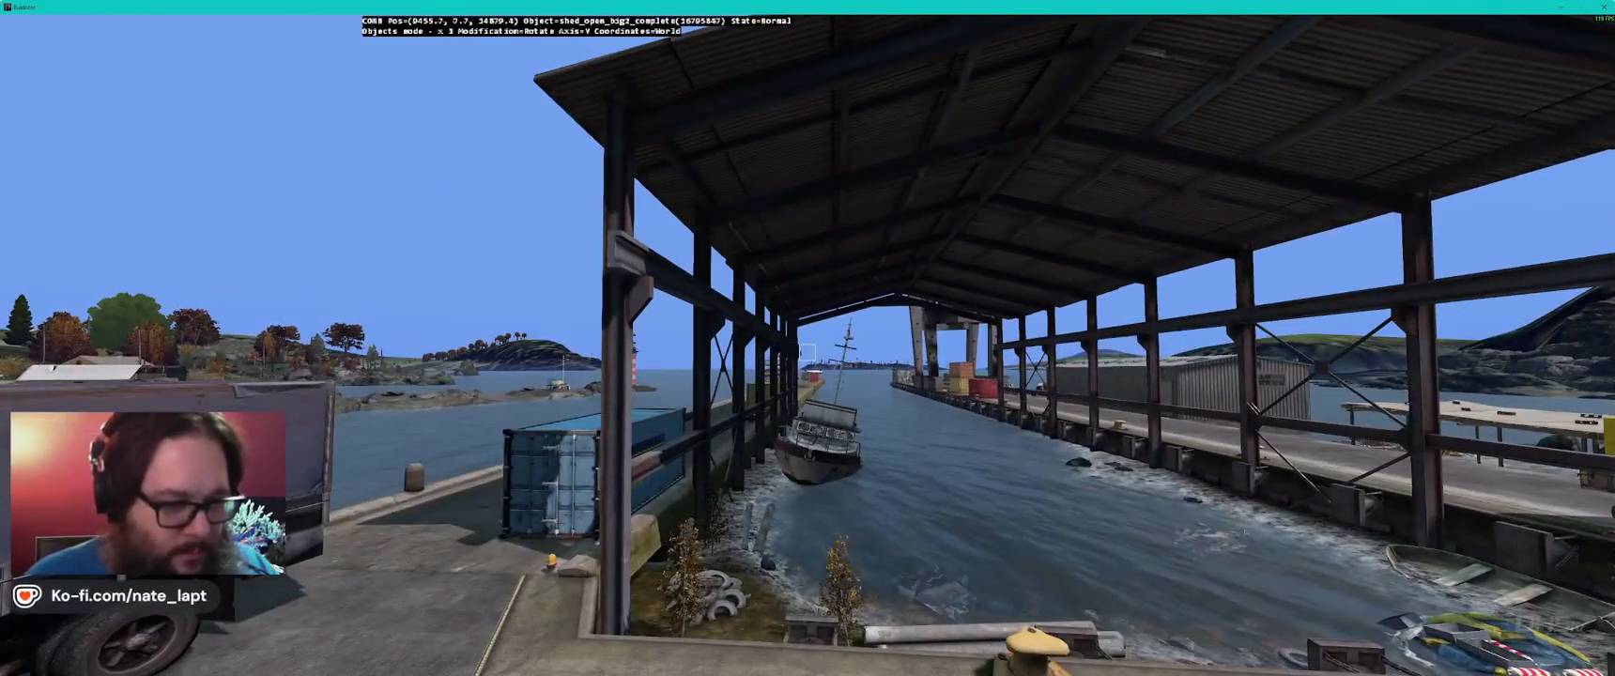
{"action": "key", "text": "w"}
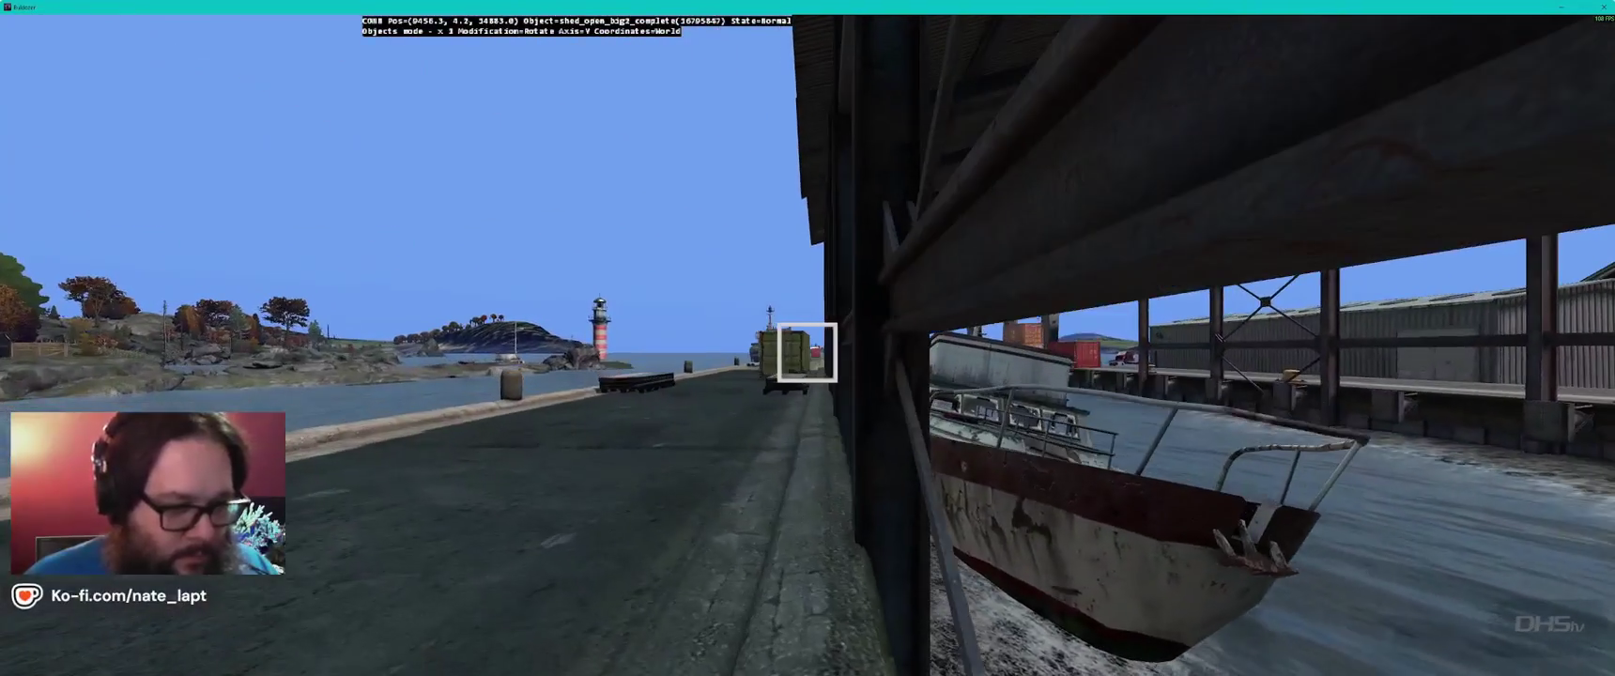
{"action": "key", "text": "w"}
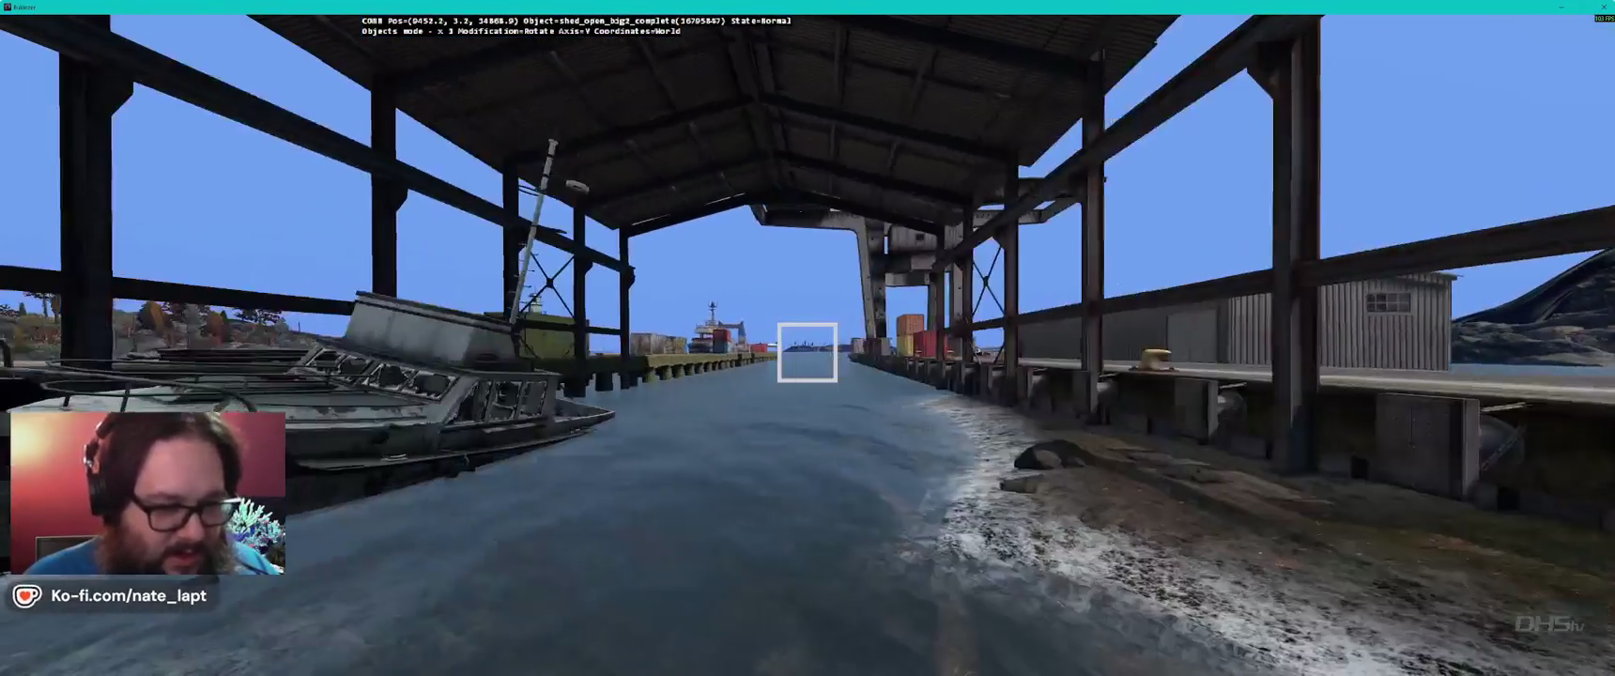
{"action": "key", "text": "d"}
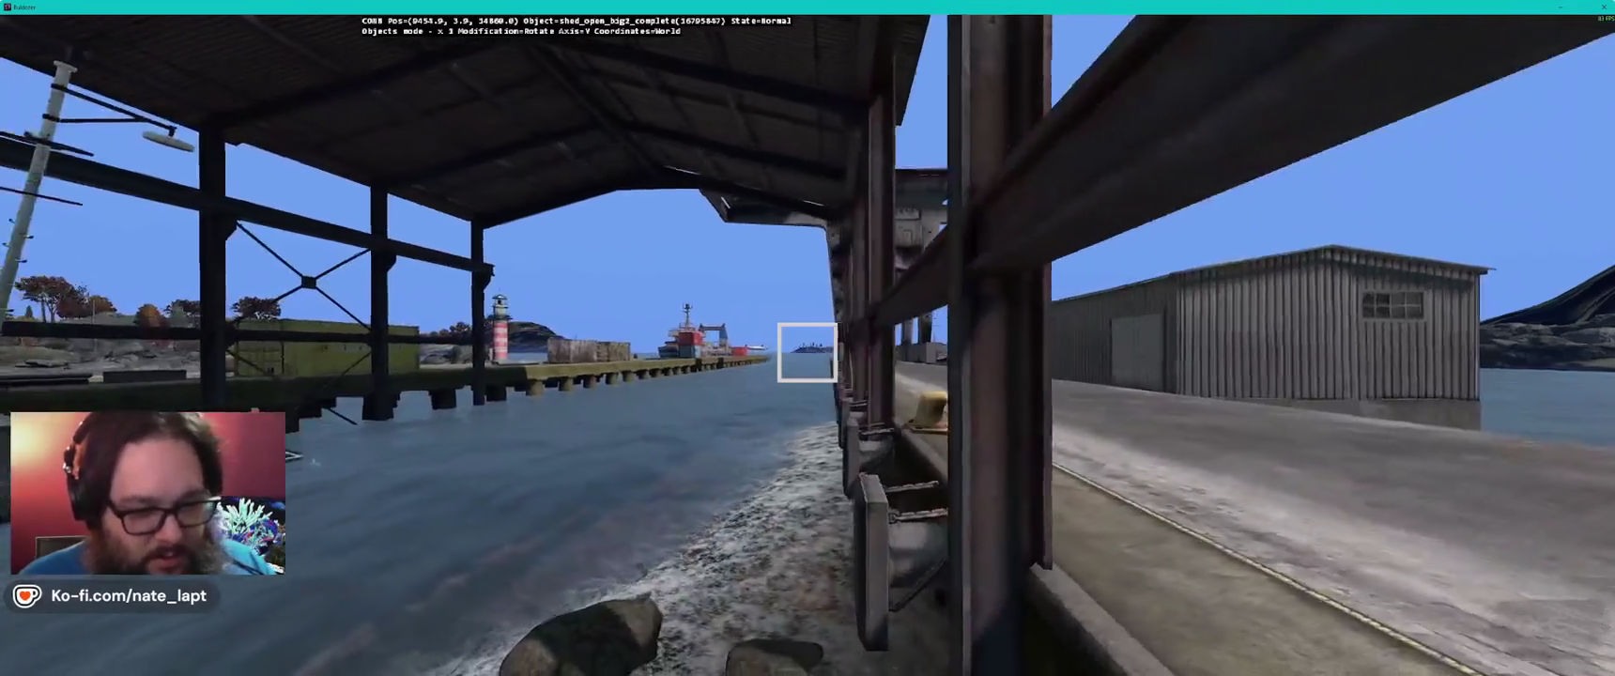
{"action": "key", "text": "s"}
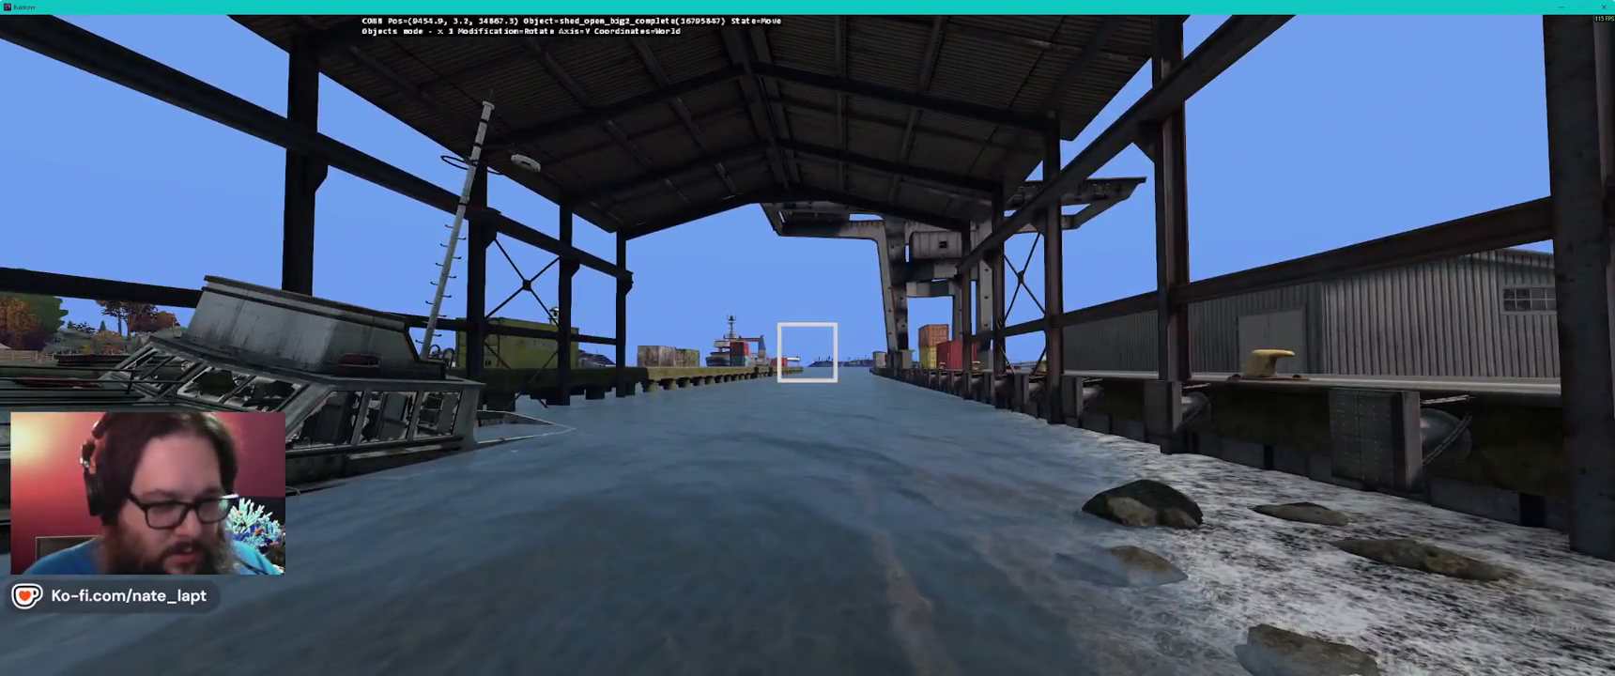
{"action": "key", "text": "s"}
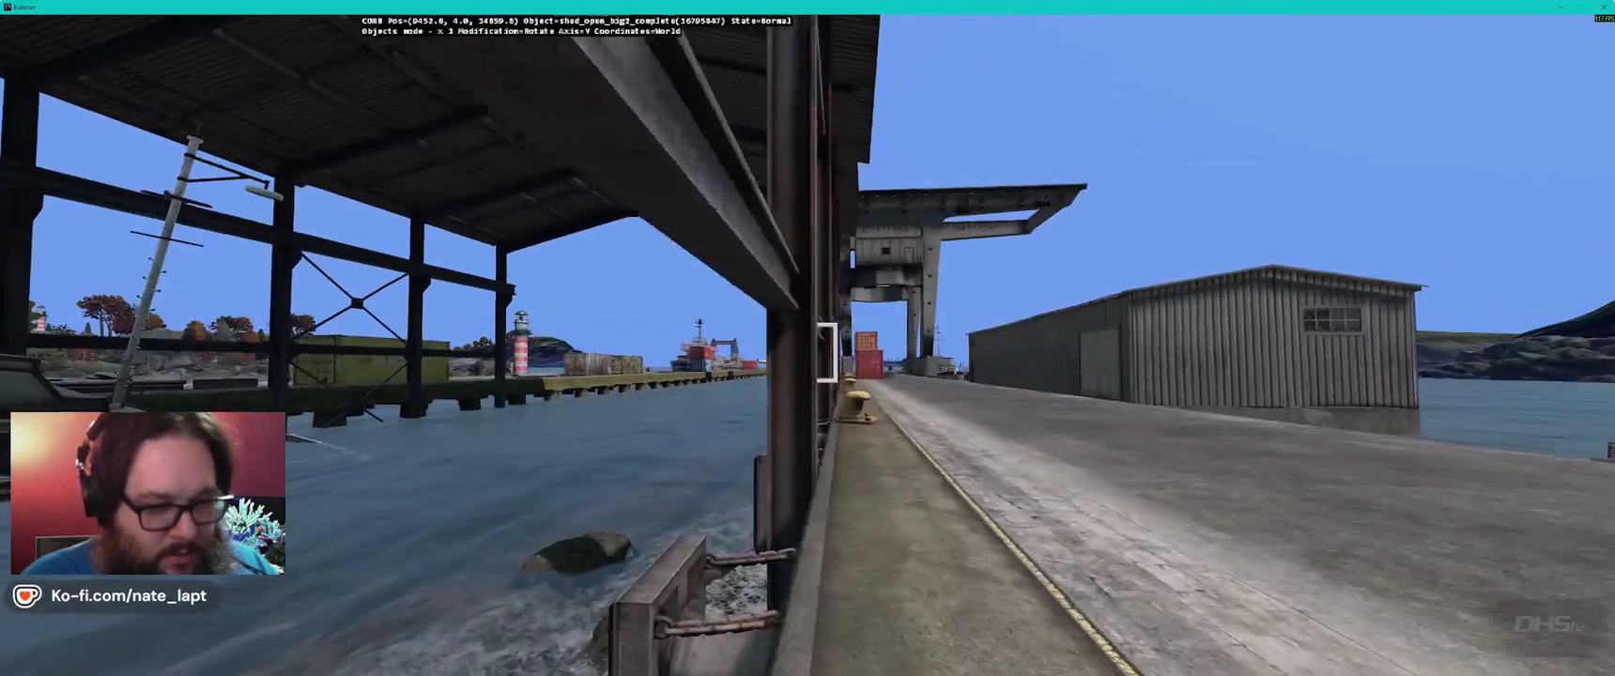
{"action": "key", "text": "s"}
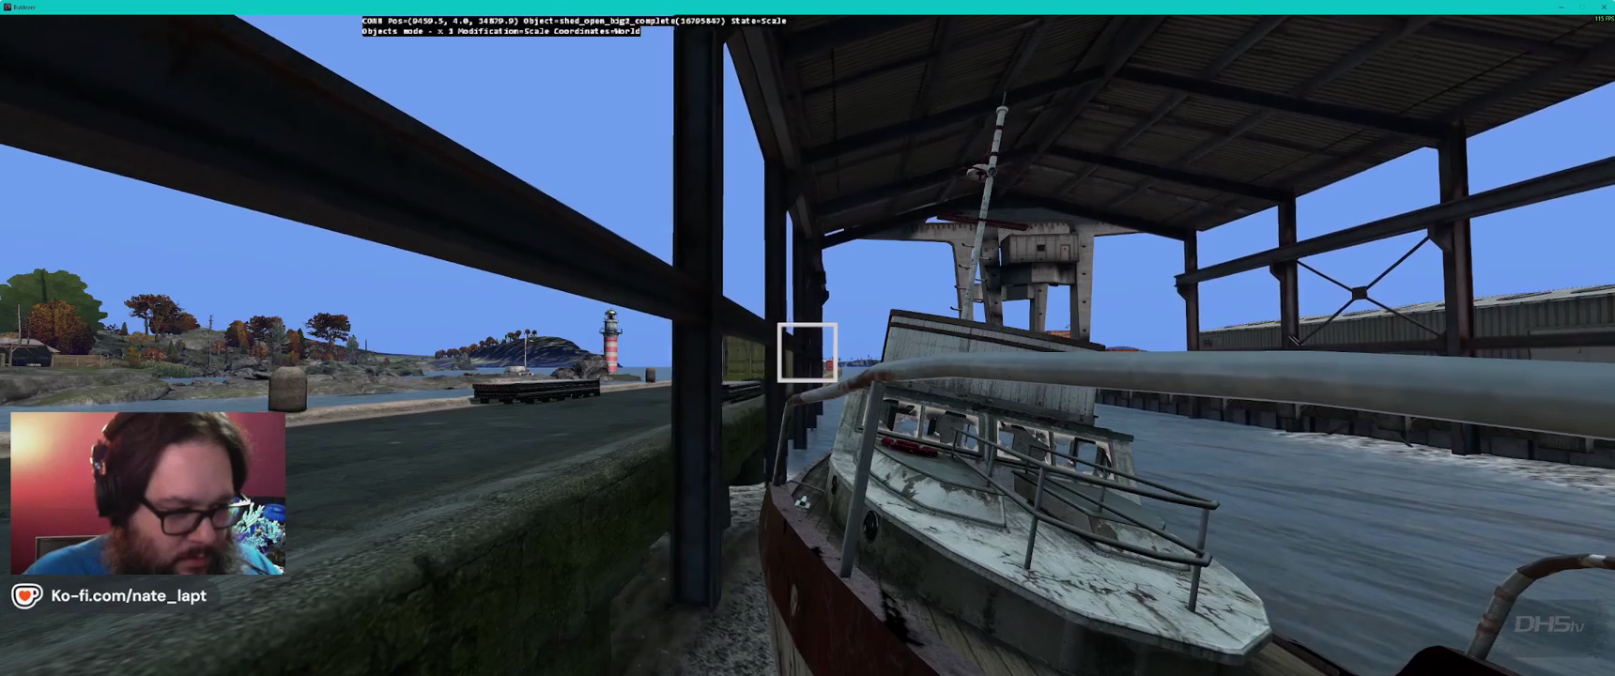
- Check the shed's placement from along the pier and from above the water
{"action": "key", "text": "w"}
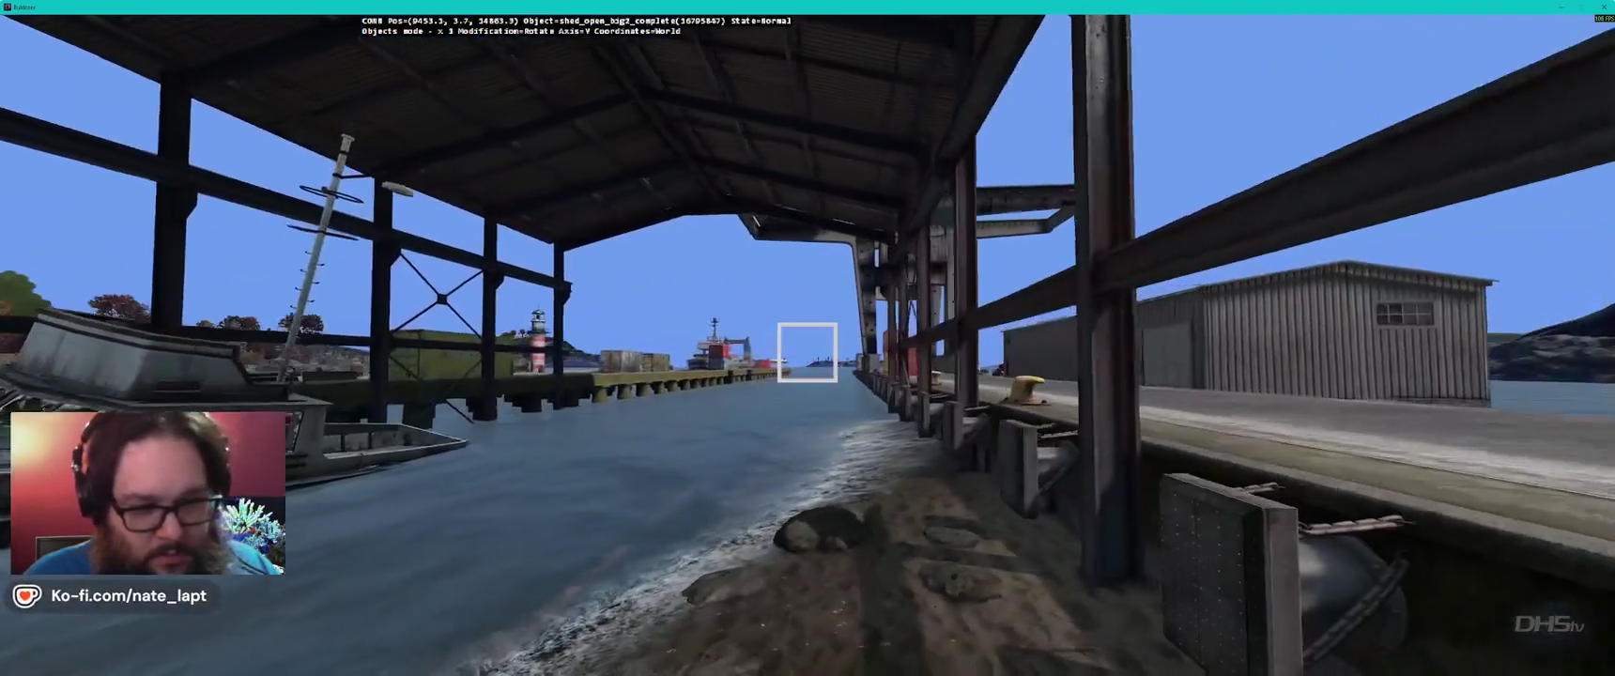
{"action": "key", "text": "a"}
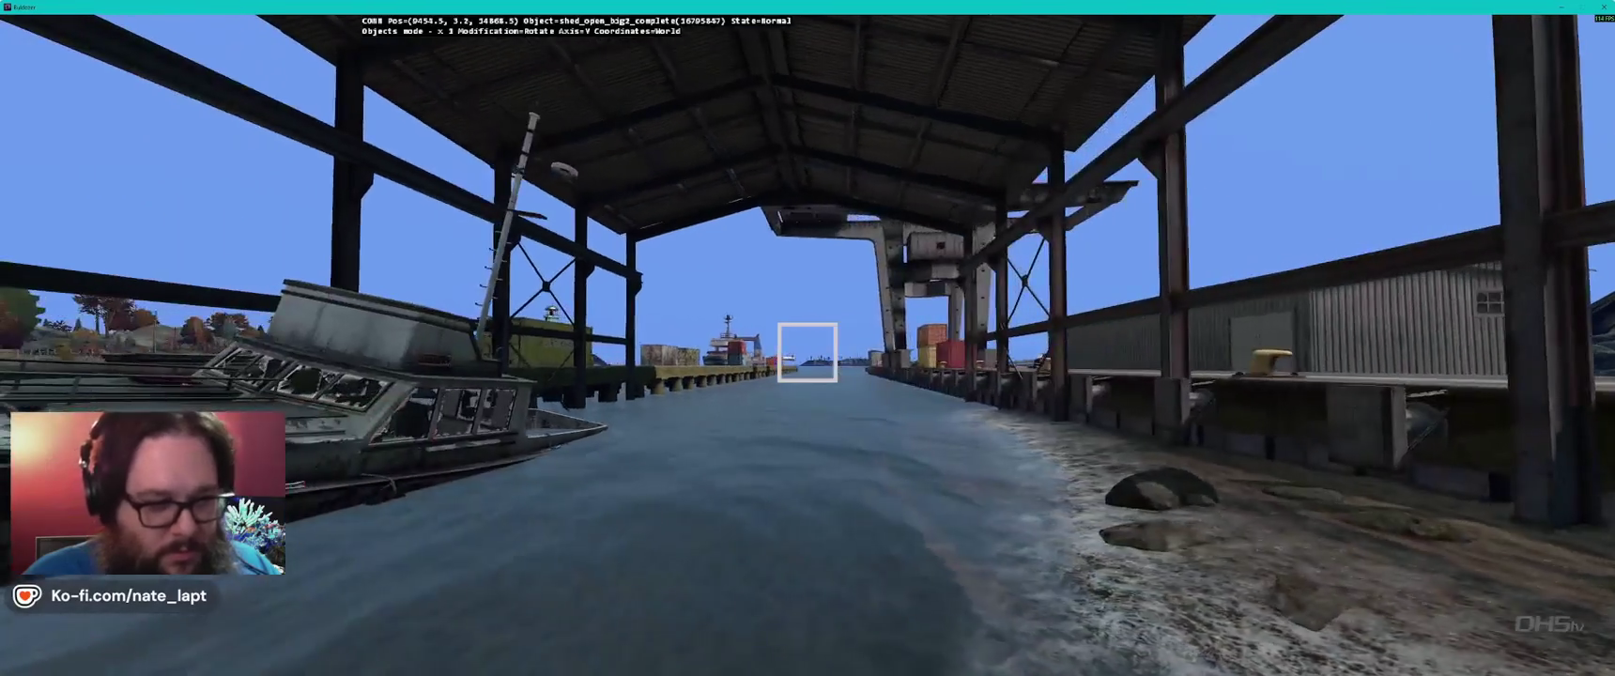
{"action": "key", "text": "d"}
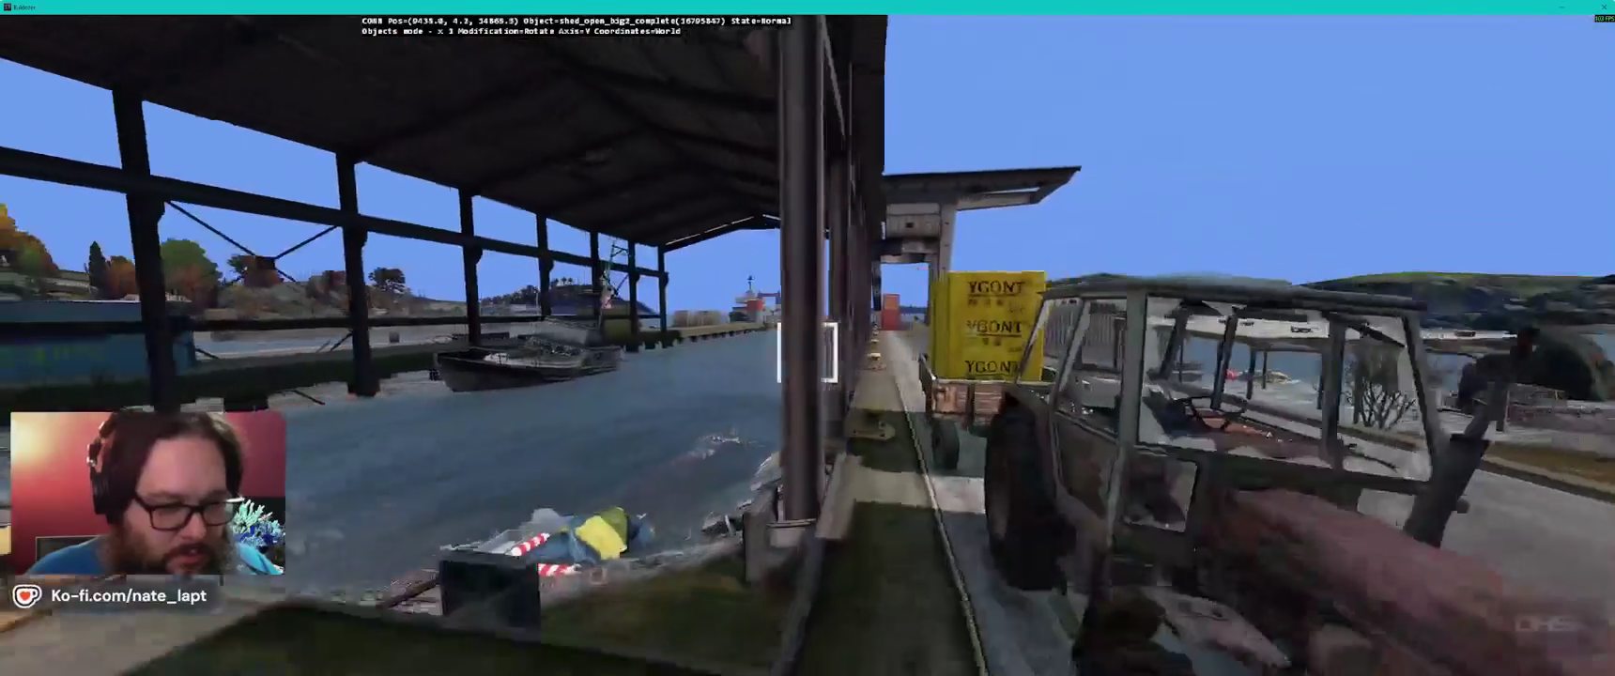
{"action": "key", "text": "q"}
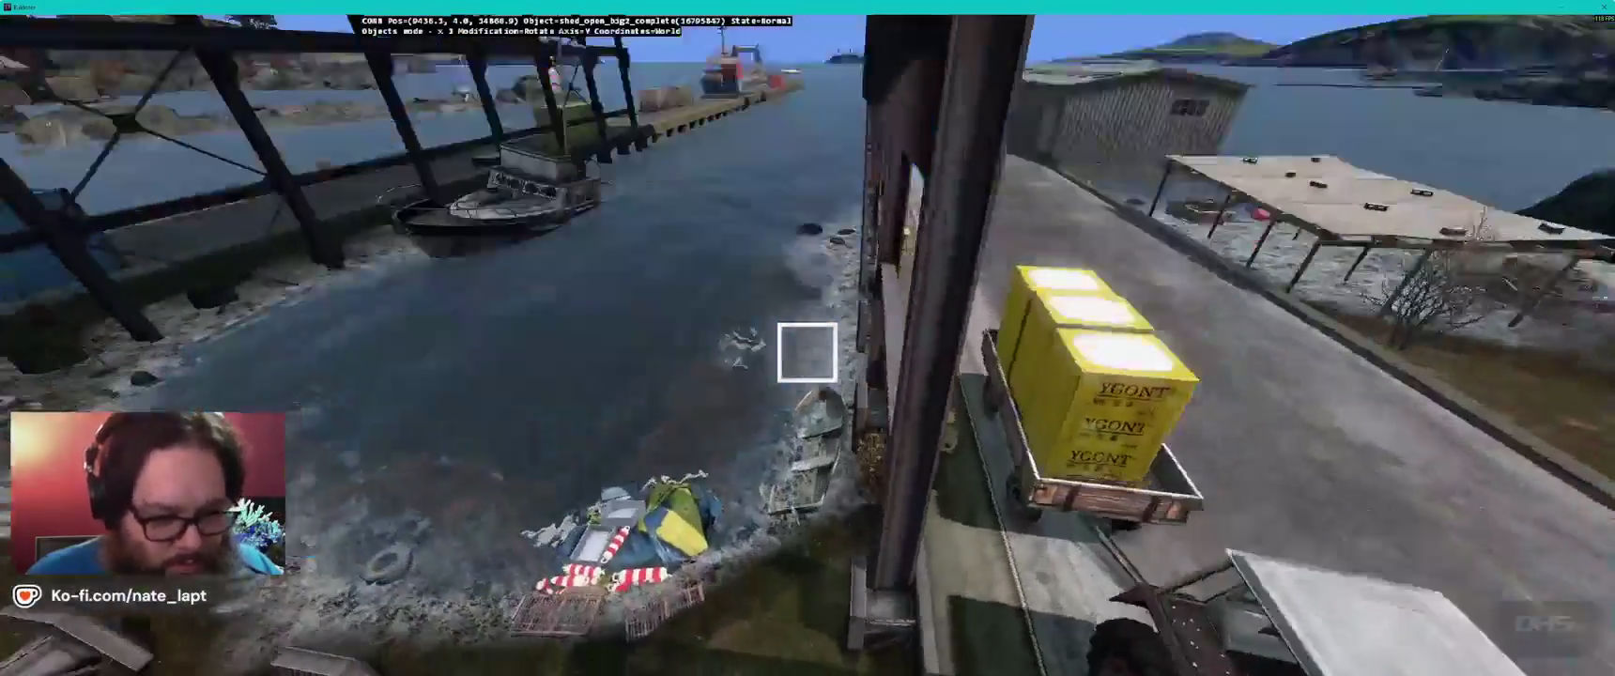
{"action": "key", "text": "w"}
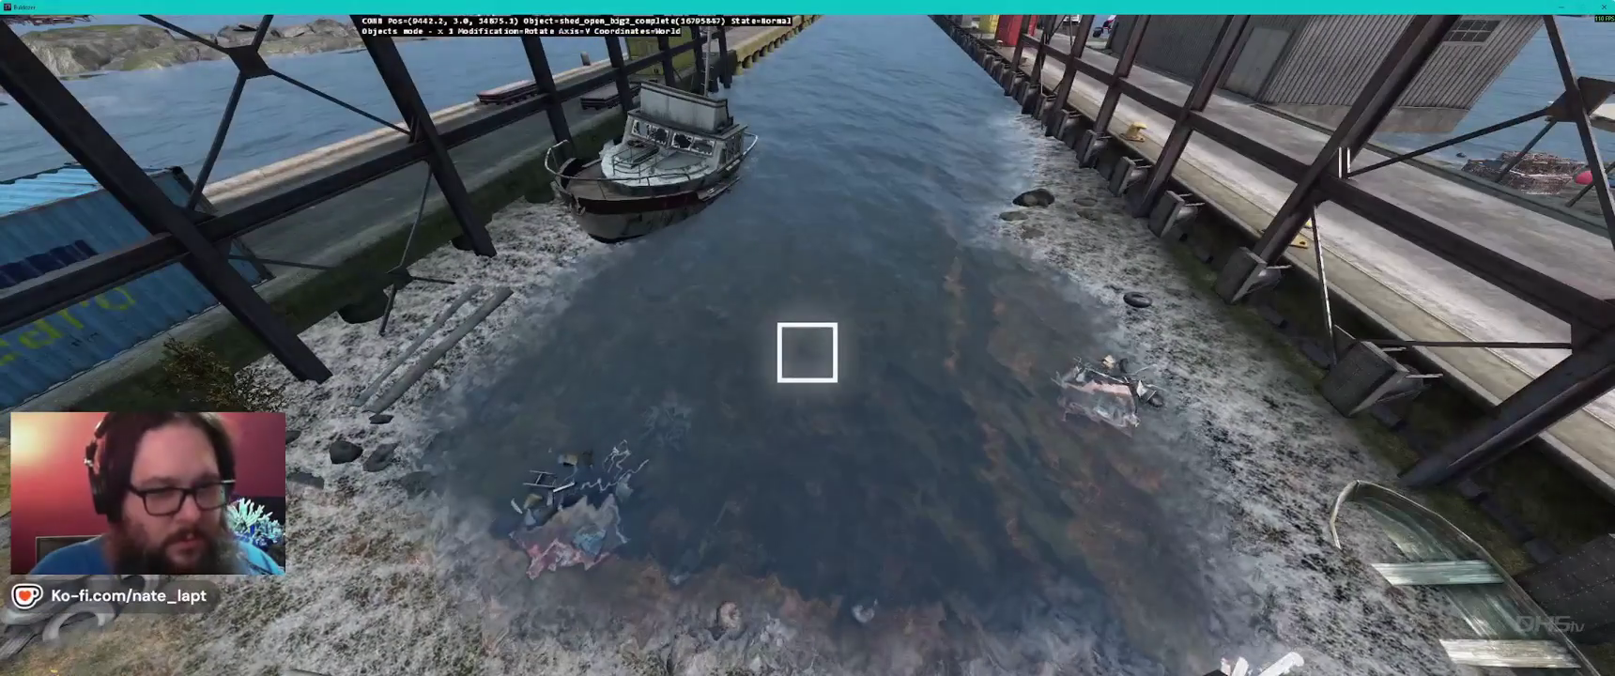
{"action": "key", "text": "s"}
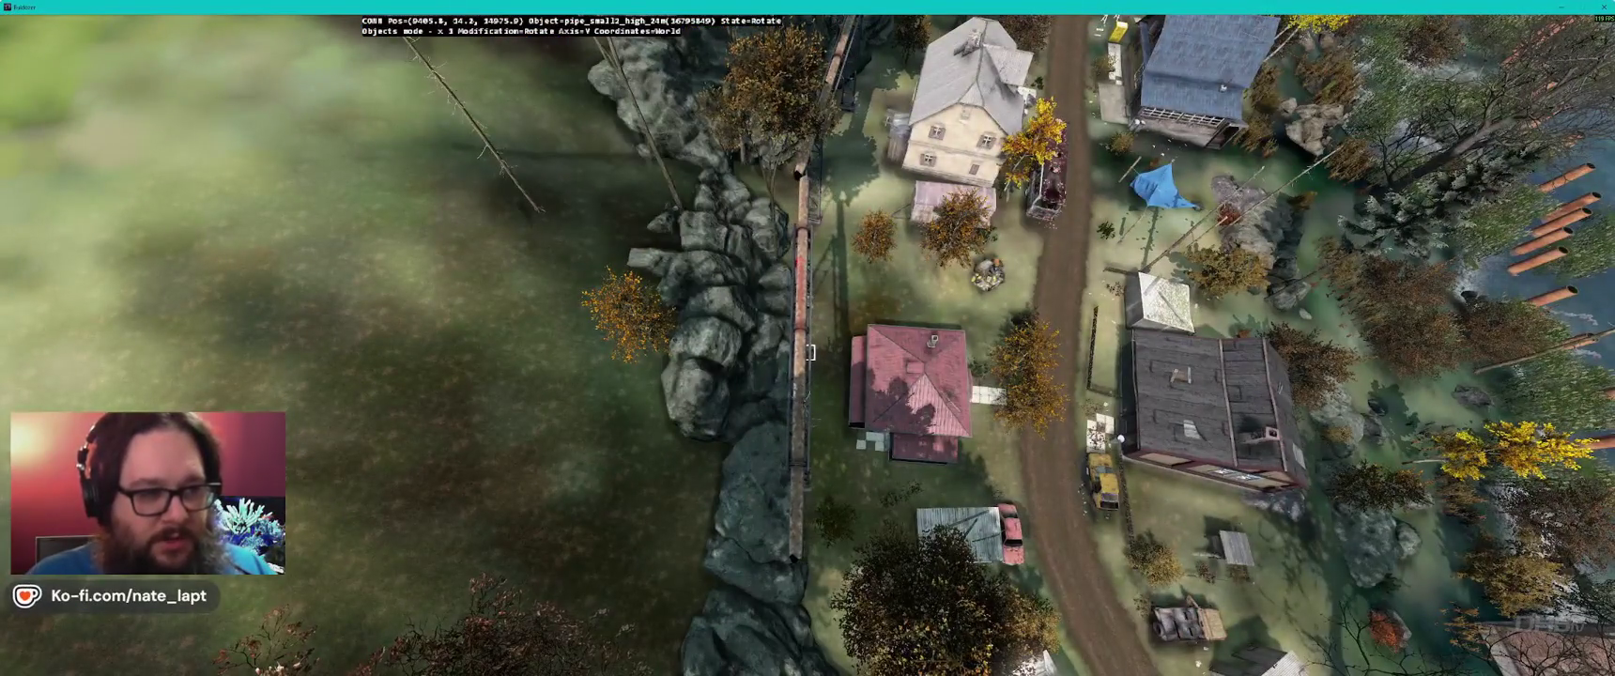
- Nudge the pipe along the rocks, view the spare pipe and tower pieces, and return to Terrain Builder
{"action": "left_click_drag", "start_coordinate": [809, 352], "coordinate": [810, 352]}
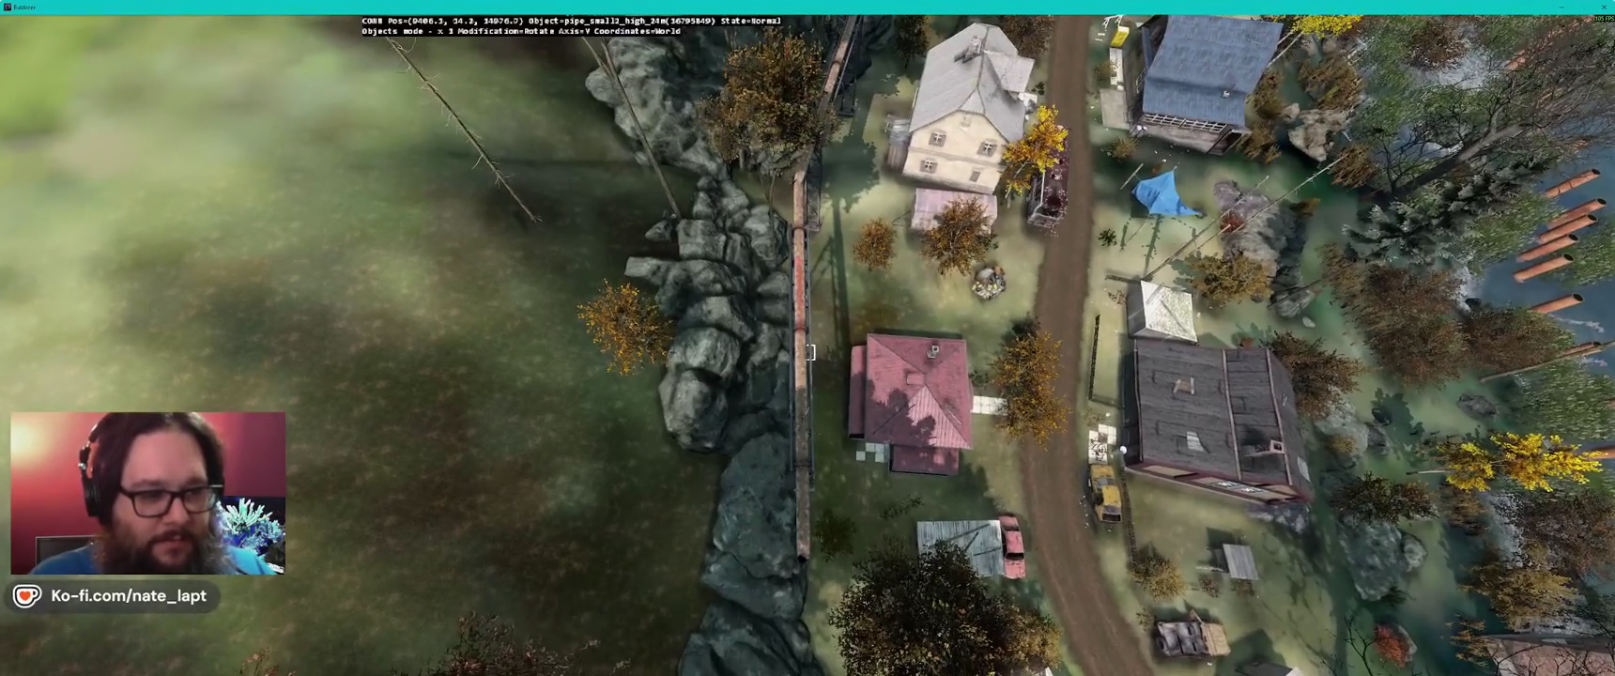
{"action": "key", "text": "s"}
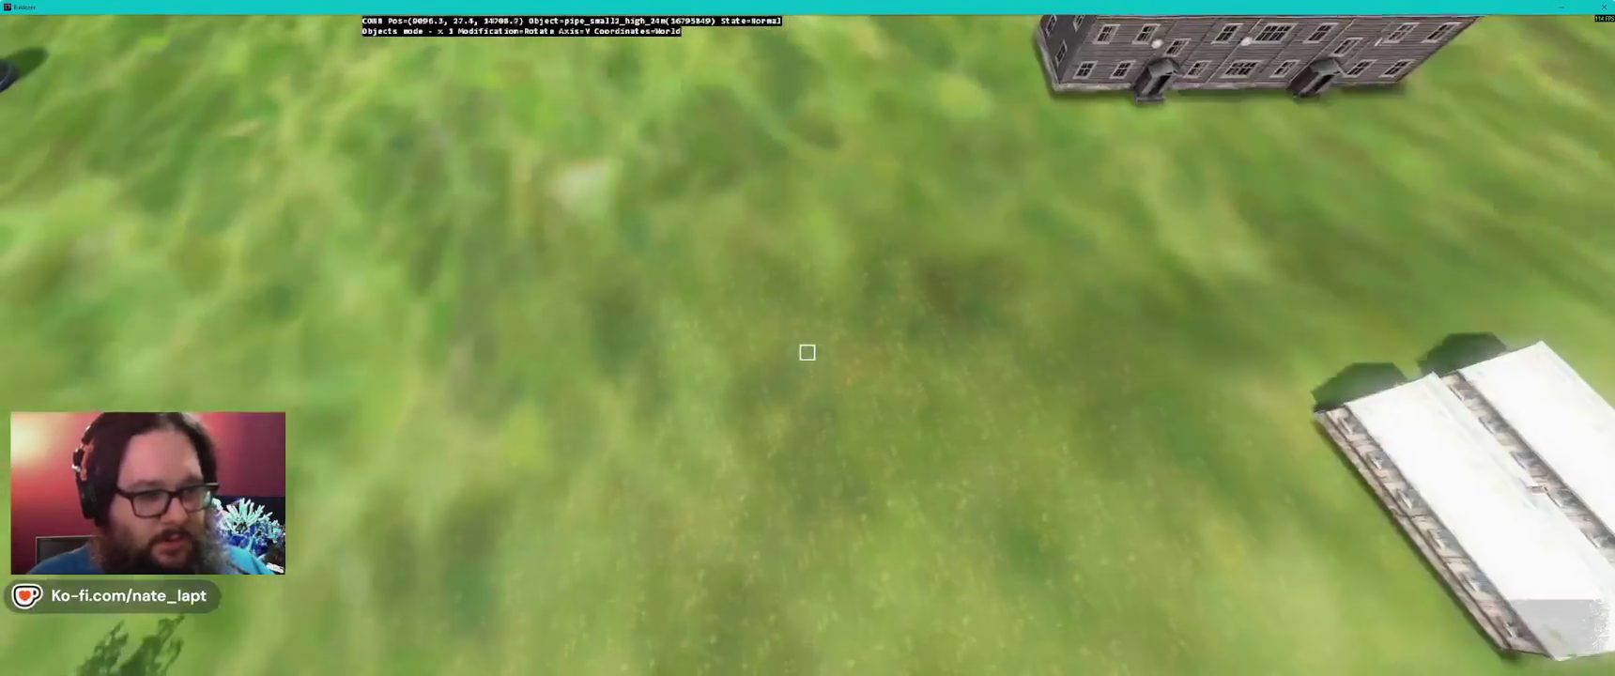
{"action": "key", "text": "s"}
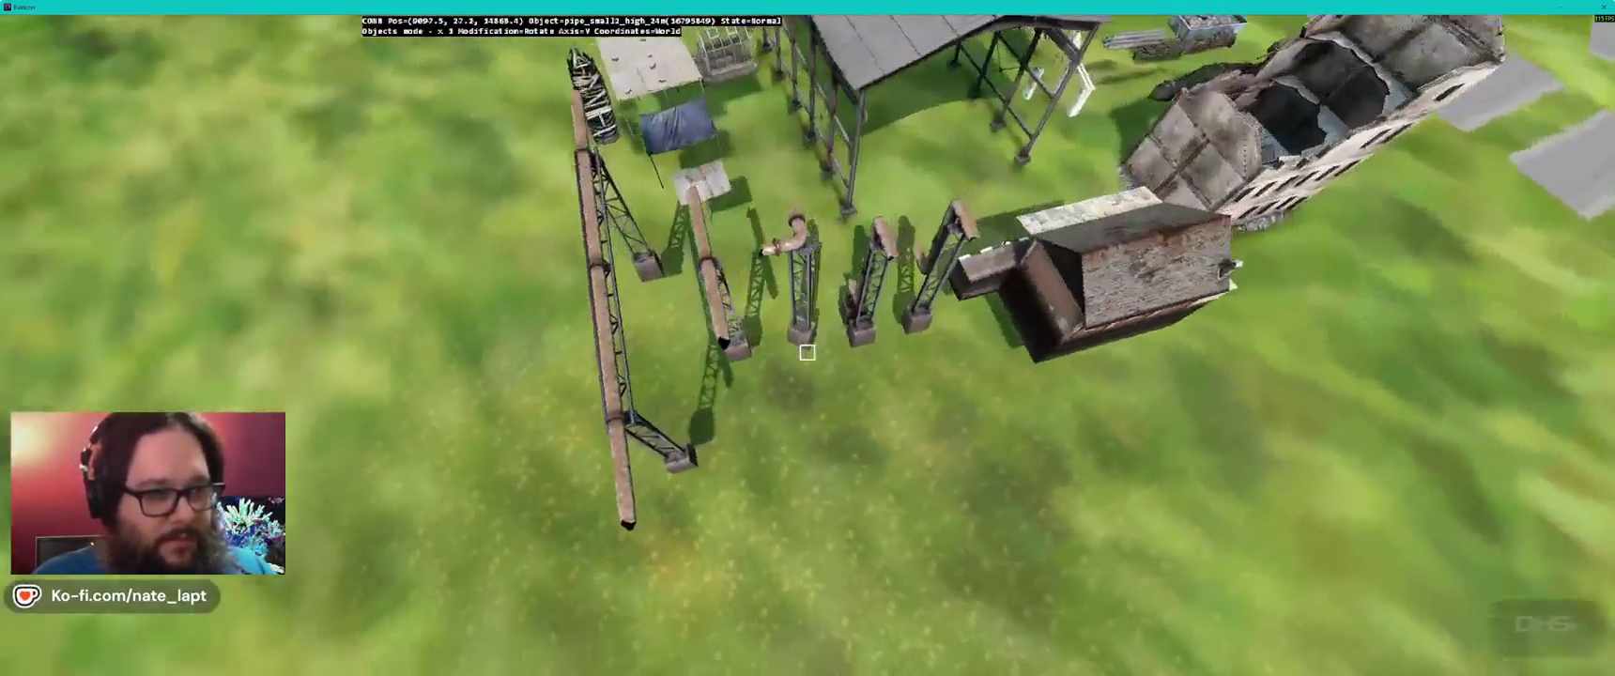
{"action": "key", "text": "w"}
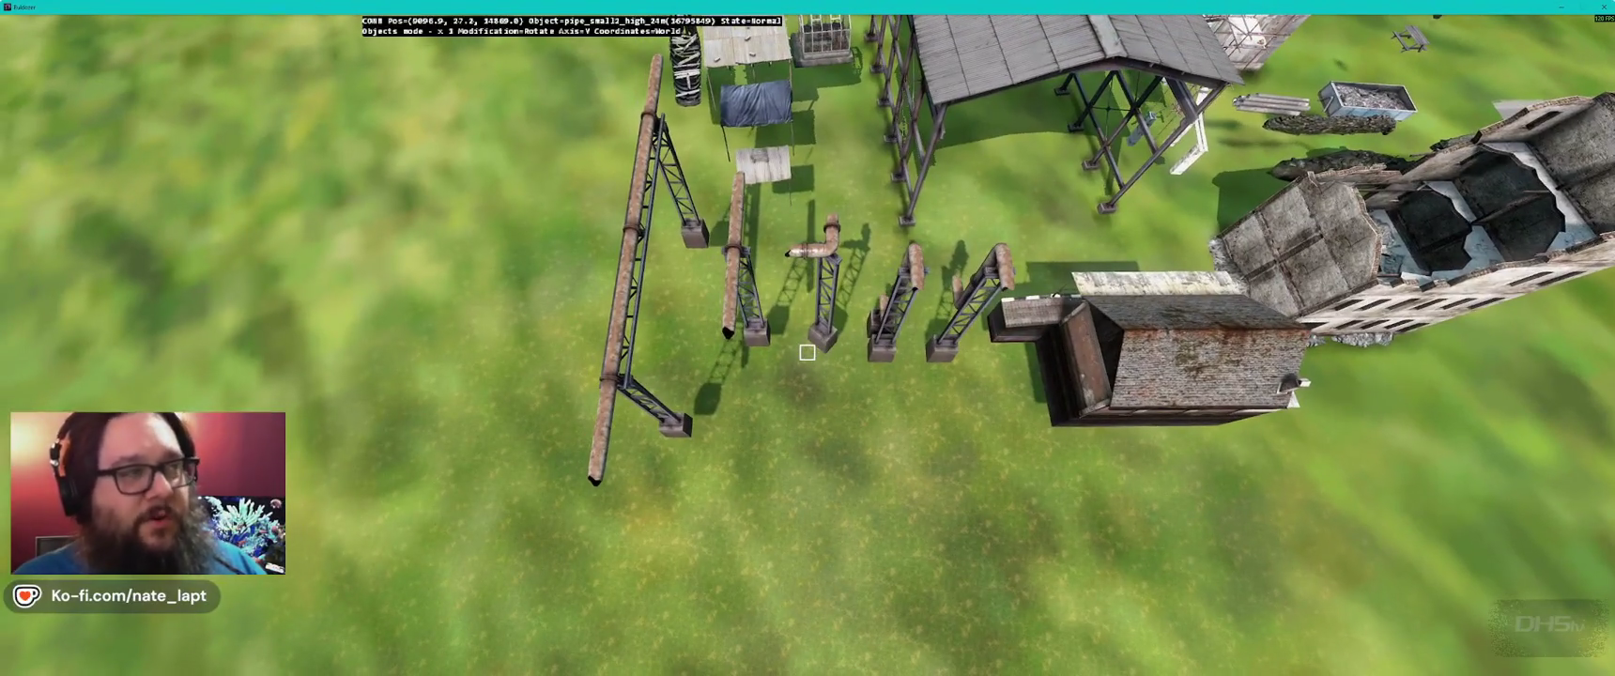
{"action": "key", "text": "alt+Tab"}
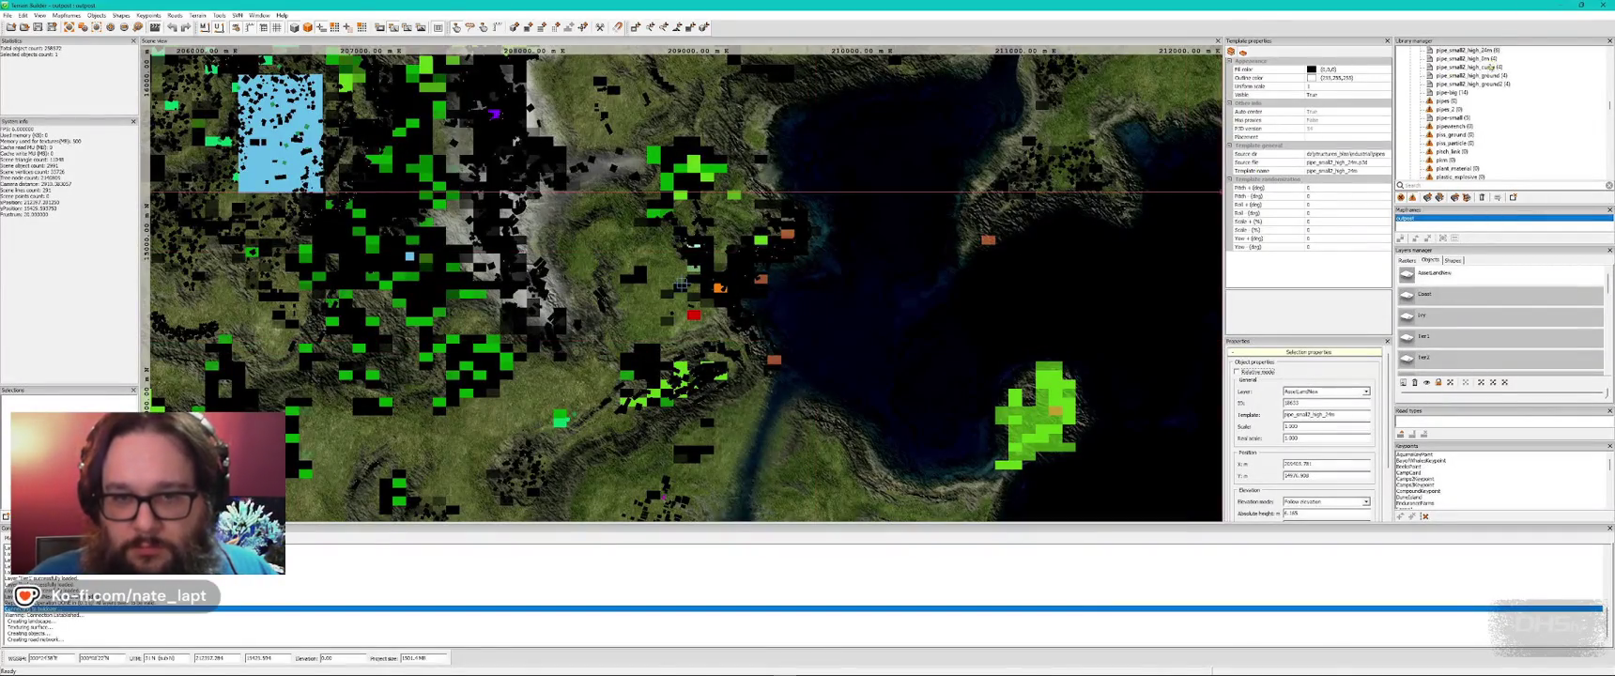
- Insert the pipe_small2_high_curve piece in Buldozer and delete it again
{"action": "key", "text": "alt+Tab"}
{"action": "key", "text": "Insert"}
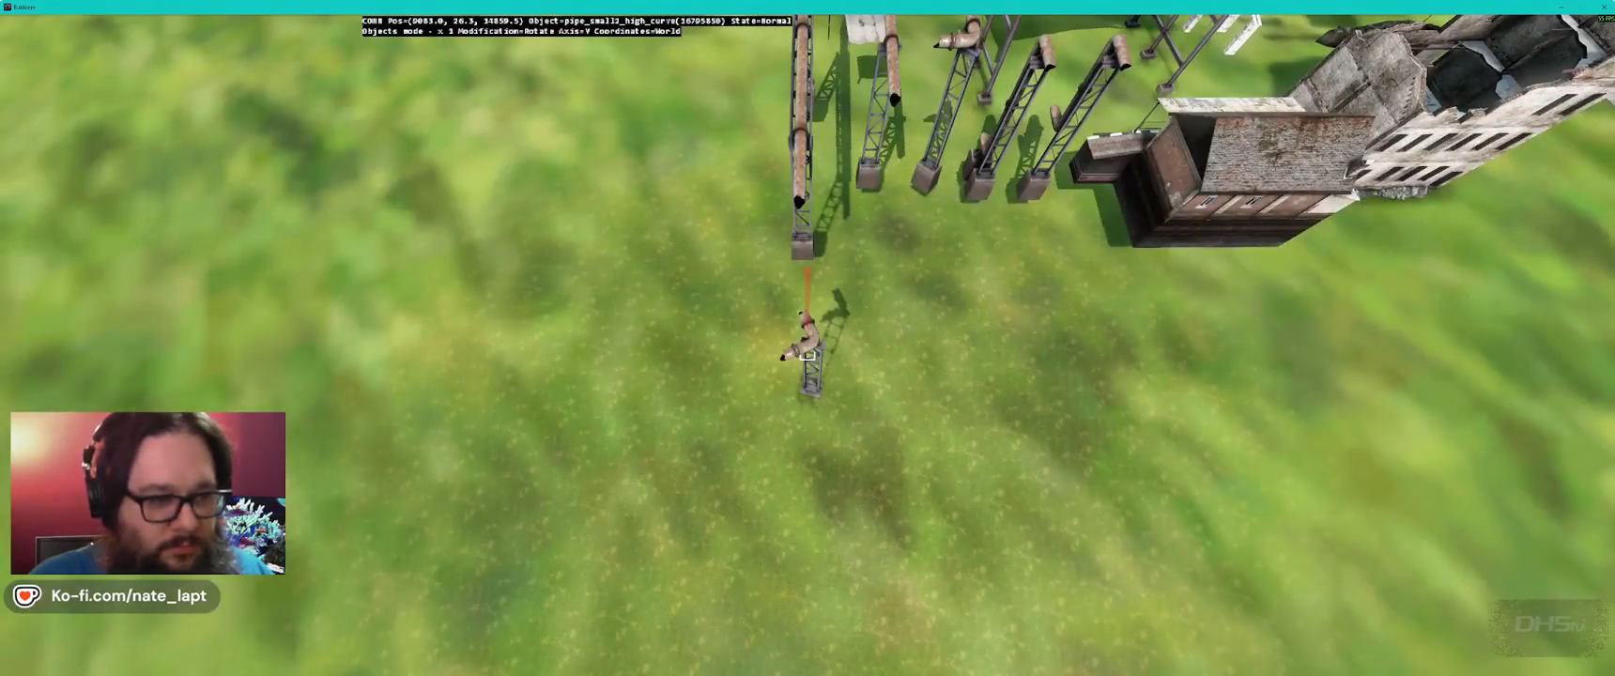
{"action": "key", "text": "Delete"}
{"action": "key", "text": "alt+Tab"}
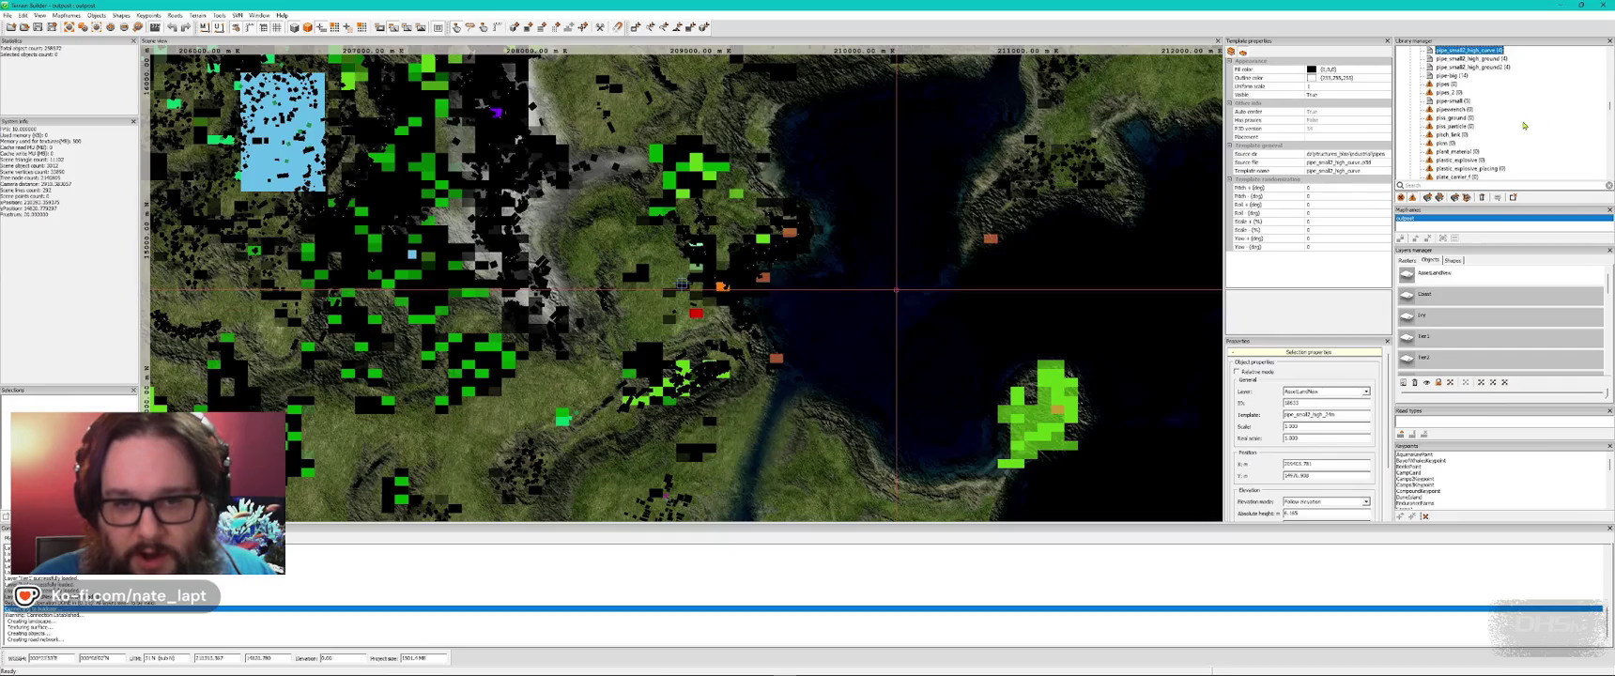
- Preview the pipe_small_valve piece, then choose pipe_small2_curve from the library instead
{"action": "scroll", "coordinate": [1525, 125], "scroll_direction": "down", "scroll_amount": 4}
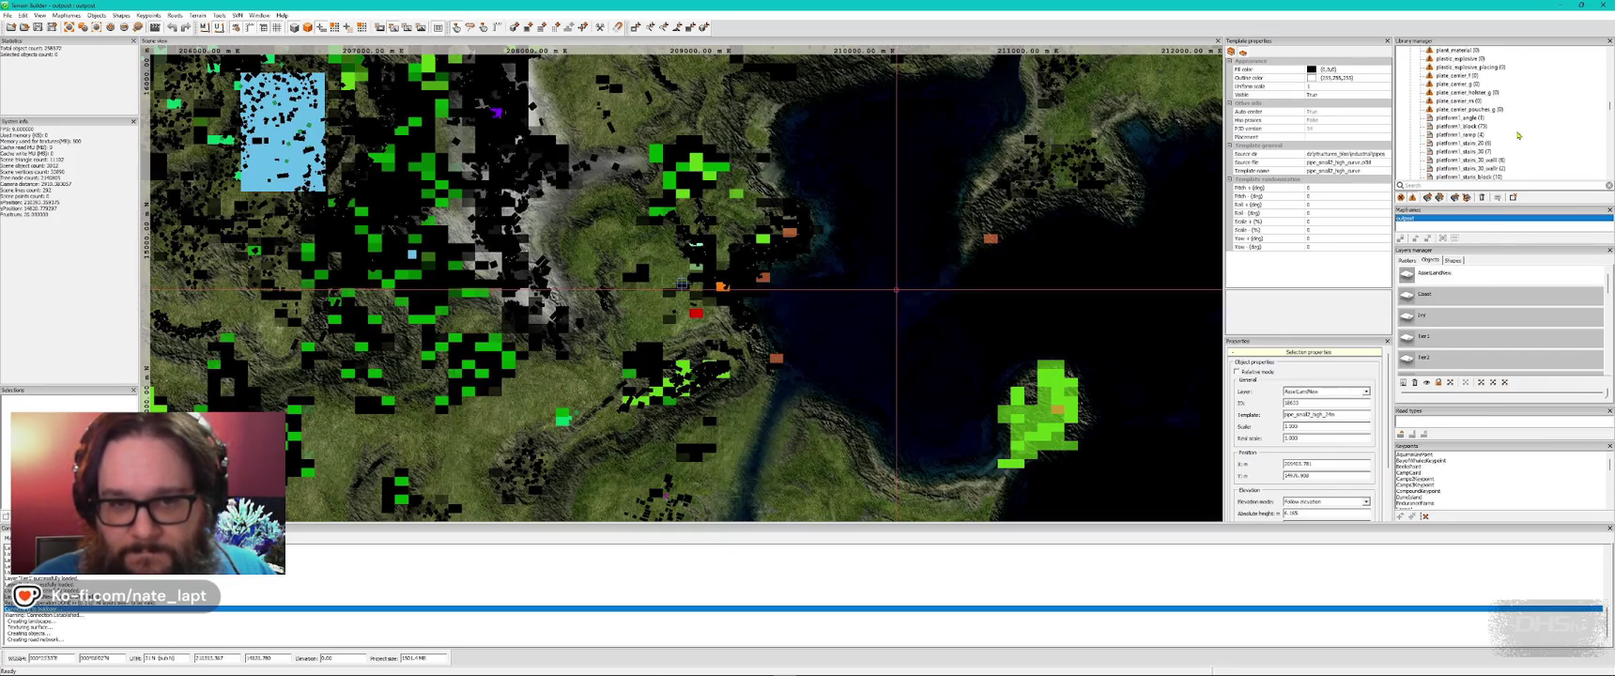
{"action": "scroll", "coordinate": [1525, 133], "scroll_direction": "up", "scroll_amount": 4}
{"action": "scroll", "coordinate": [1521, 137], "scroll_direction": "up", "scroll_amount": 4}
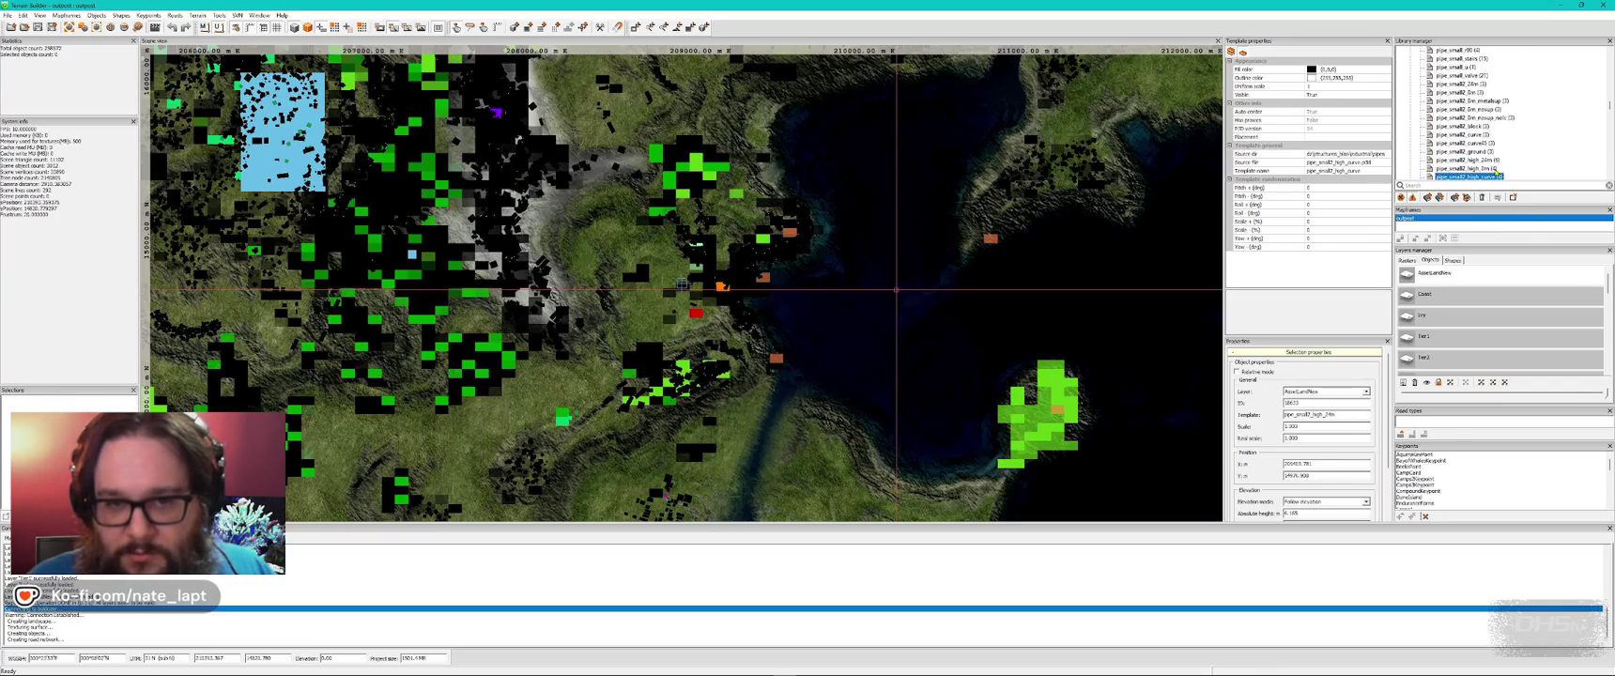
{"action": "scroll", "coordinate": [1498, 159], "scroll_direction": "up", "scroll_amount": 1}
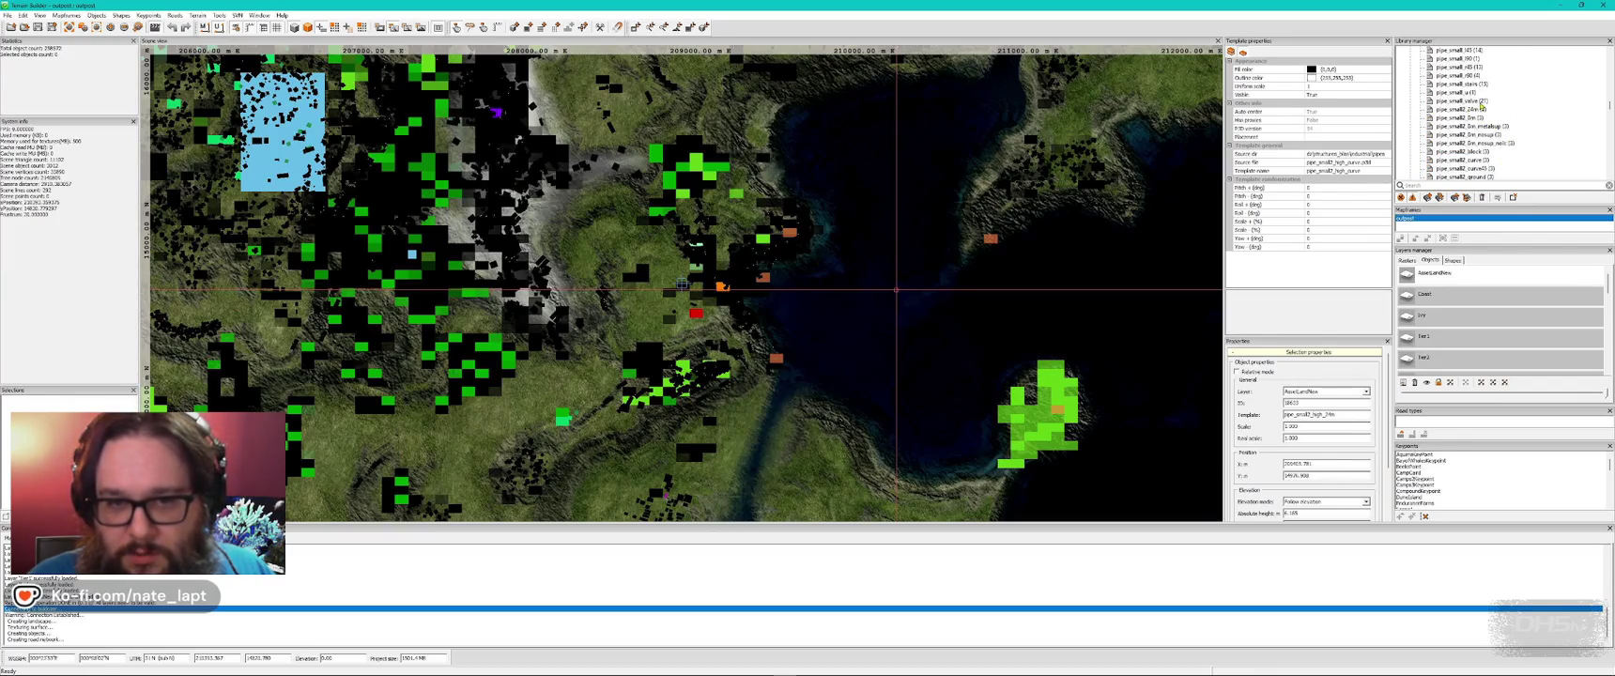
{"action": "left_click", "coordinate": [1471, 102]}
{"action": "key", "text": "alt+Tab"}
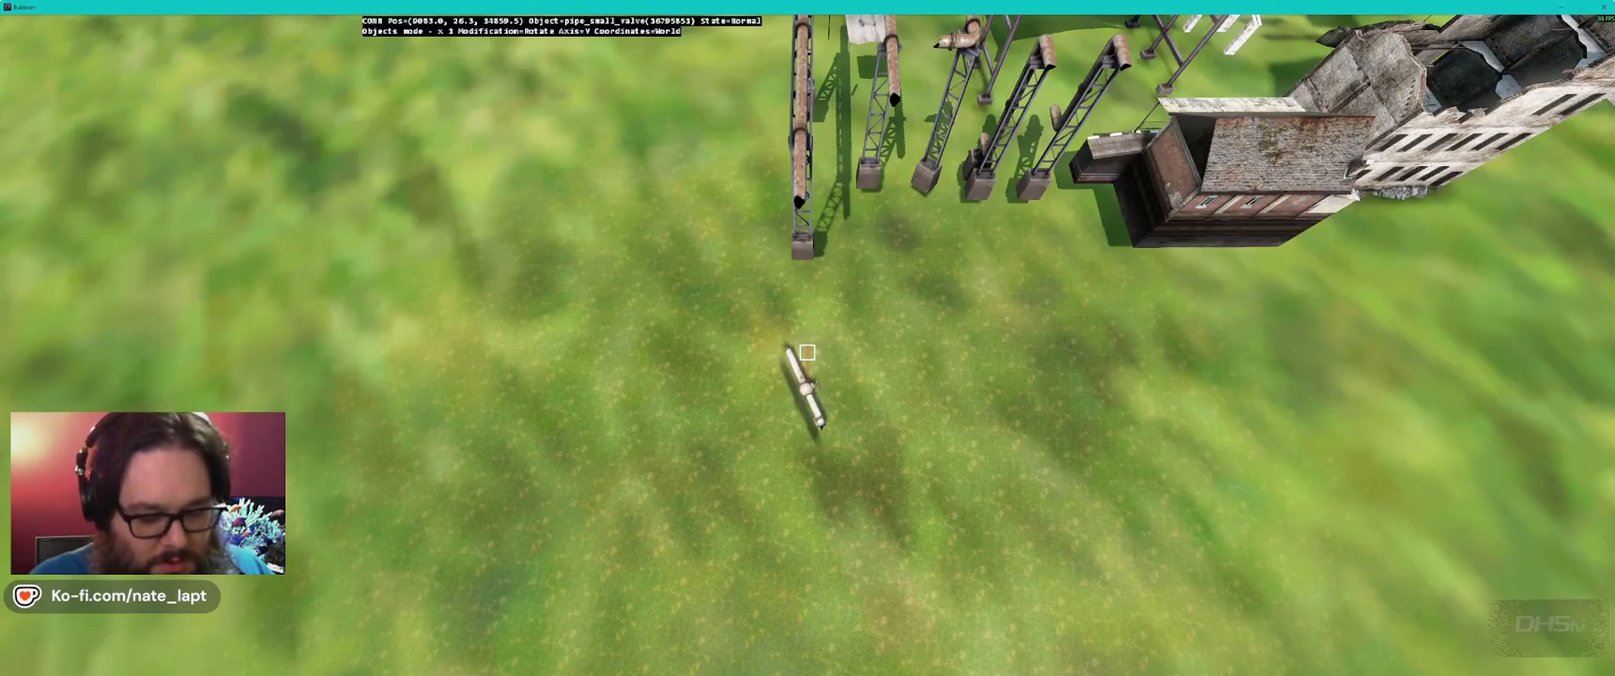
{"action": "key", "text": "alt+Tab"}
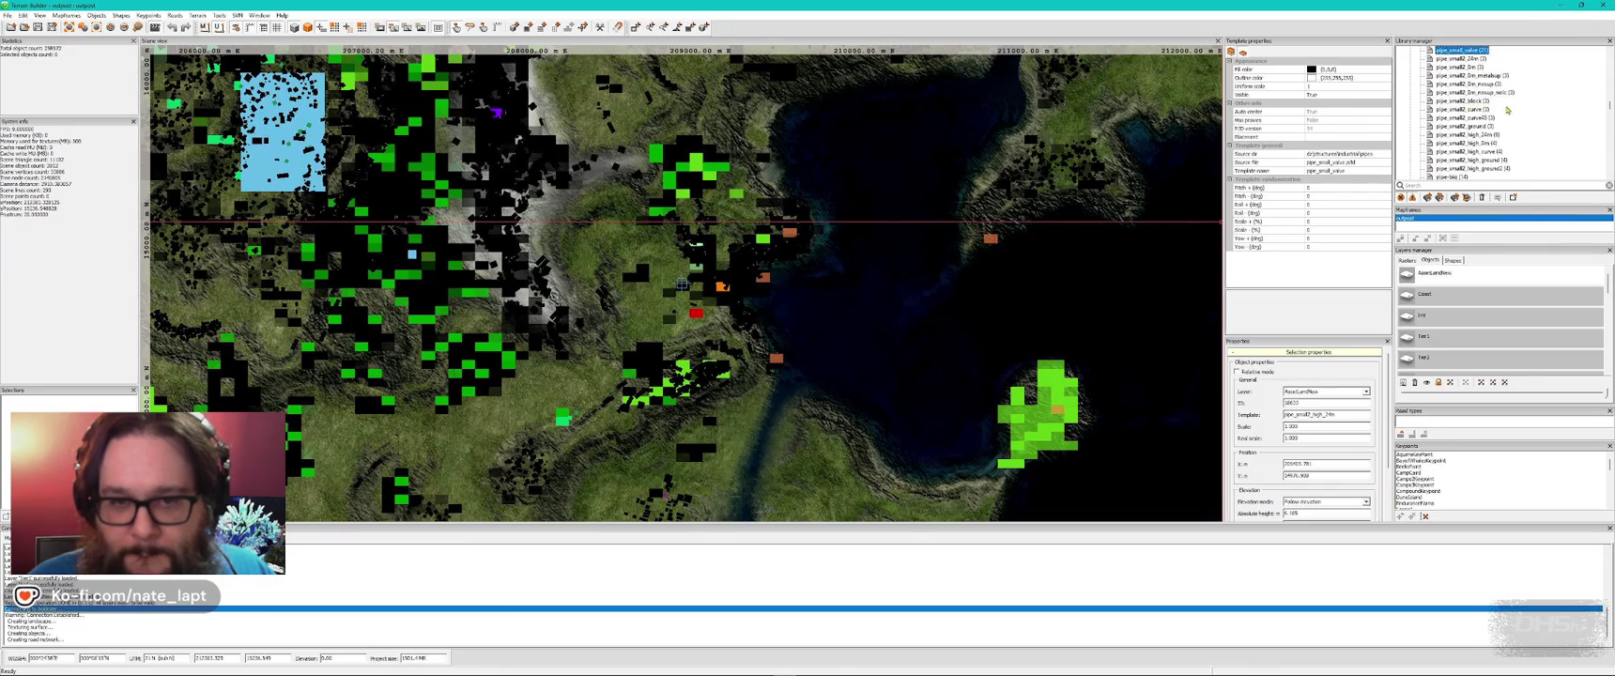
{"action": "left_click", "coordinate": [1487, 119]}
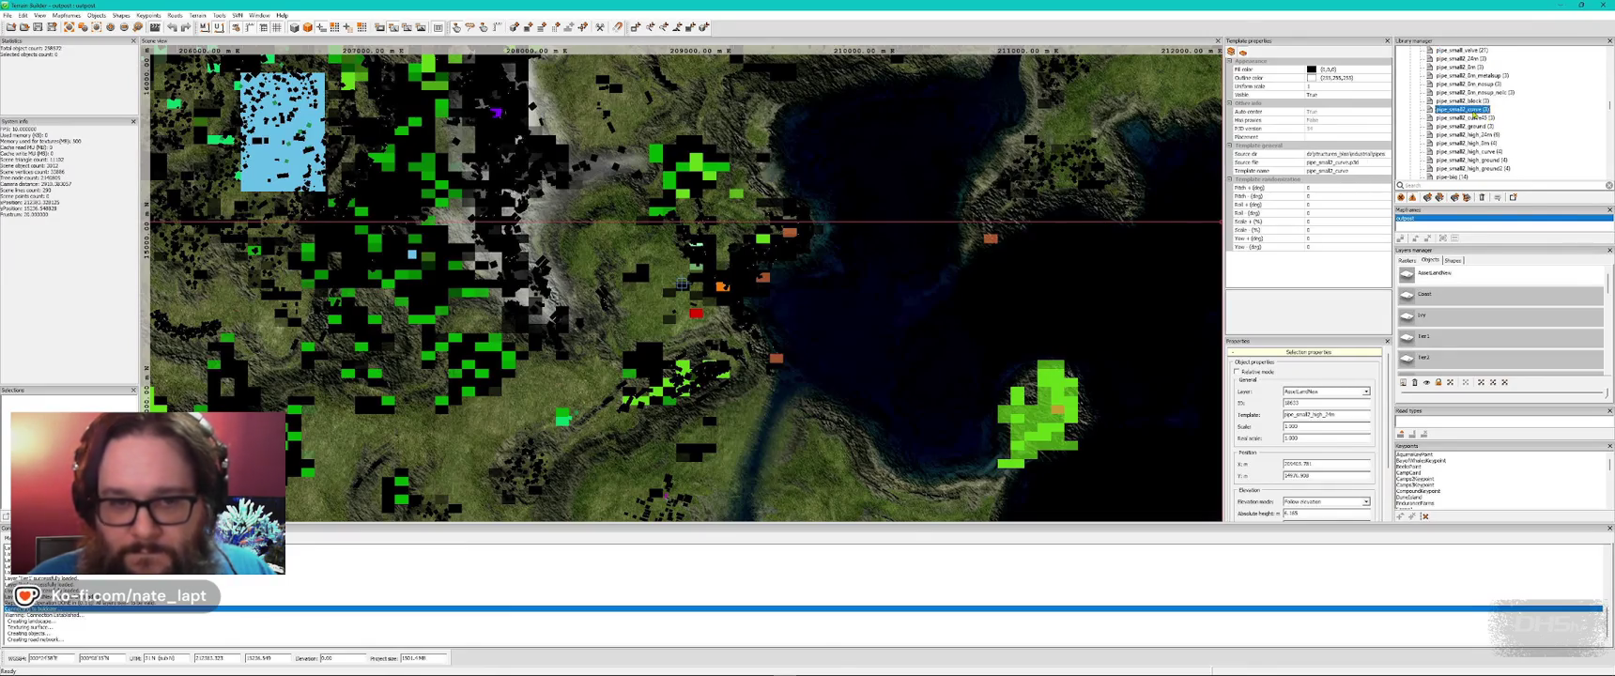
{"action": "key", "text": "alt+Tab"}
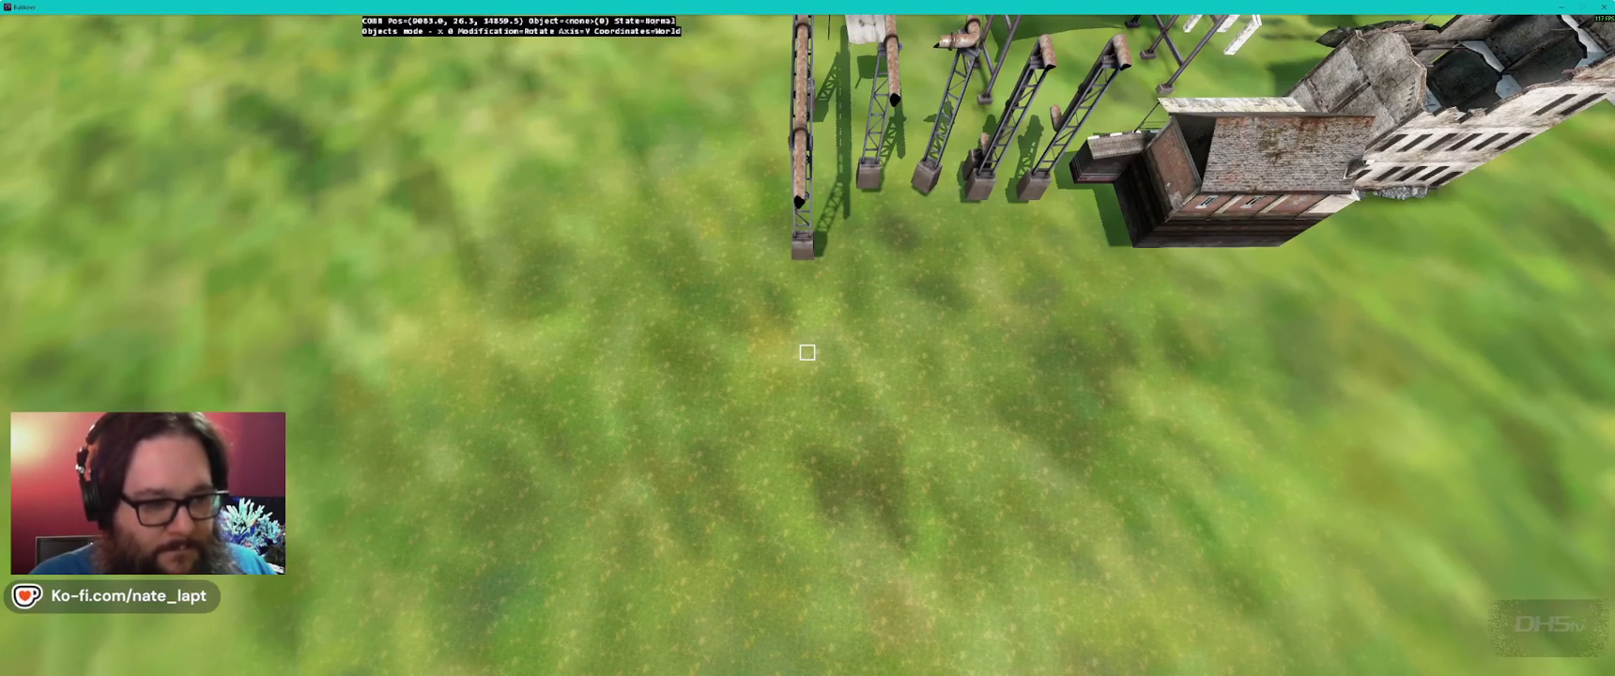
- Carry the pipe_small2_curve45 piece to the village rocks and set it at the pipeline's end
{"action": "key", "text": "alt+Tab"}
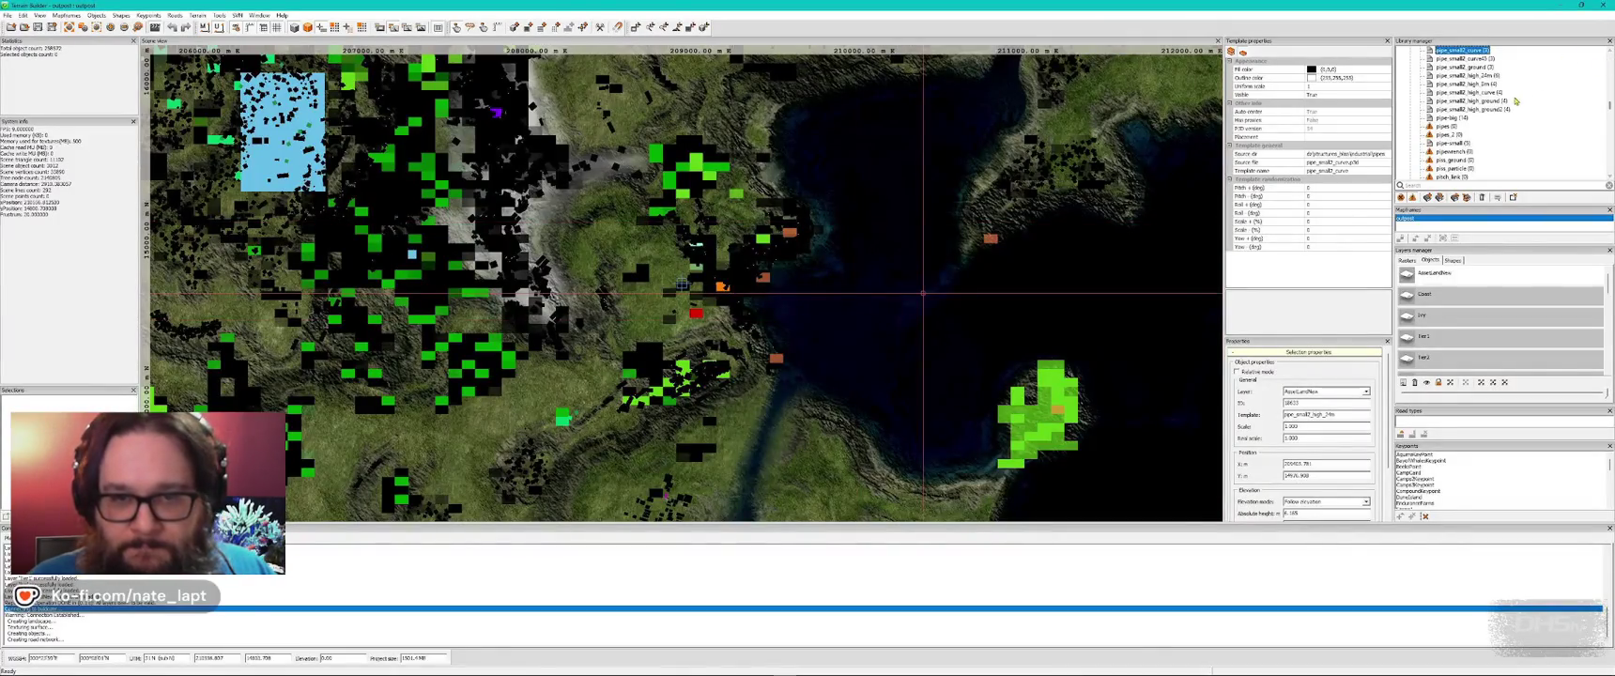
{"action": "key", "text": "alt+Tab"}
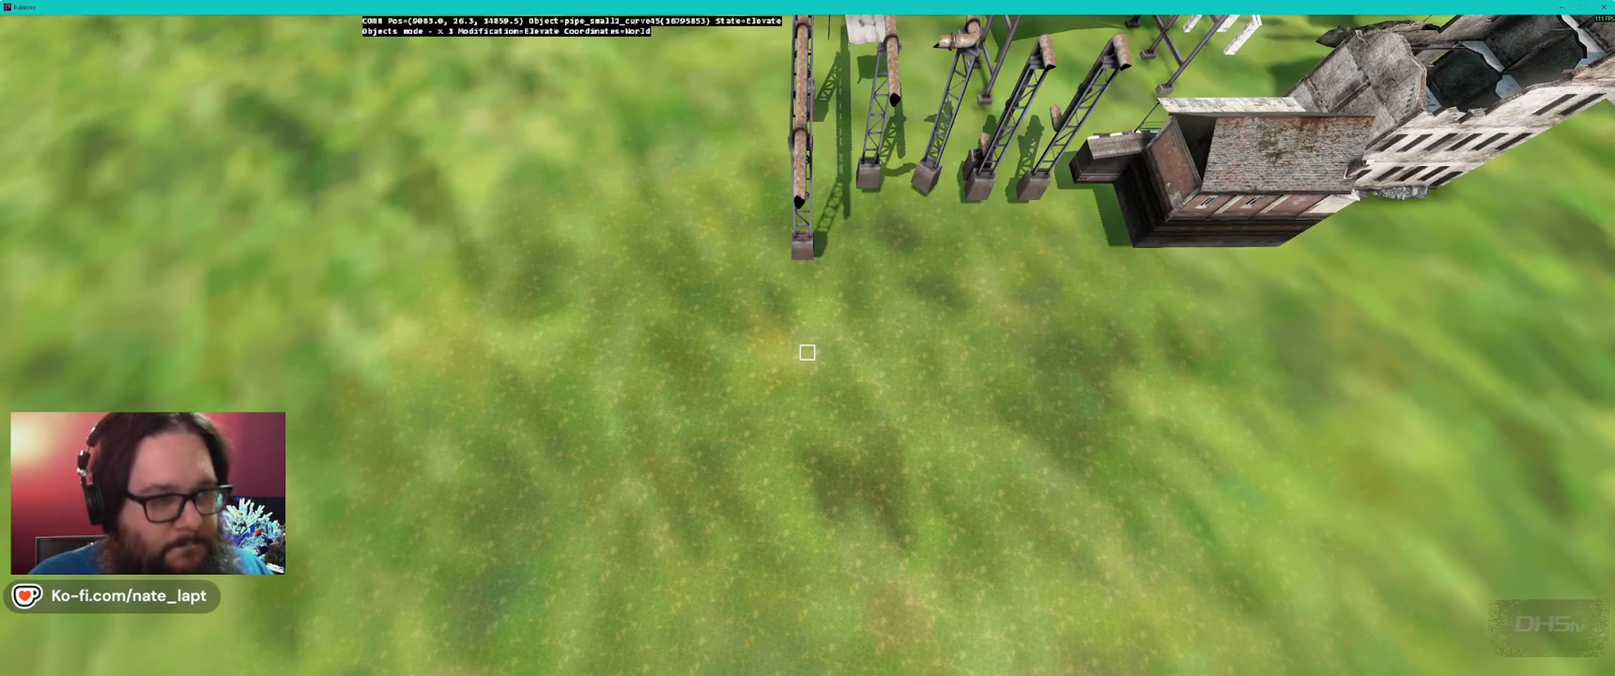
{"action": "key", "text": "s"}
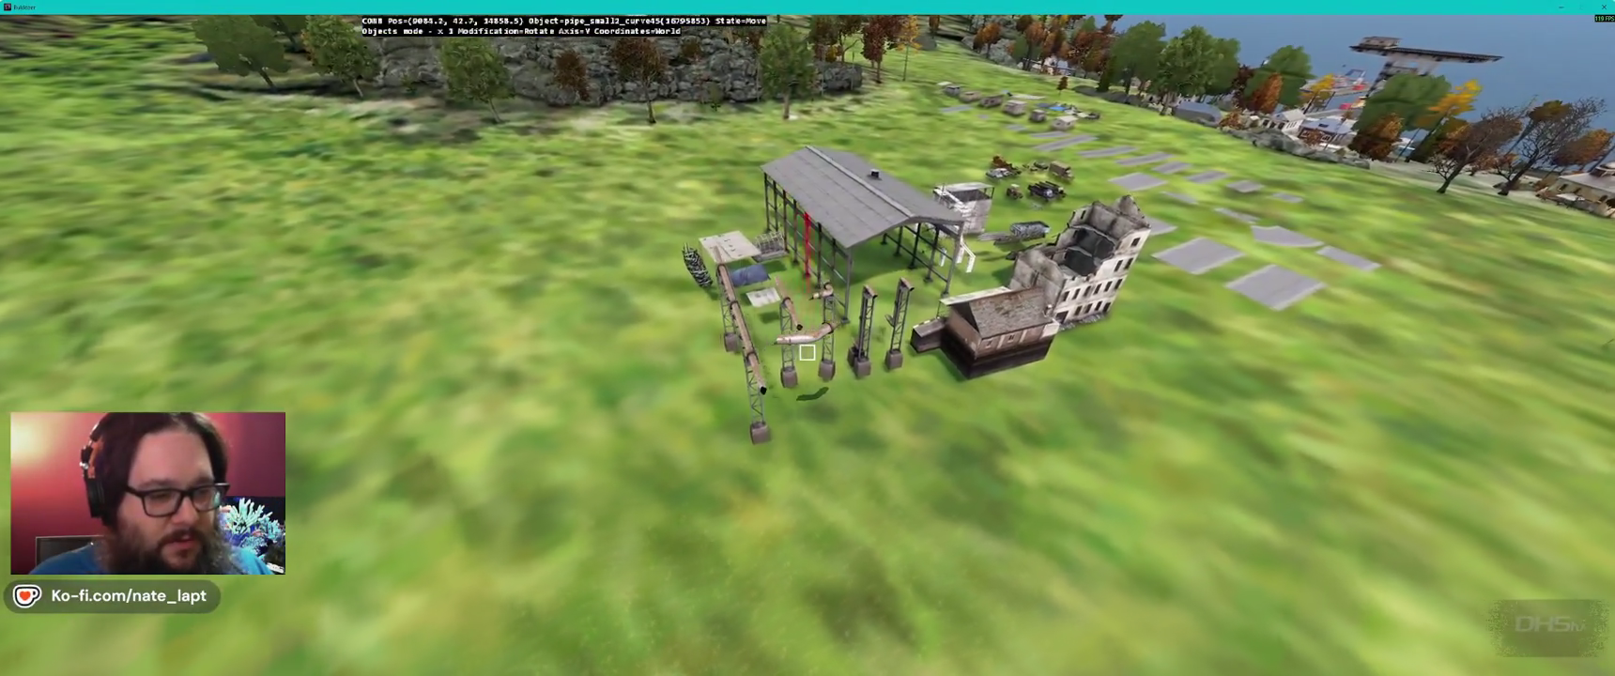
{"action": "mouse_move", "coordinate": [808, 352]}
{"action": "left_mouse_down"}
{"action": "mouse_move", "coordinate": [808, 282]}
{"action": "mouse_move", "coordinate": [808, 352]}
{"action": "left_mouse_up"}
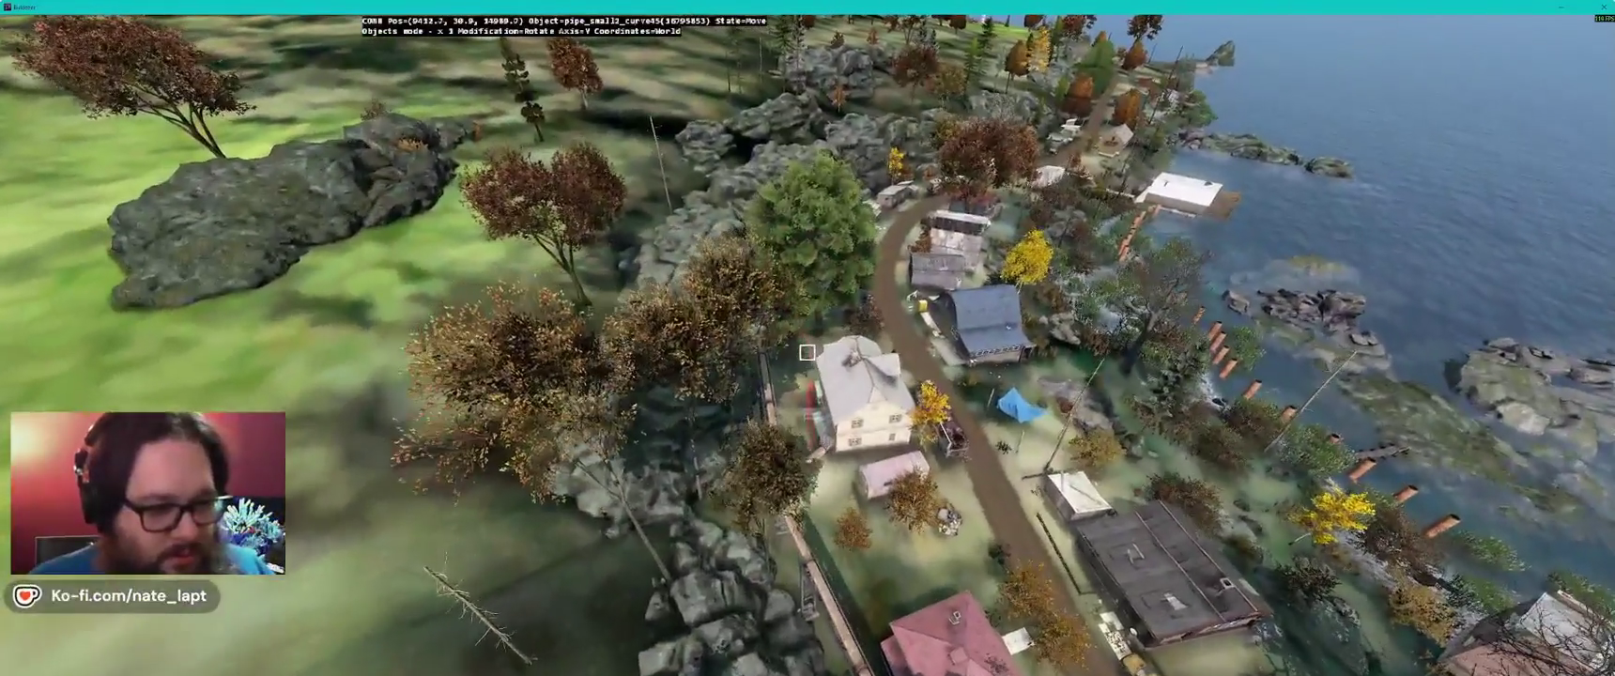
{"action": "key", "text": "w"}
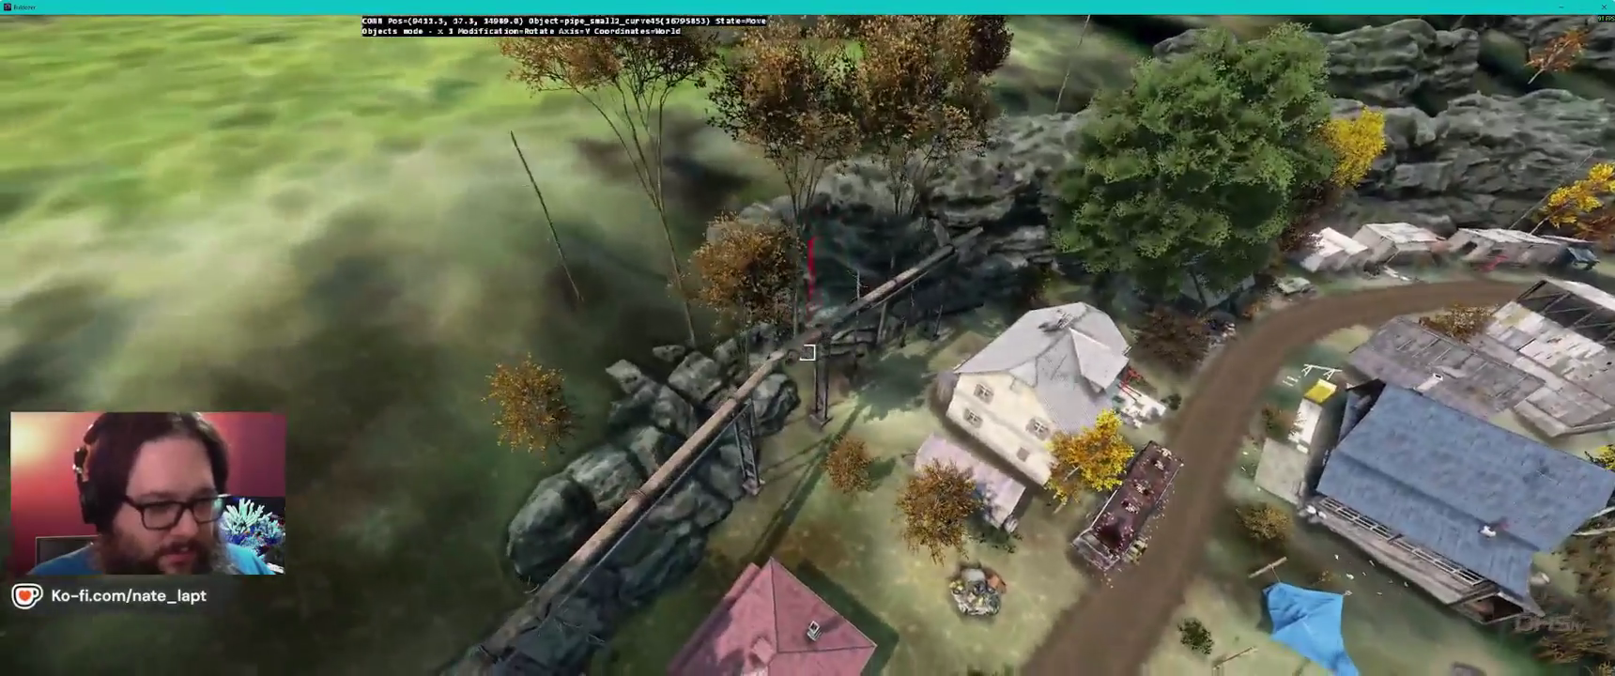
{"action": "left_click_drag", "start_coordinate": [807, 352], "coordinate": [808, 352]}
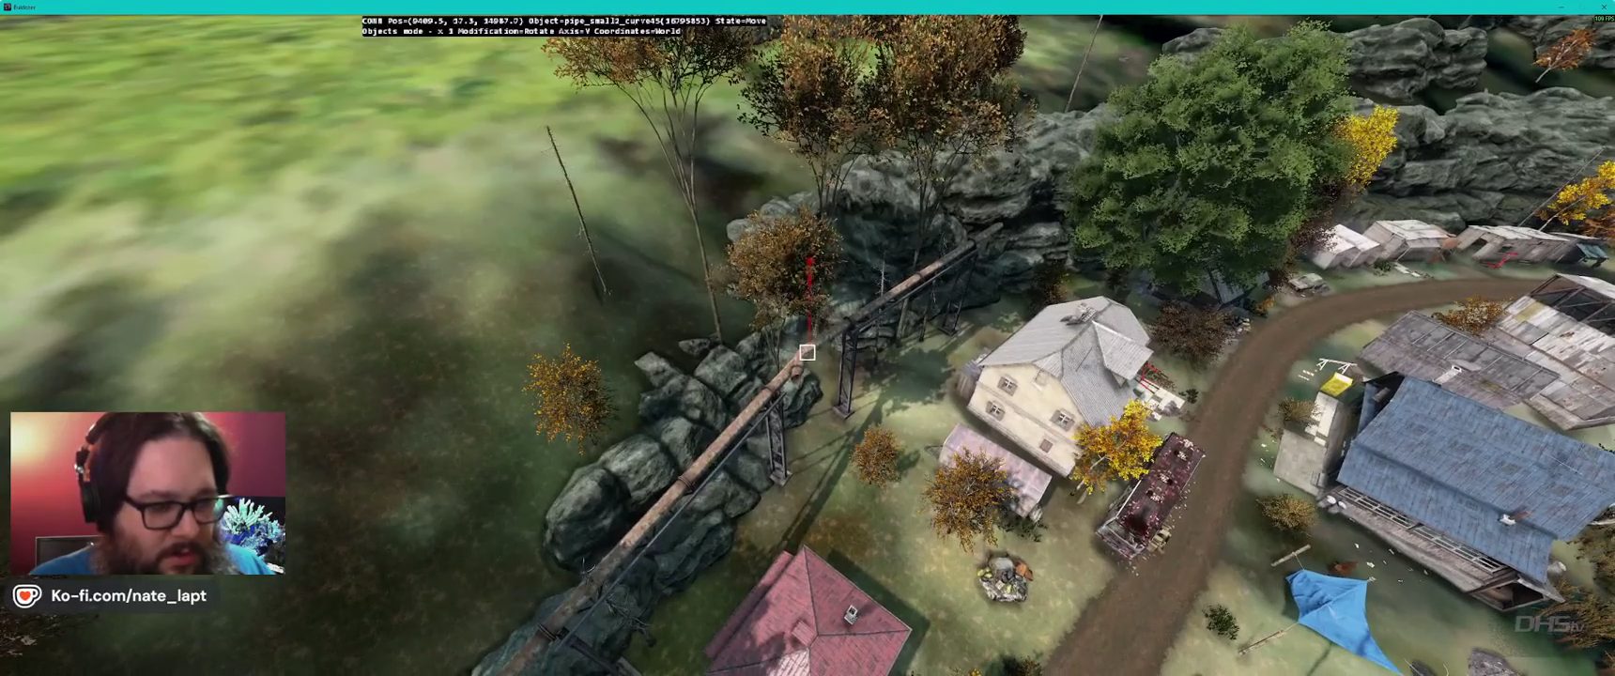
{"action": "key", "text": "alt+Tab"}
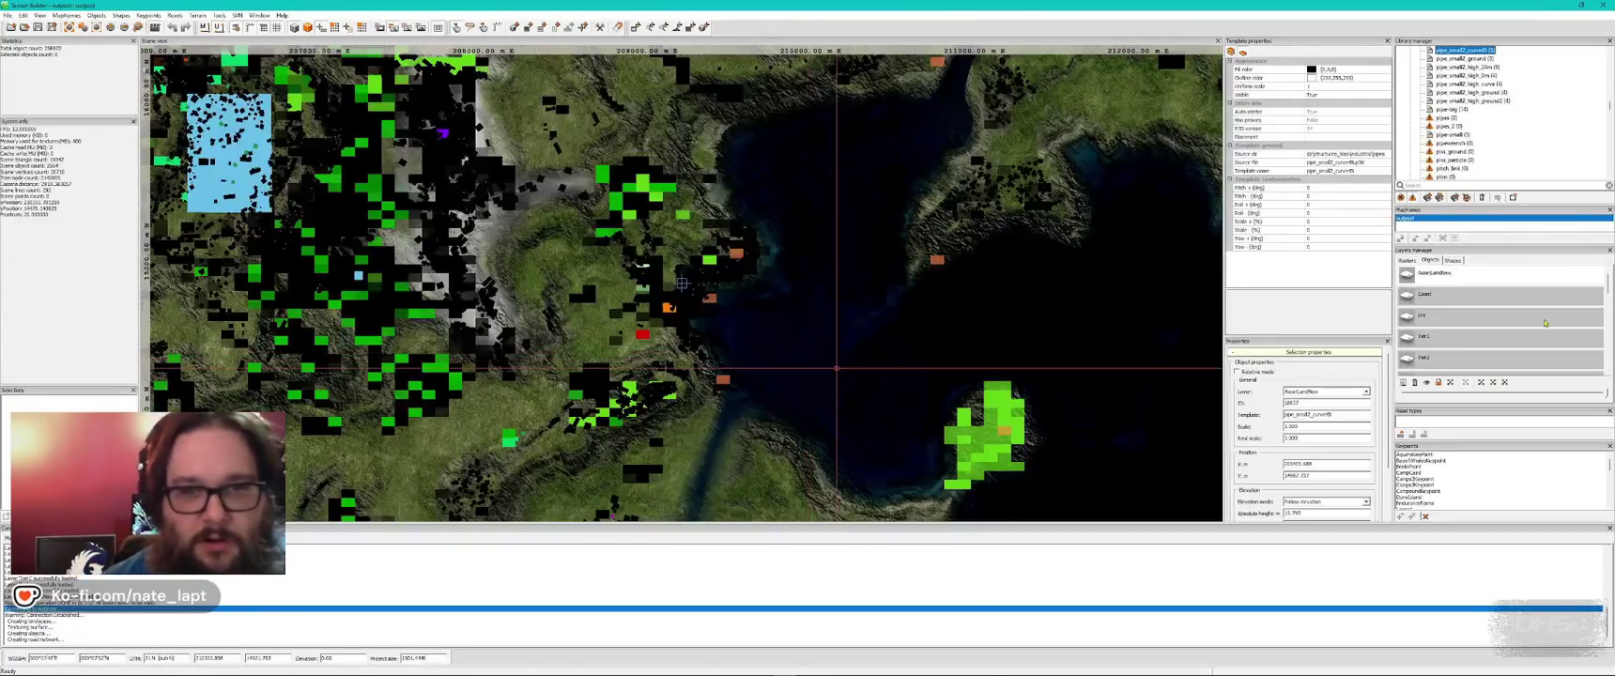
- Place pipe_small2_8m_metalsup from the library and raise it high above the ground
{"action": "scroll", "coordinate": [1497, 108], "scroll_direction": "up", "scroll_amount": 4}
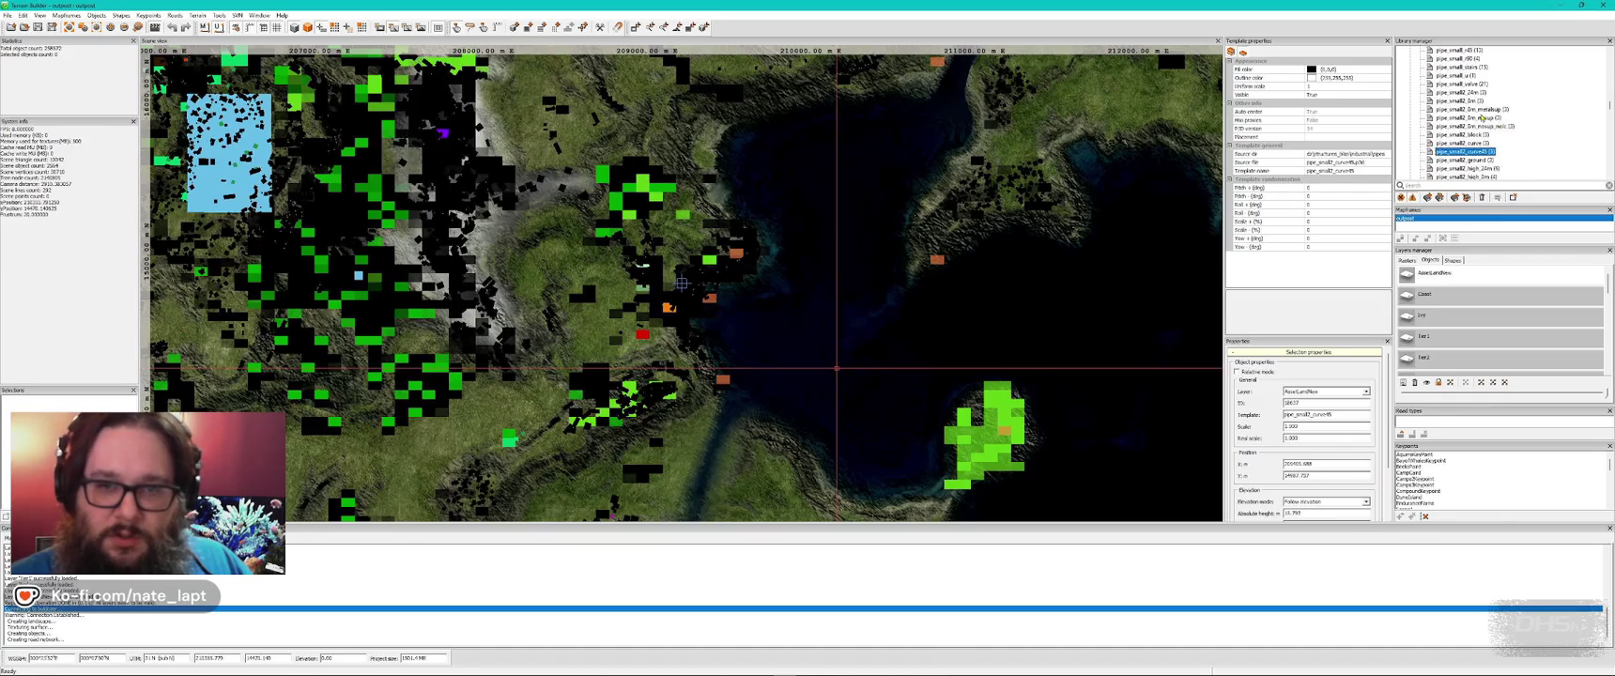
{"action": "left_click", "coordinate": [1480, 109]}
{"action": "key", "text": "alt+Tab"}
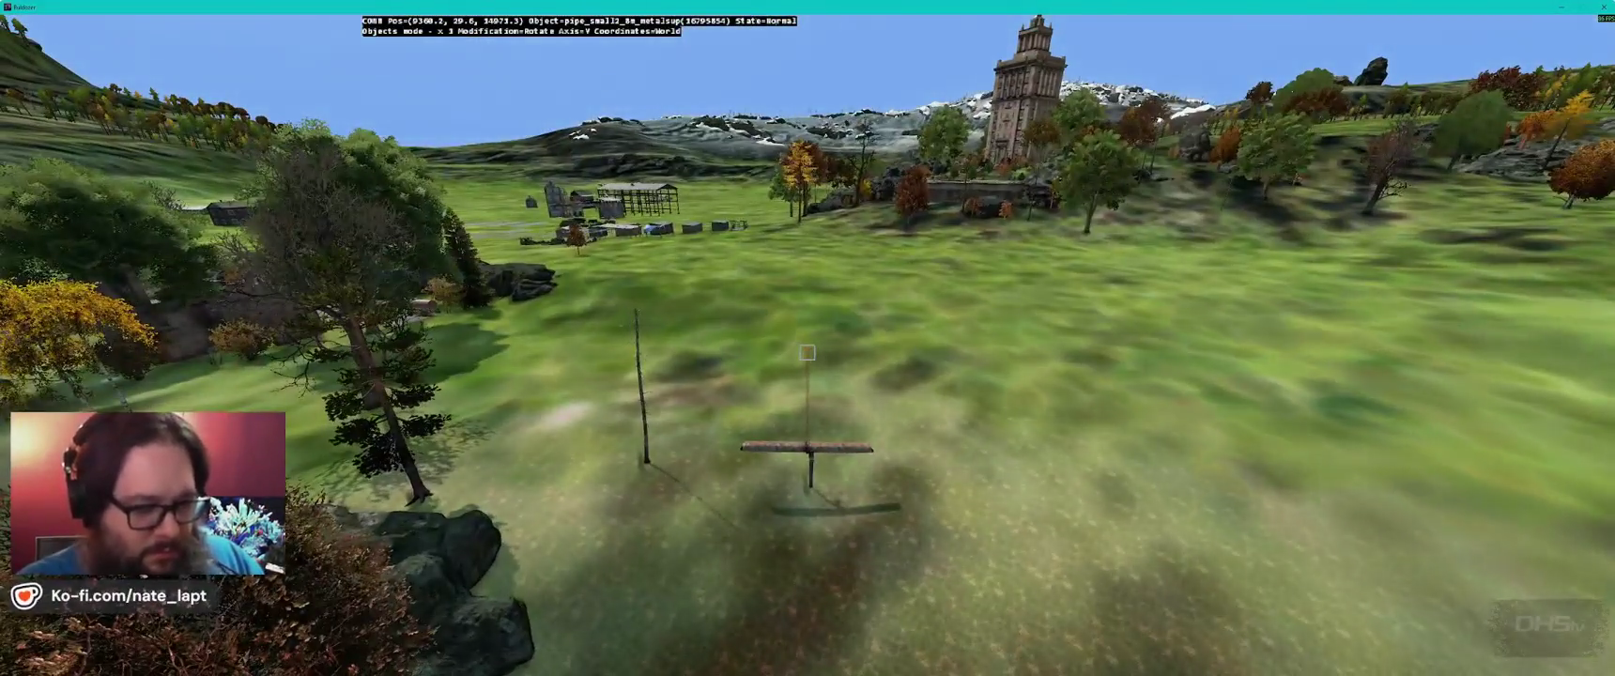
{"action": "left_click_drag", "start_coordinate": [808, 352], "coordinate": [807, 352]}
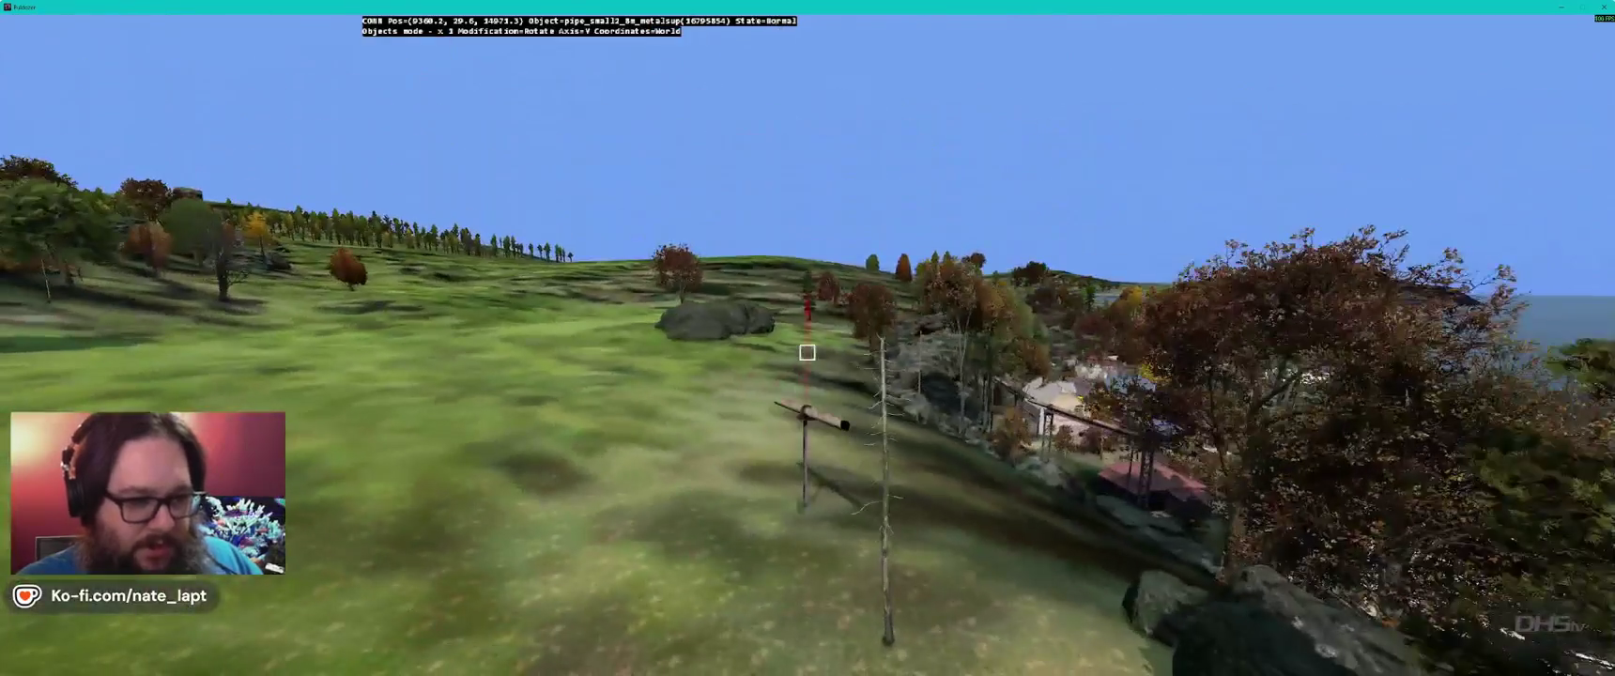
{"action": "key", "text": "alt+Tab"}
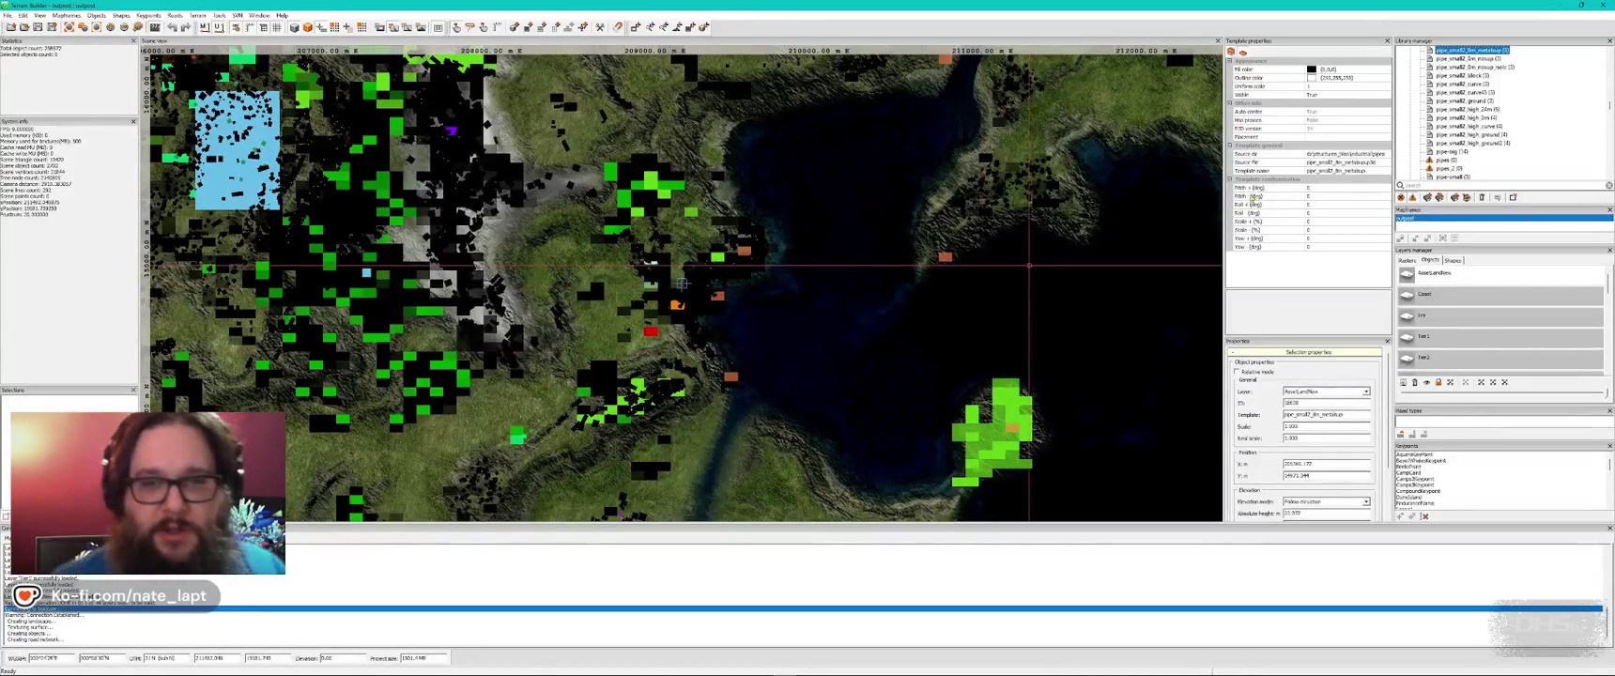
{"action": "scroll", "coordinate": [1483, 123], "scroll_direction": "up", "scroll_amount": 2}
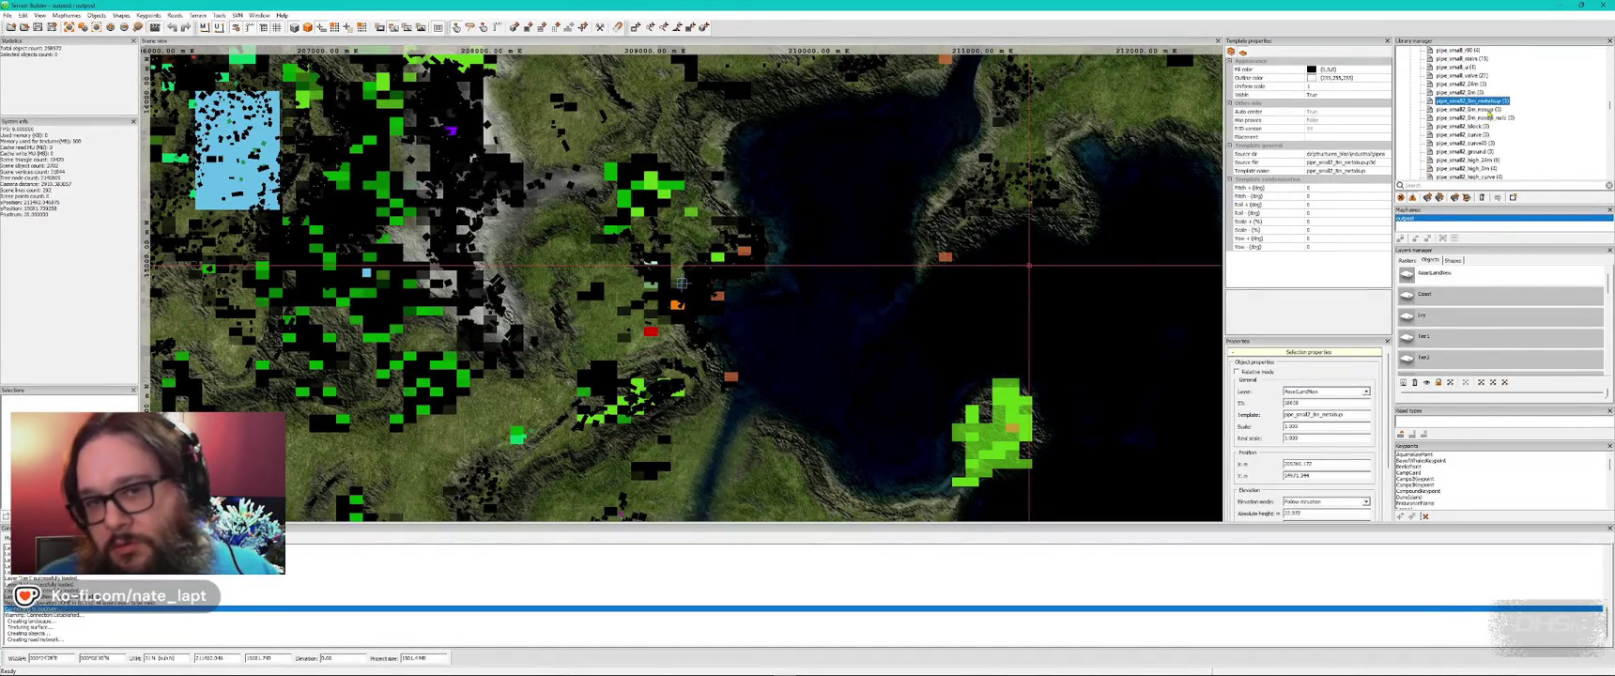
{"action": "scroll", "coordinate": [1475, 112], "scroll_direction": "up", "scroll_amount": 2}
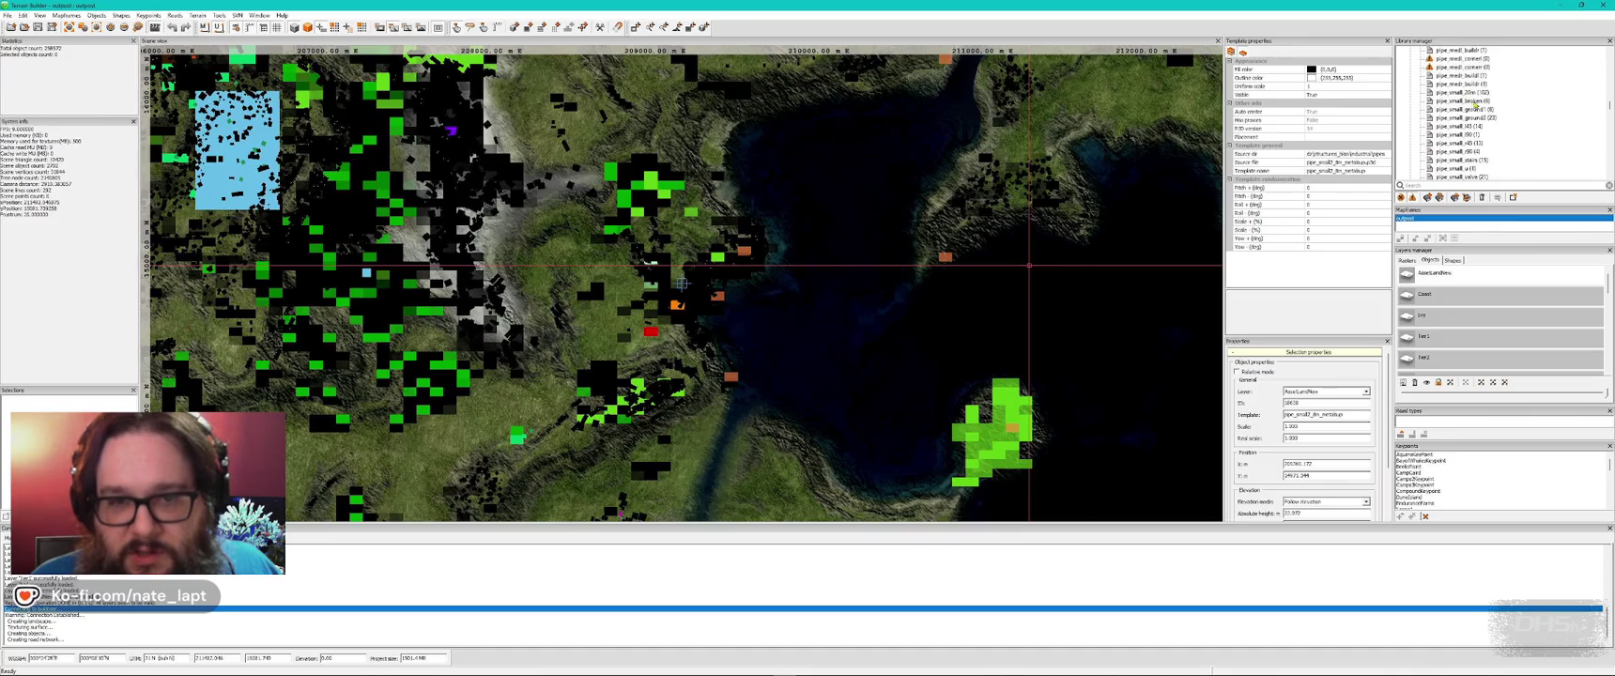
- Delete the stray plain pipe, then raise and rotate the high pipe section above the village
{"action": "key", "text": "alt+Tab"}
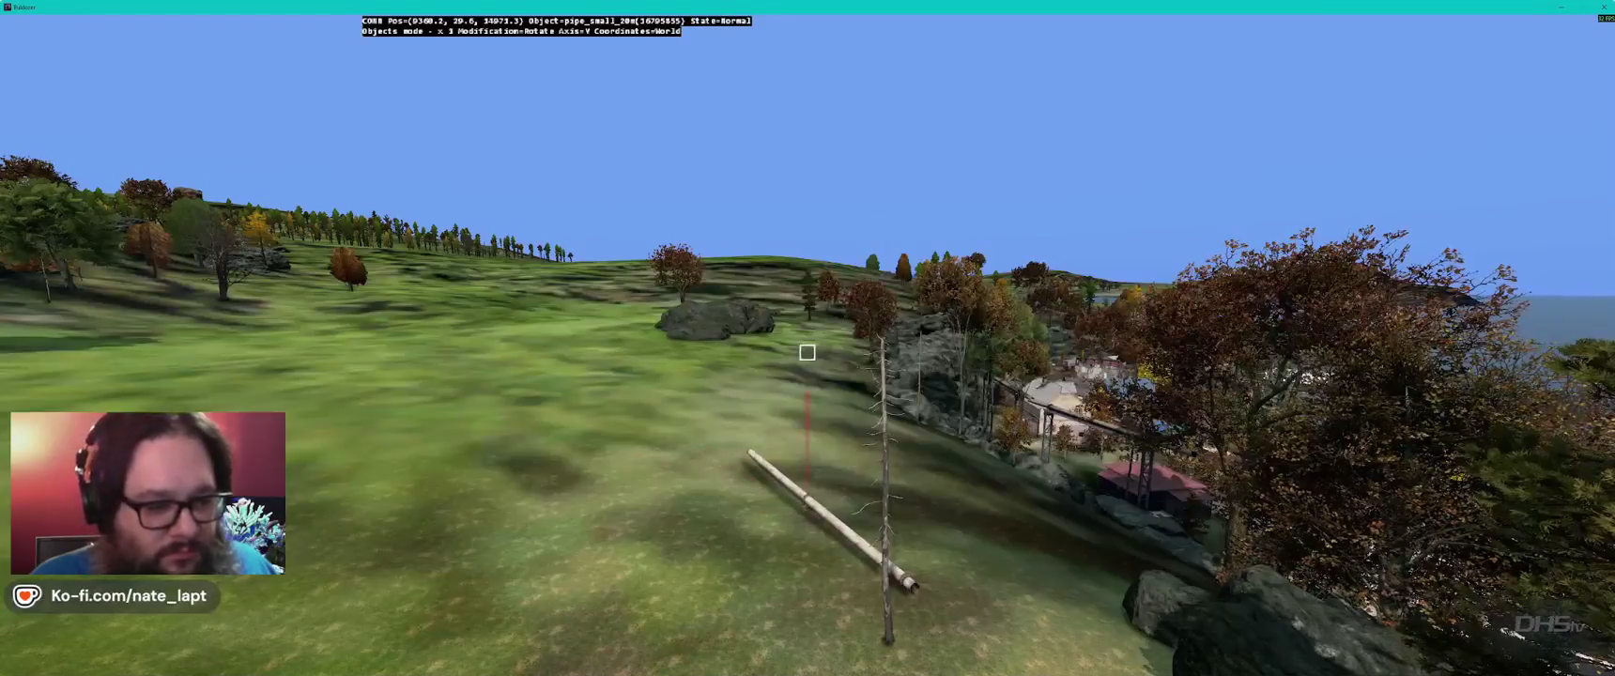
{"action": "key", "text": "Delete"}
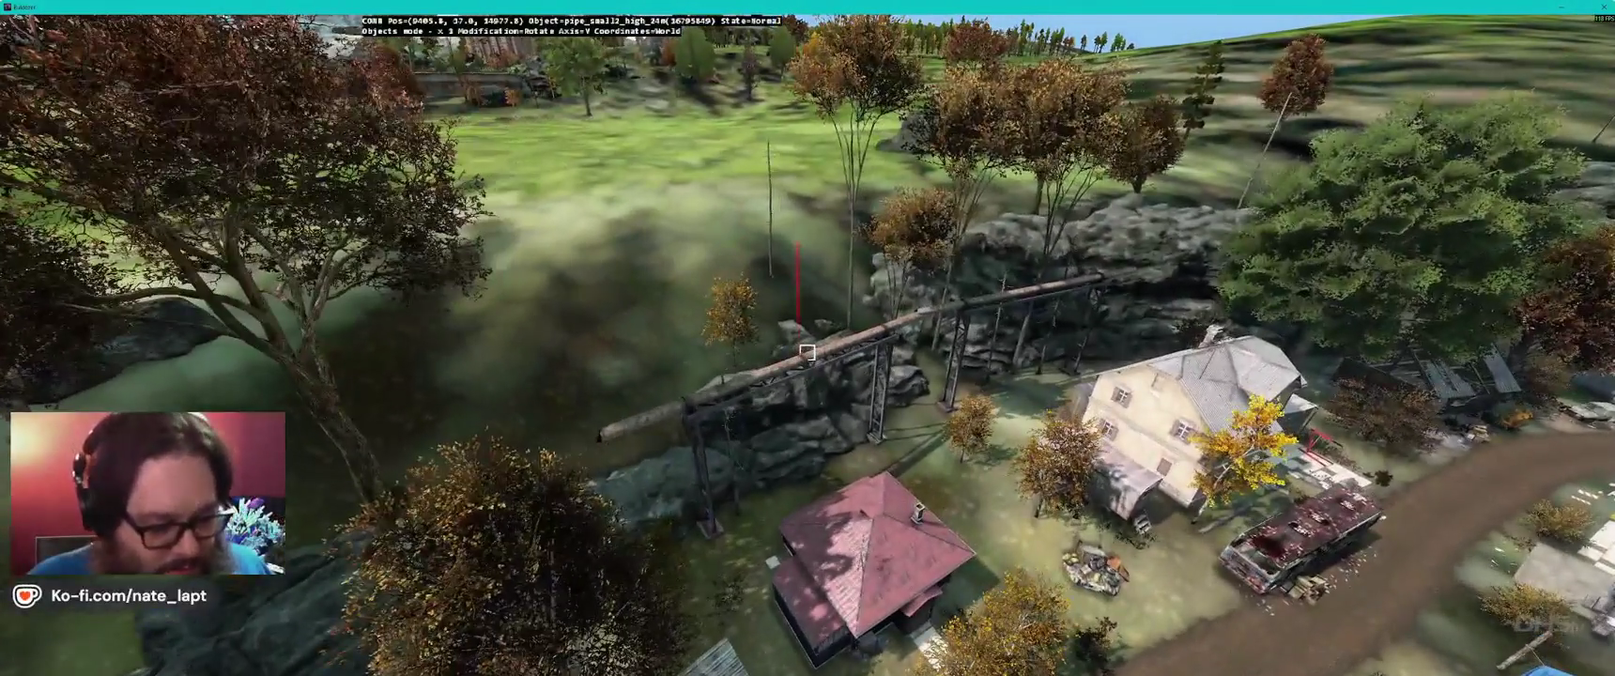
{"action": "left_click", "coordinate": [807, 352]}
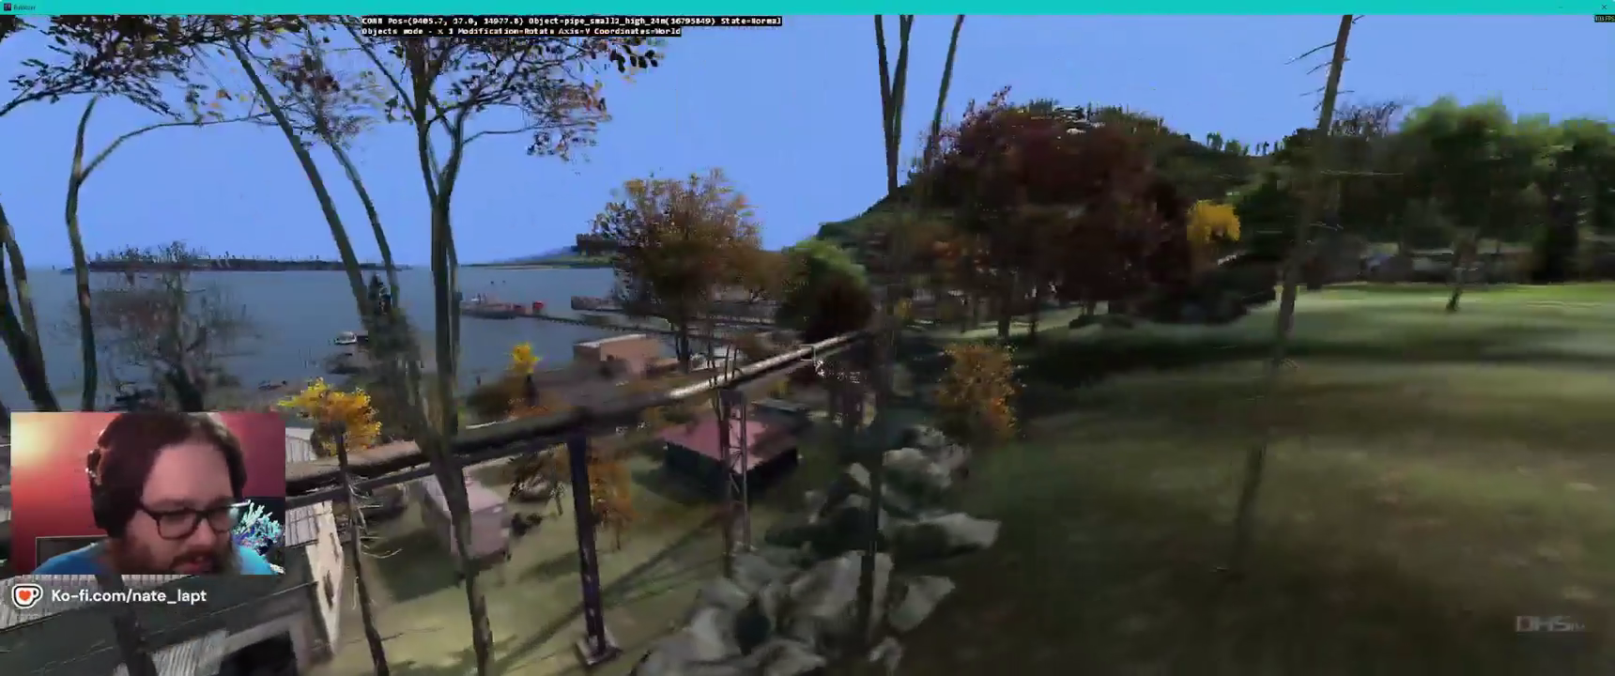
{"action": "key", "text": "alt"}
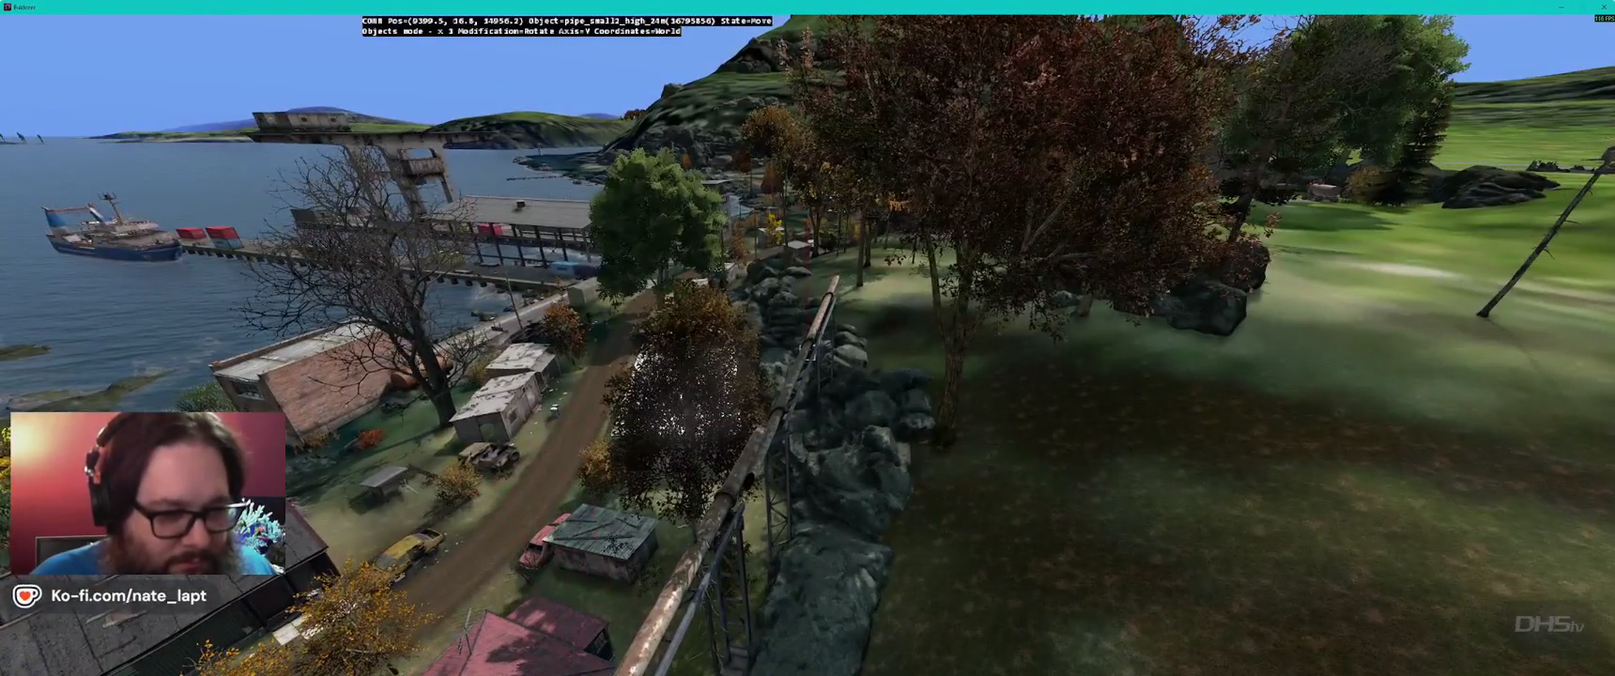
{"action": "key", "text": "shift"}
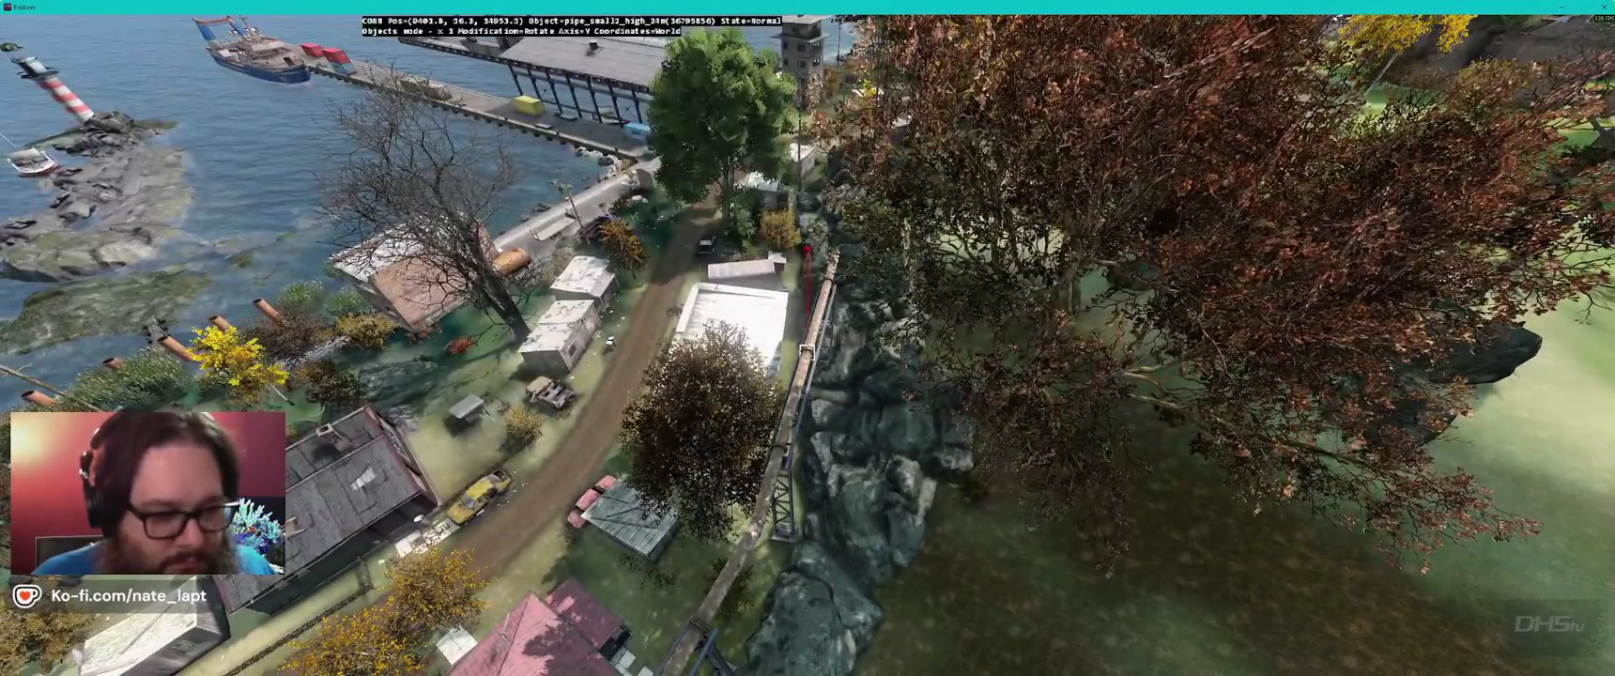
{"action": "key", "text": "f"}
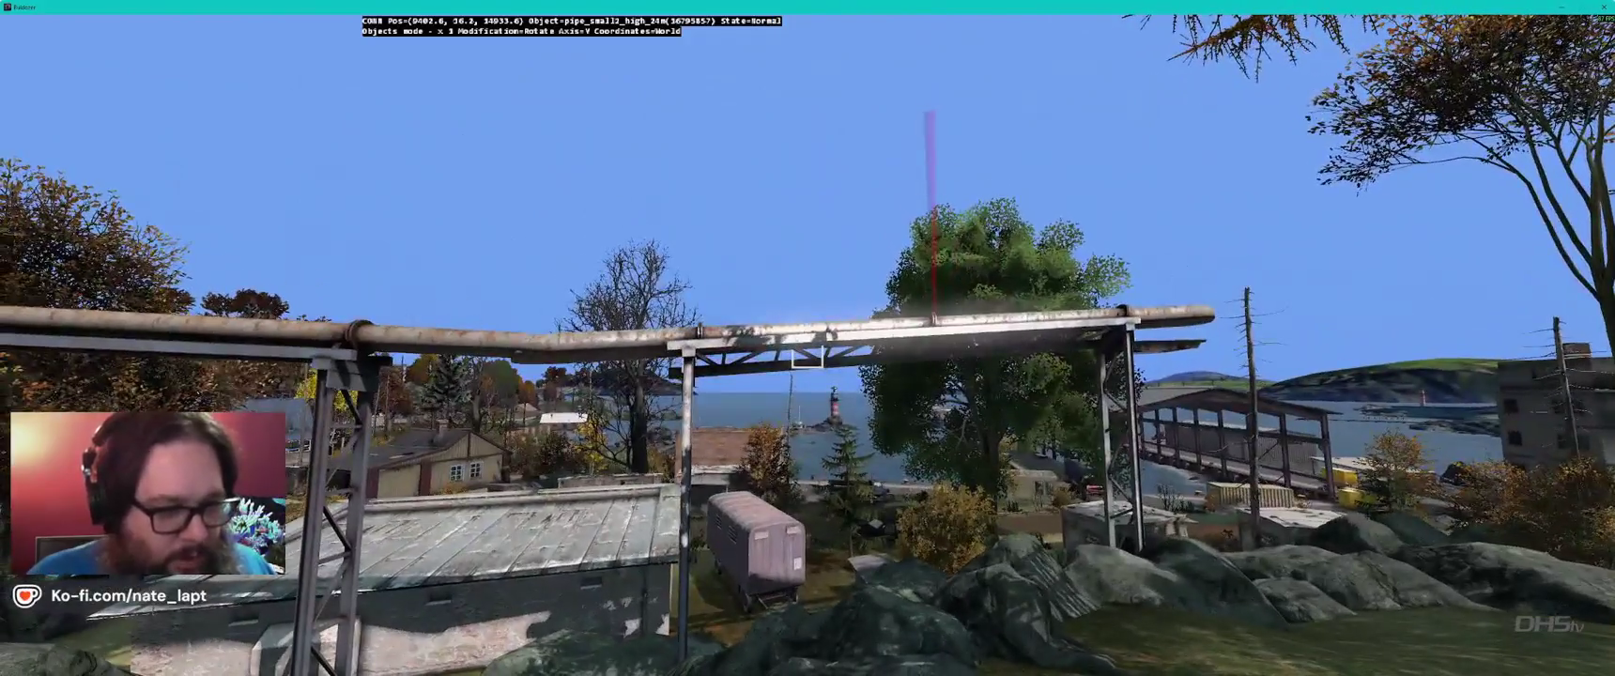
- Turn the raised pipe slightly around its Y axis to follow the rock ridge
{"action": "key", "text": "x"}
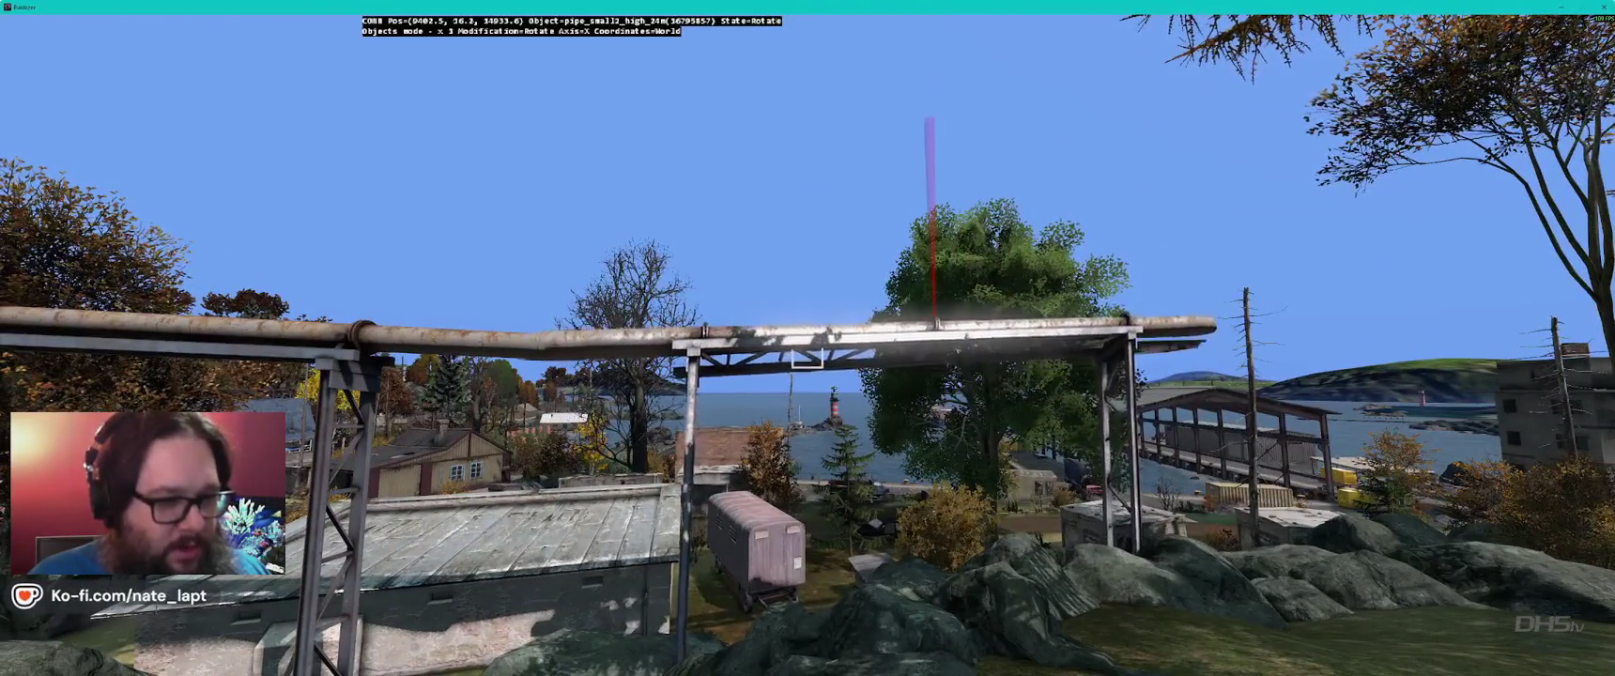
{"action": "key", "text": "Escape"}
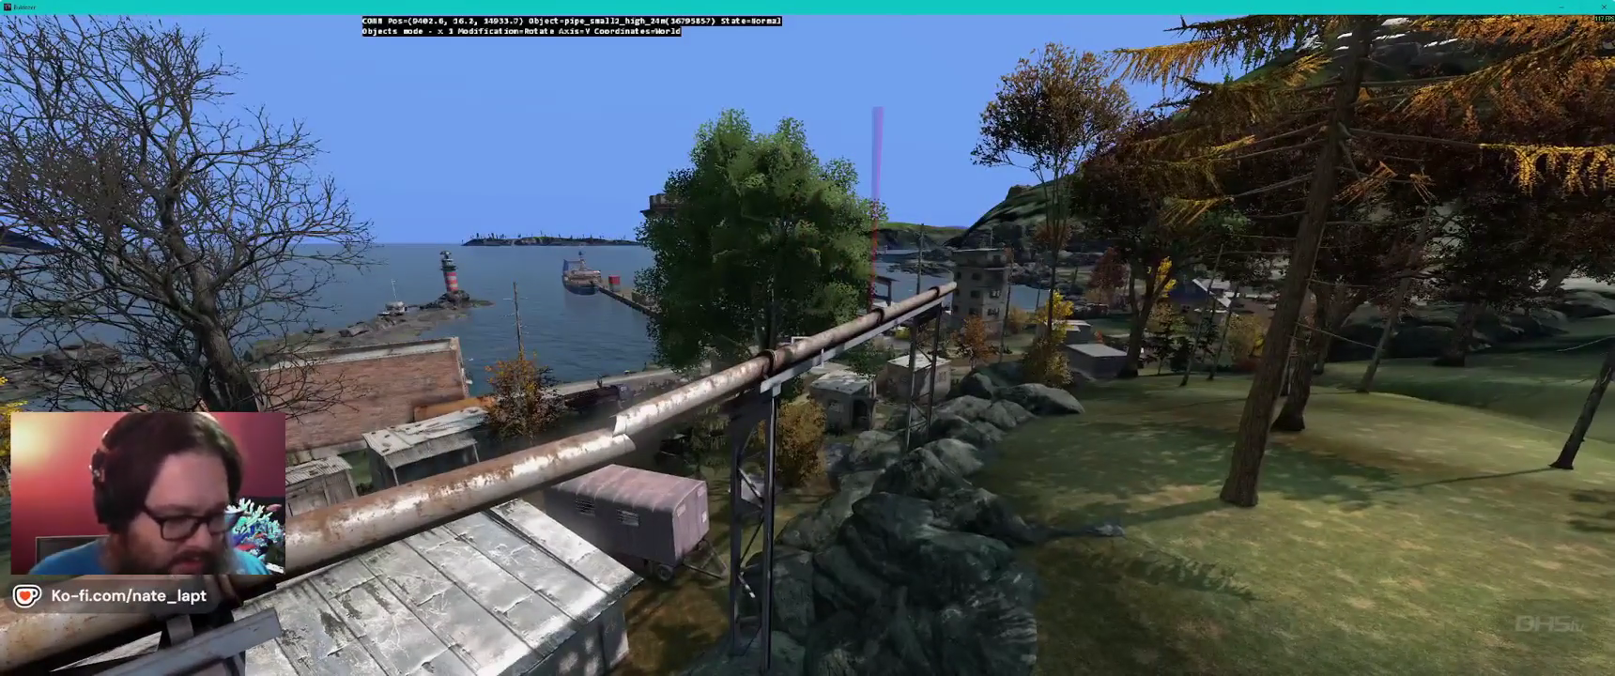
{"action": "key", "text": "shift"}
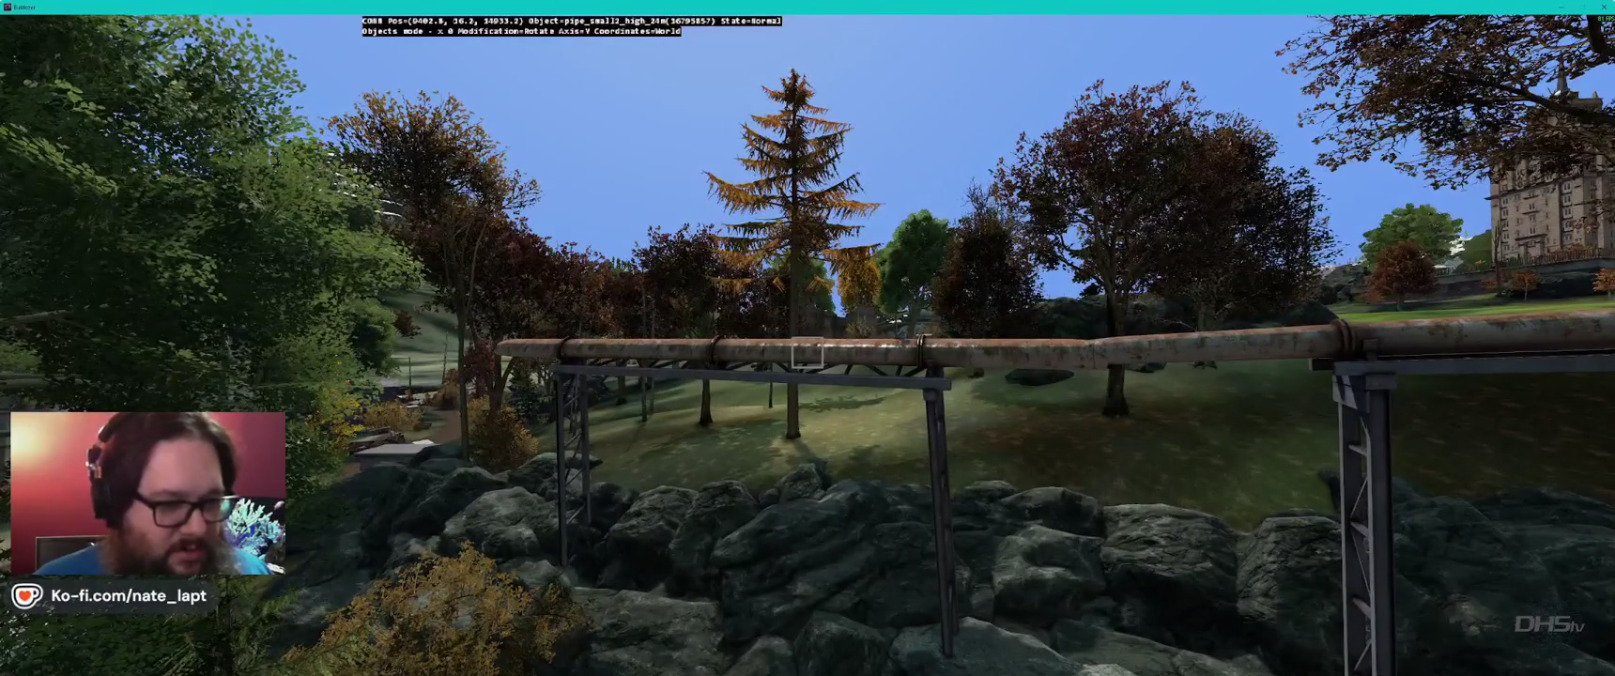
{"action": "key", "text": "w"}
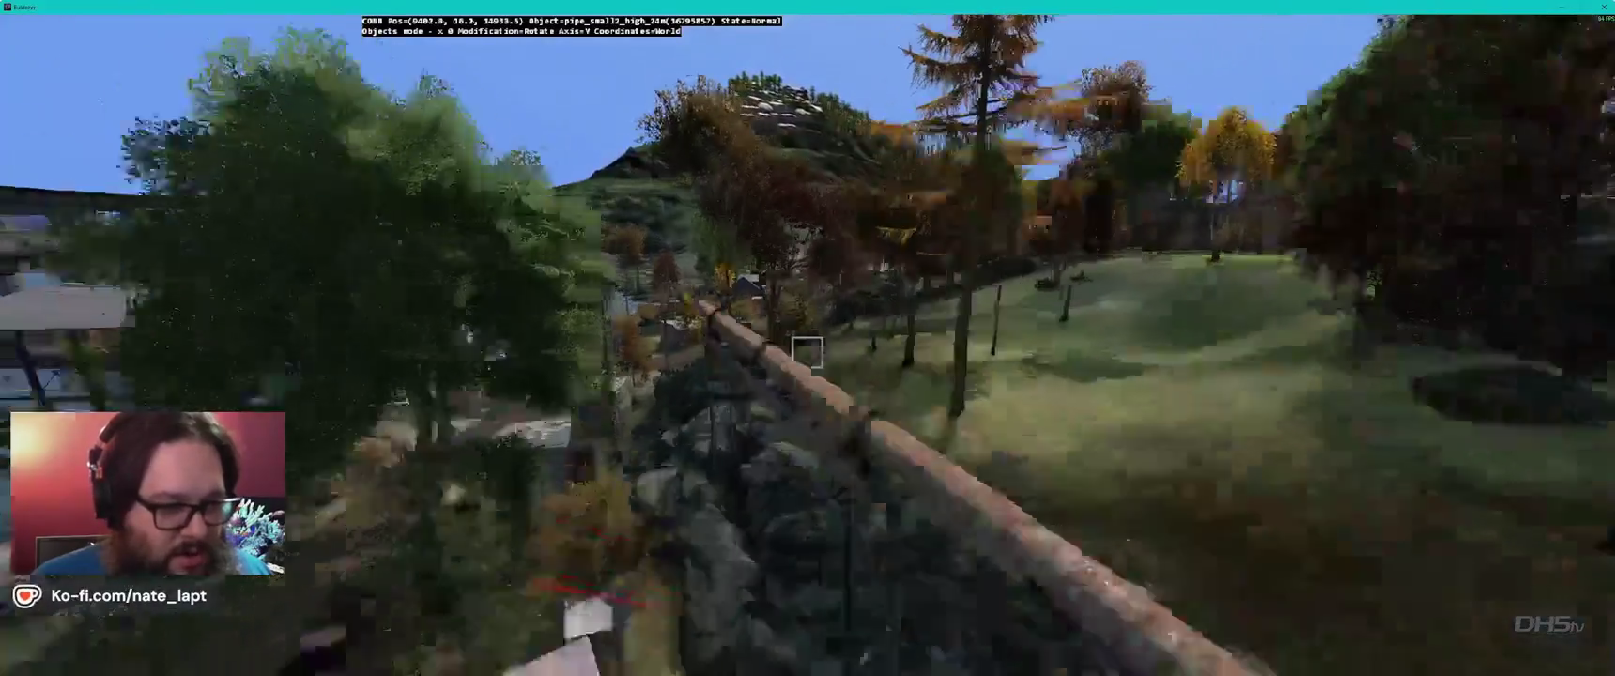
{"action": "key", "text": "s"}
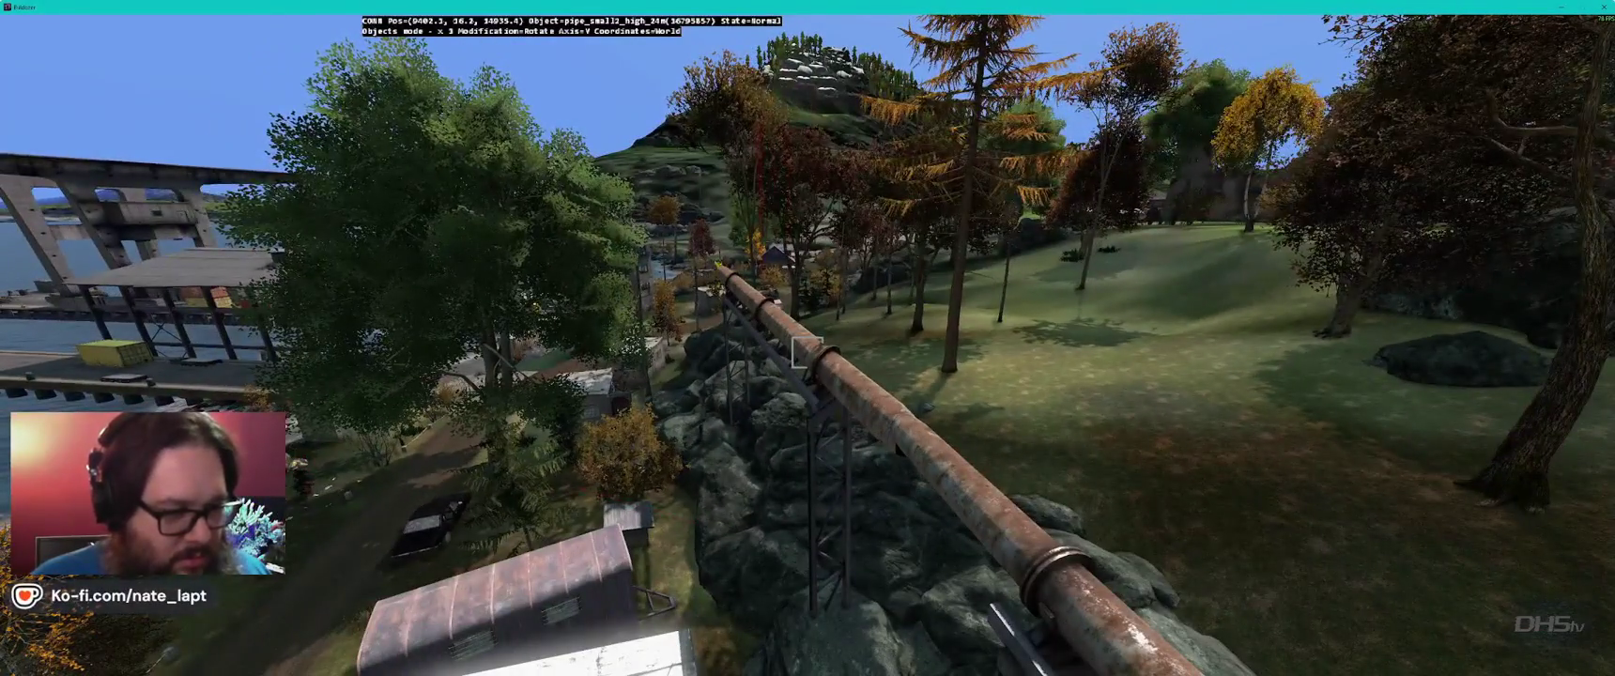
{"action": "left_click_drag", "start_coordinate": [804, 352], "coordinate": [806, 352]}
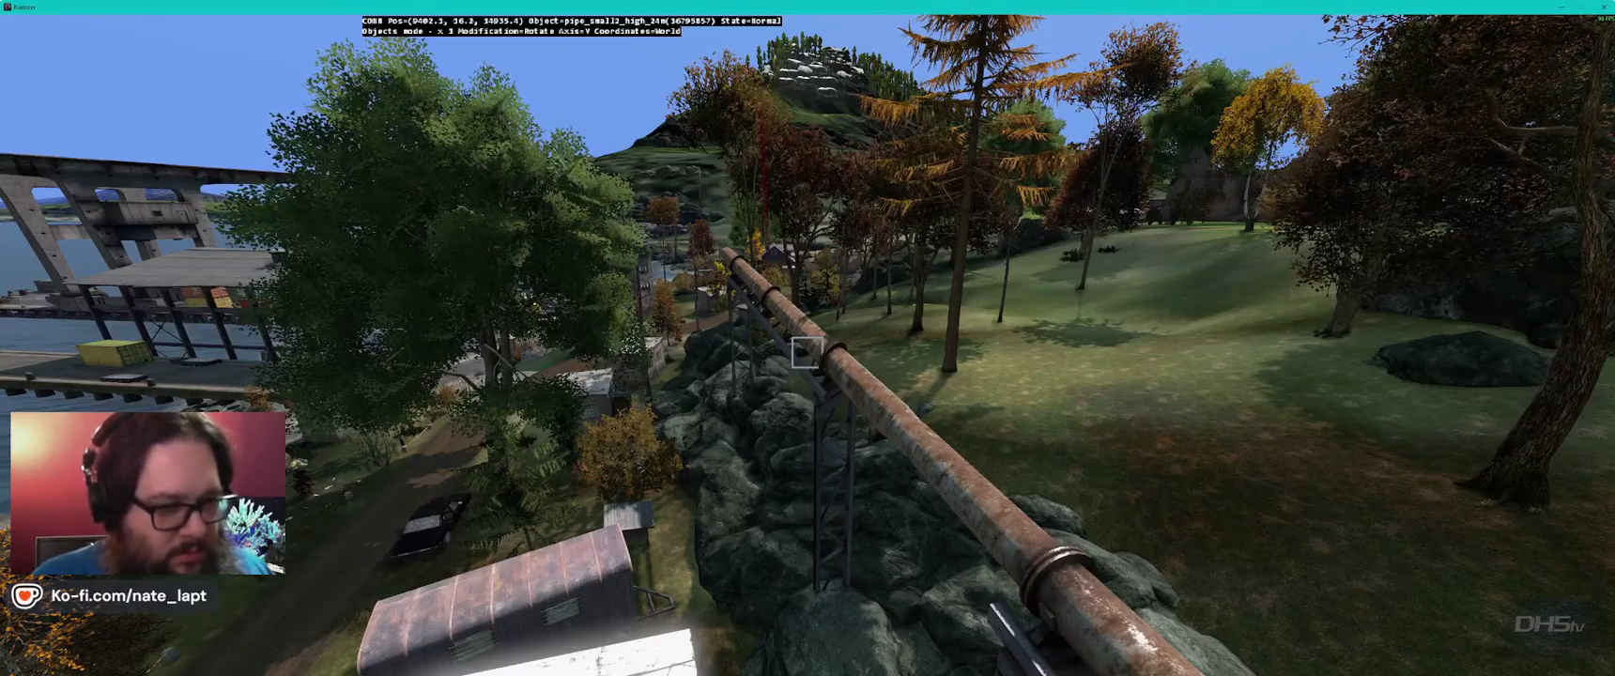
{"action": "left_click", "coordinate": [804, 352]}
- Pick up pipe_small2_high_ground in the sample yard and carry it to the harbor rocks
{"action": "key", "text": "w"}
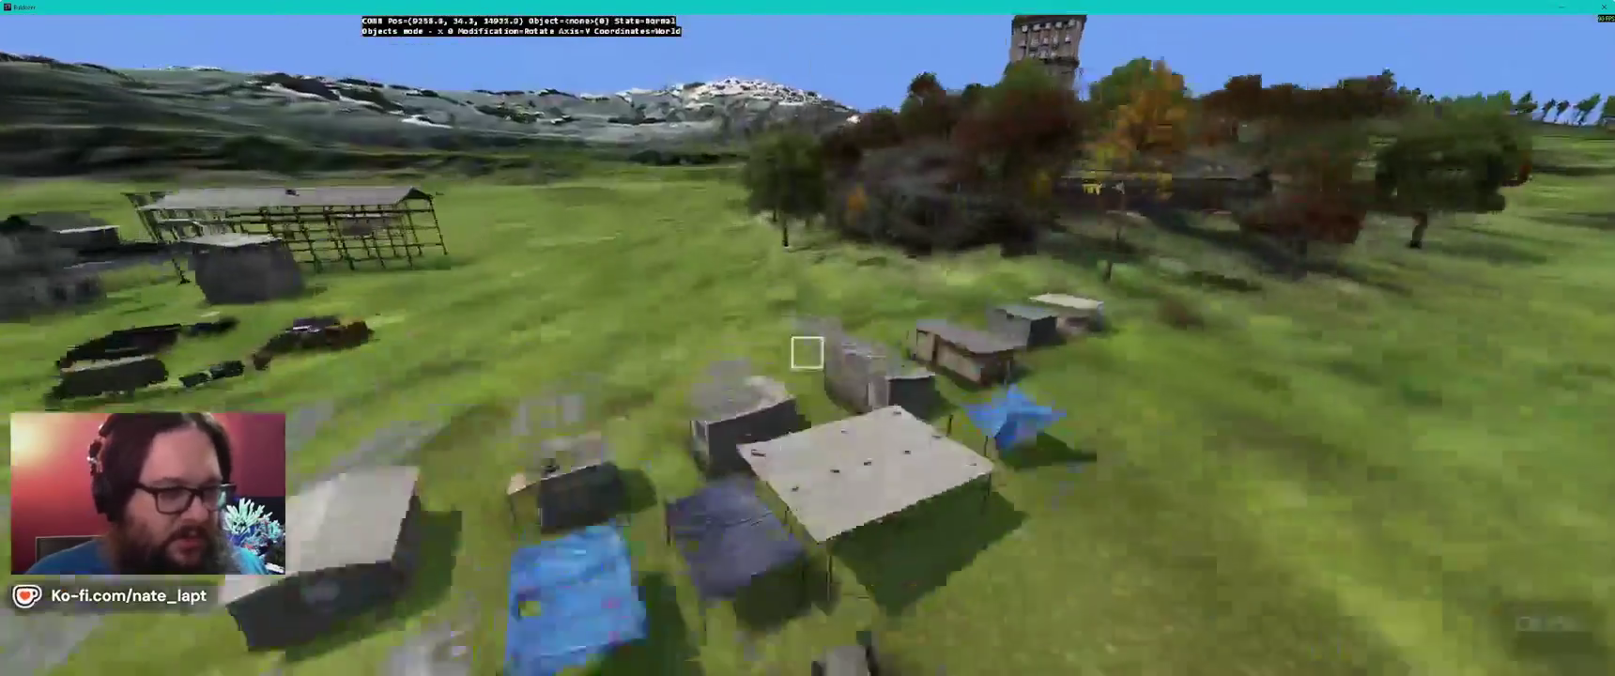
{"action": "key", "text": "w"}
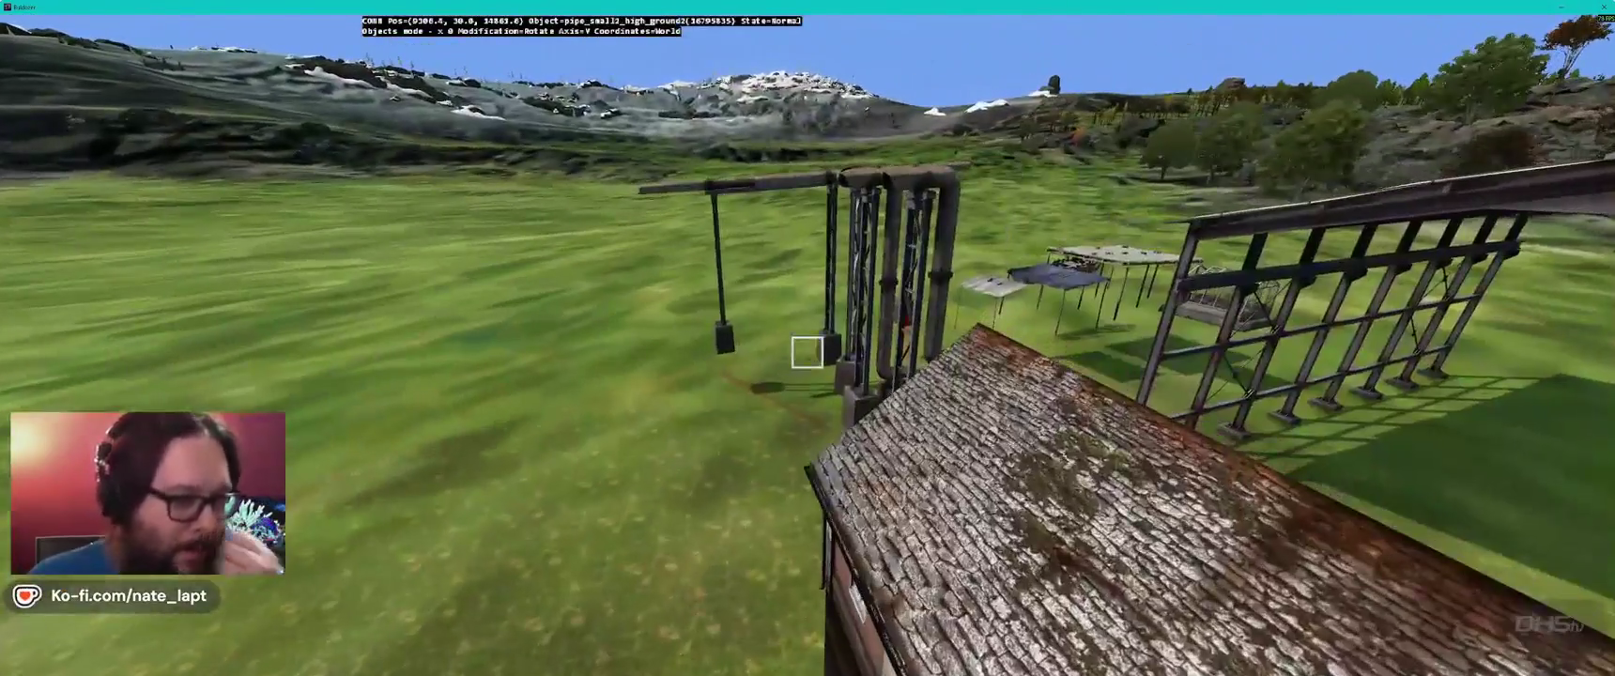
{"action": "key", "text": "s"}
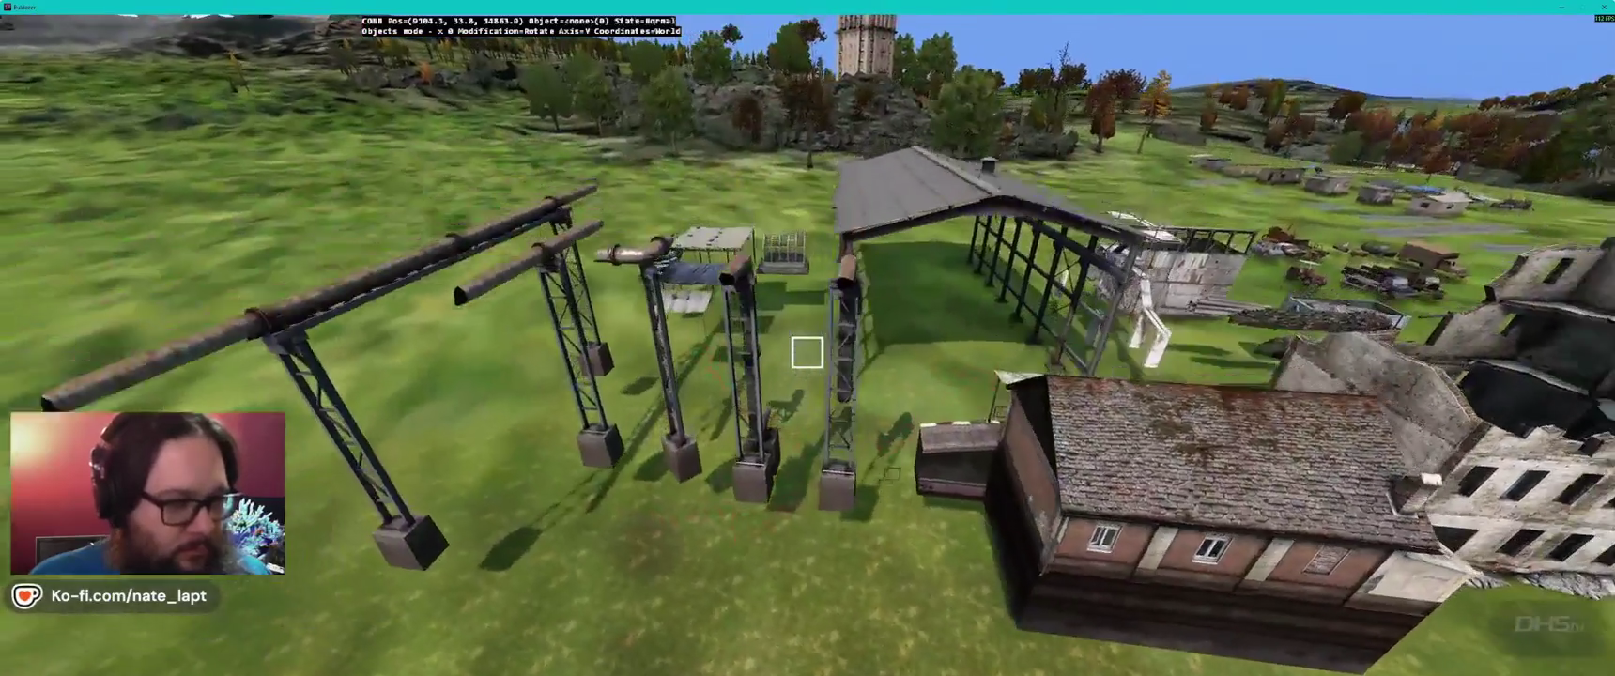
{"action": "mouse_move", "coordinate": [806, 352]}
{"action": "left_mouse_down"}
{"action": "mouse_move", "coordinate": [771, 253]}
{"action": "mouse_move", "coordinate": [718, 277]}
{"action": "left_mouse_up"}
{"action": "key", "text": "w"}
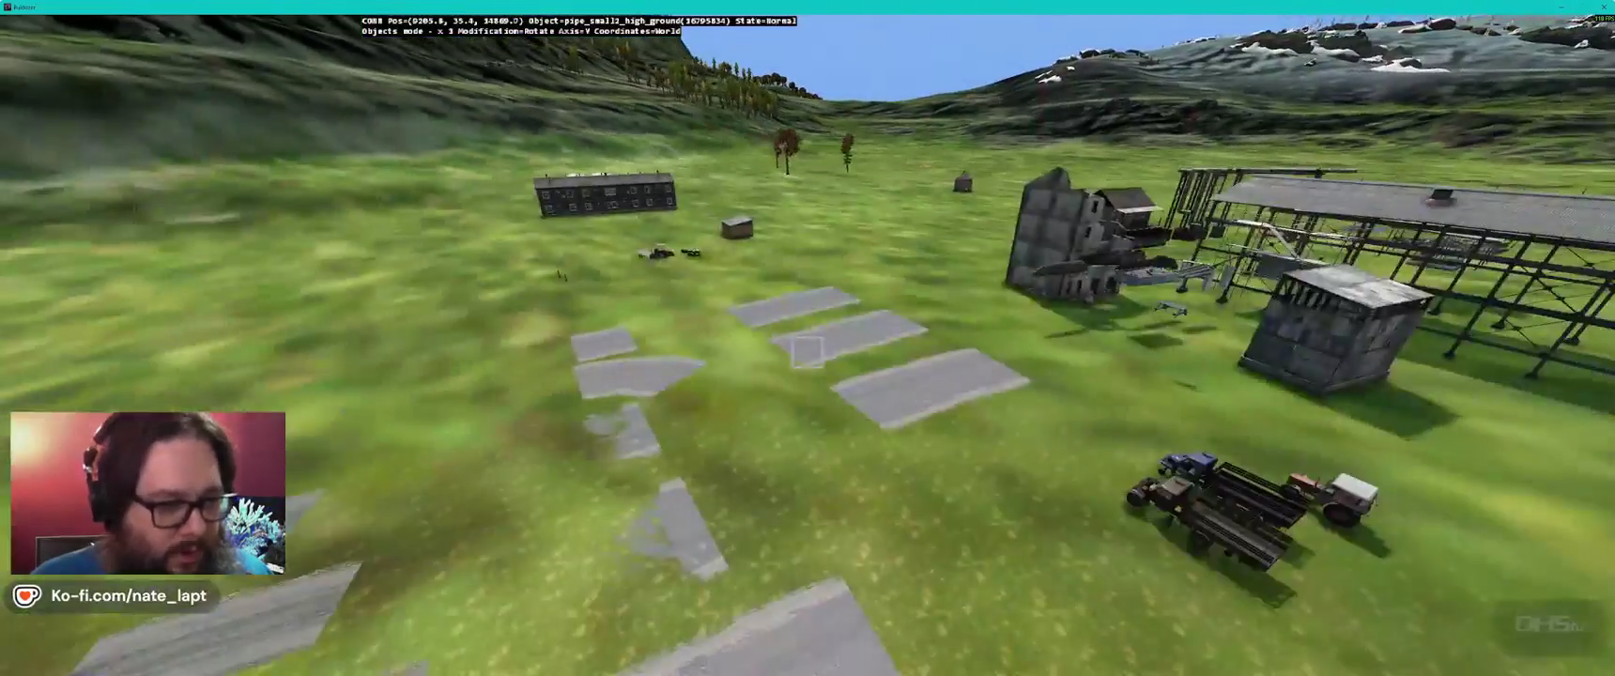
{"action": "key", "text": "w"}
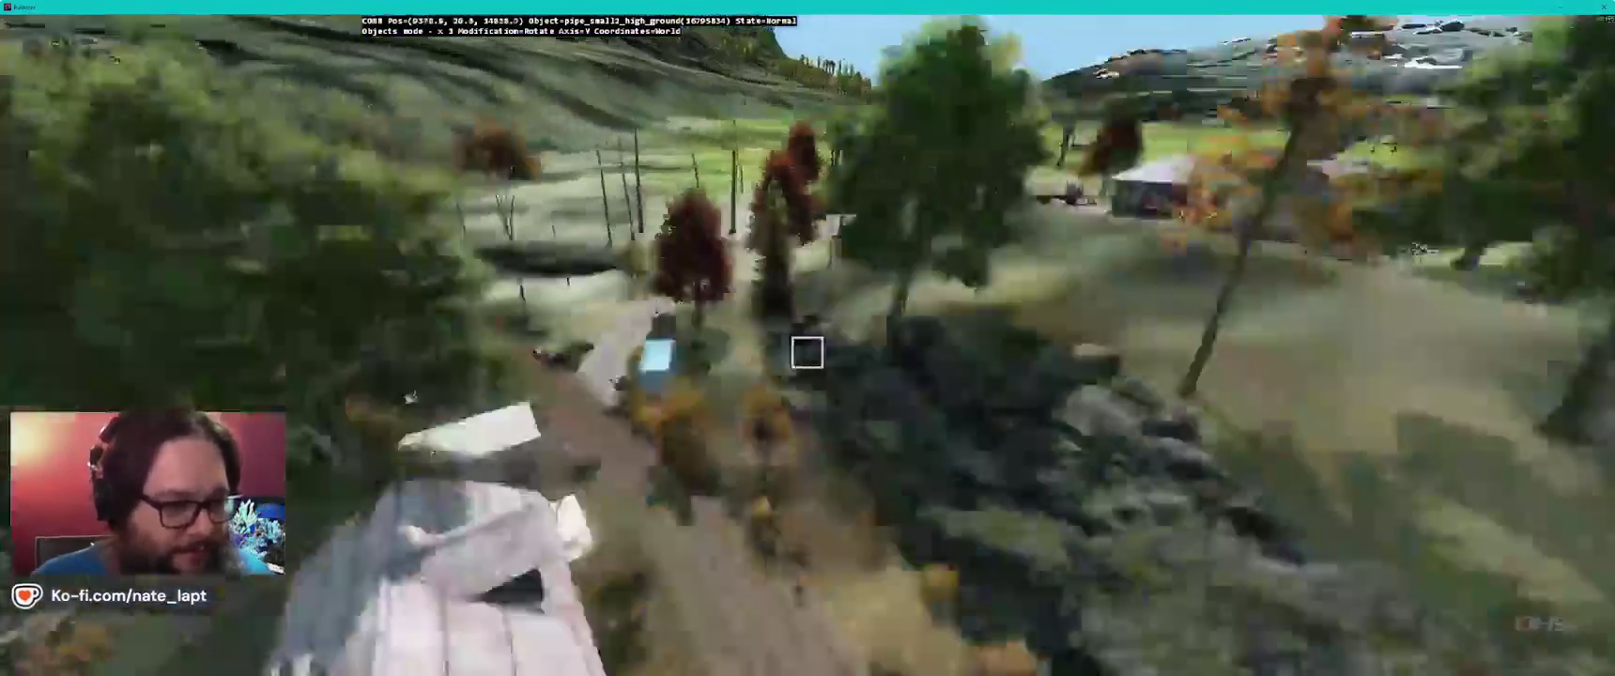
{"action": "key", "text": "w"}
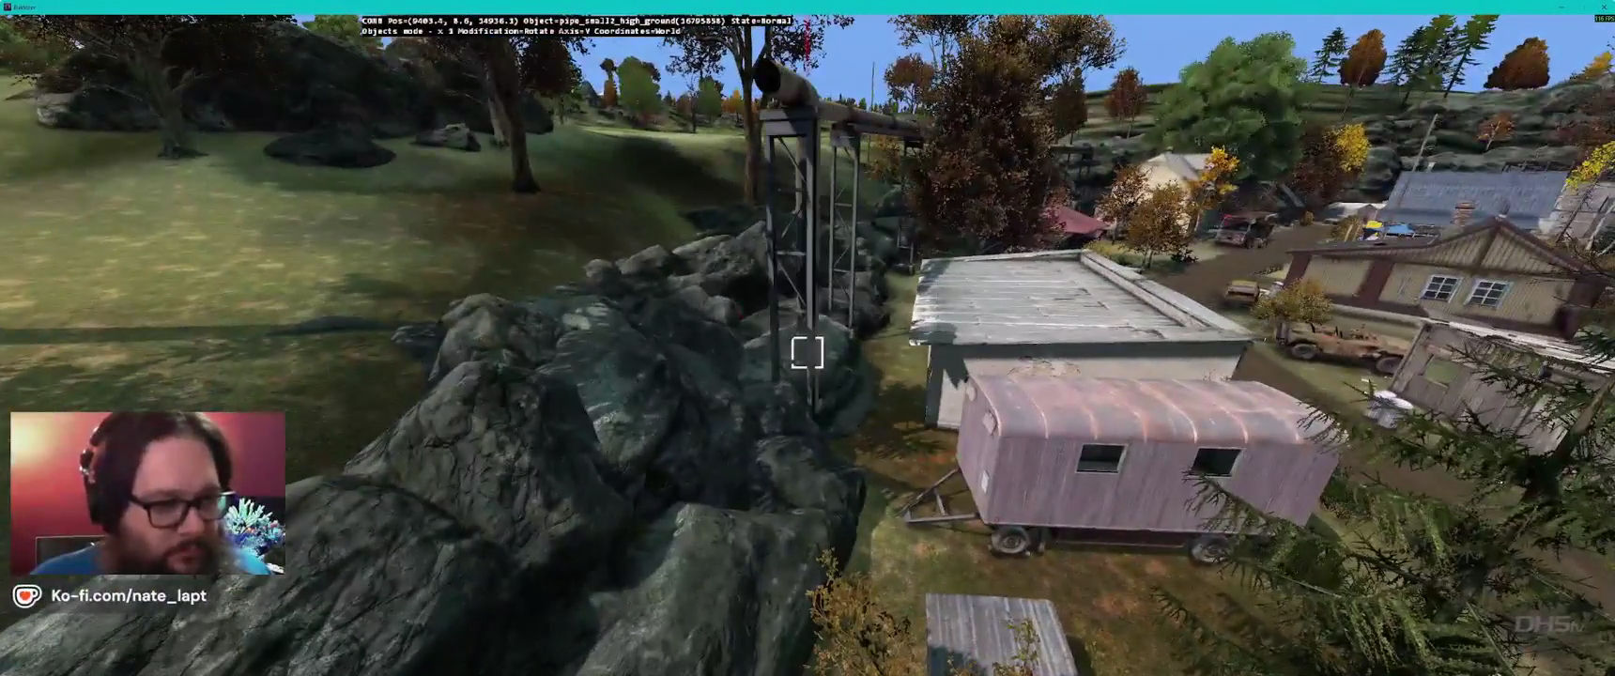
- Stand the new pipe piece upright and move it into line with the long pipe
{"action": "left_click_drag", "start_coordinate": [807, 352], "coordinate": [807, 352]}
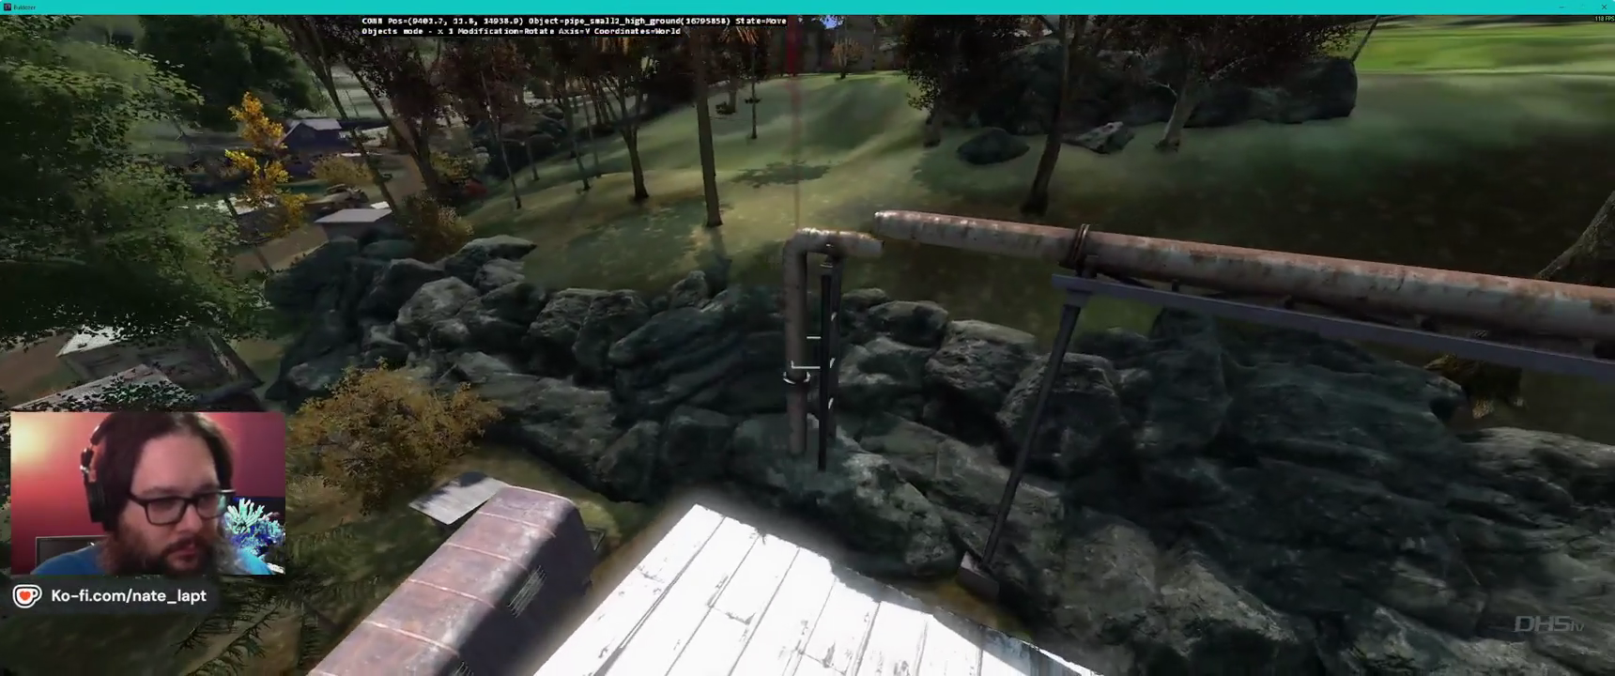
{"action": "left_click_drag", "start_coordinate": [798, 366], "coordinate": [798, 366]}
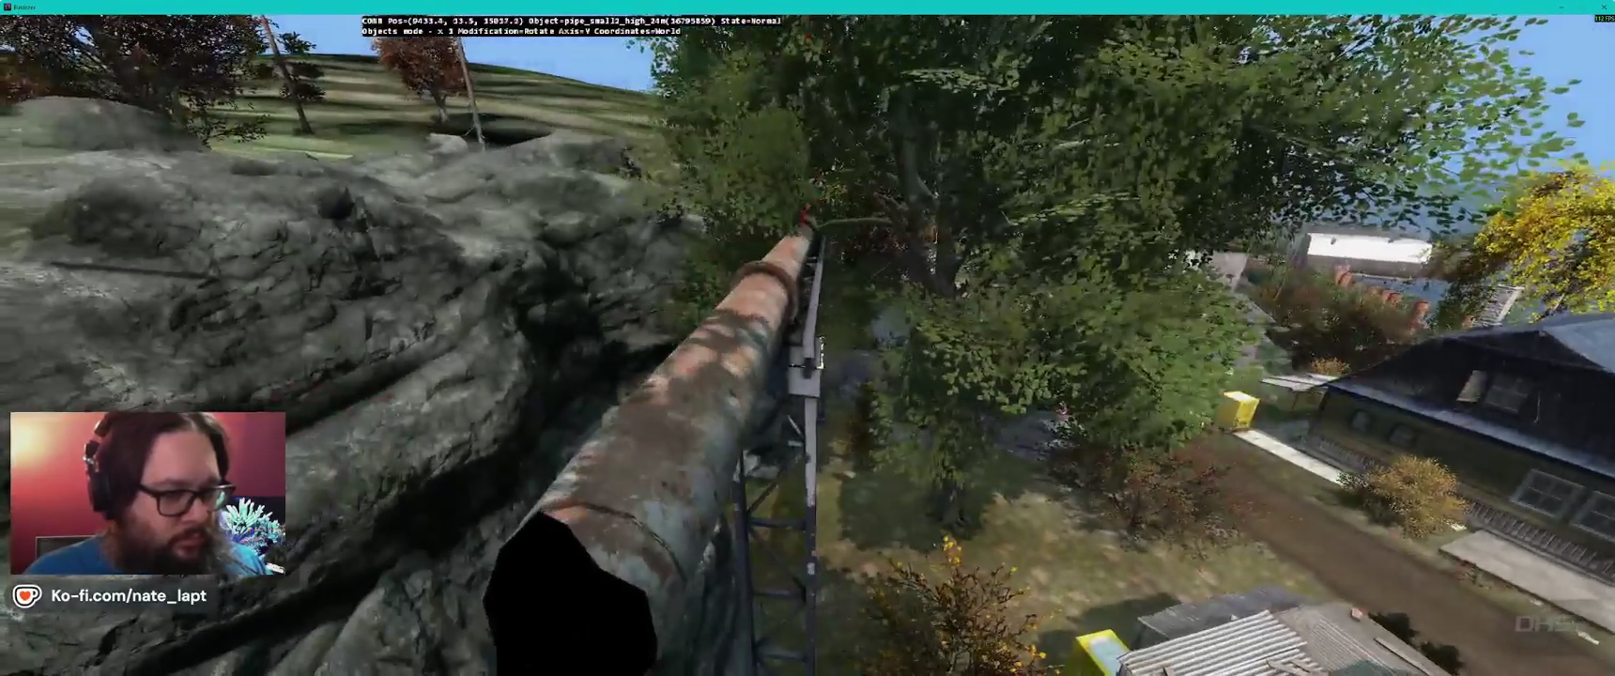
{"action": "left_click", "coordinate": [807, 353]}
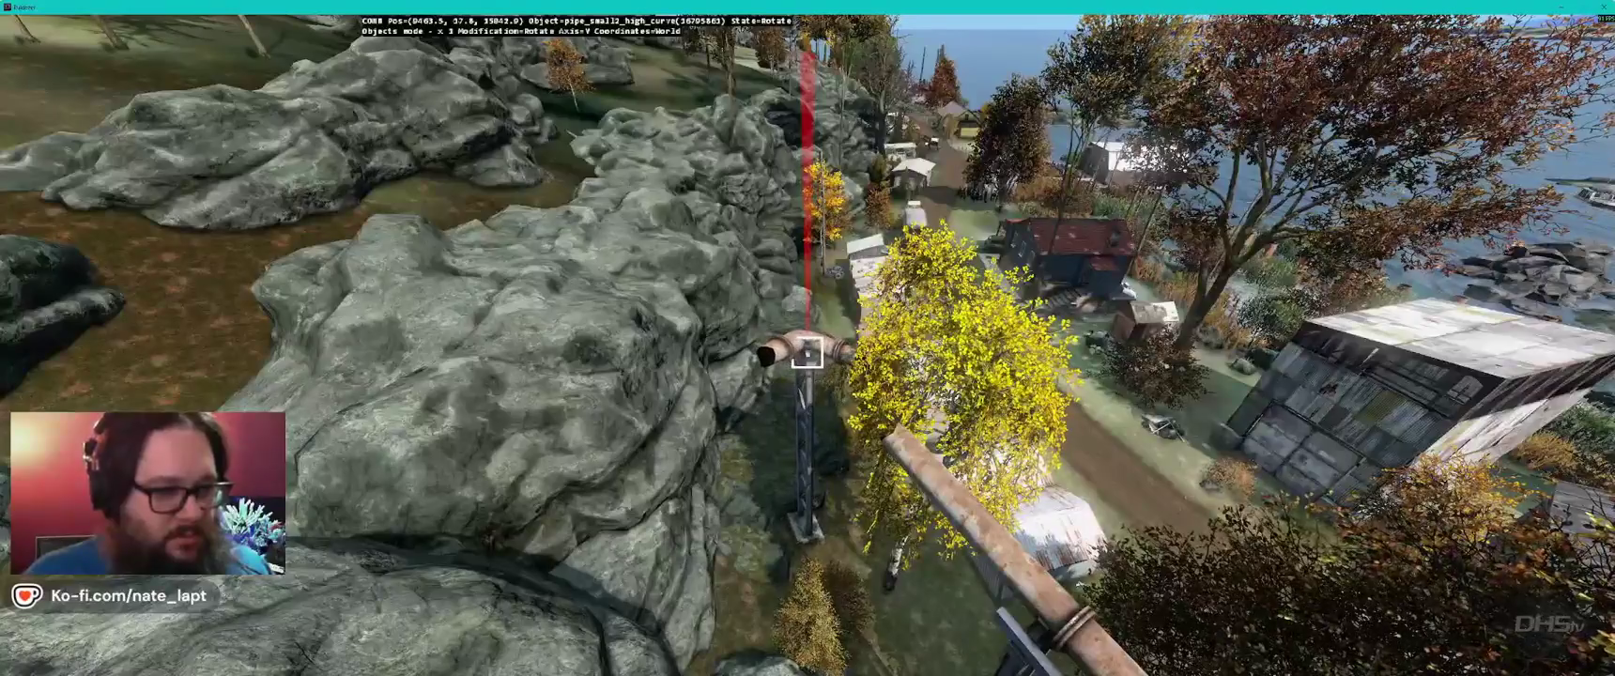
- Fit the pipe_small2_high_curve elbow onto the pipeline end, adjust its height, and inspect the joint
{"action": "left_click_drag", "start_coordinate": [807, 353], "coordinate": [807, 353]}
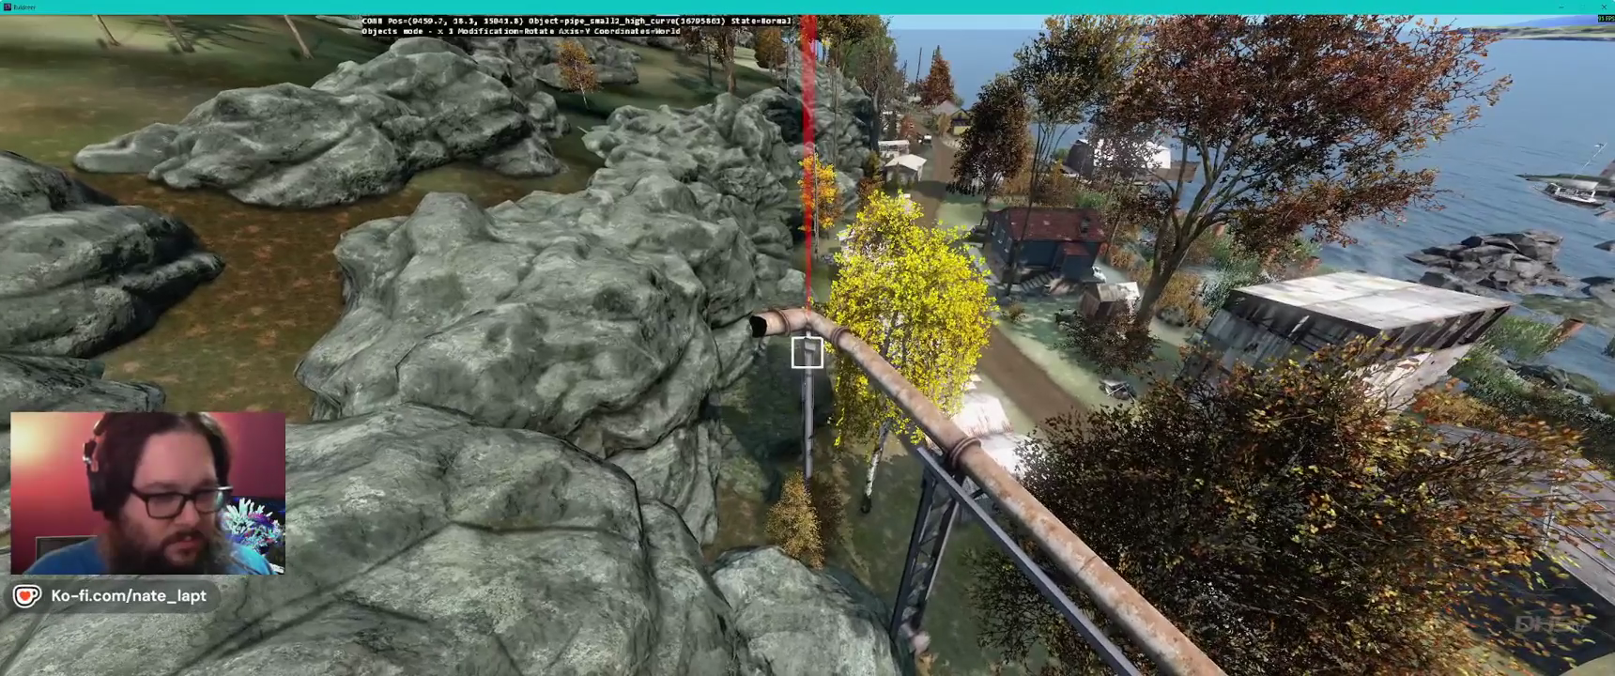
{"action": "left_click_drag", "start_coordinate": [807, 353], "coordinate": [798, 324]}
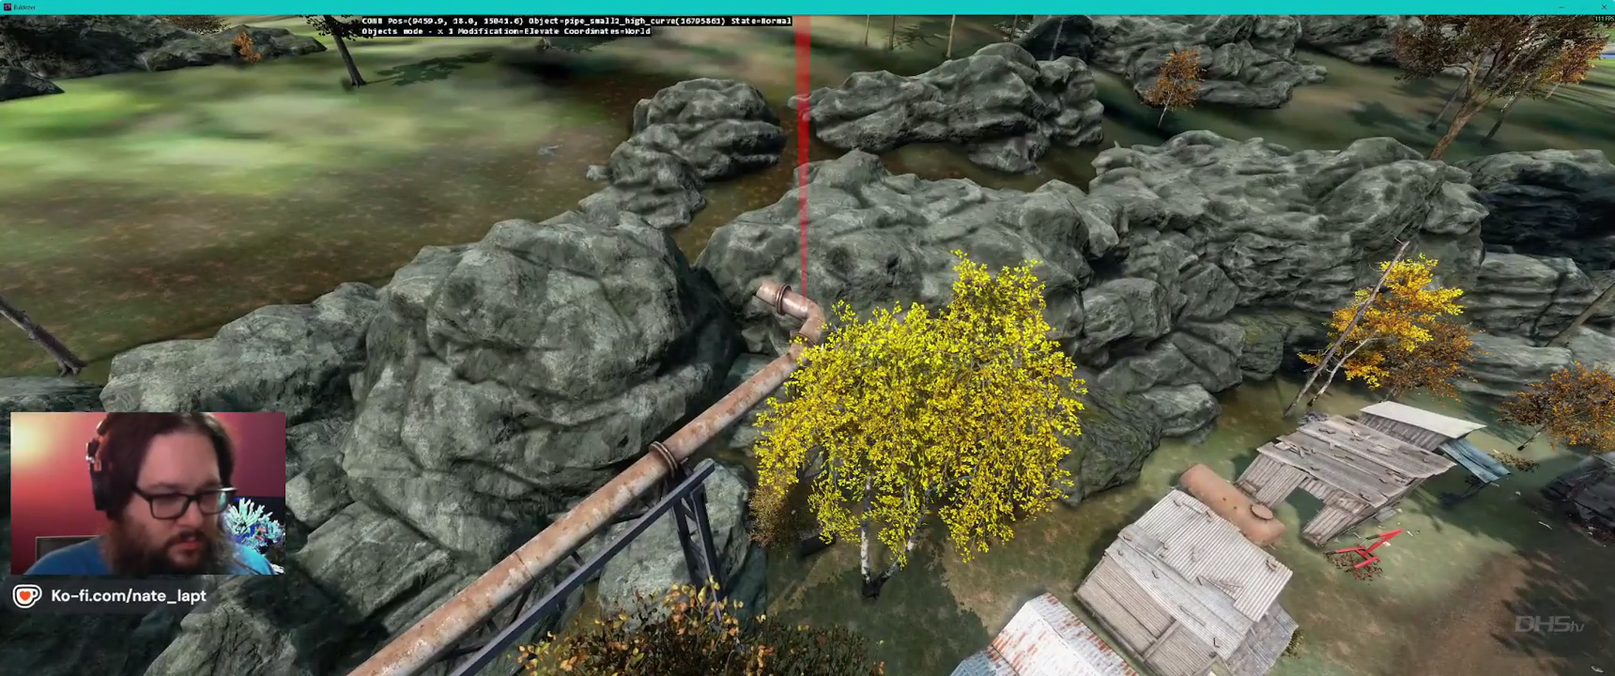
{"action": "left_click_drag", "start_coordinate": [798, 319], "coordinate": [795, 316]}
{"action": "key", "text": "alt"}
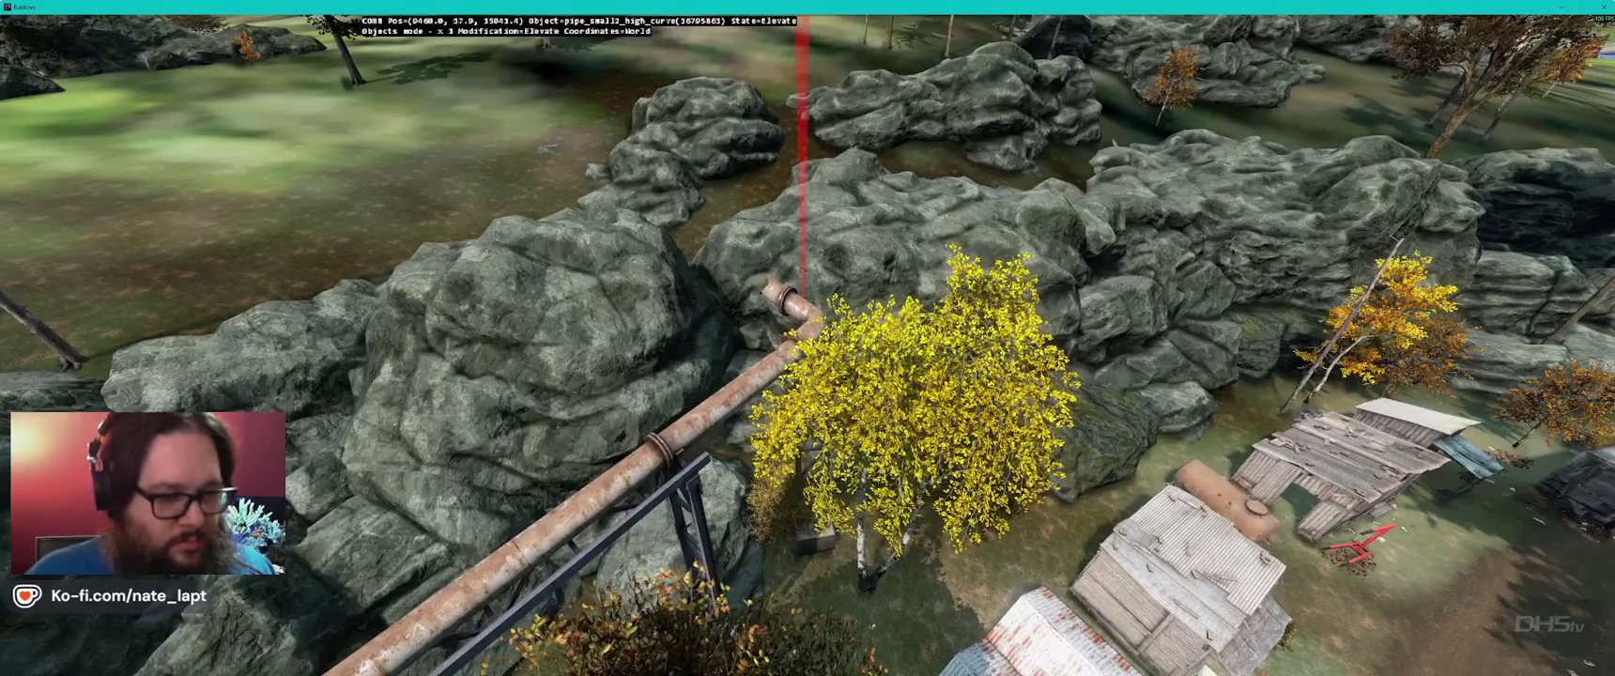
{"action": "key", "text": "w"}
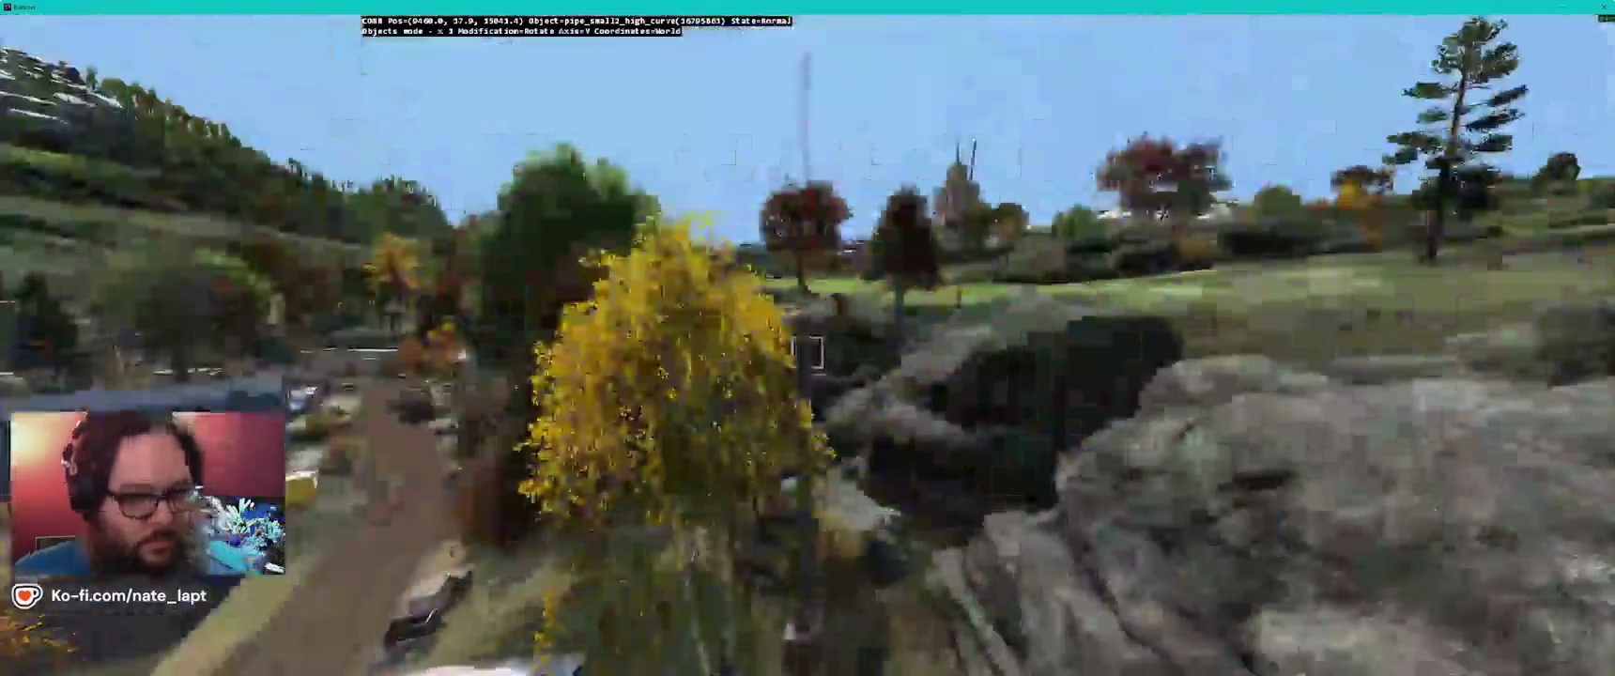
{"action": "key", "text": "w"}
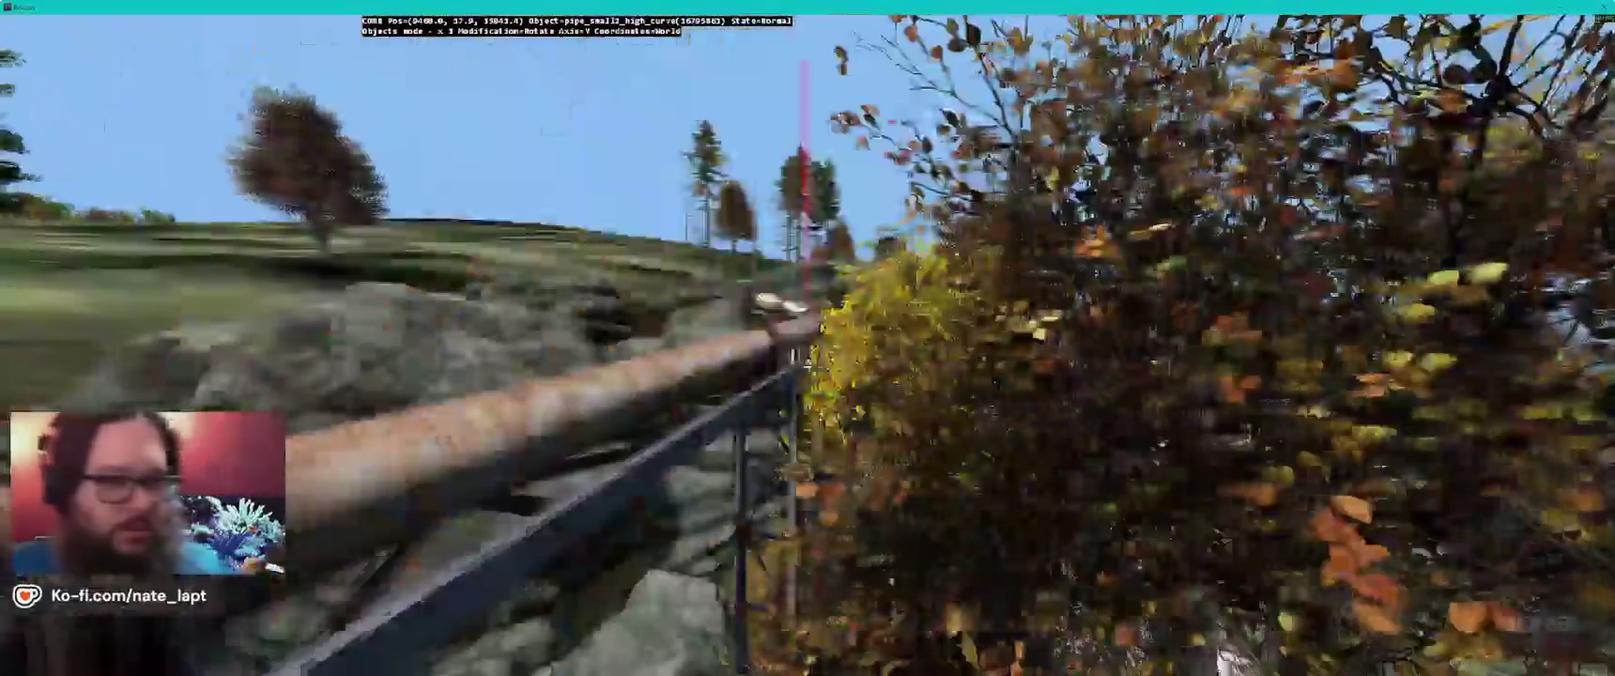
{"action": "key", "text": "q"}
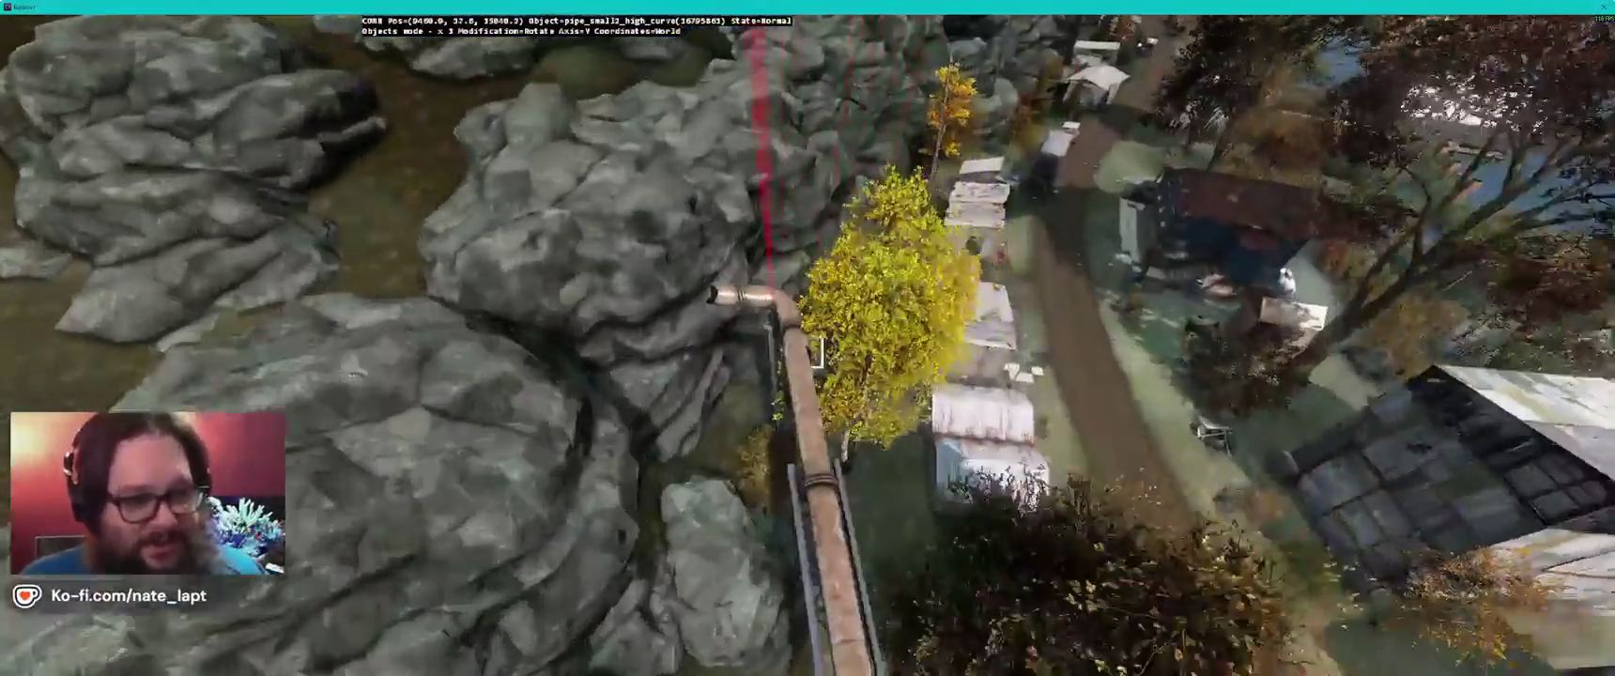
{"action": "left_click", "coordinate": [819, 353]}
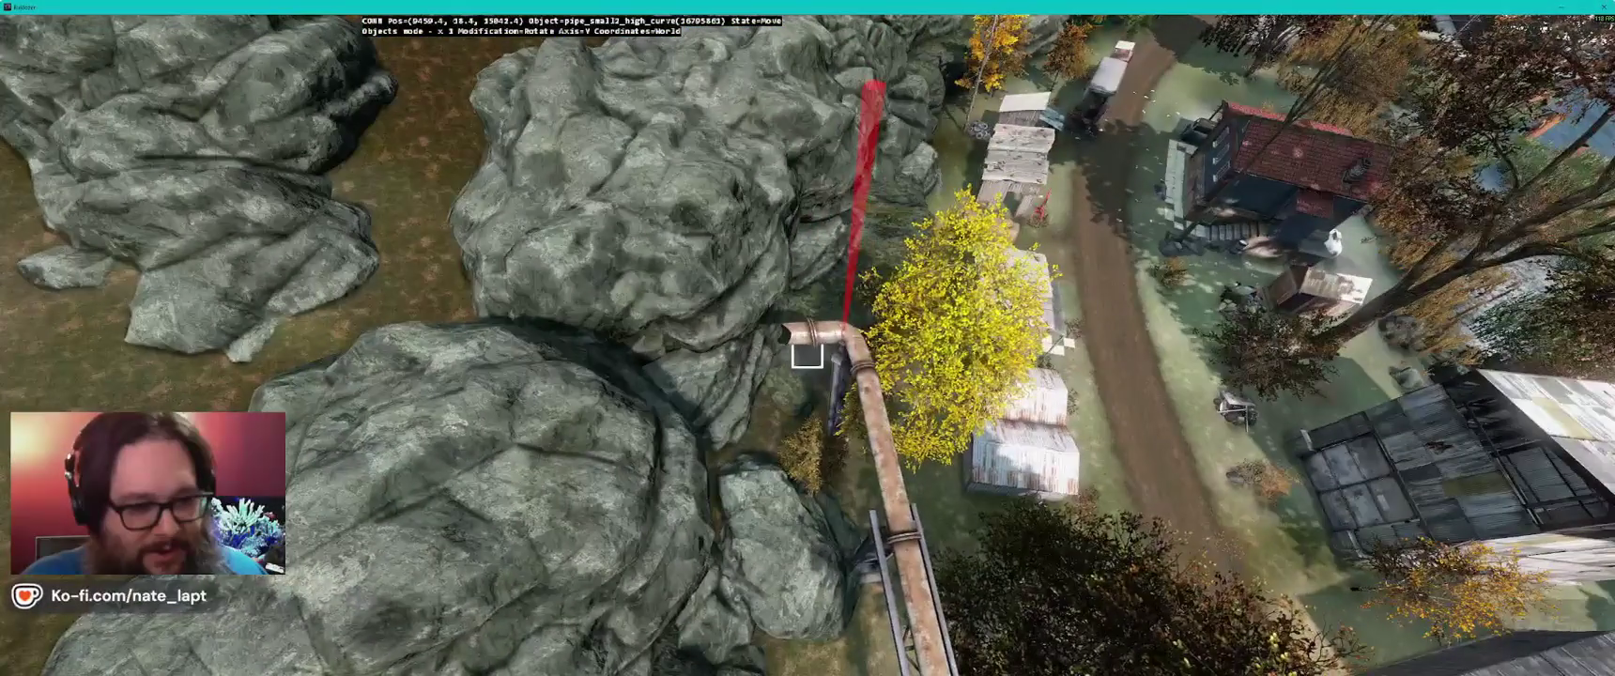
- Select the raised 24m pipe section and paste a copy of it
{"action": "key", "text": "a"}
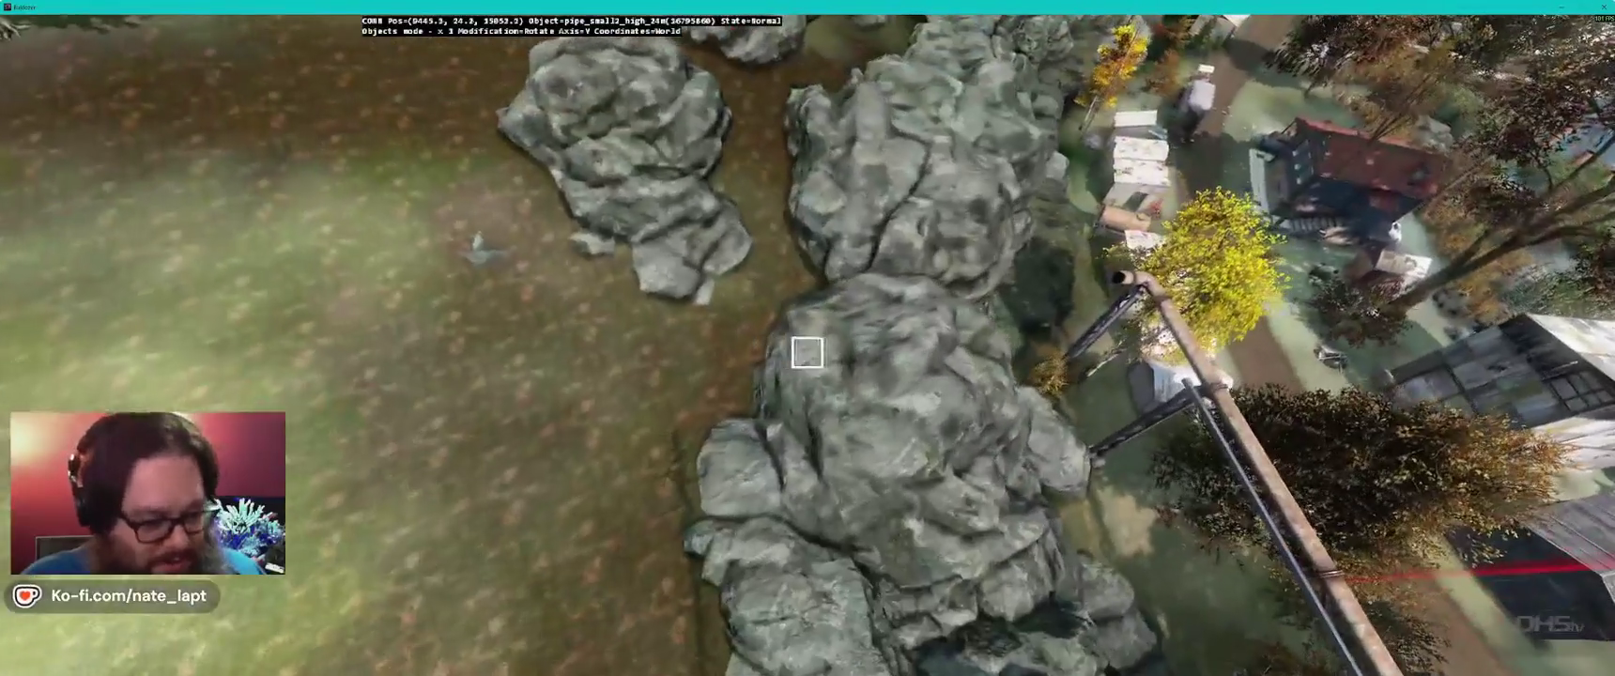
{"action": "left_click", "coordinate": [807, 353]}
{"action": "key", "text": "ctrl+v"}
- Rotate the copied pipe around X and Y to climb the rock ridge into the elbow, then return to Terrain Builder
{"action": "left_click_drag", "start_coordinate": [807, 354], "coordinate": [806, 353]}
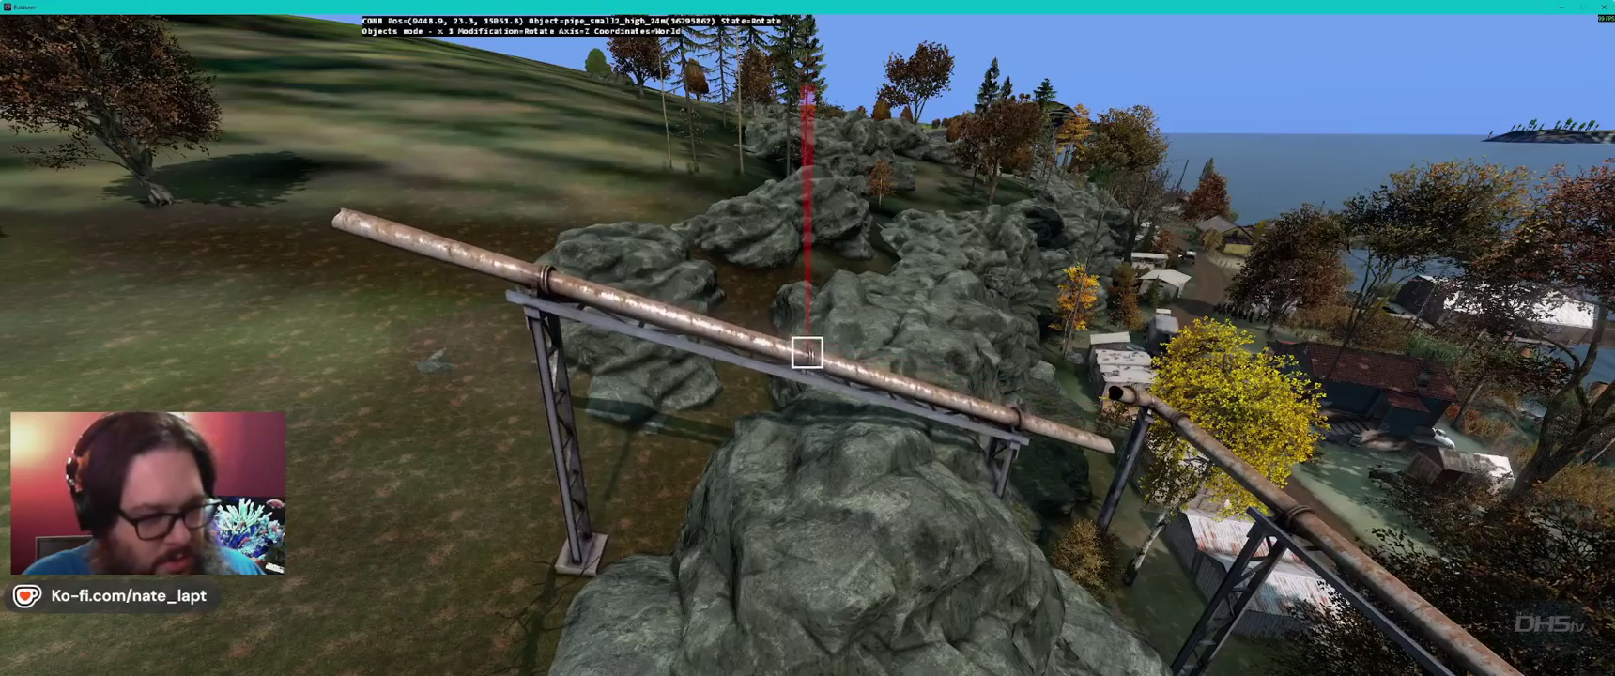
{"action": "left_click_drag", "start_coordinate": [806, 353], "coordinate": [807, 353]}
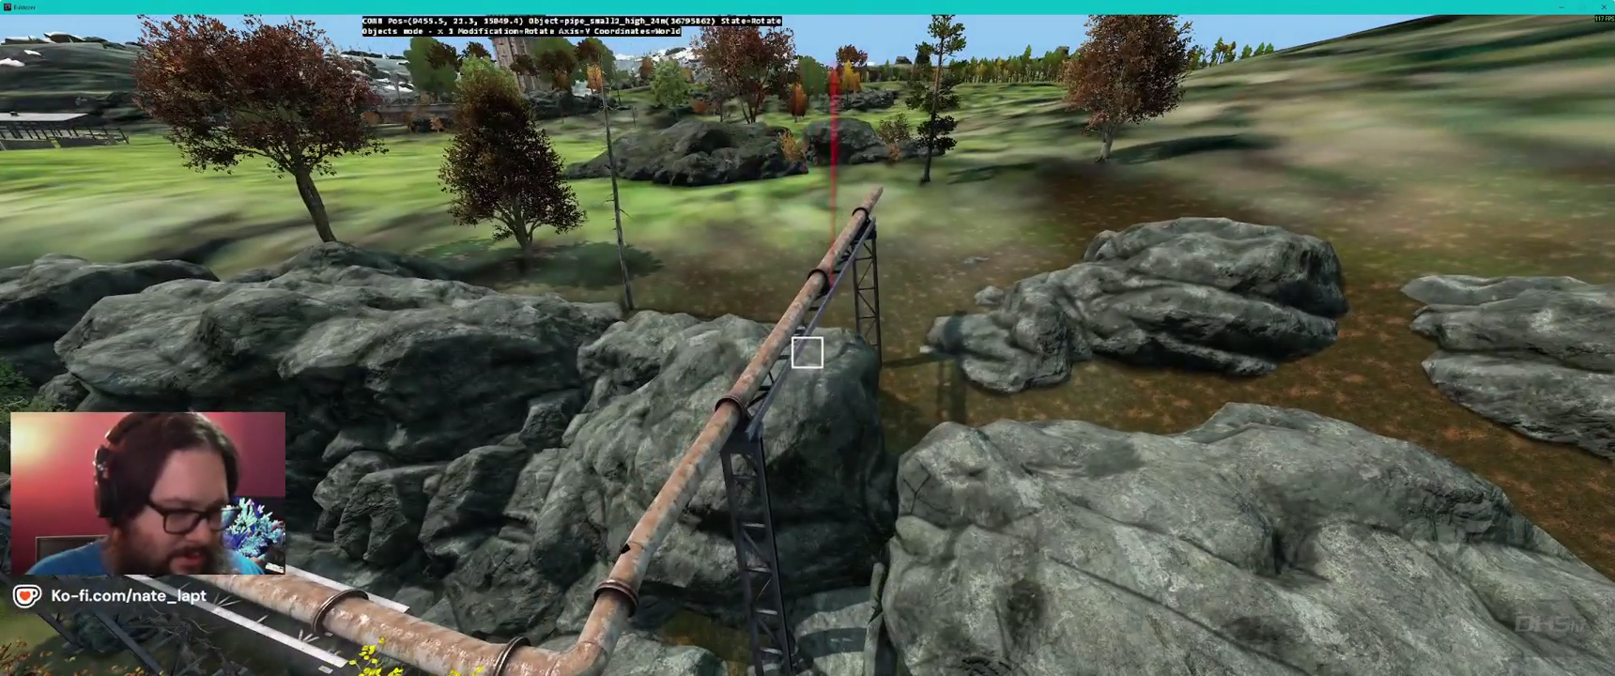
{"action": "left_click_drag", "start_coordinate": [807, 353], "coordinate": [807, 353]}
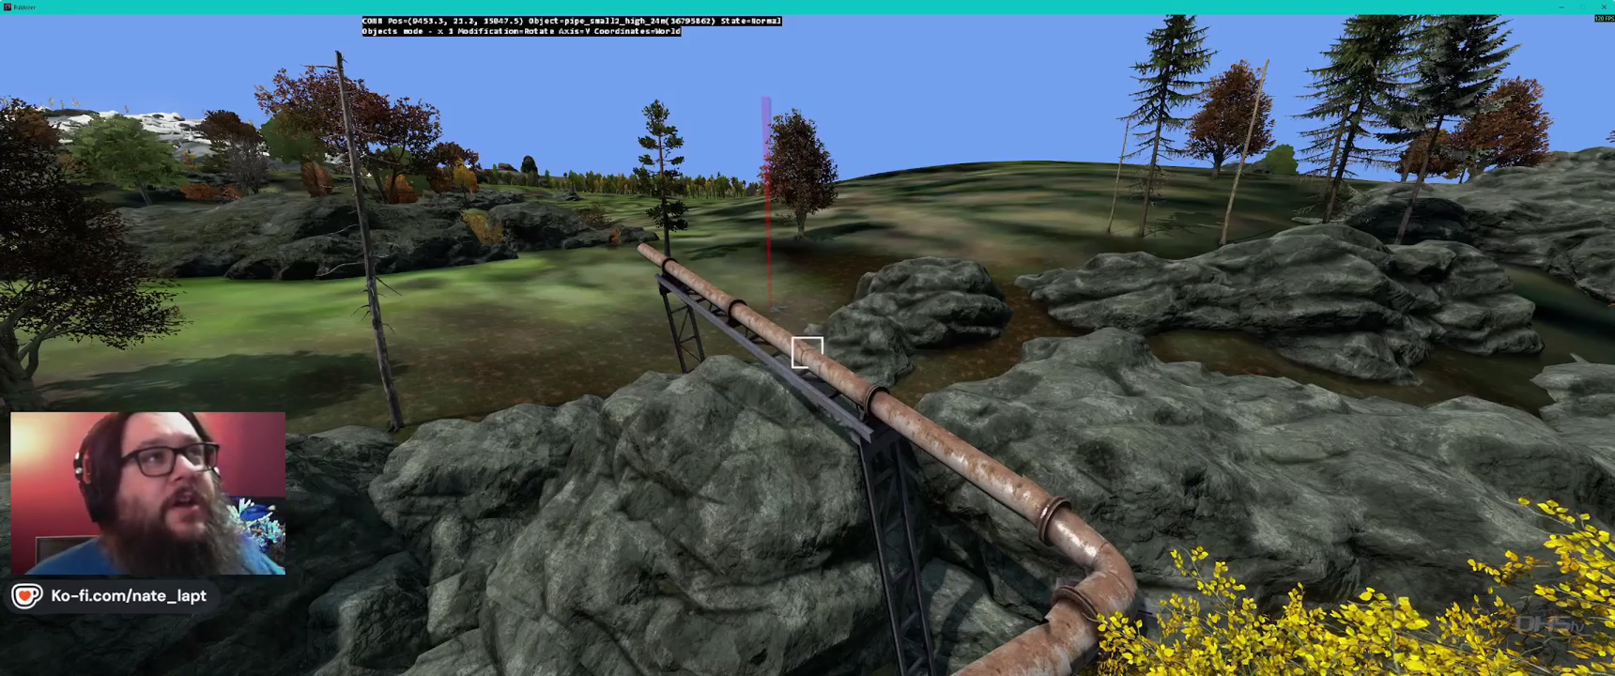
{"action": "key", "text": "alt+Tab"}
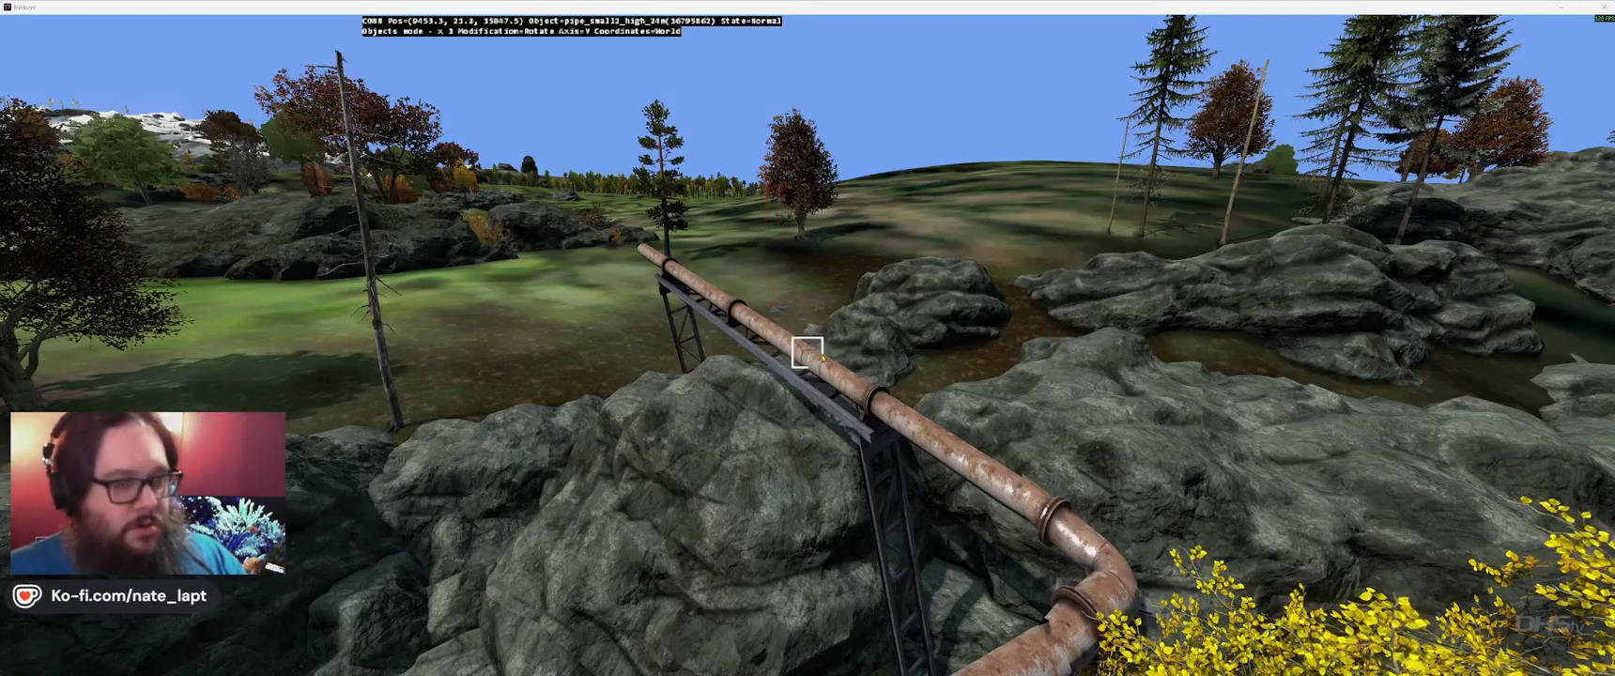
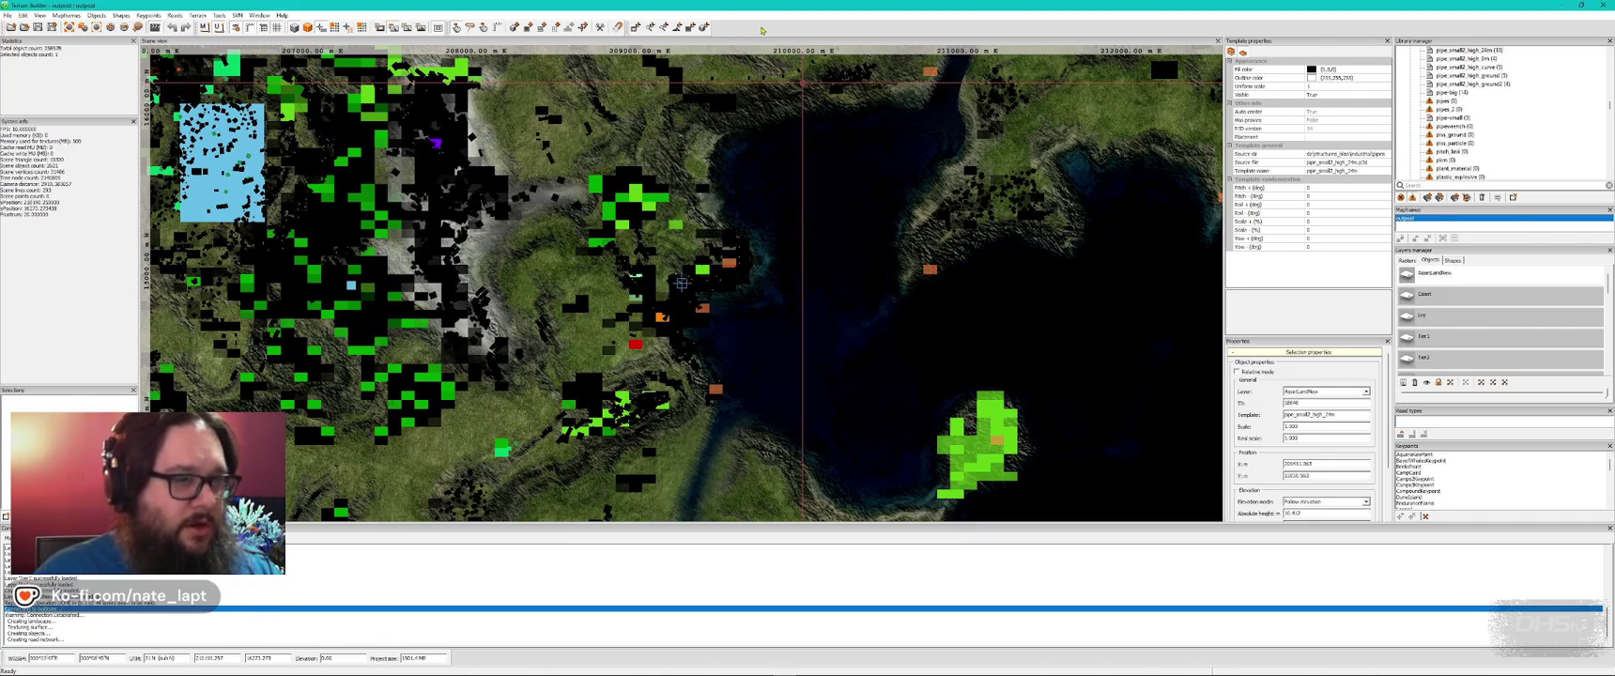
- In Buldozer, rotate a pipe_small2_high_24m section into line with the pipeline and adjust its height
{"action": "key", "text": "alt+Tab"}
{"action": "key", "text": "alt+Tab"}
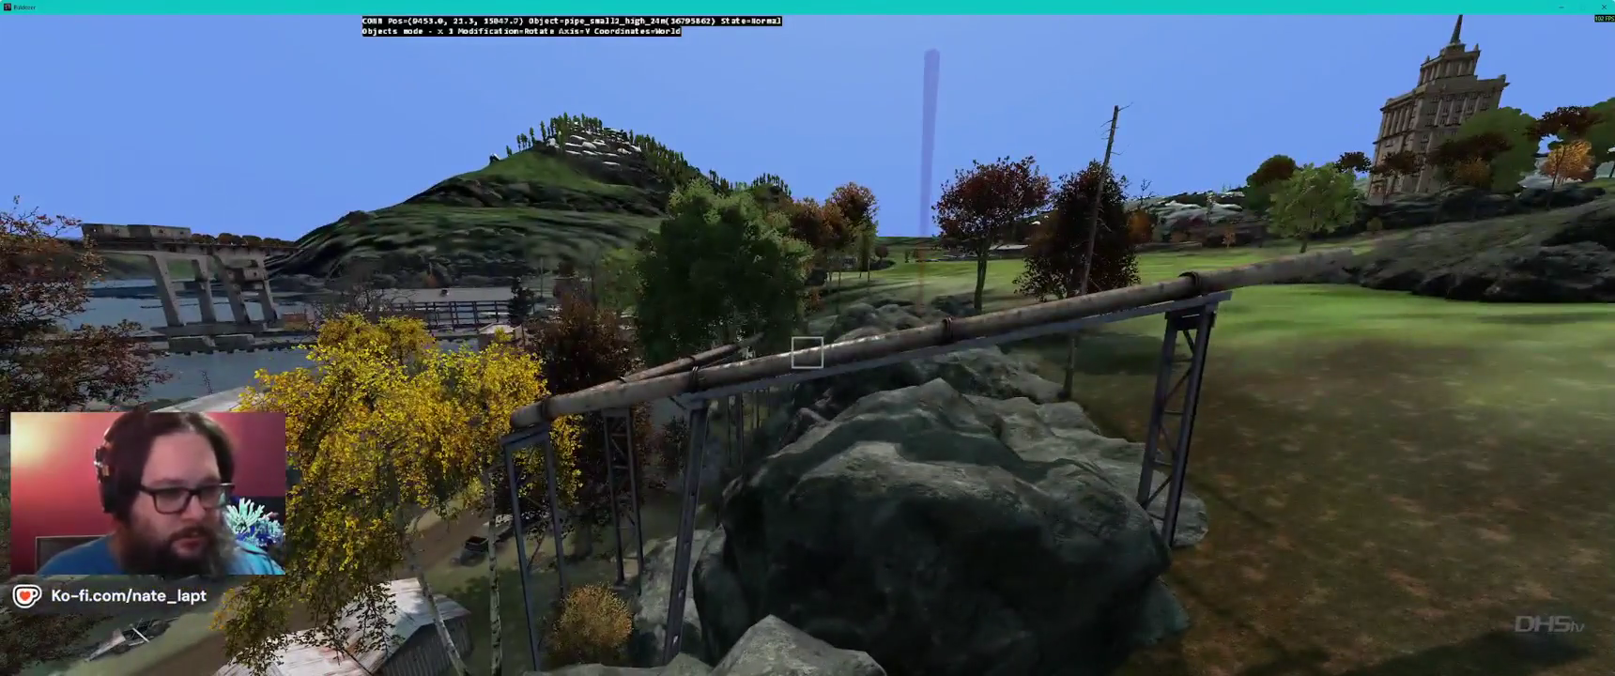
{"action": "key", "text": "ctrl+v"}
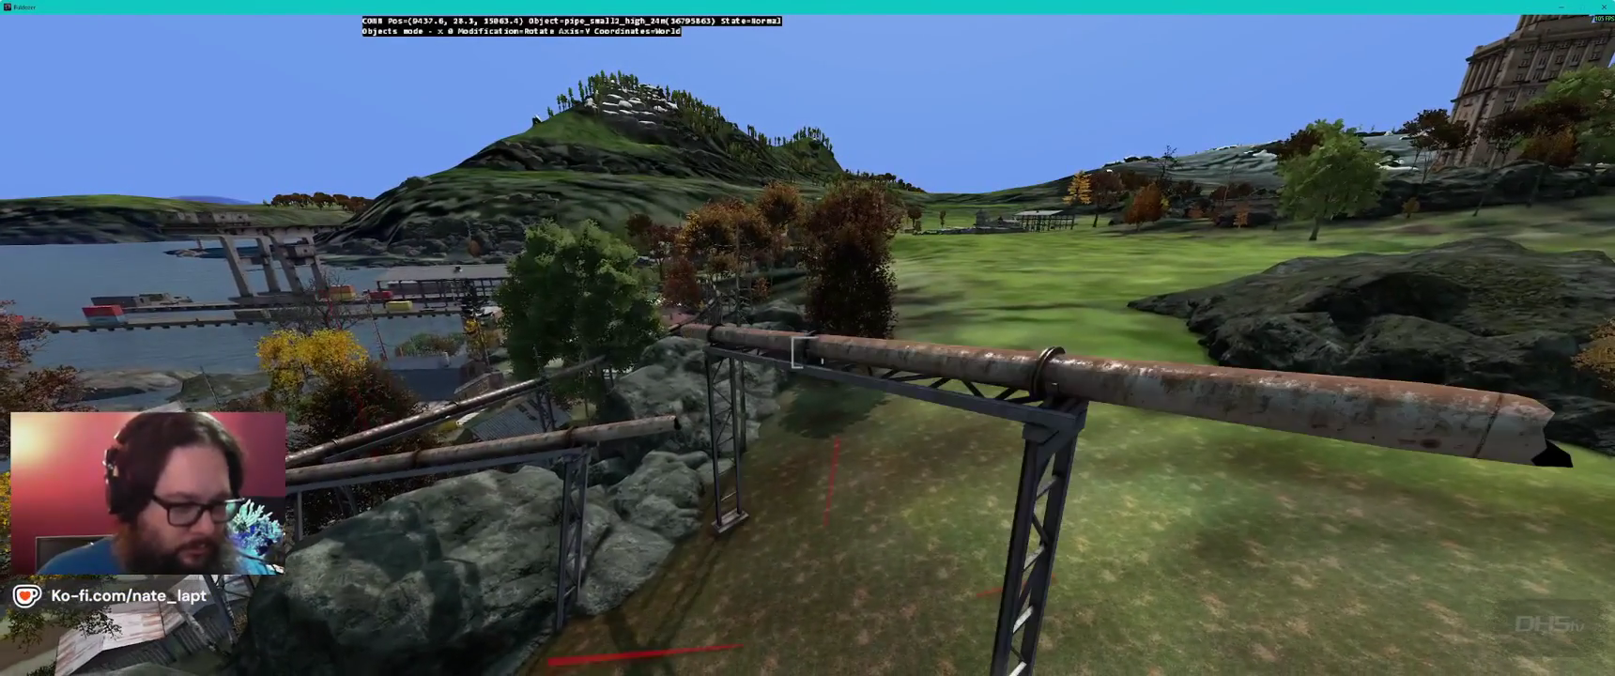
{"action": "left_click_drag", "start_coordinate": [806, 352], "coordinate": [806, 351]}
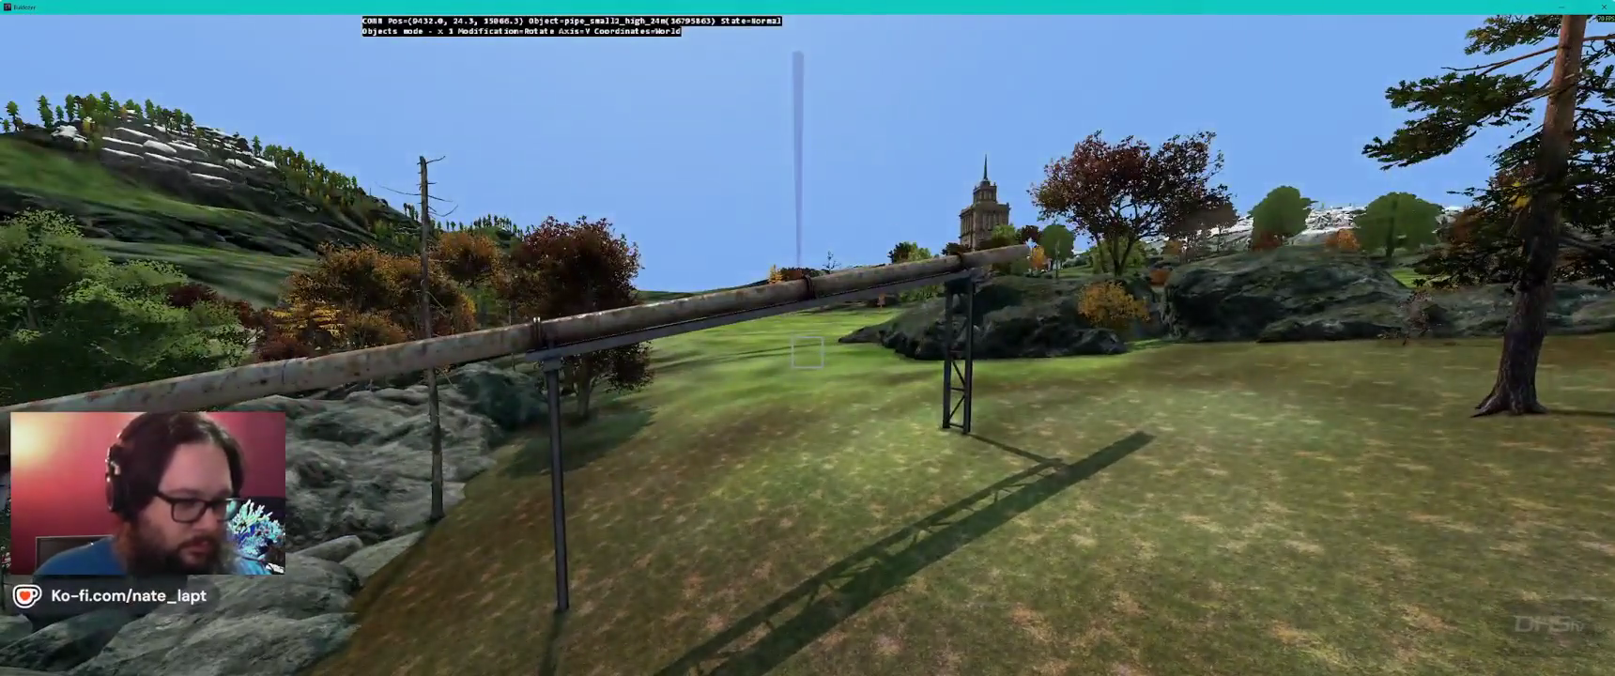
{"action": "left_click_drag", "start_coordinate": [806, 352], "coordinate": [807, 352]}
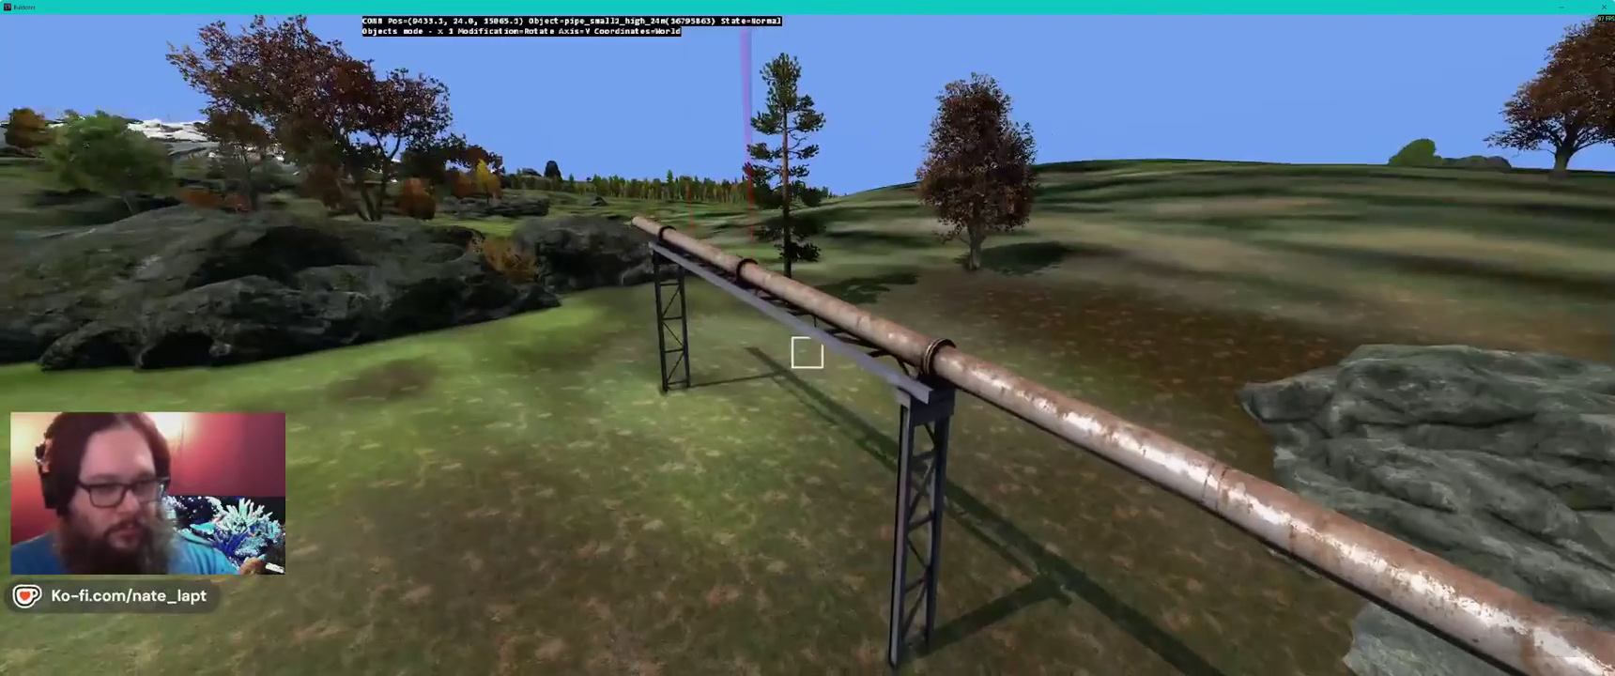
- Shift the pipe section along the pipeline, inspect the line, and return to Terrain Builder
{"action": "key", "text": "w"}
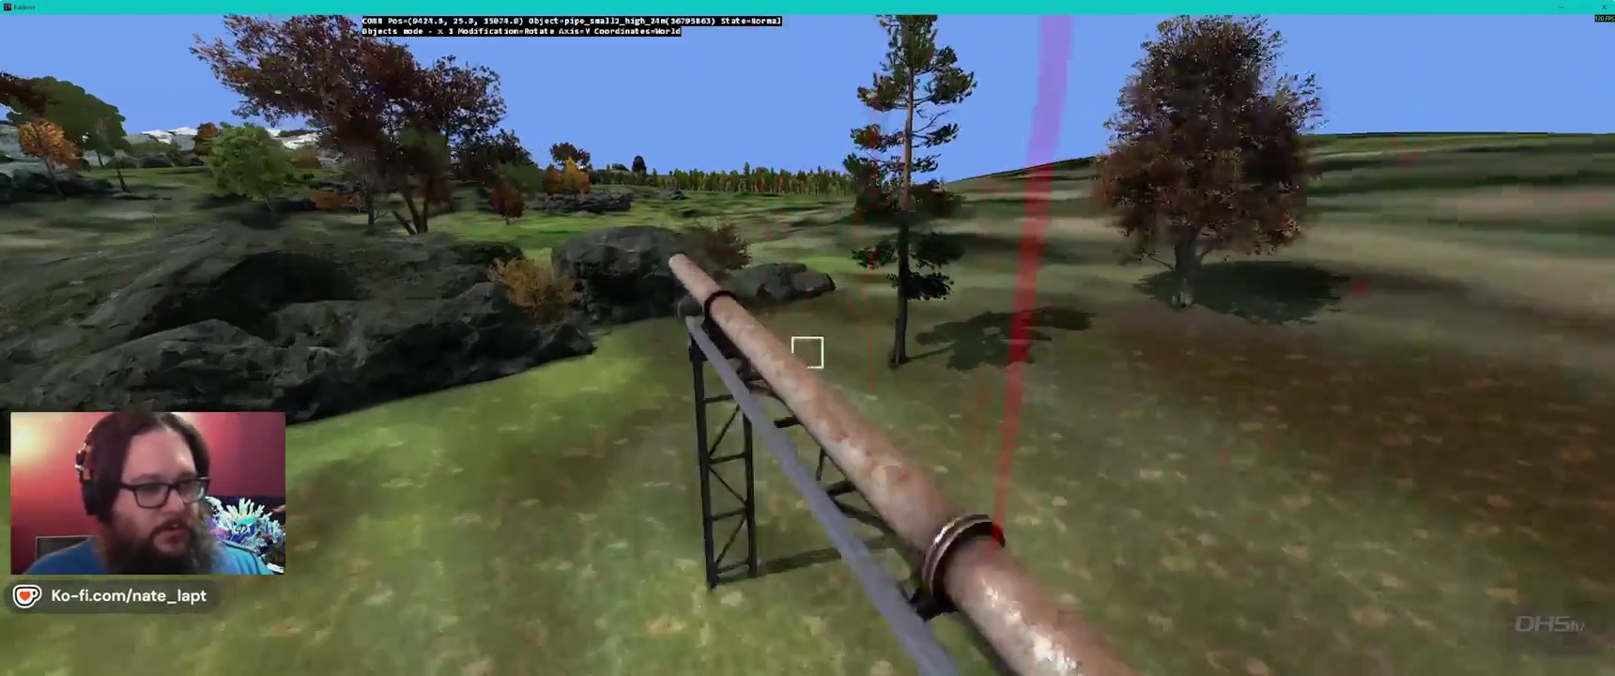
{"action": "left_click_drag", "start_coordinate": [807, 353], "coordinate": [805, 351]}
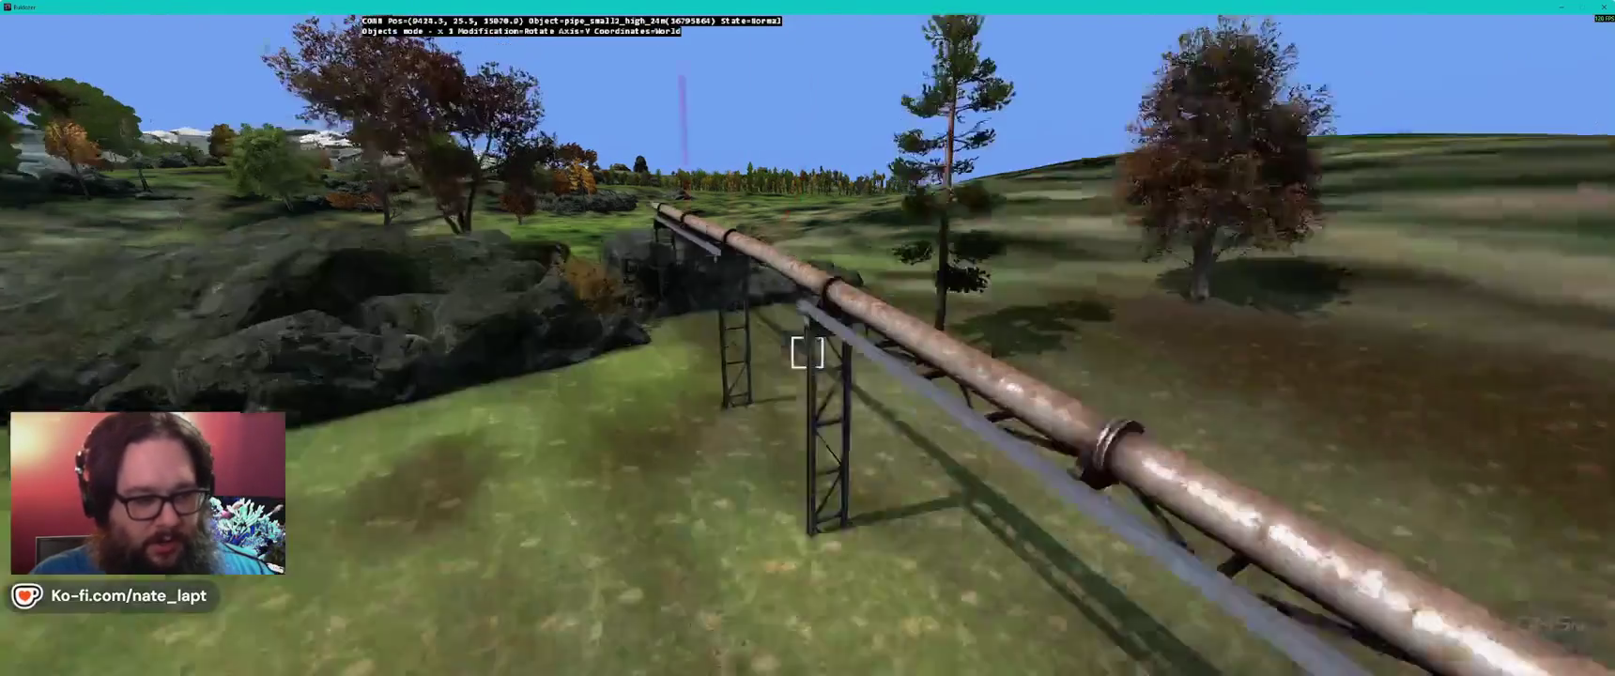
{"action": "key", "text": "s"}
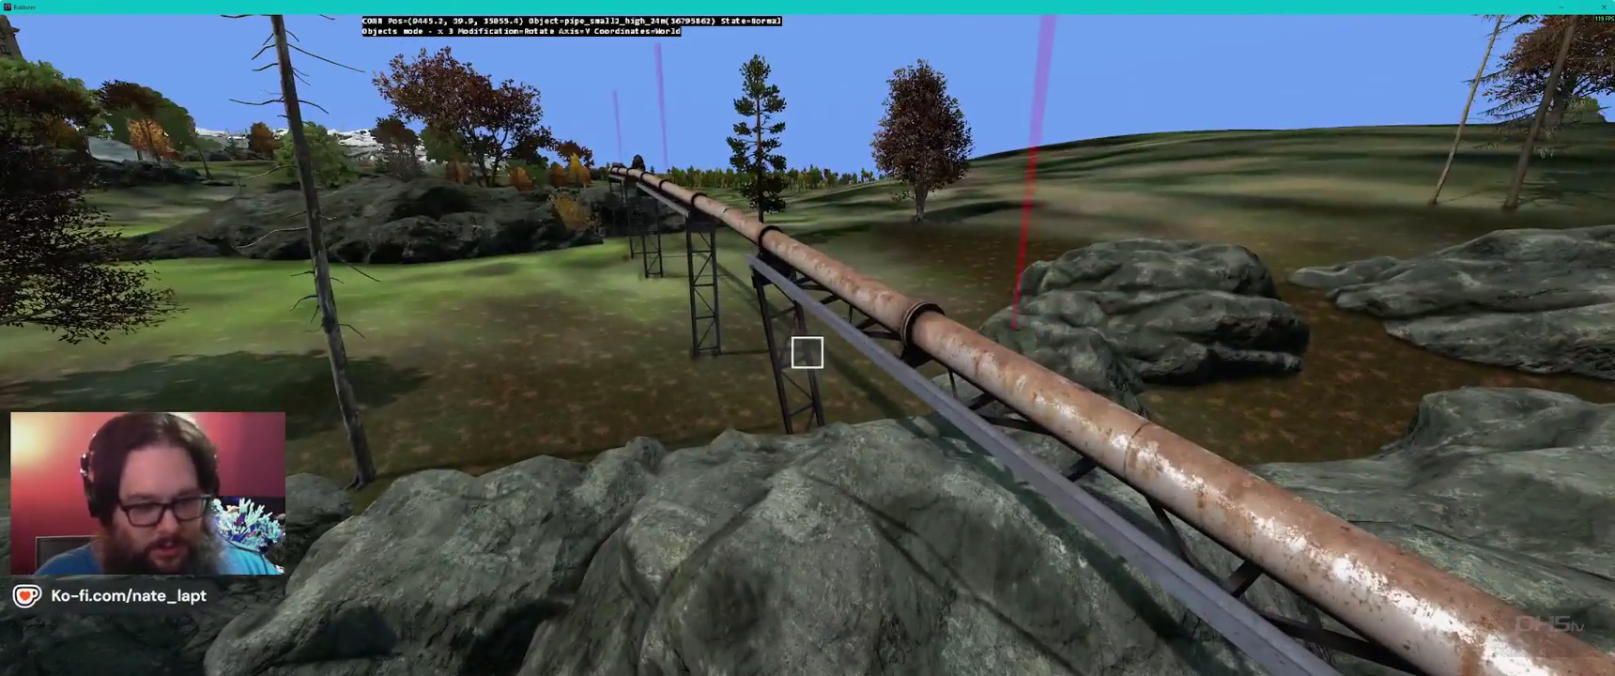
{"action": "key", "text": "w"}
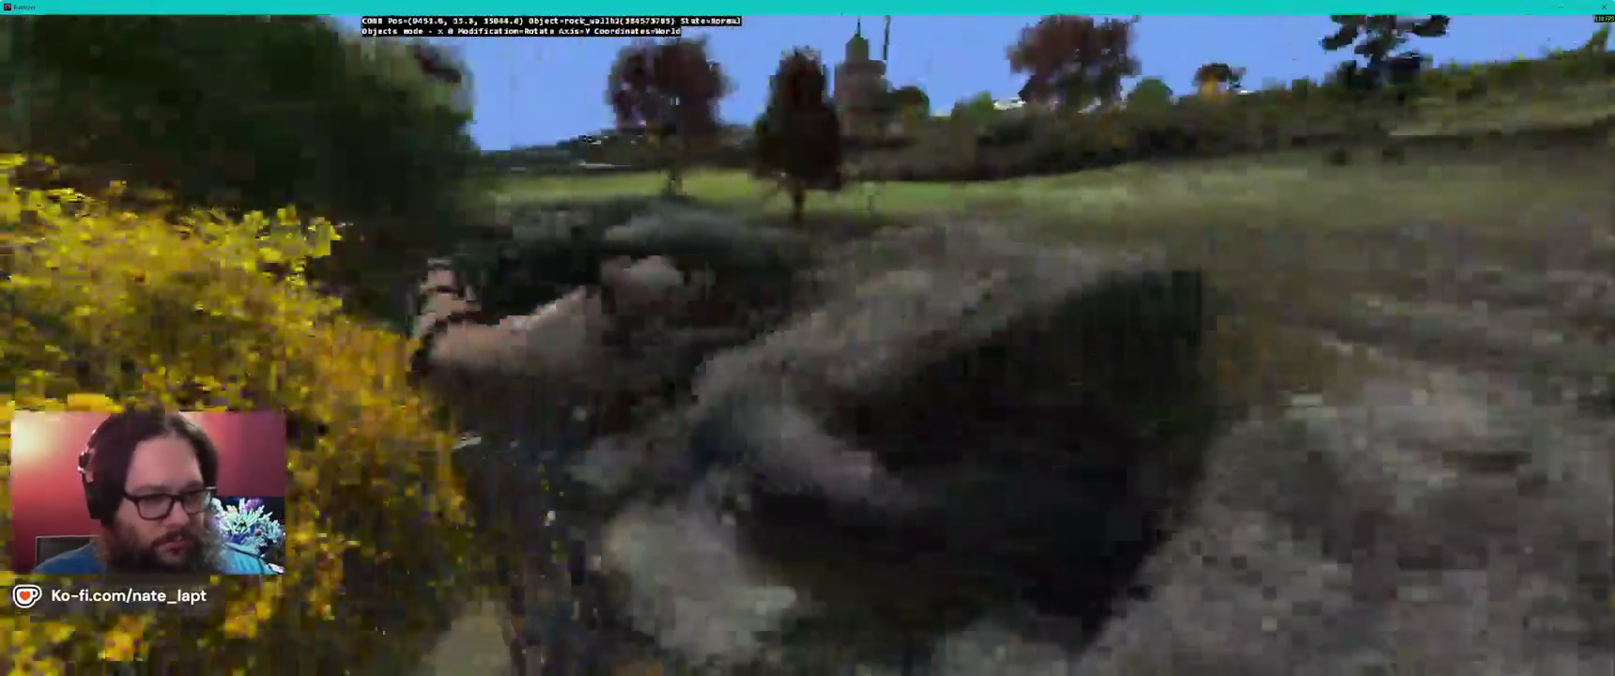
{"action": "key", "text": "alt+Tab"}
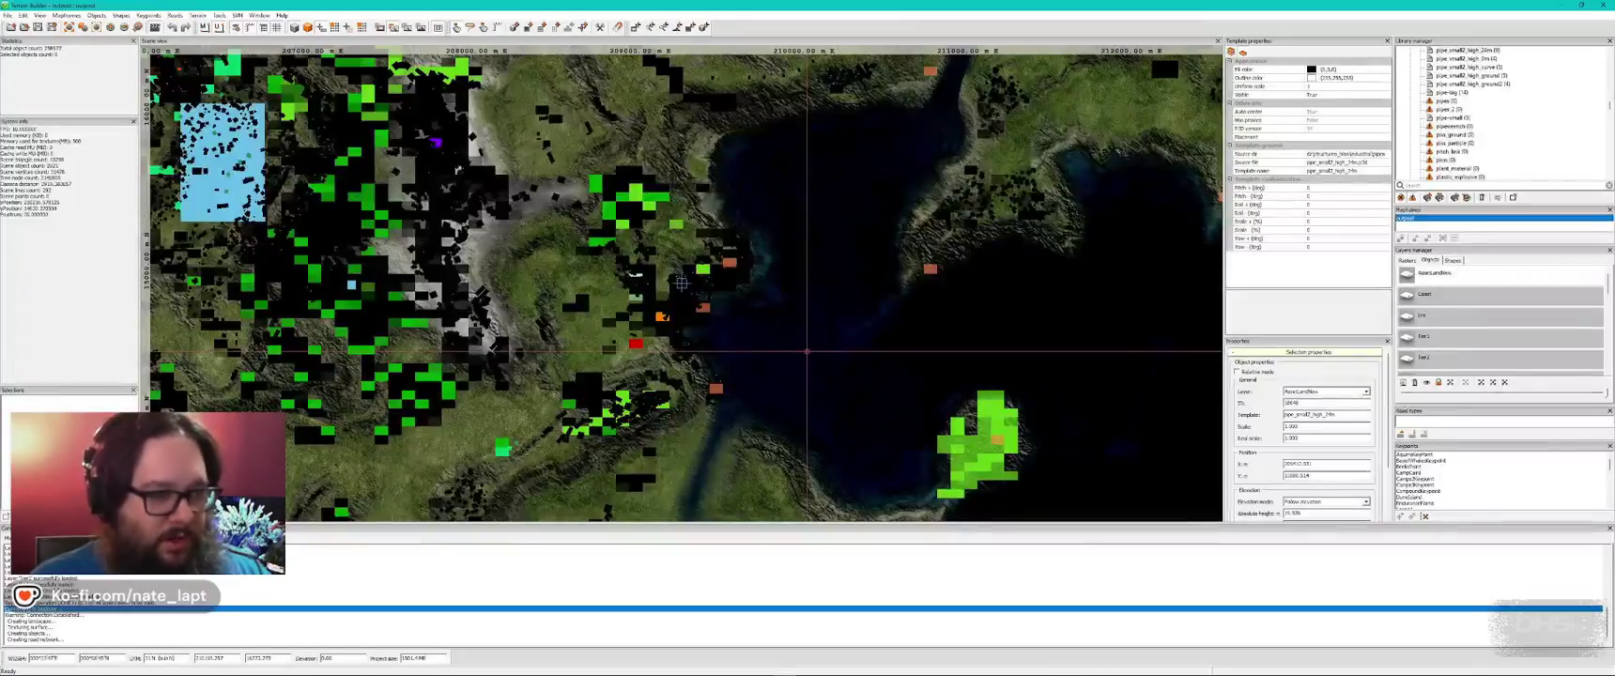
- Fly to the pipe gantry by the rocky outcrop above the sheds and nudge it into place
{"action": "key", "text": "alt+Tab"}
{"action": "key", "text": "w"}
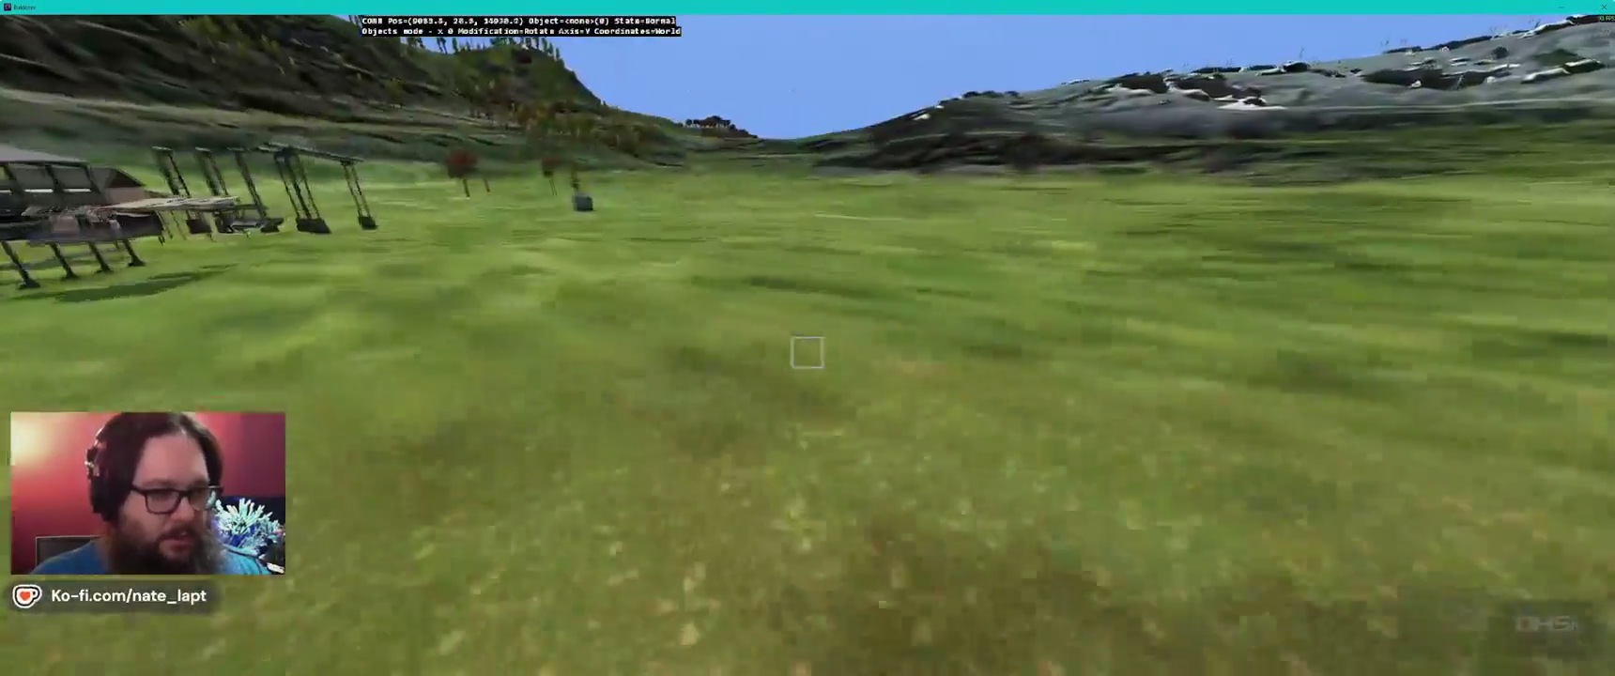
{"action": "key", "text": "w"}
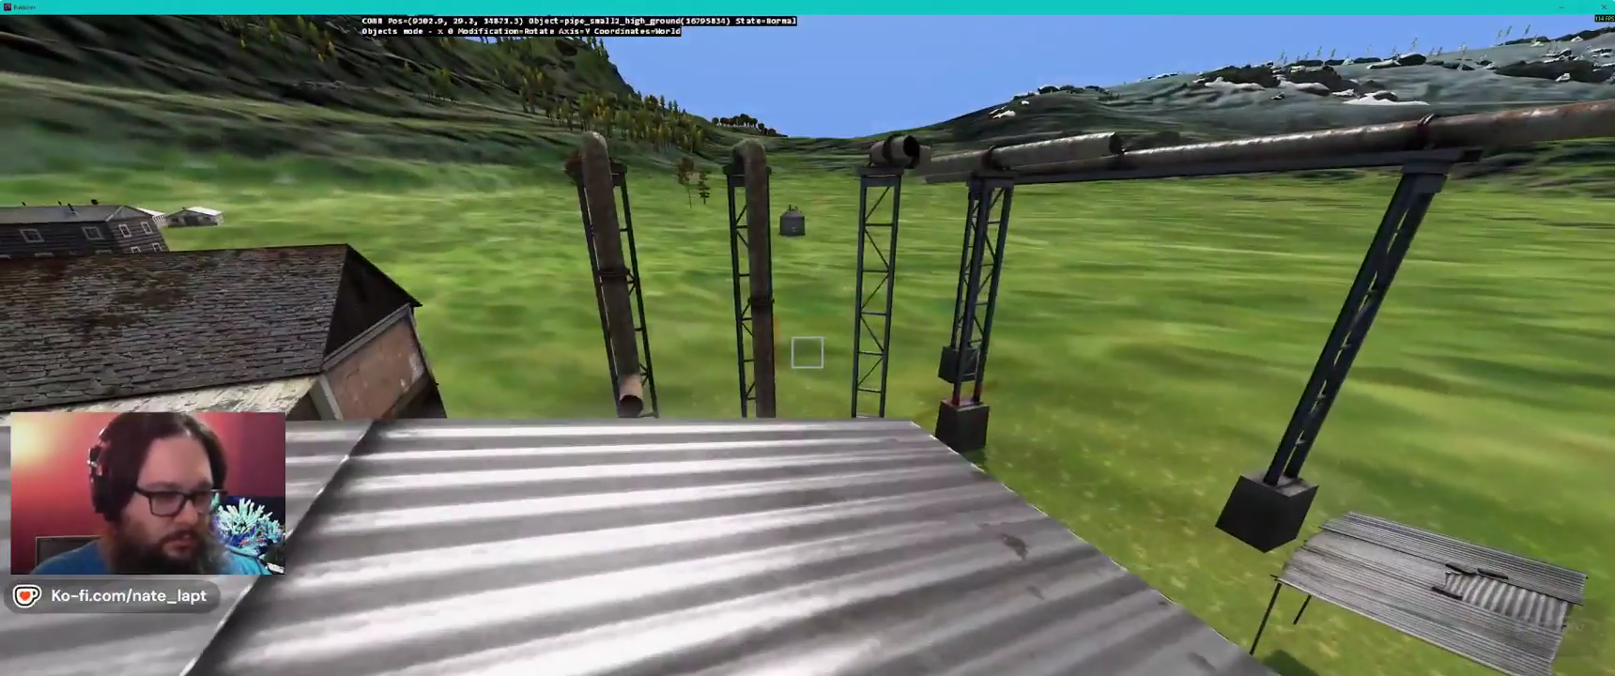
{"action": "key", "text": "w"}
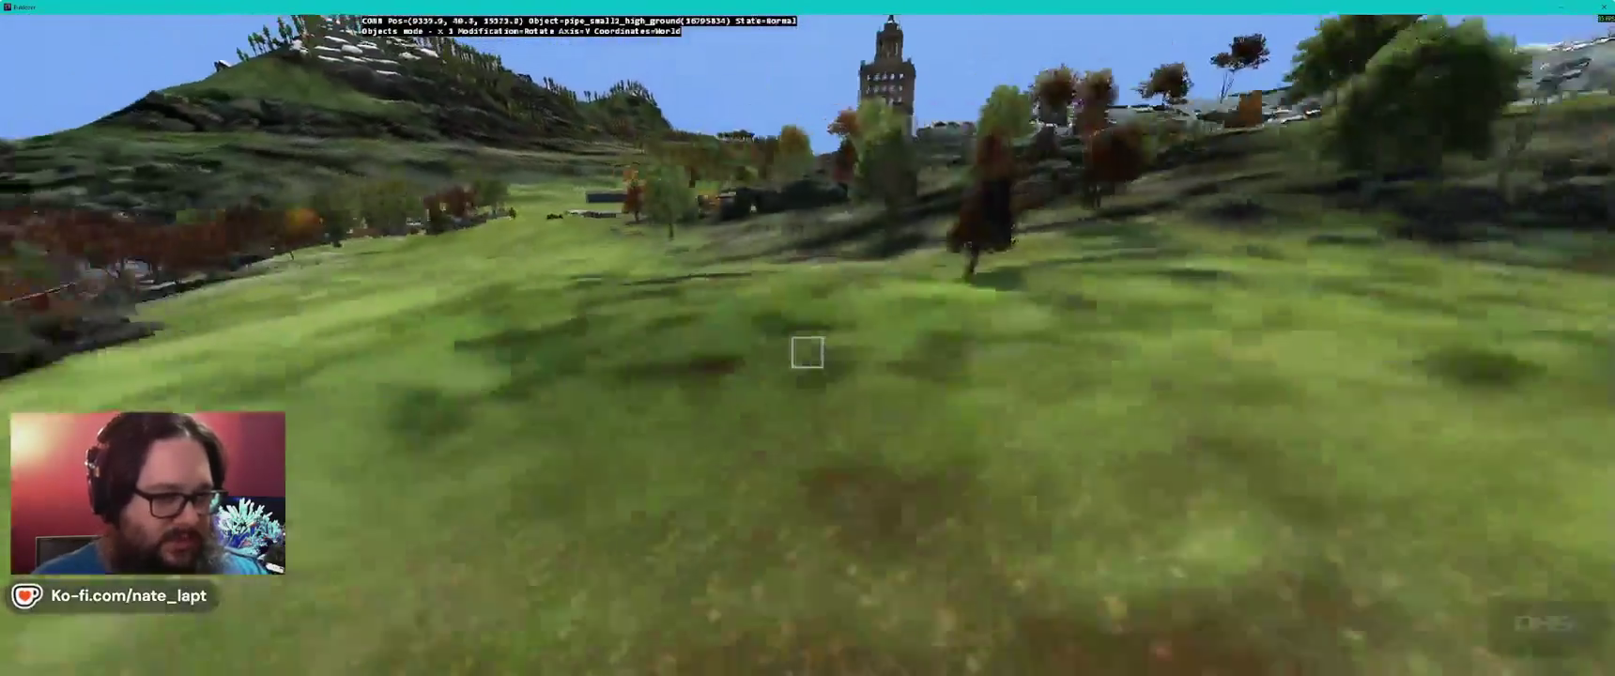
{"action": "key", "text": "w"}
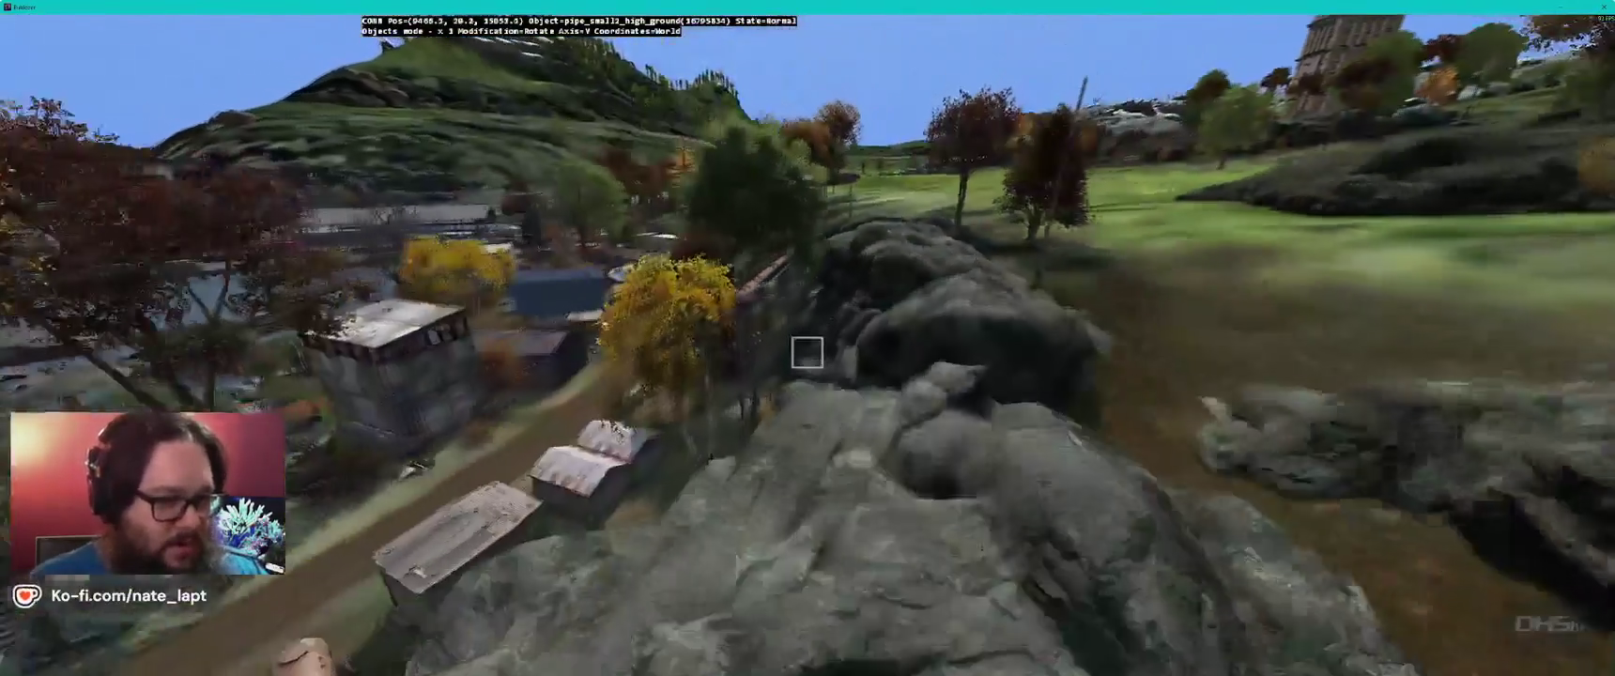
{"action": "key", "text": "s"}
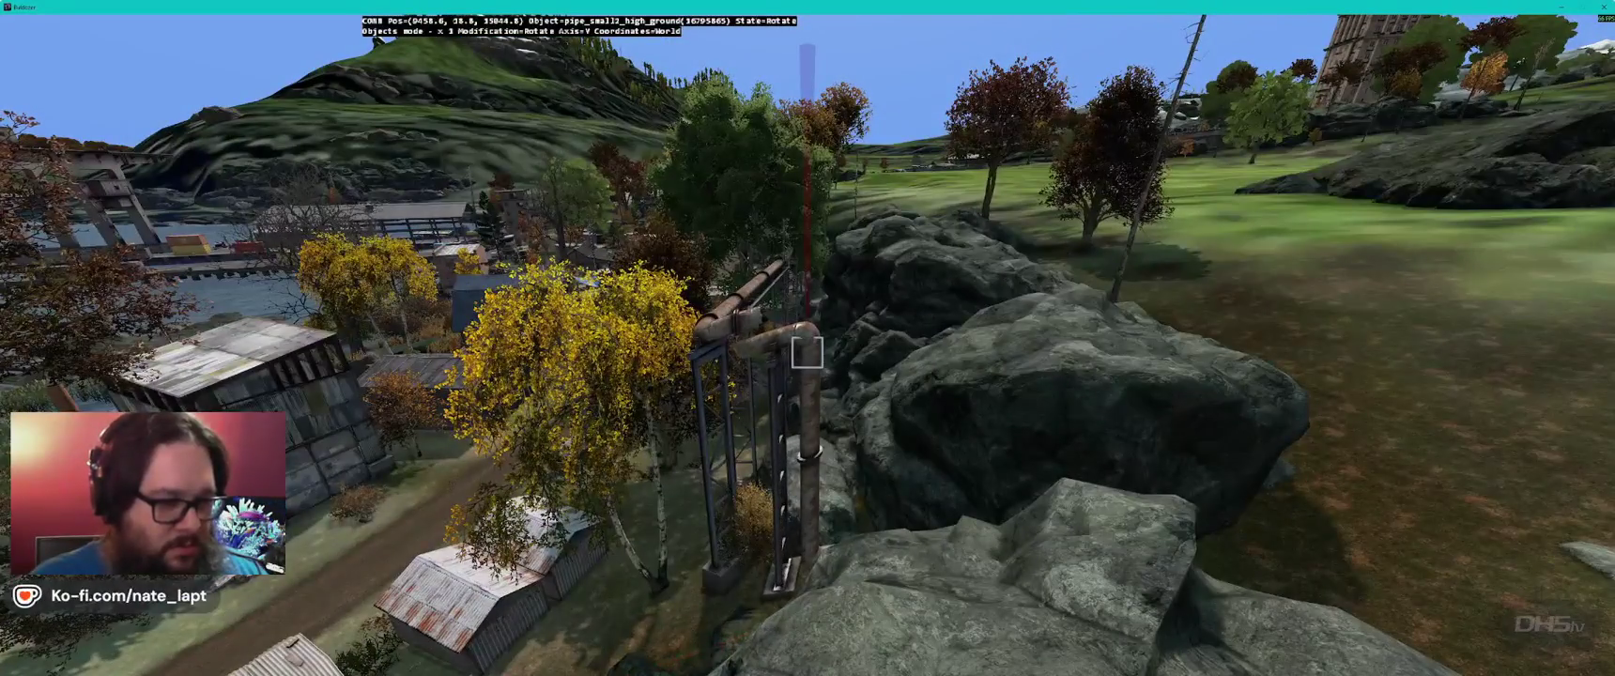
{"action": "key", "text": "w"}
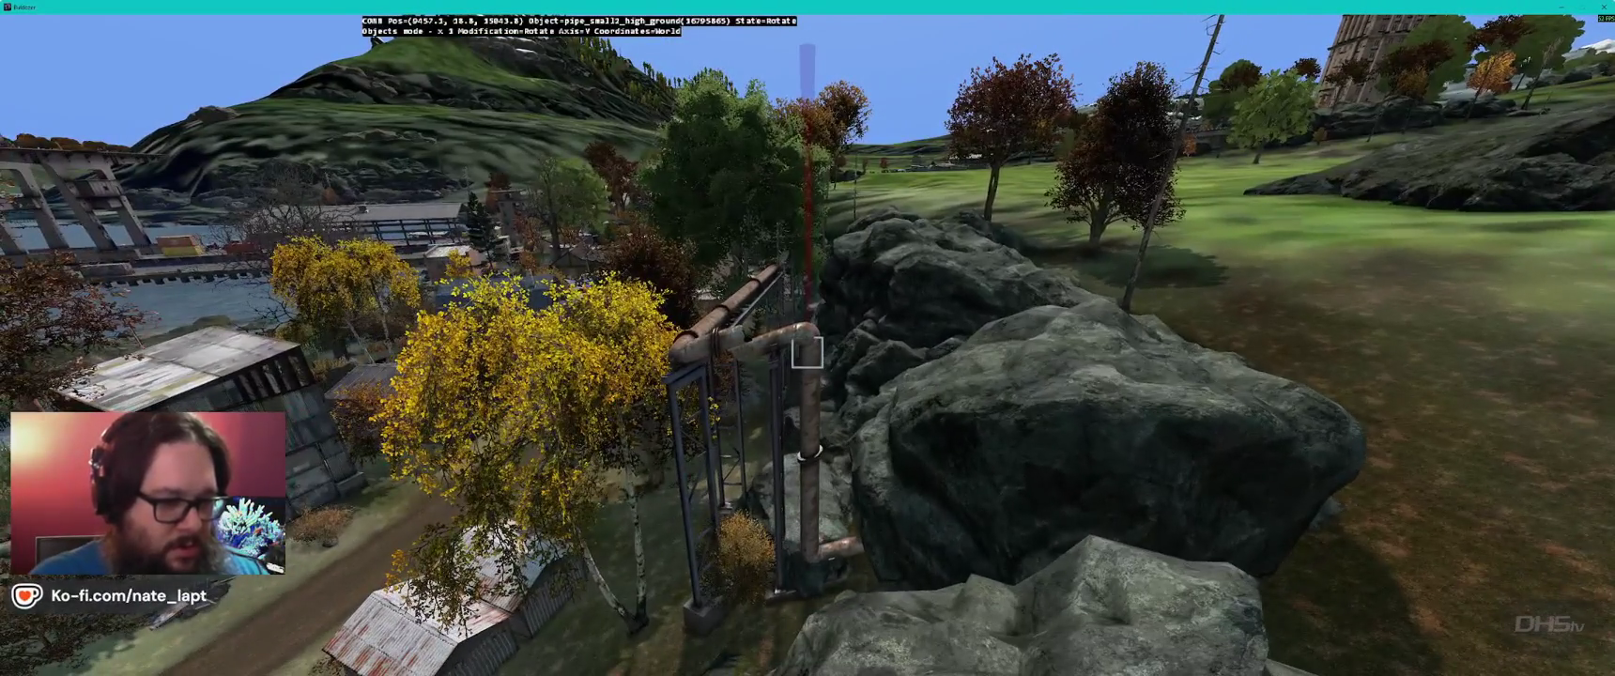
{"action": "left_click", "coordinate": [809, 353]}
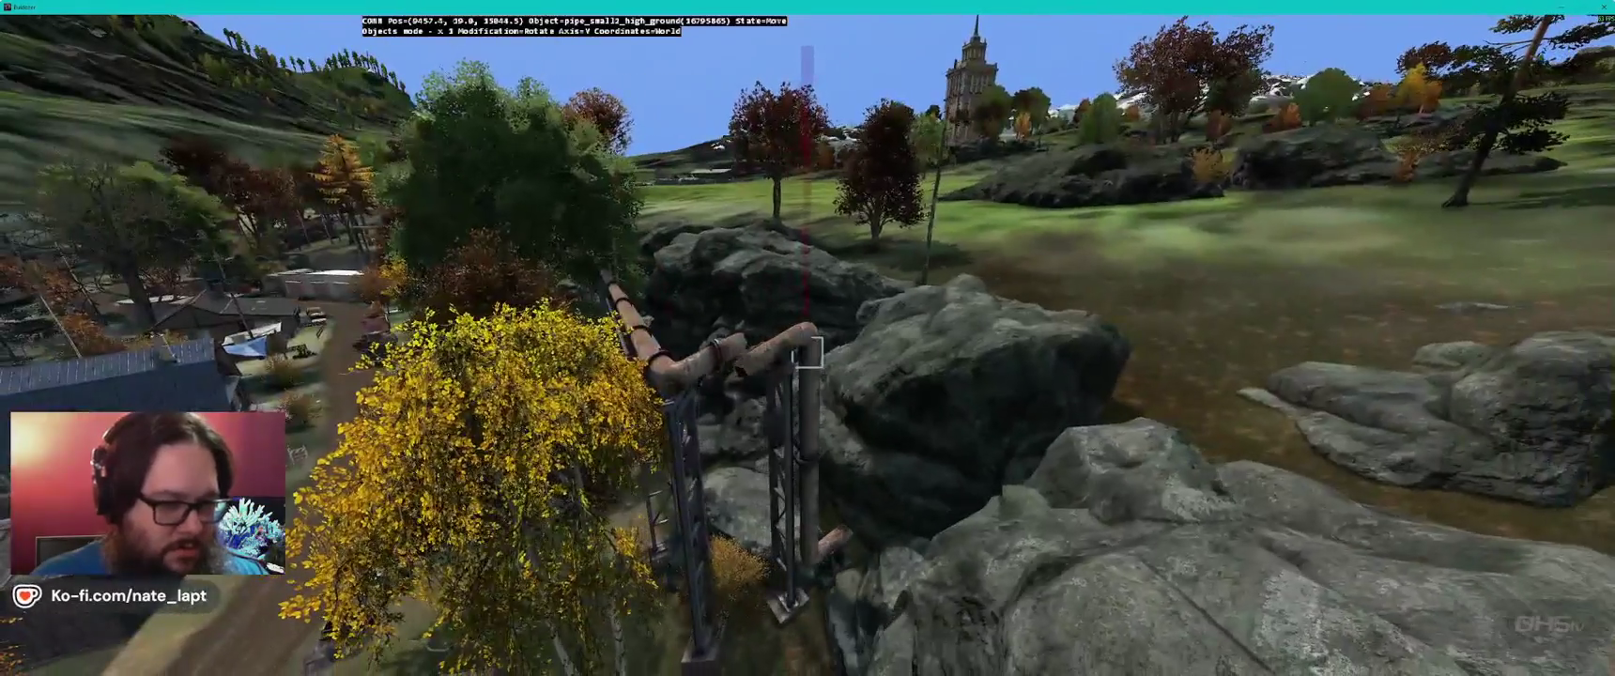
{"action": "left_click_drag", "start_coordinate": [808, 354], "coordinate": [808, 349]}
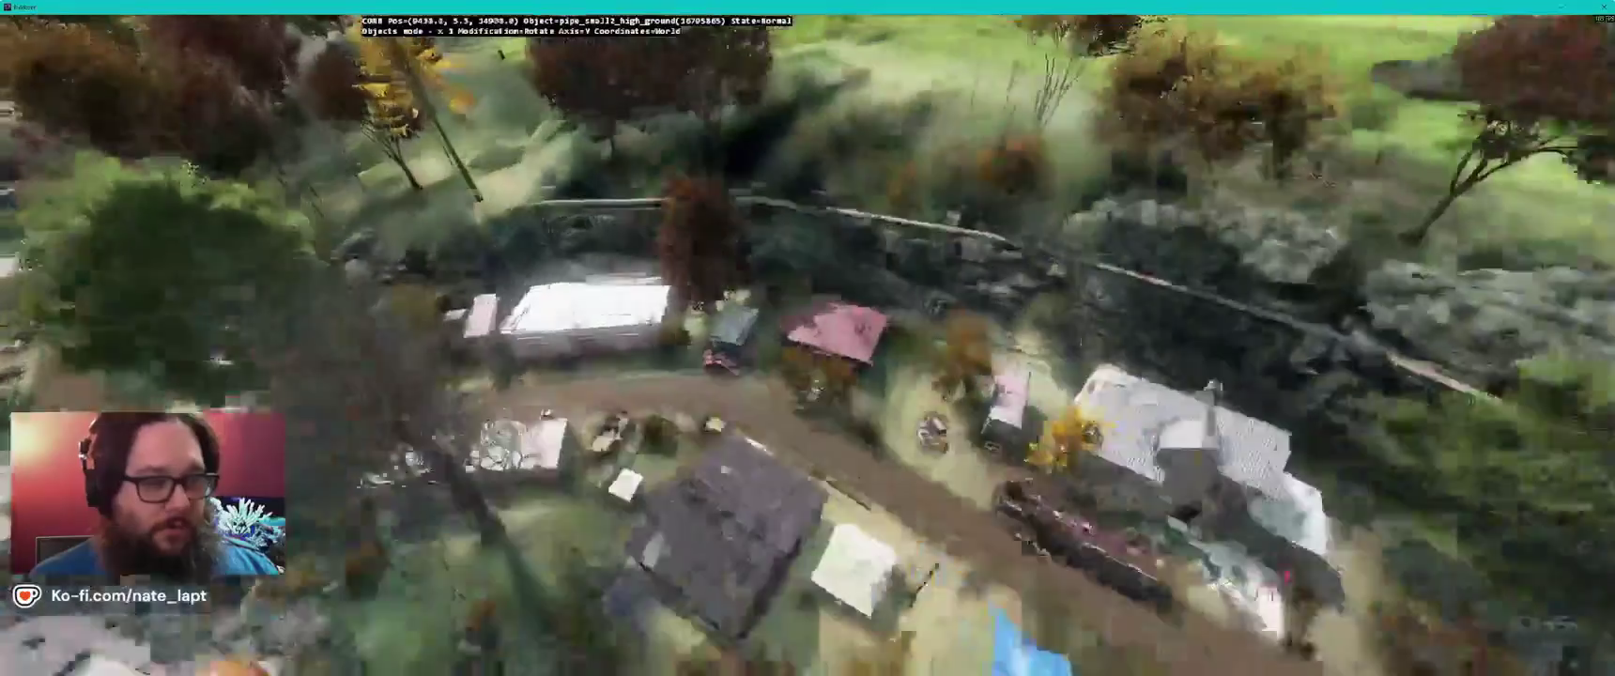
{"action": "key", "text": "w"}
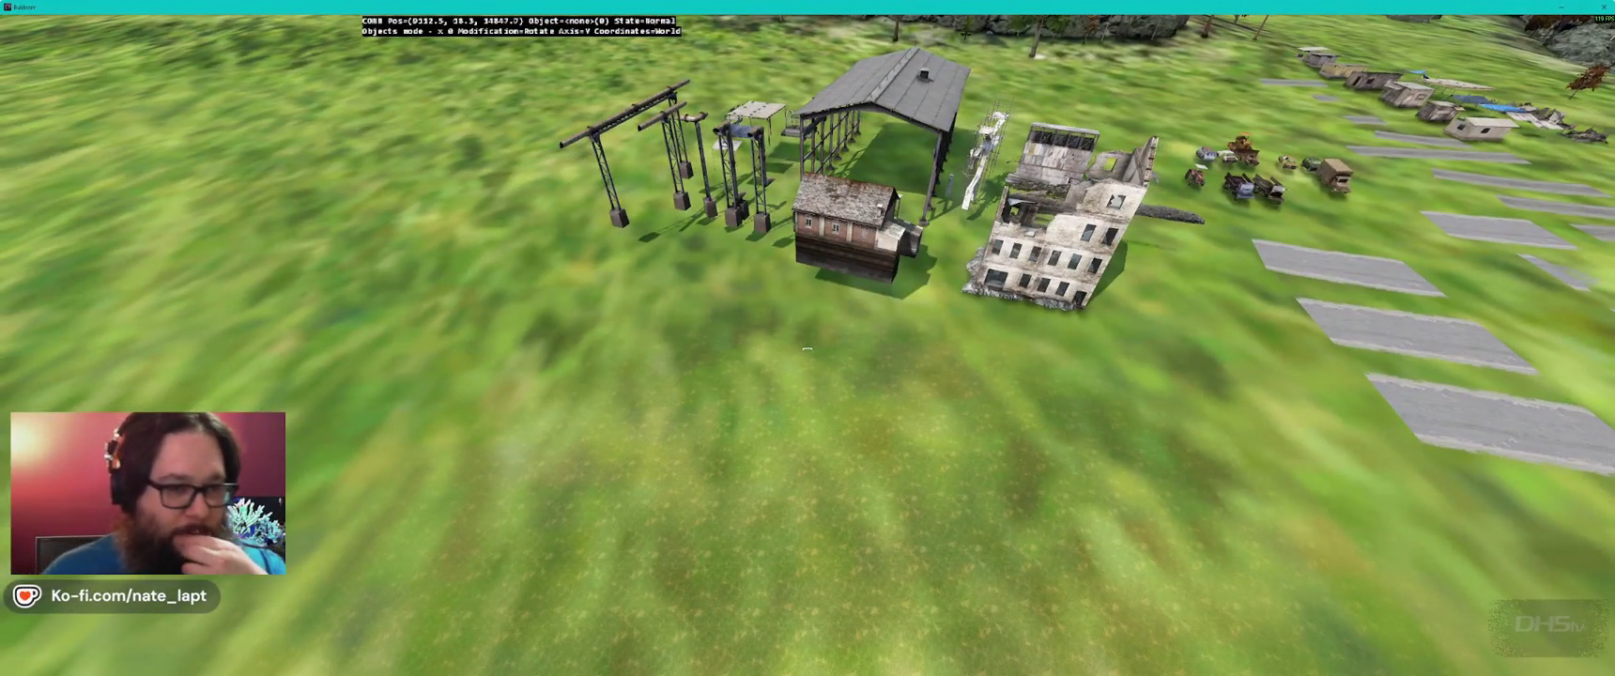
- Fly to the harbour pier scaffolding and raise it about 4 m beside the covered walkway
{"action": "key", "text": "w"}
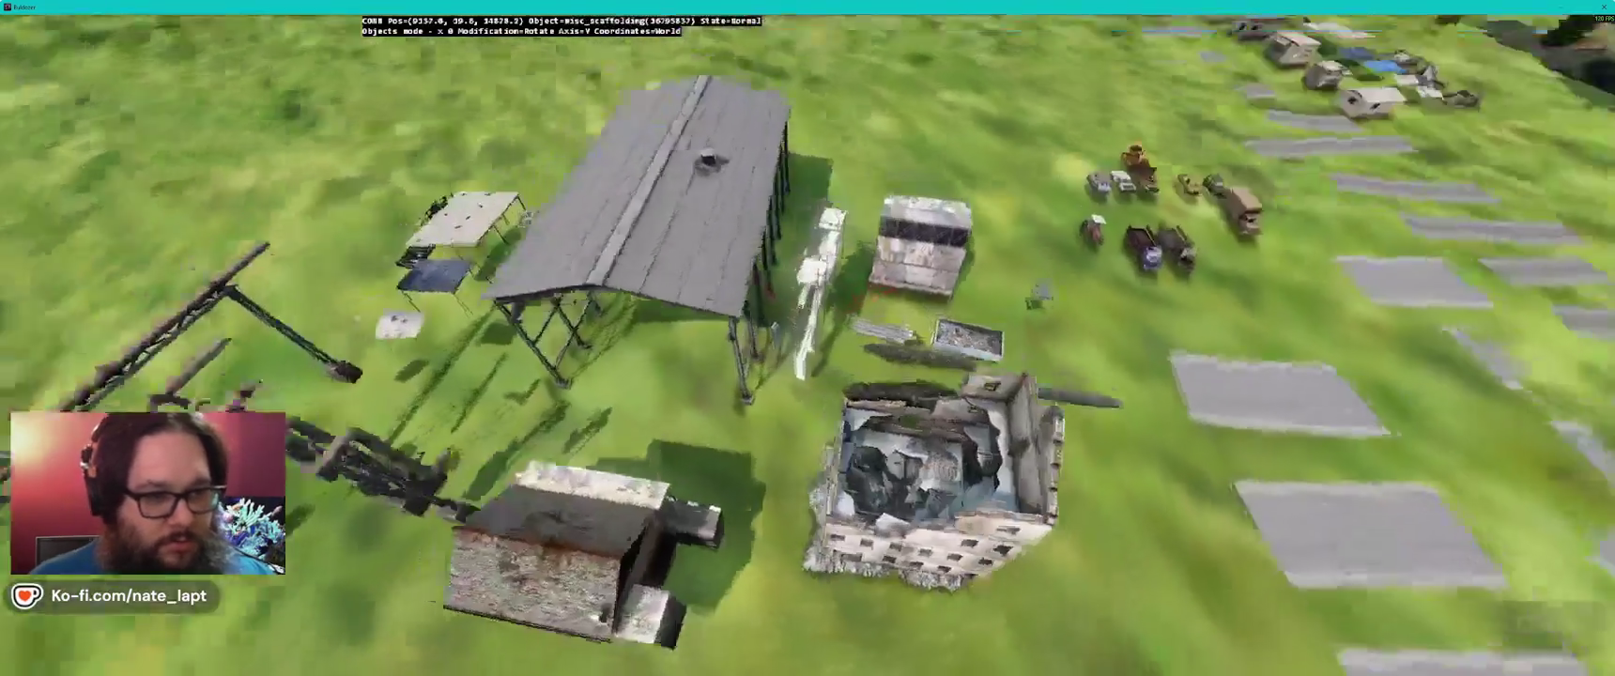
{"action": "key", "text": "w"}
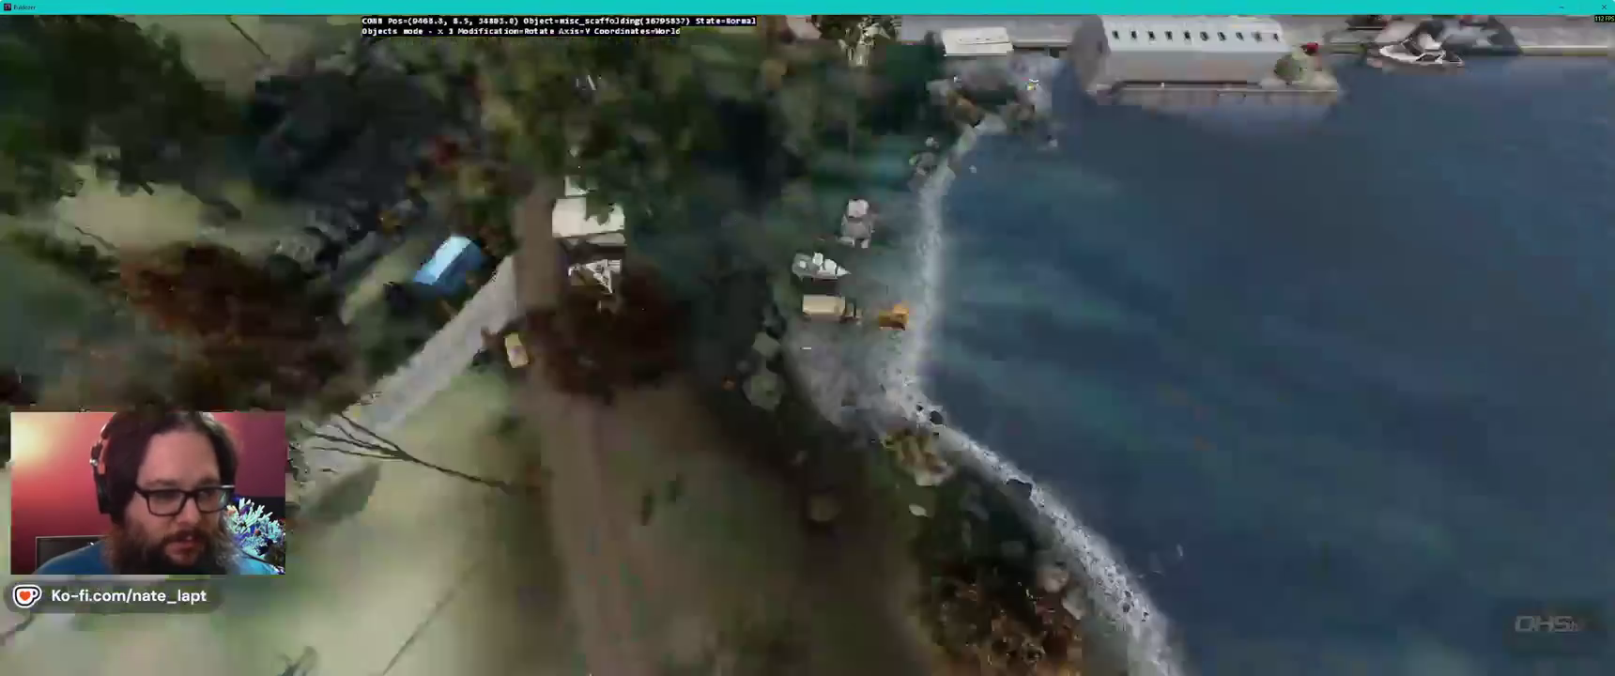
{"action": "key", "text": "w"}
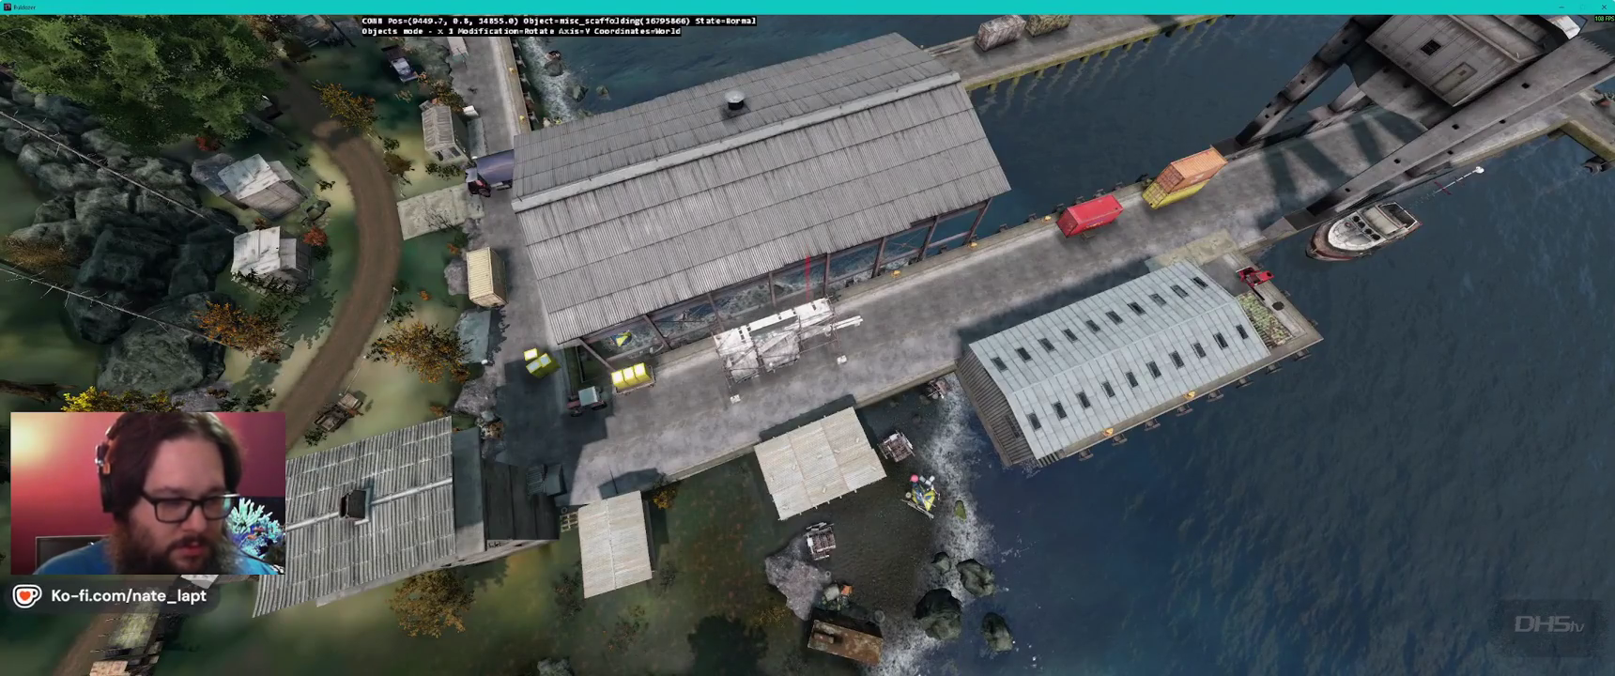
{"action": "key", "text": "w"}
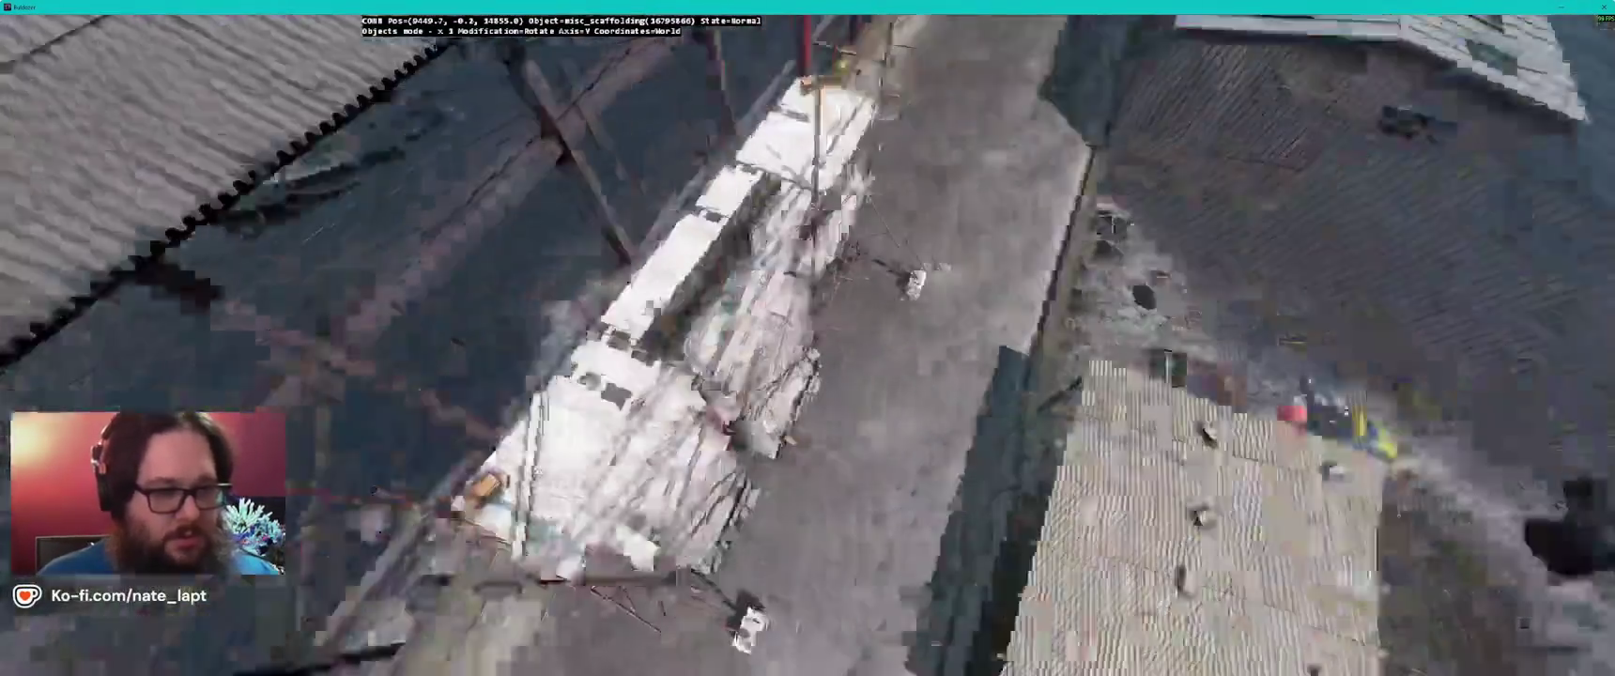
{"action": "key", "text": "s"}
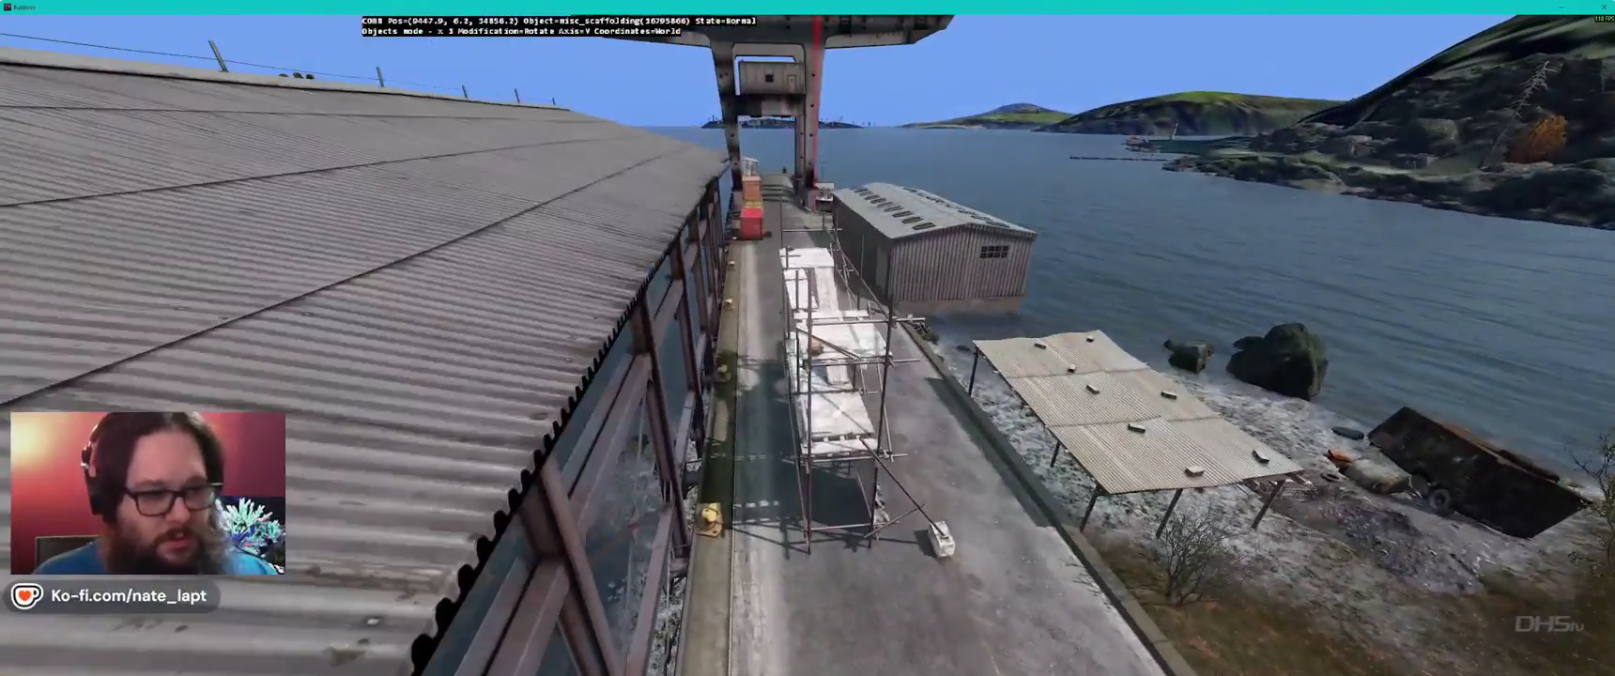
{"action": "key", "text": "a"}
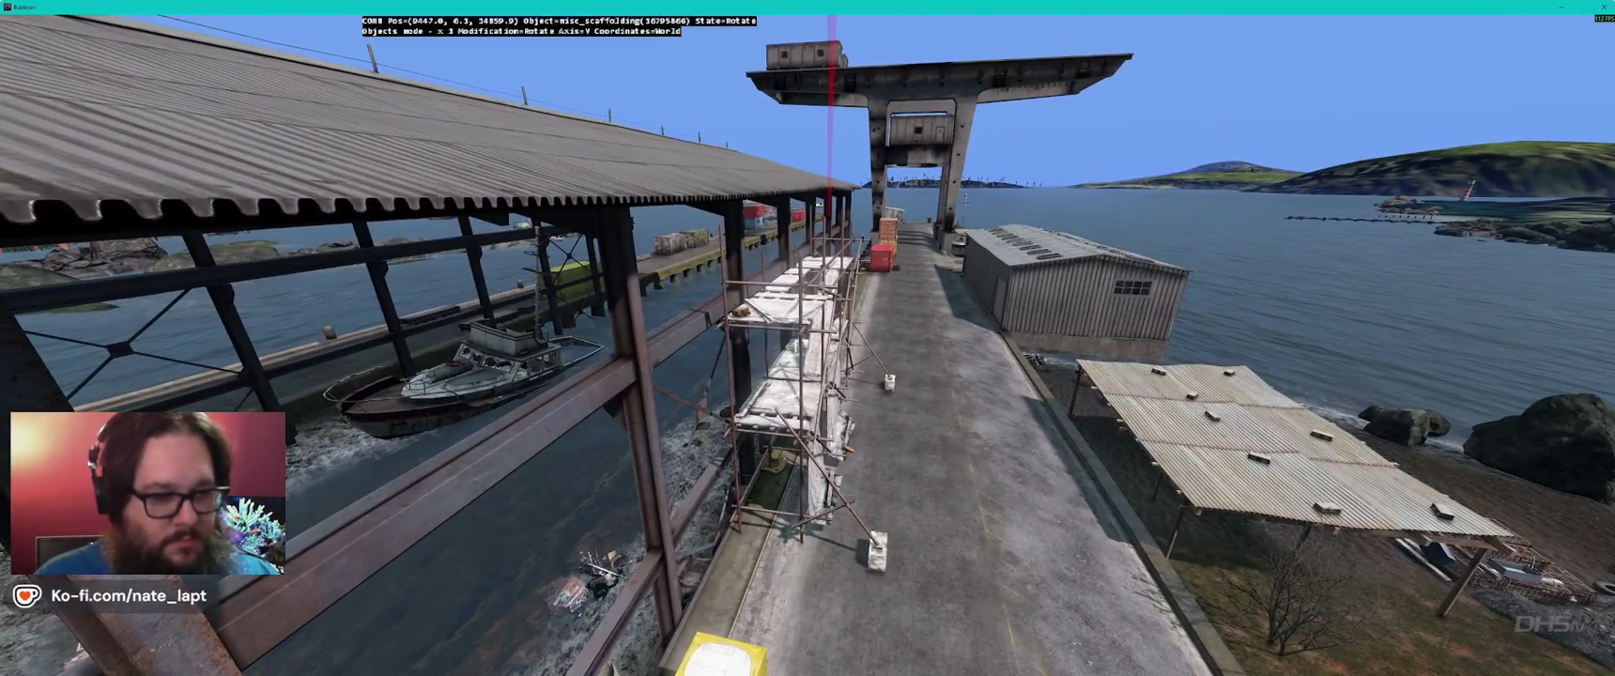
{"action": "key", "text": "a"}
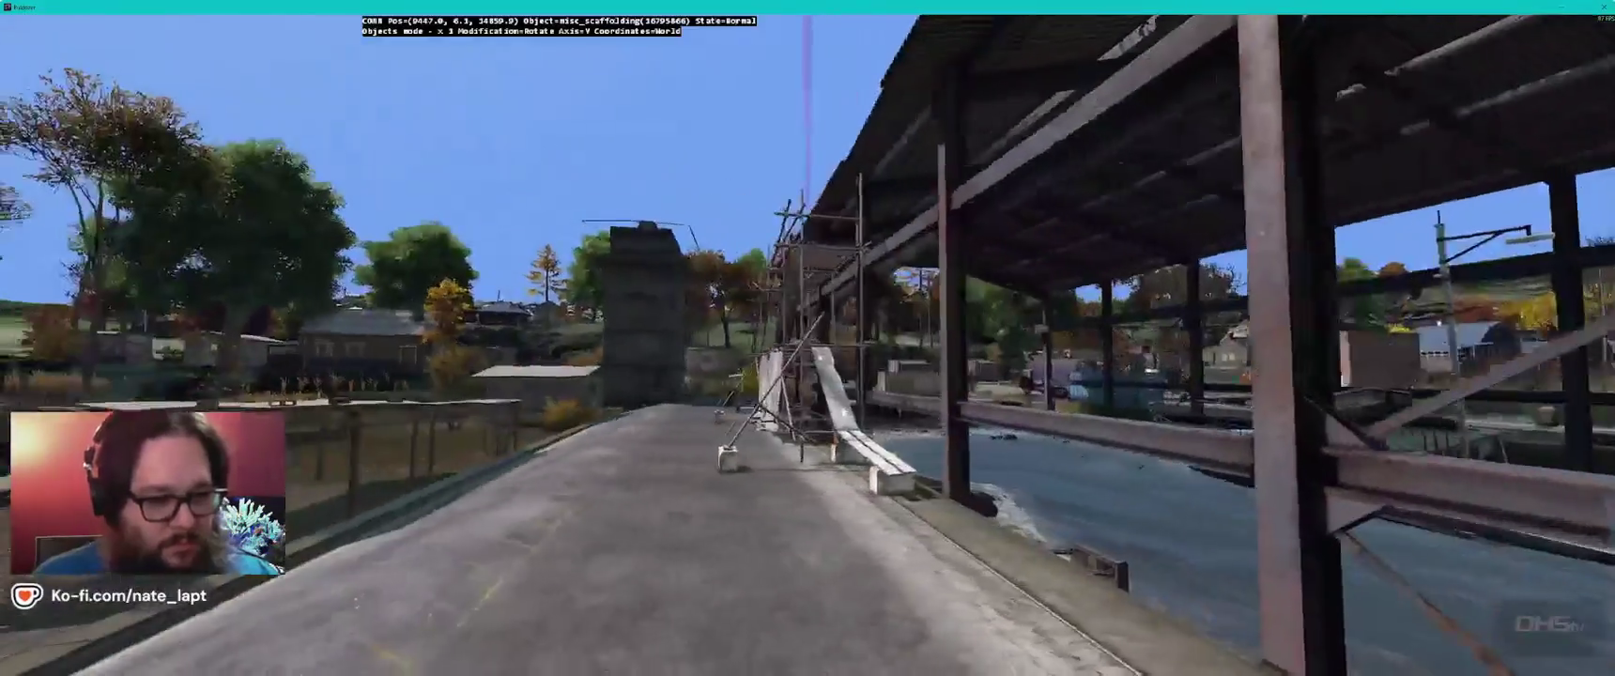
{"action": "key", "text": "alt"}
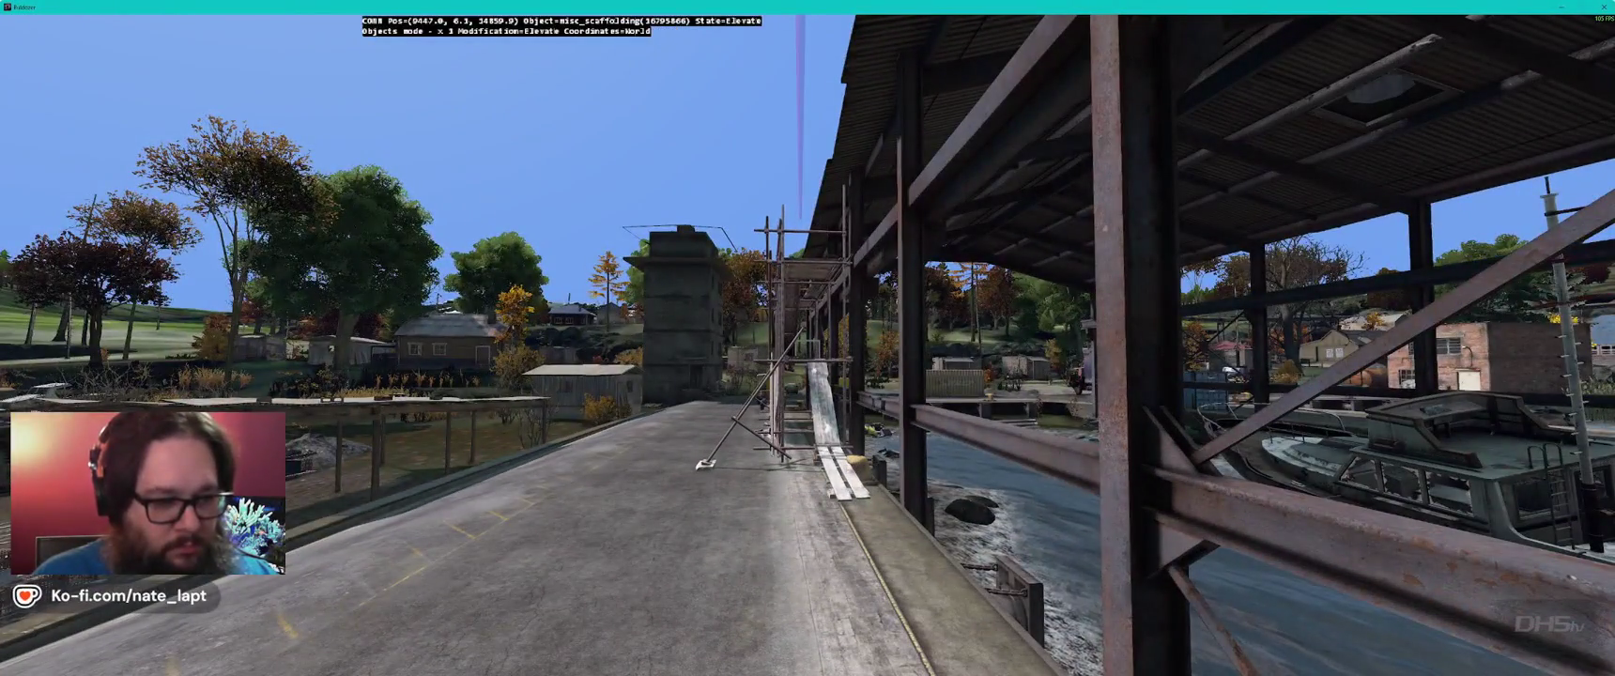
{"action": "key", "text": "a"}
{"action": "key", "text": "w"}
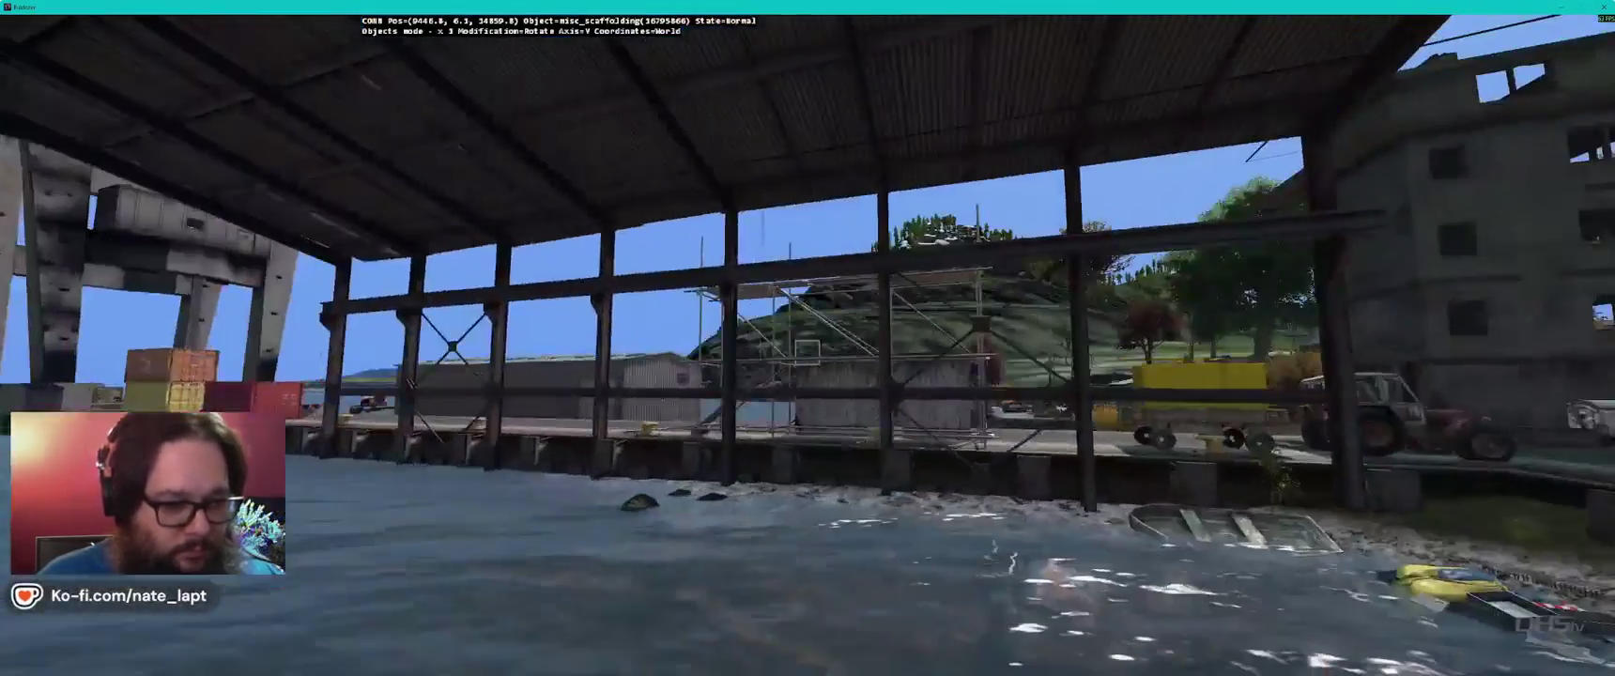
{"action": "key", "text": "w"}
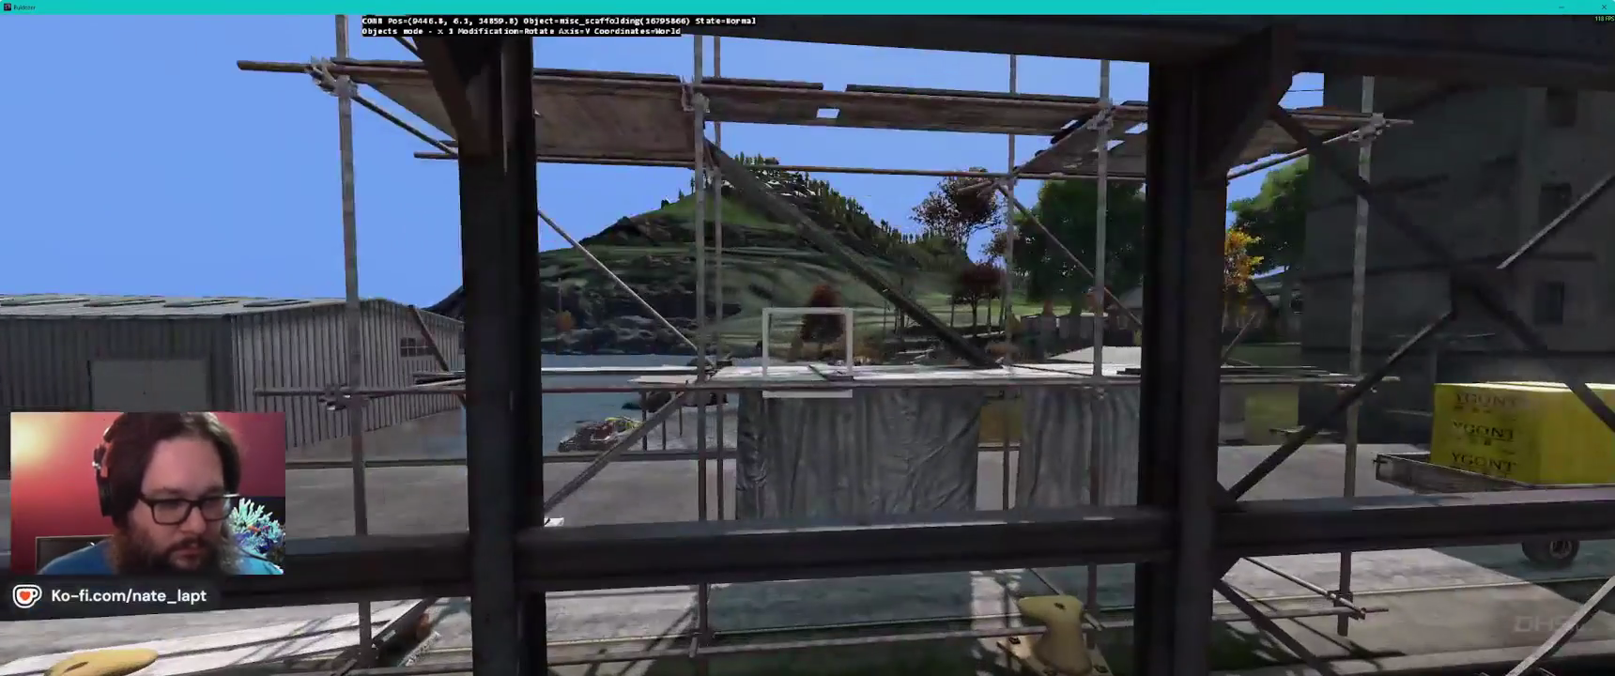
{"action": "key", "text": "w"}
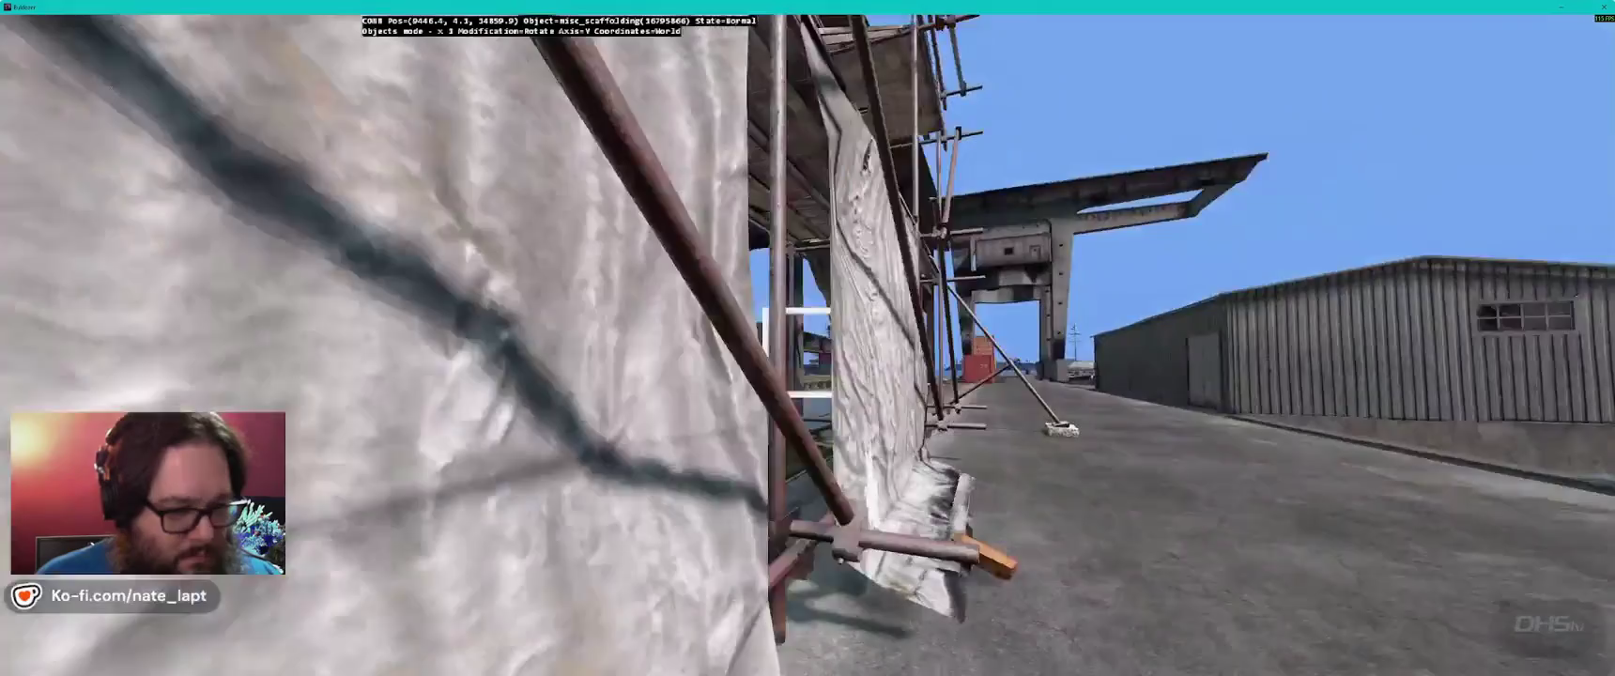
- Slide the scaffolding along the walkway and angle it toward the quay edge beside the shed
{"action": "left_click", "coordinate": [807, 353]}
{"action": "left_click_drag", "start_coordinate": [807, 353], "coordinate": [809, 352]}
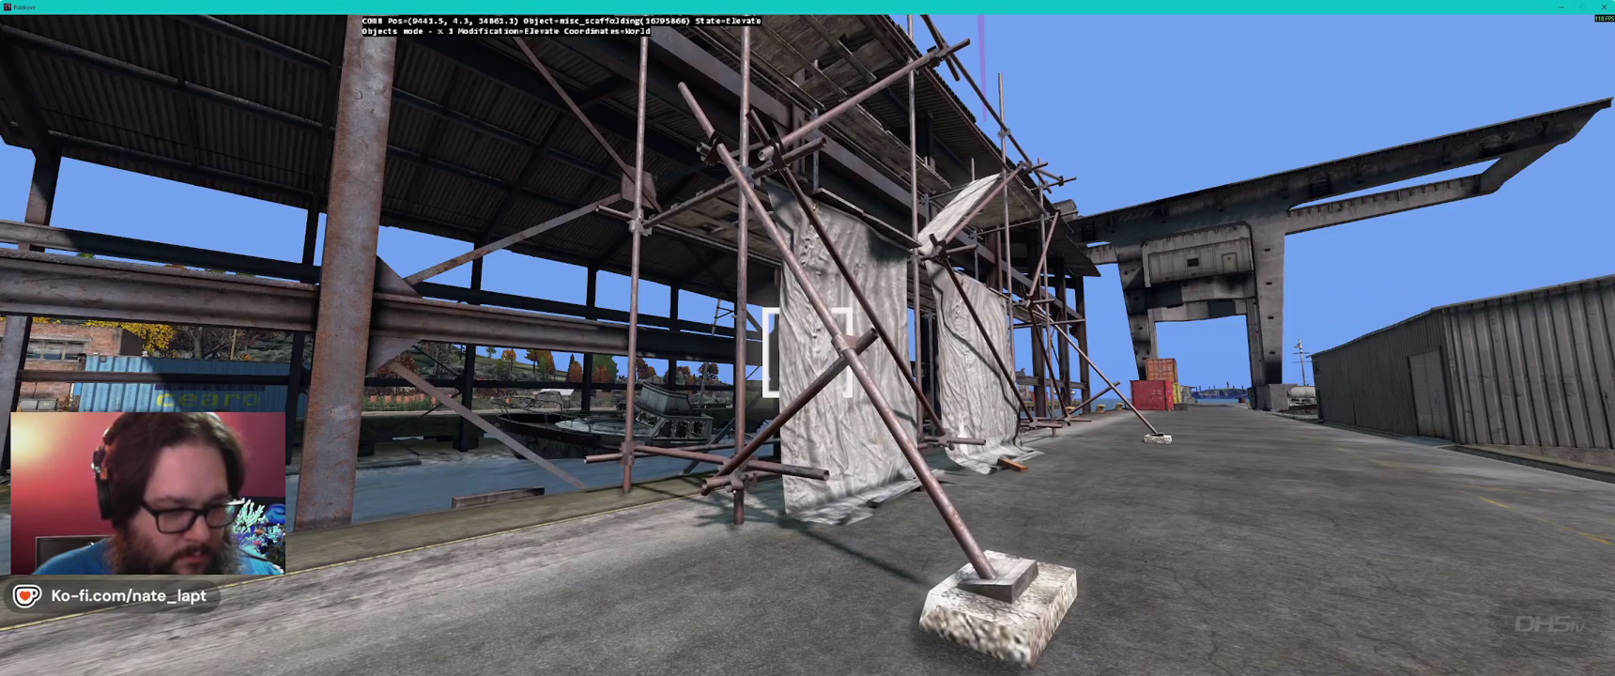
{"action": "key", "text": "a"}
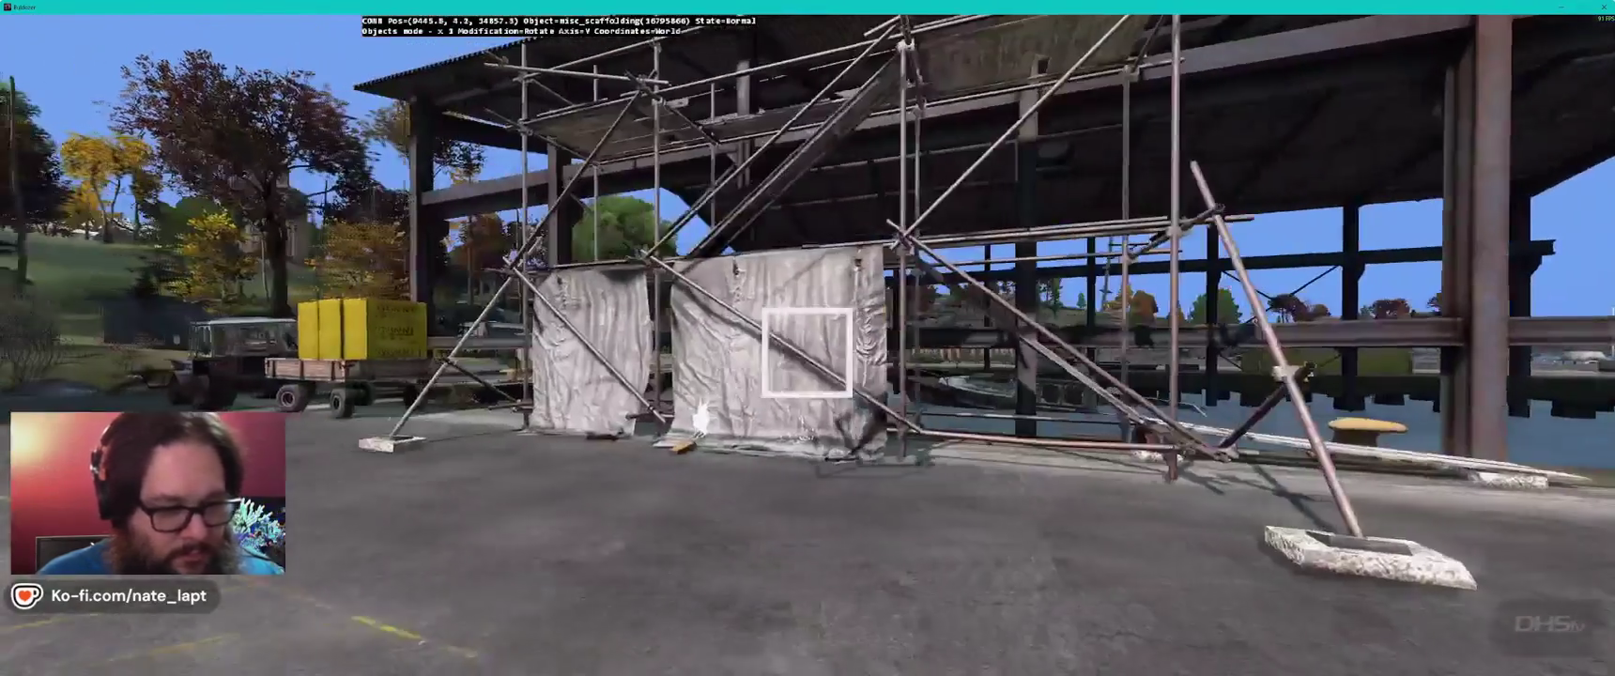
{"action": "key", "text": "w"}
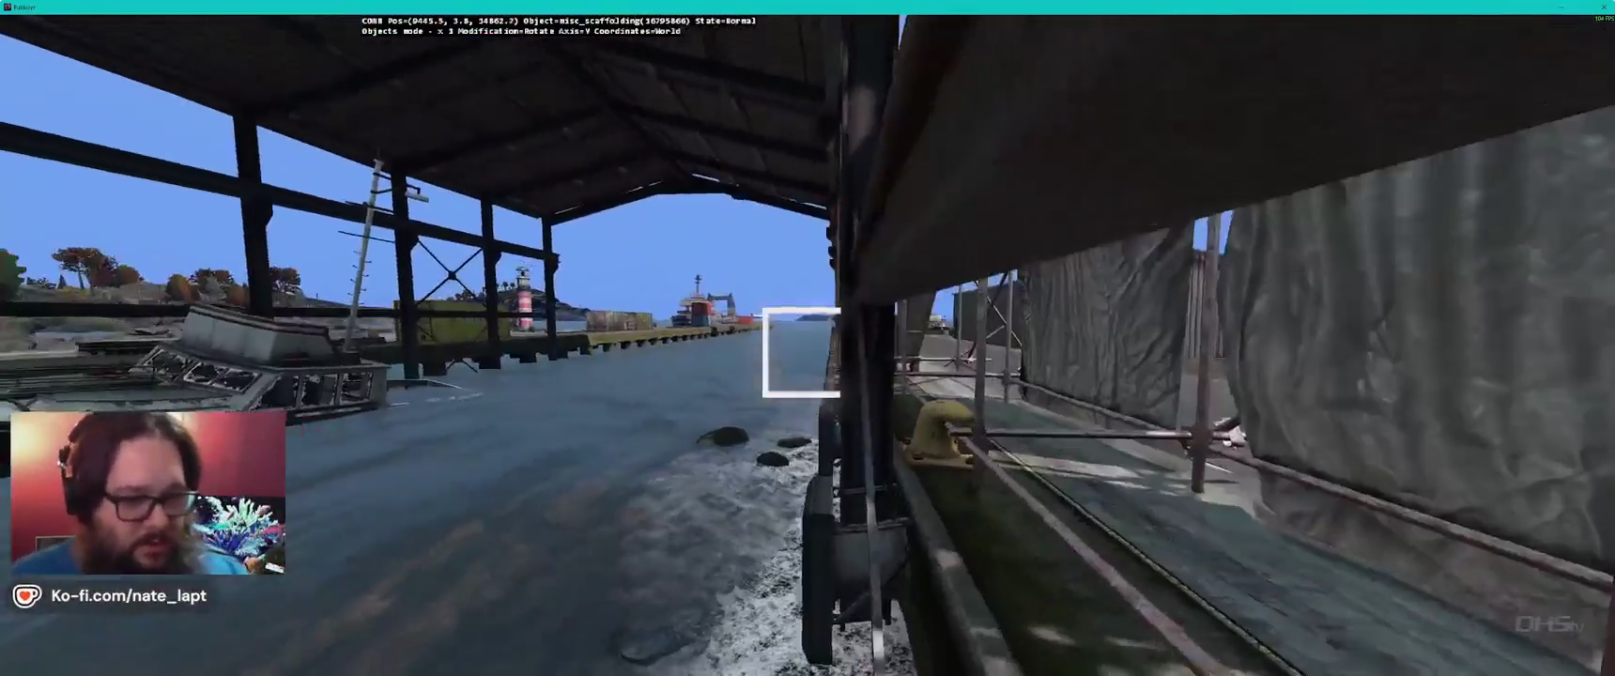
{"action": "key", "text": "w"}
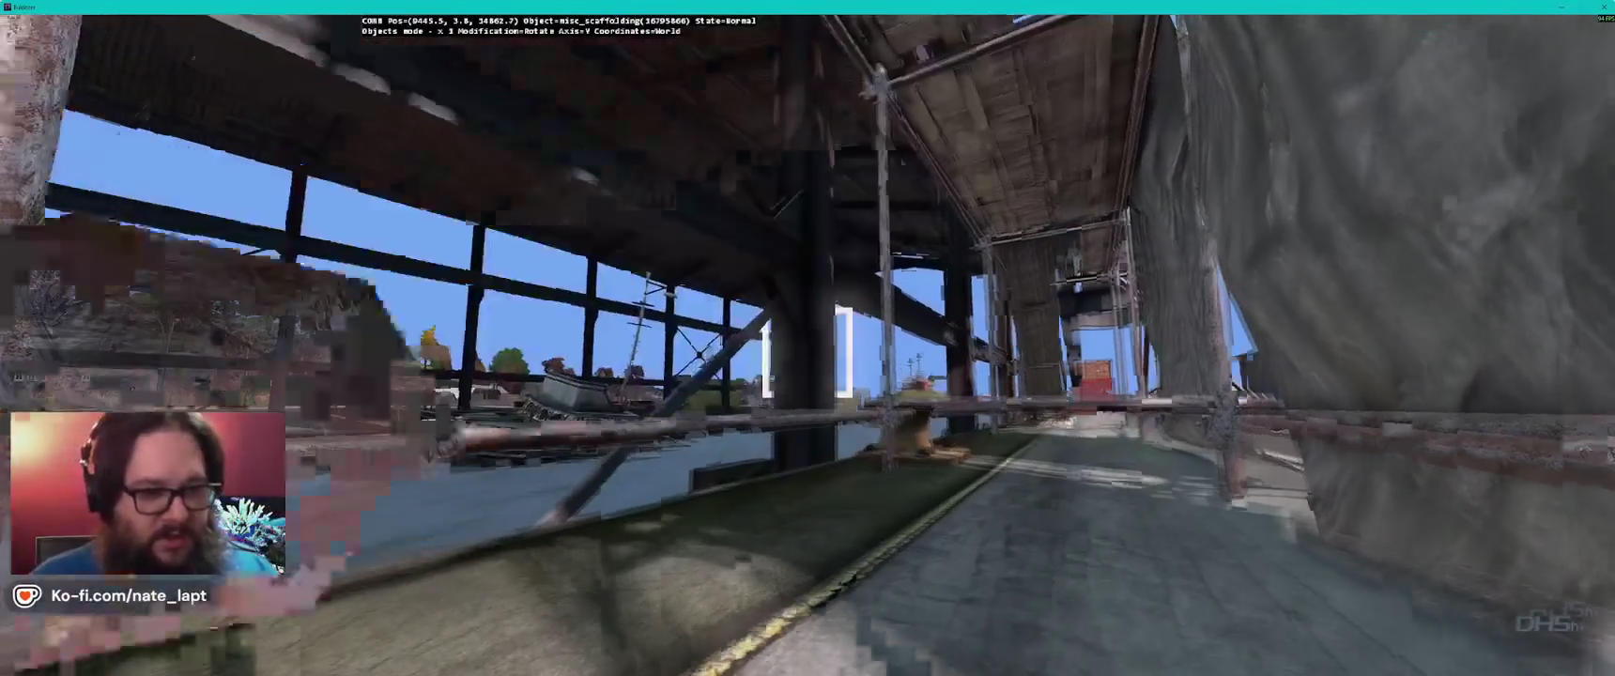
{"action": "key", "text": "s"}
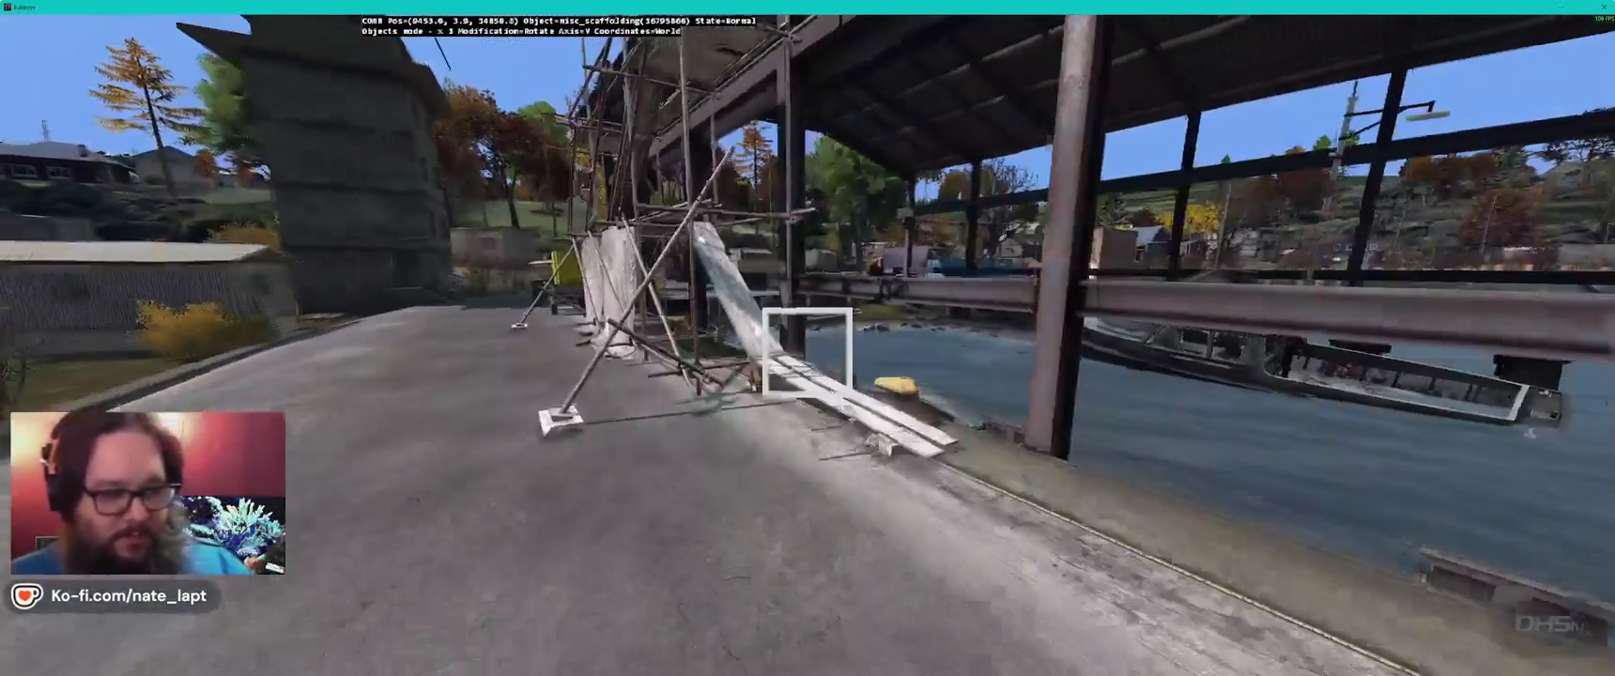
{"action": "left_click_drag", "start_coordinate": [807, 352], "coordinate": [808, 352]}
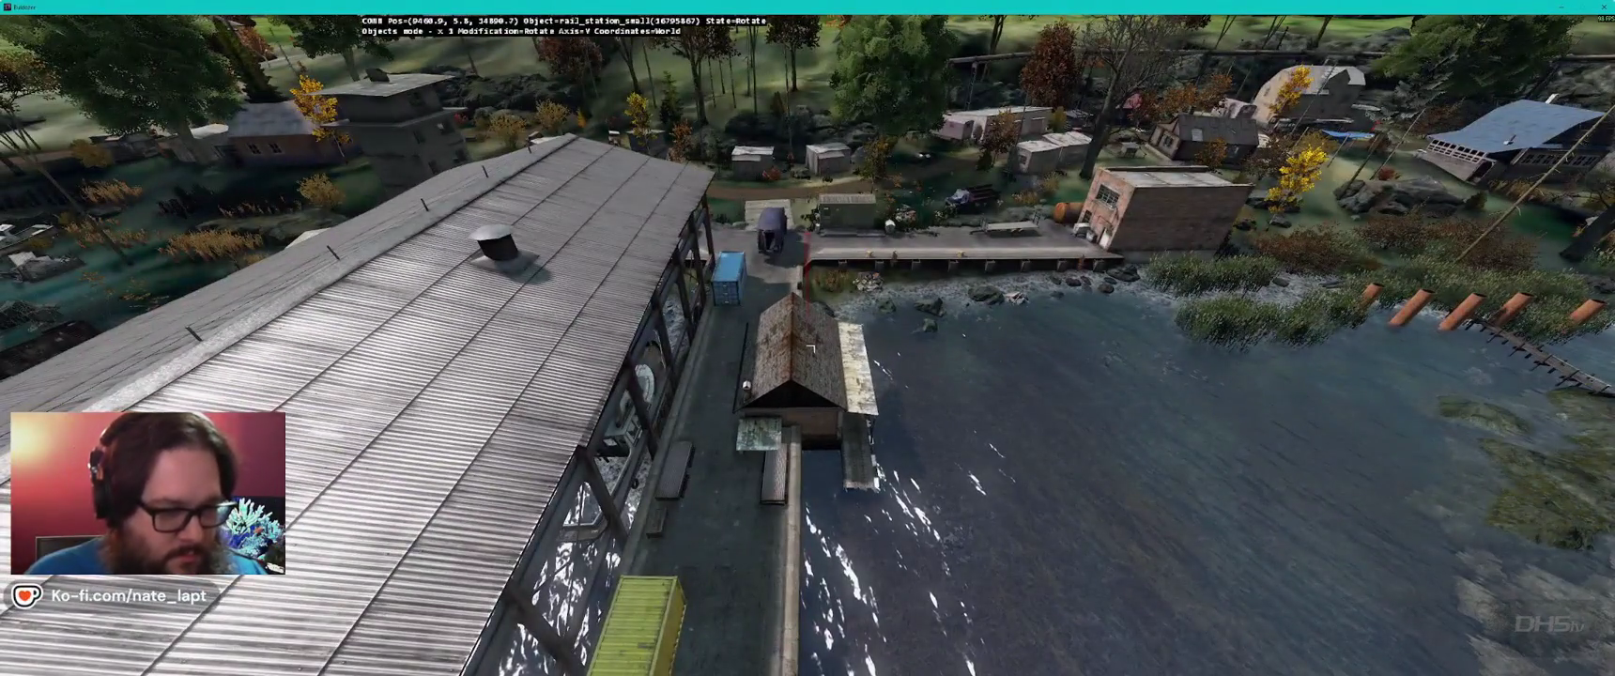
- Rotate the small station house and move it along the pier
{"action": "key", "text": "d"}
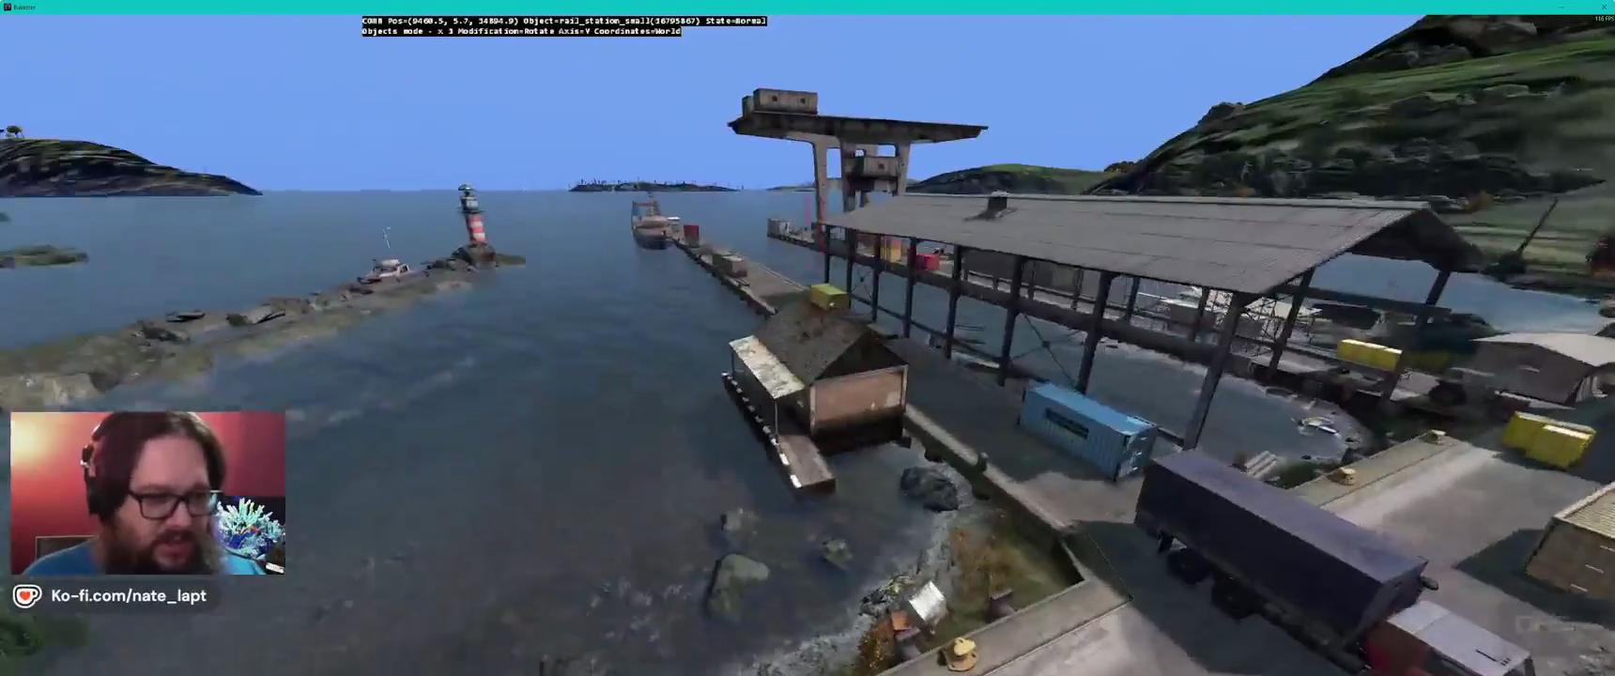
{"action": "left_click_drag", "start_coordinate": [807, 366], "coordinate": [828, 366]}
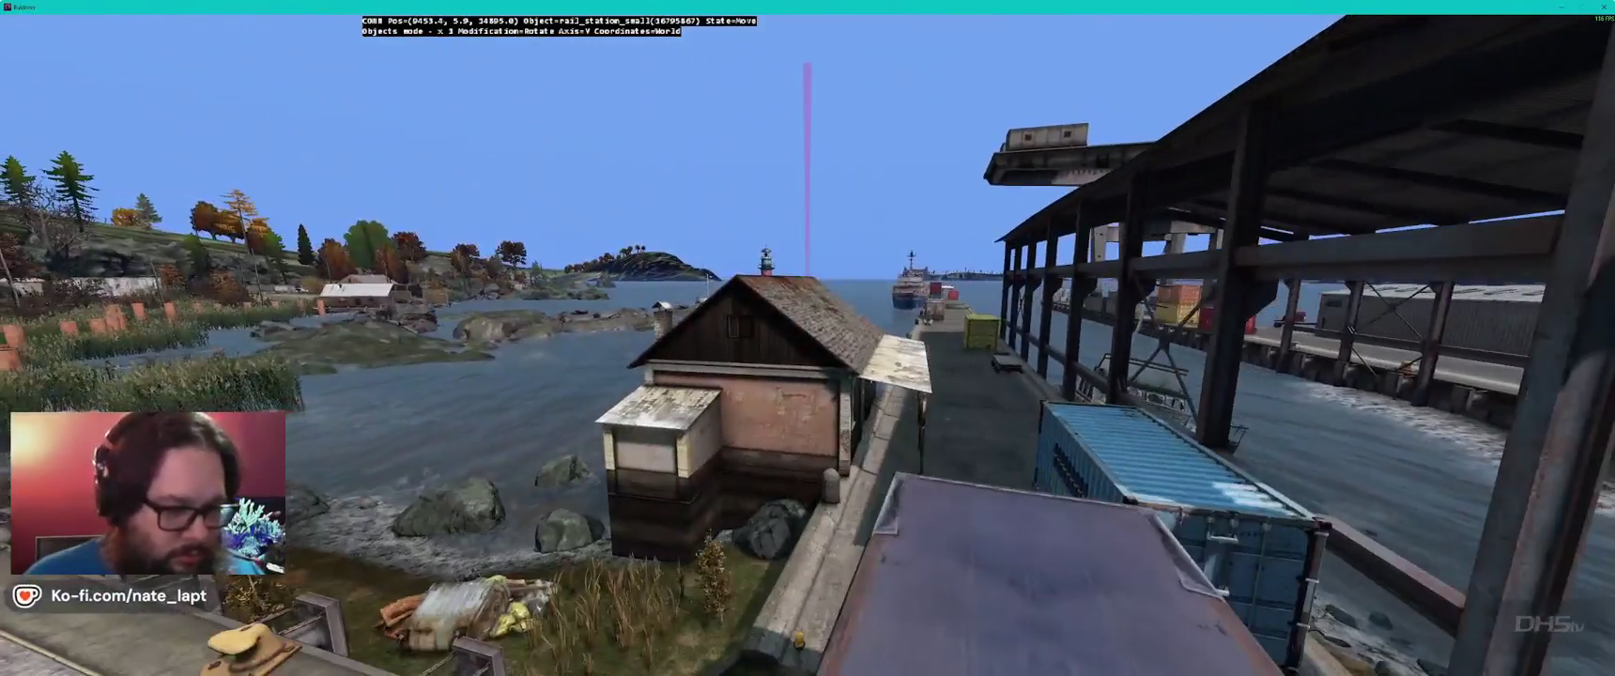
{"action": "left_click_drag", "start_coordinate": [807, 366], "coordinate": [821, 365]}
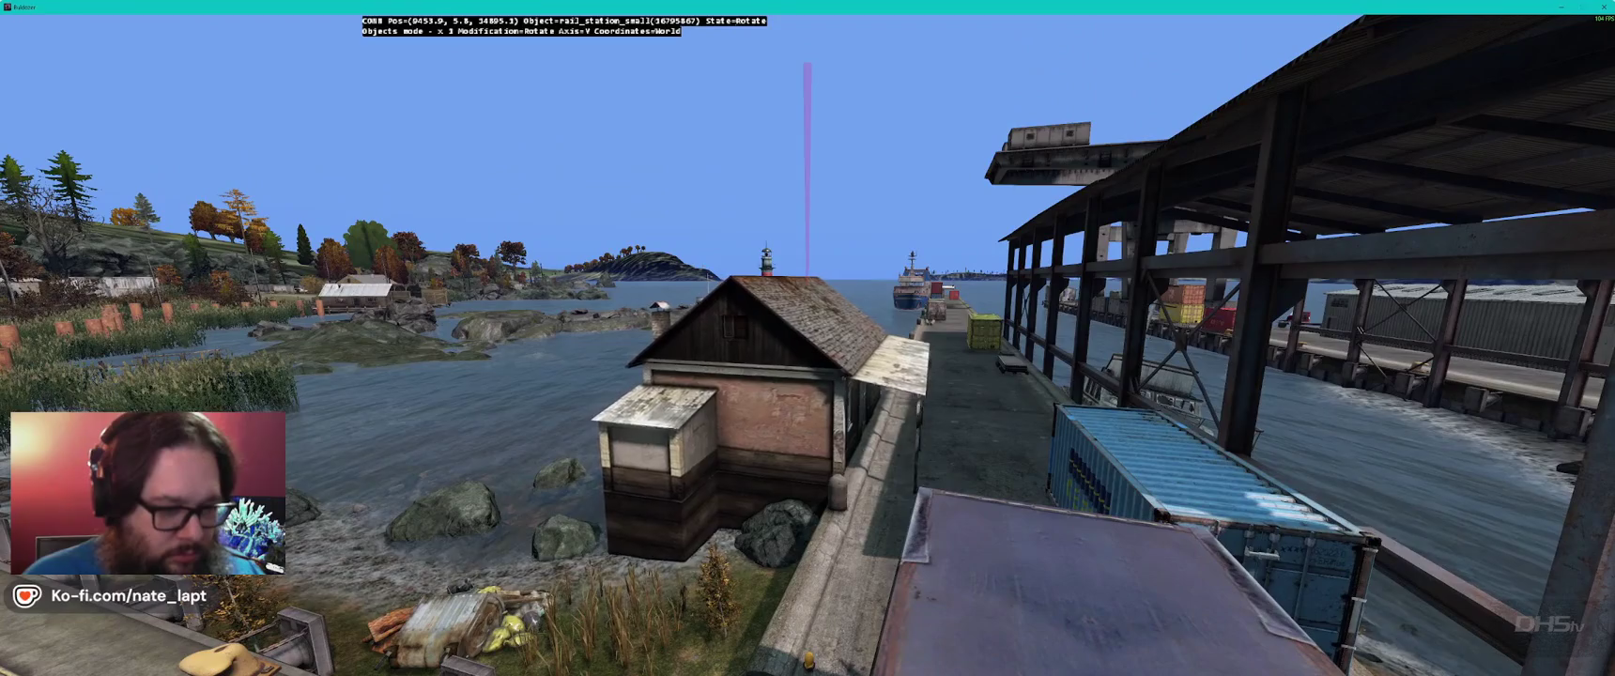
{"action": "left_click_drag", "start_coordinate": [807, 366], "coordinate": [816, 374]}
- Lower the station house slightly so it sits on the pier
{"action": "key", "text": "a"}
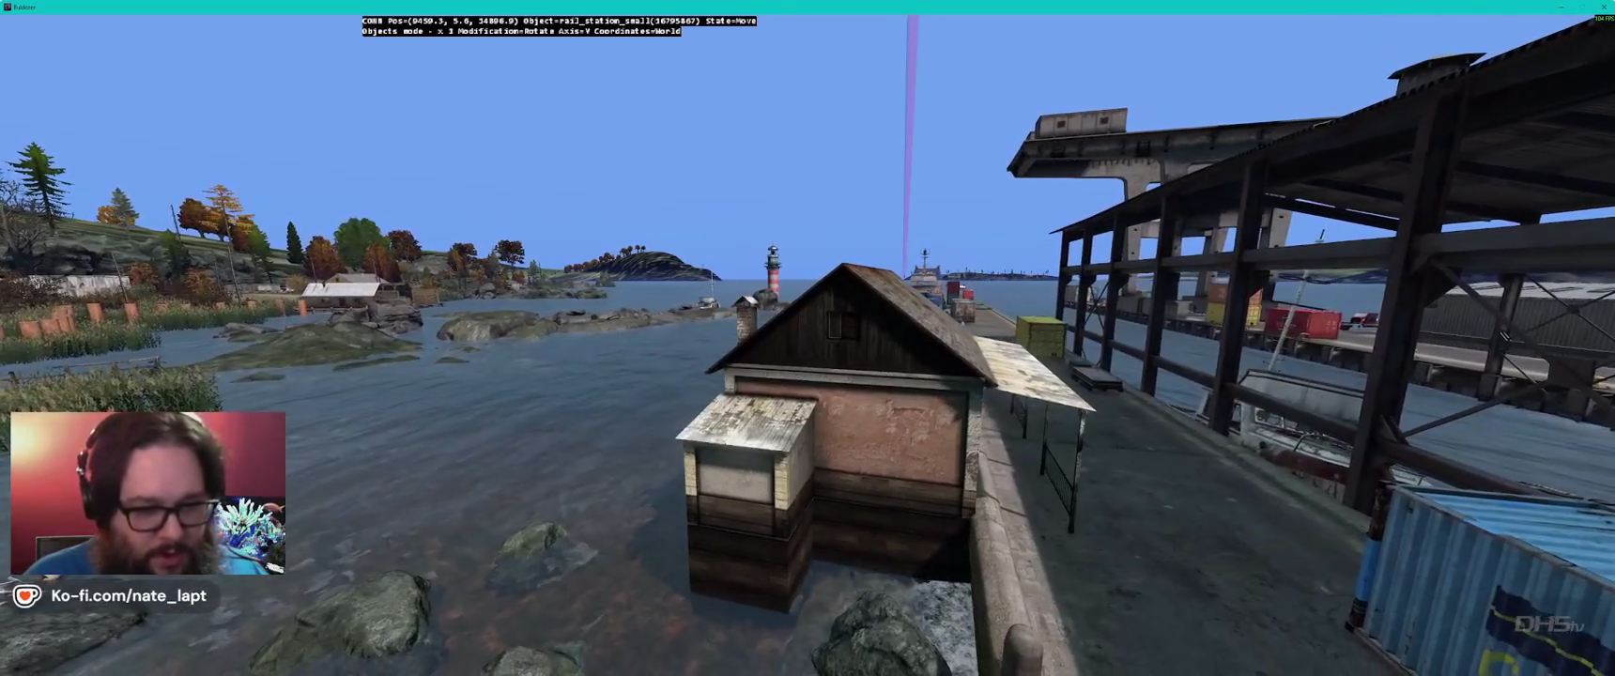
{"action": "key", "text": "w"}
{"action": "key", "text": "s"}
{"action": "key", "text": "alt"}
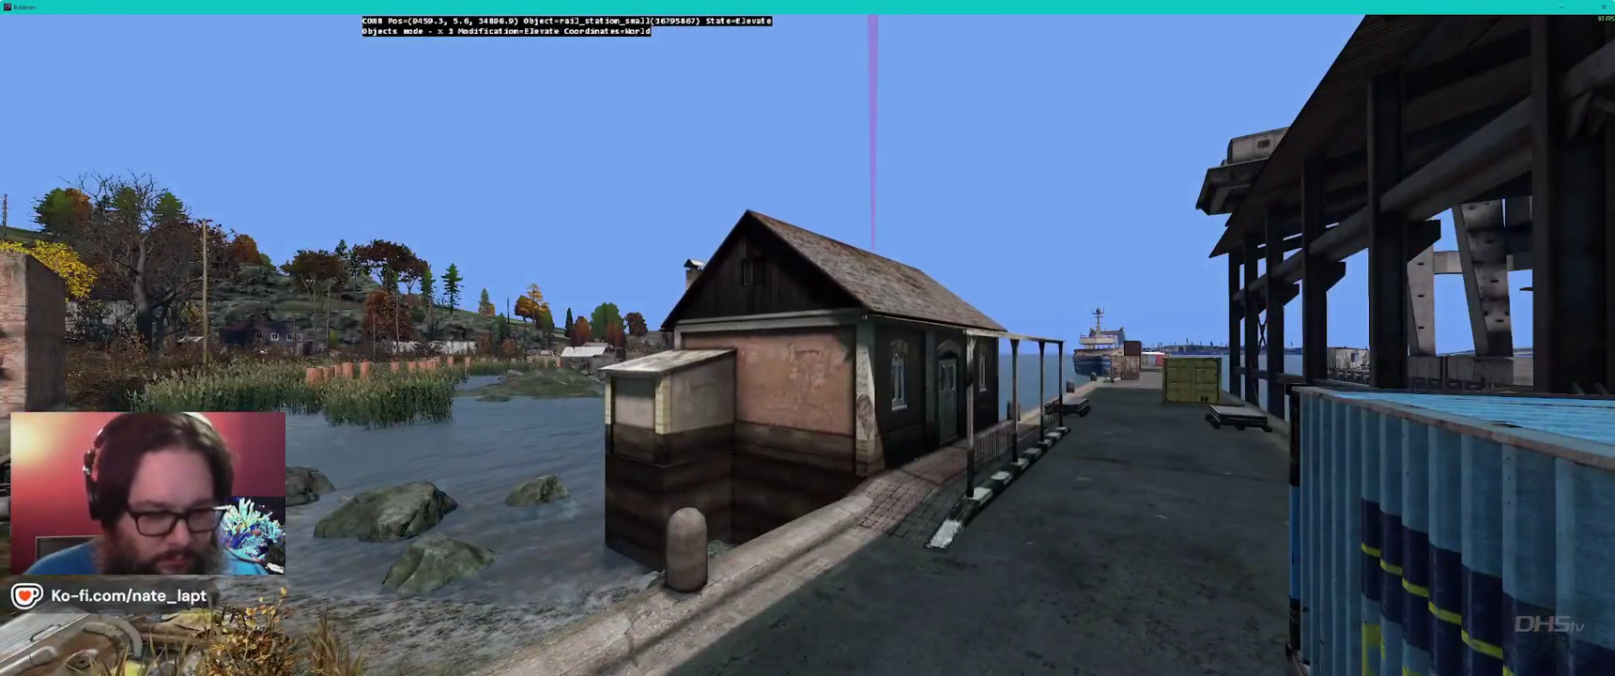
{"action": "key", "text": "shift"}
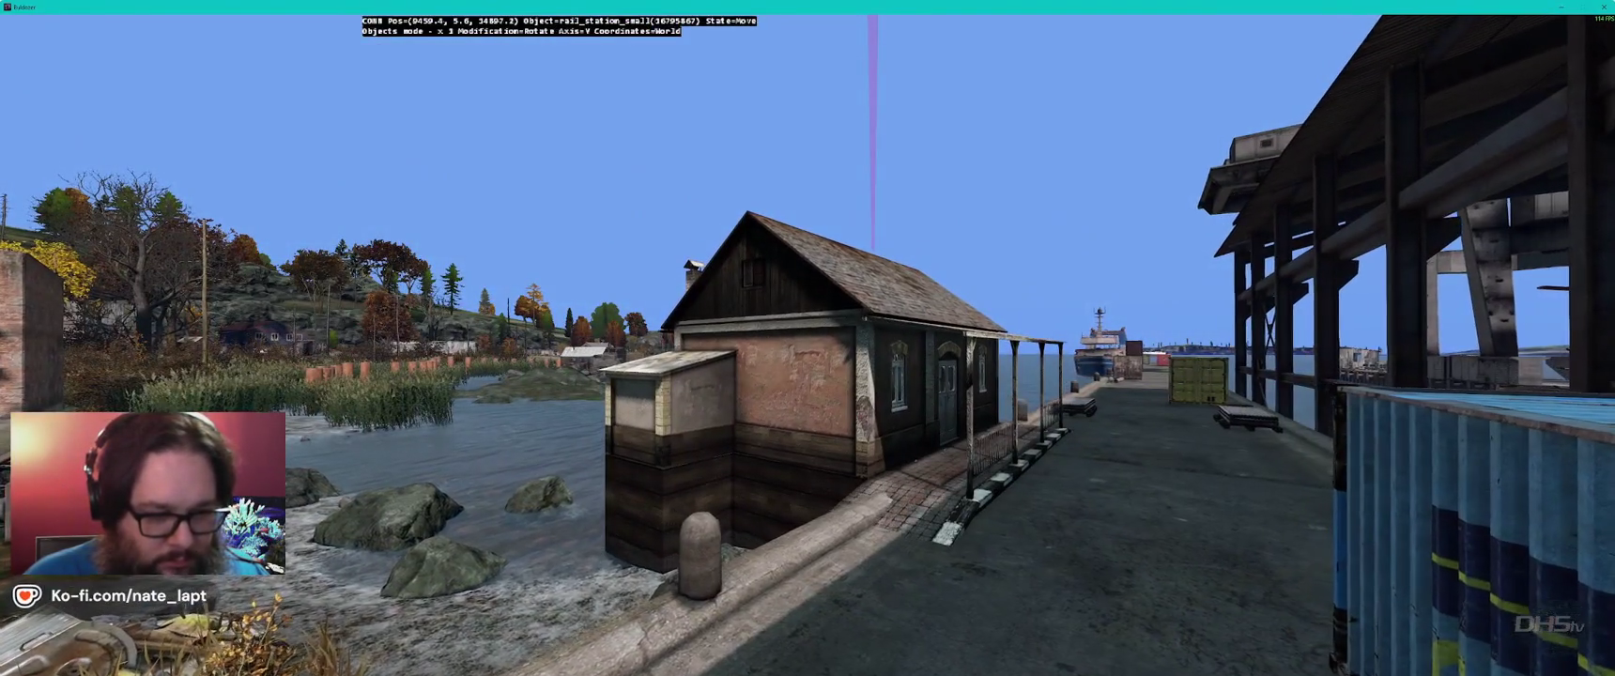
{"action": "key", "text": "d"}
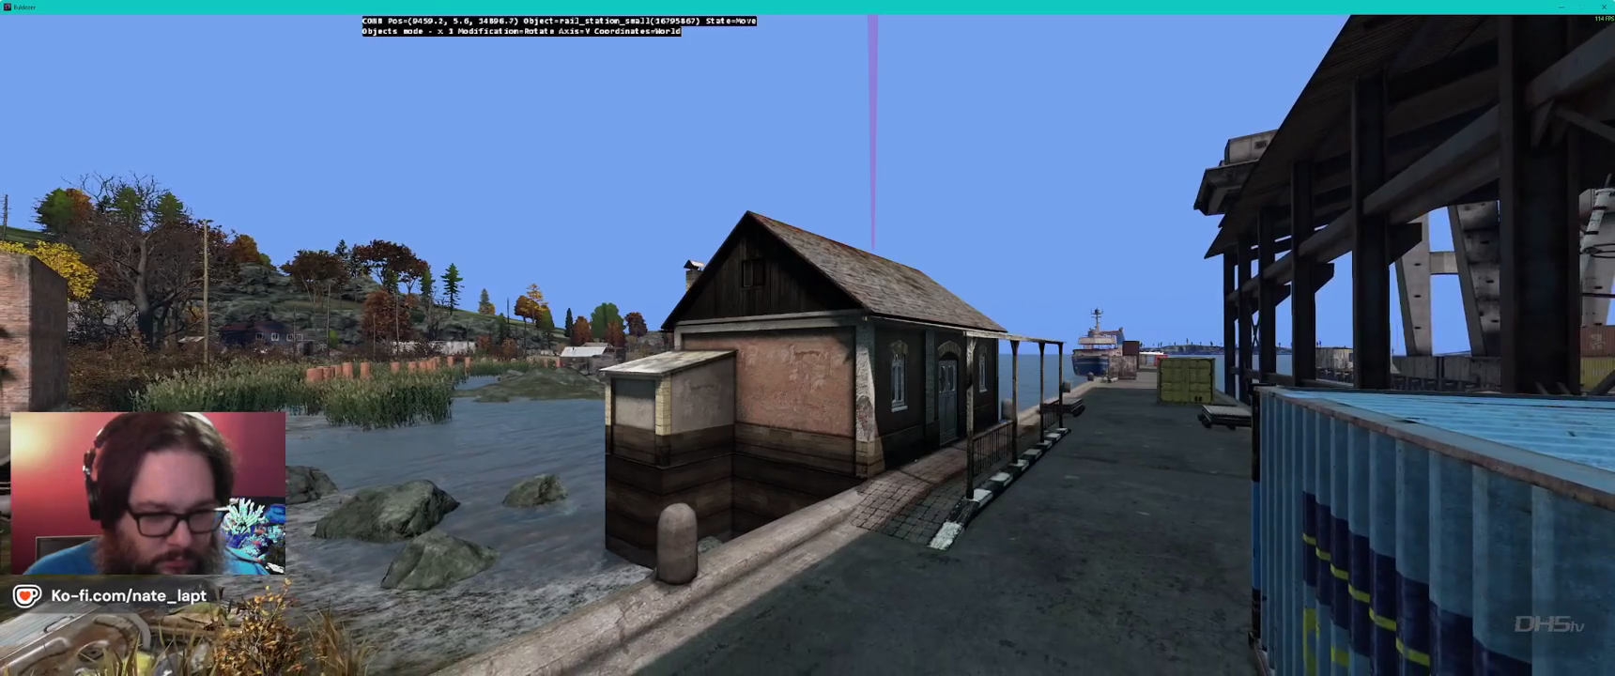
{"action": "key", "text": "s"}
{"action": "left_click_drag", "start_coordinate": [873, 282], "coordinate": [873, 286]}
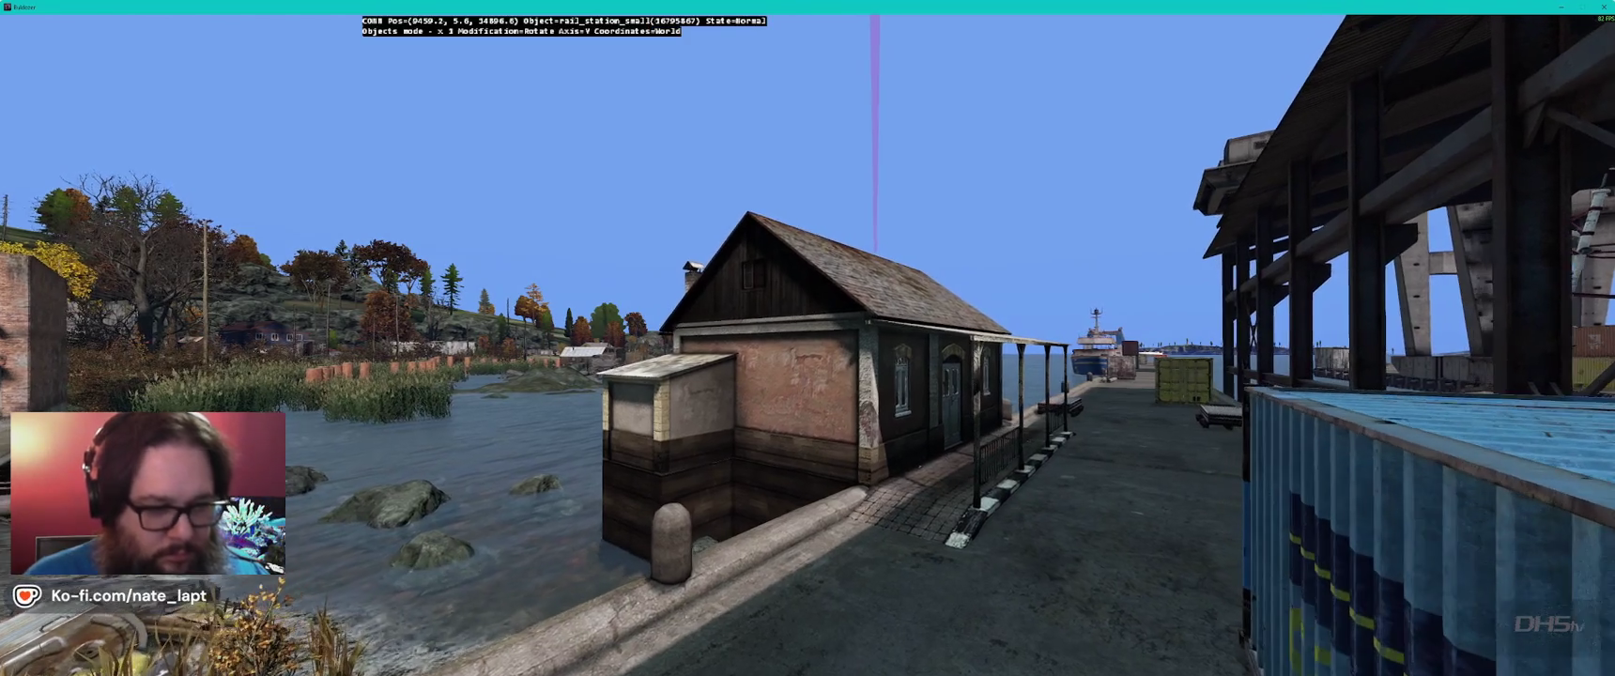
- Fly inside the station house to check its double door, window wall and left wall
{"action": "key", "text": "w"}
{"action": "key", "text": "w"}
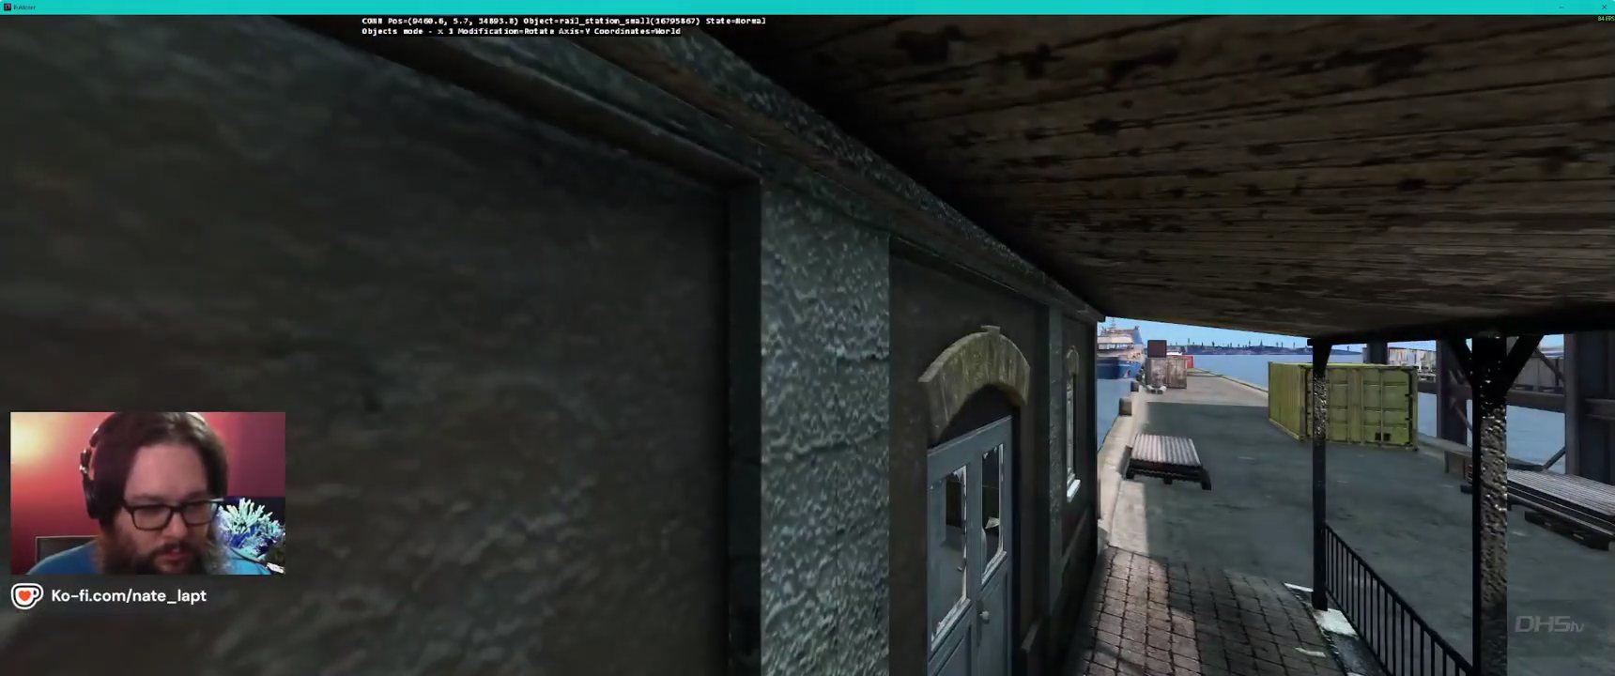
{"action": "key", "text": "w"}
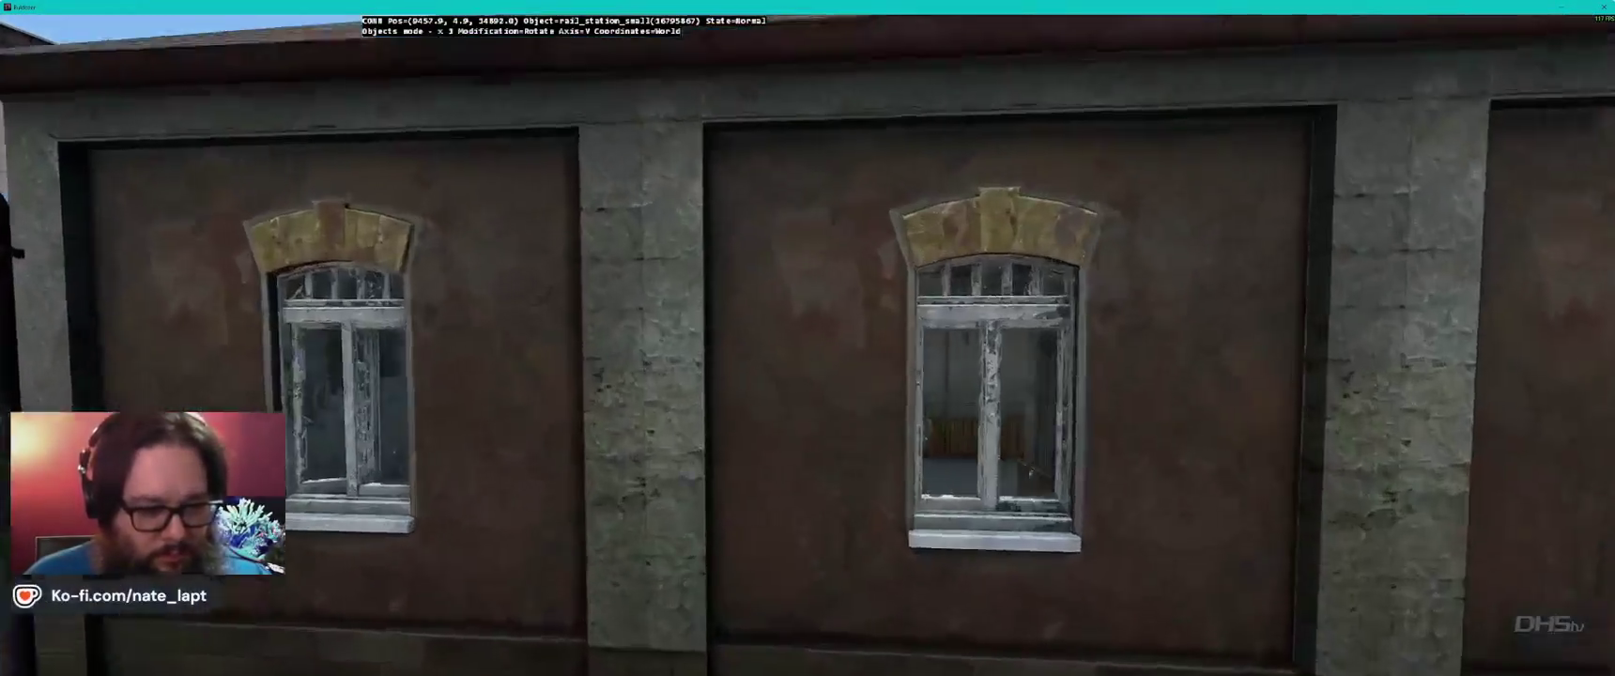
{"action": "key", "text": "w"}
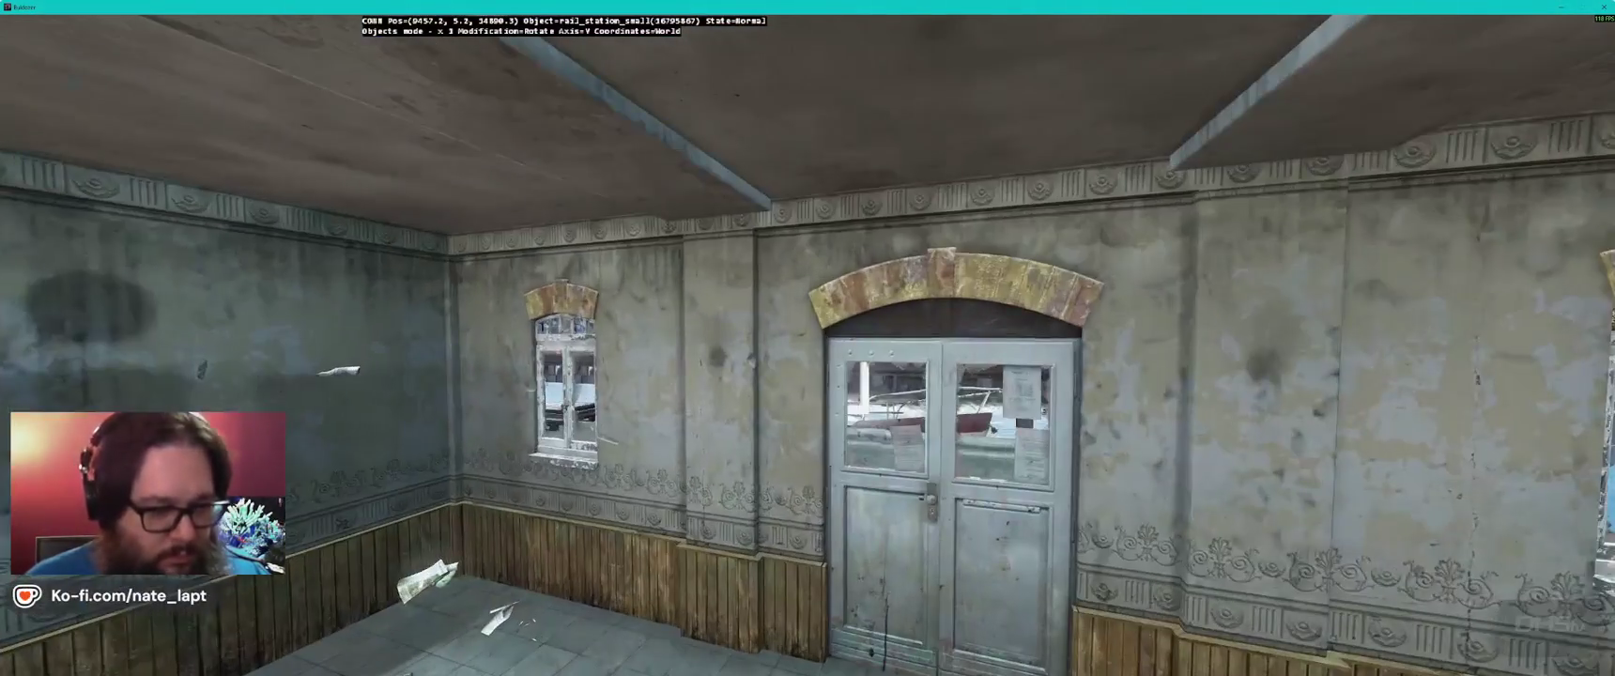
{"action": "key", "text": "s"}
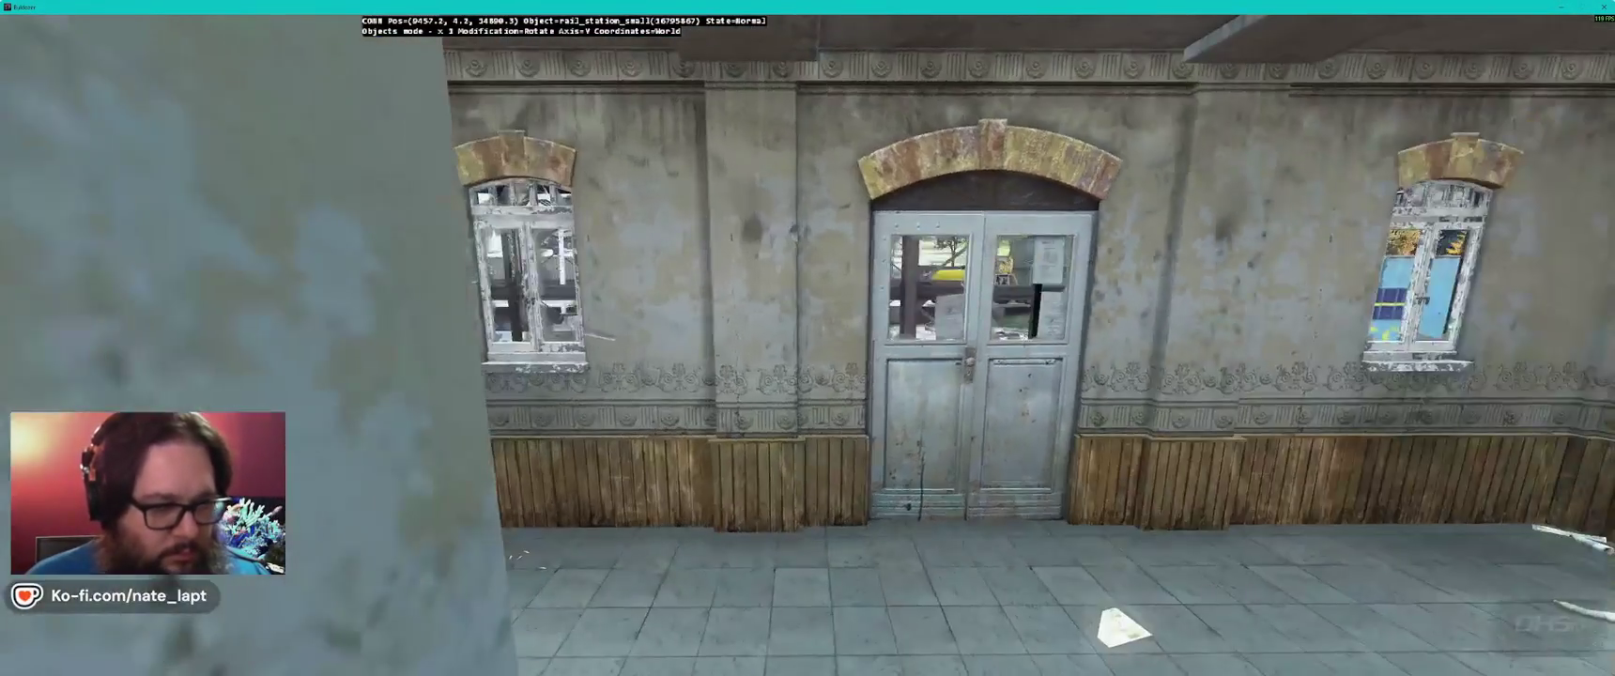
{"action": "key", "text": "s"}
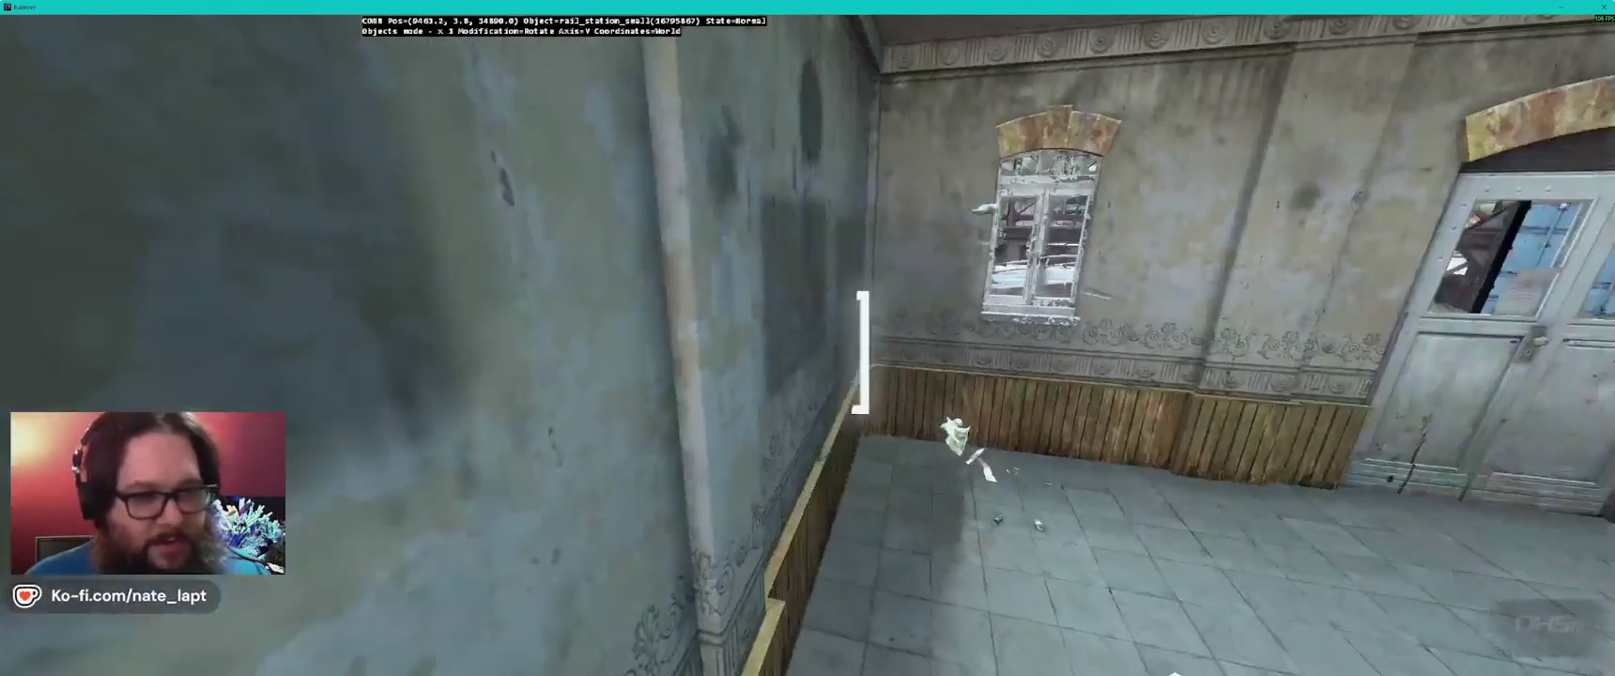
{"action": "key", "text": "s"}
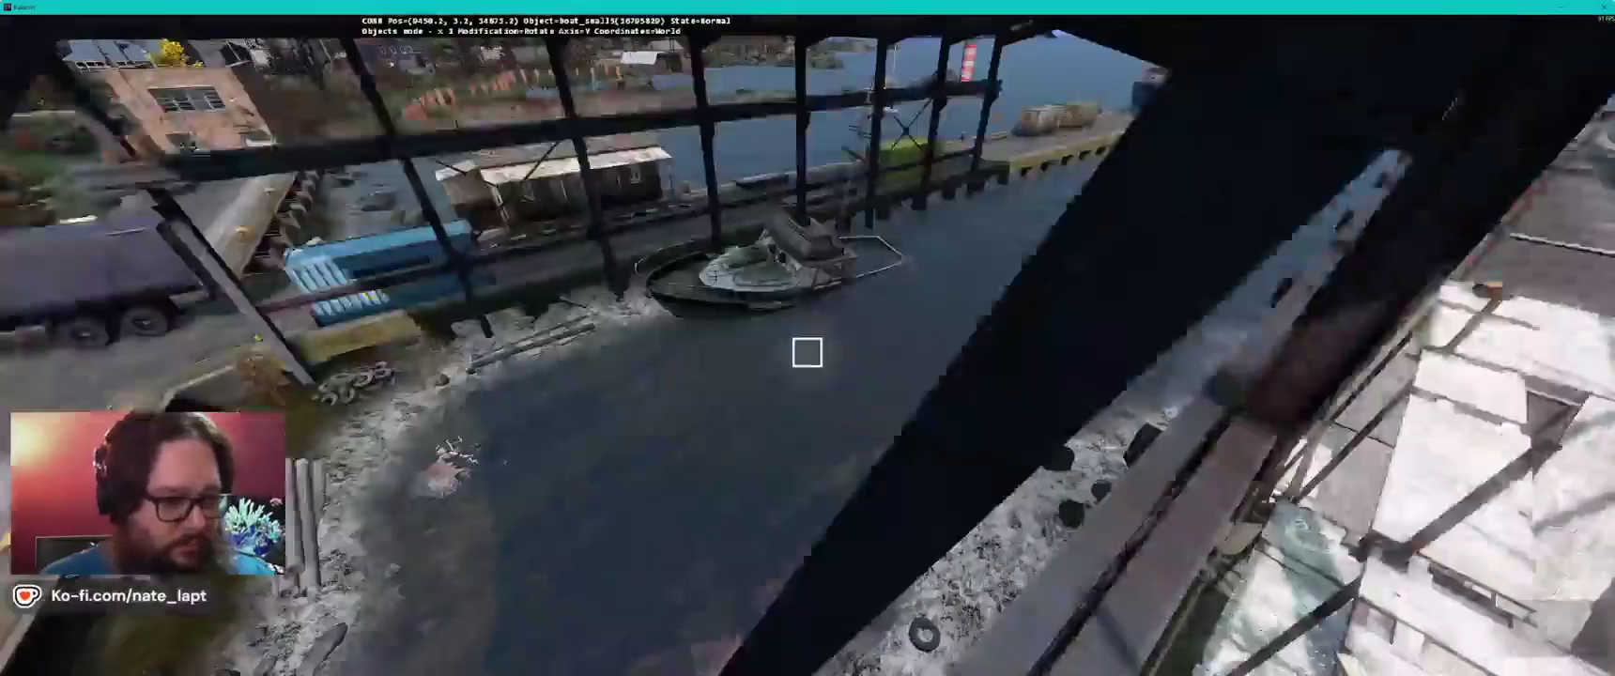
- Insert a small boat, then turn it and move it into the shallows against the quay wall
{"action": "key", "text": "Insert"}
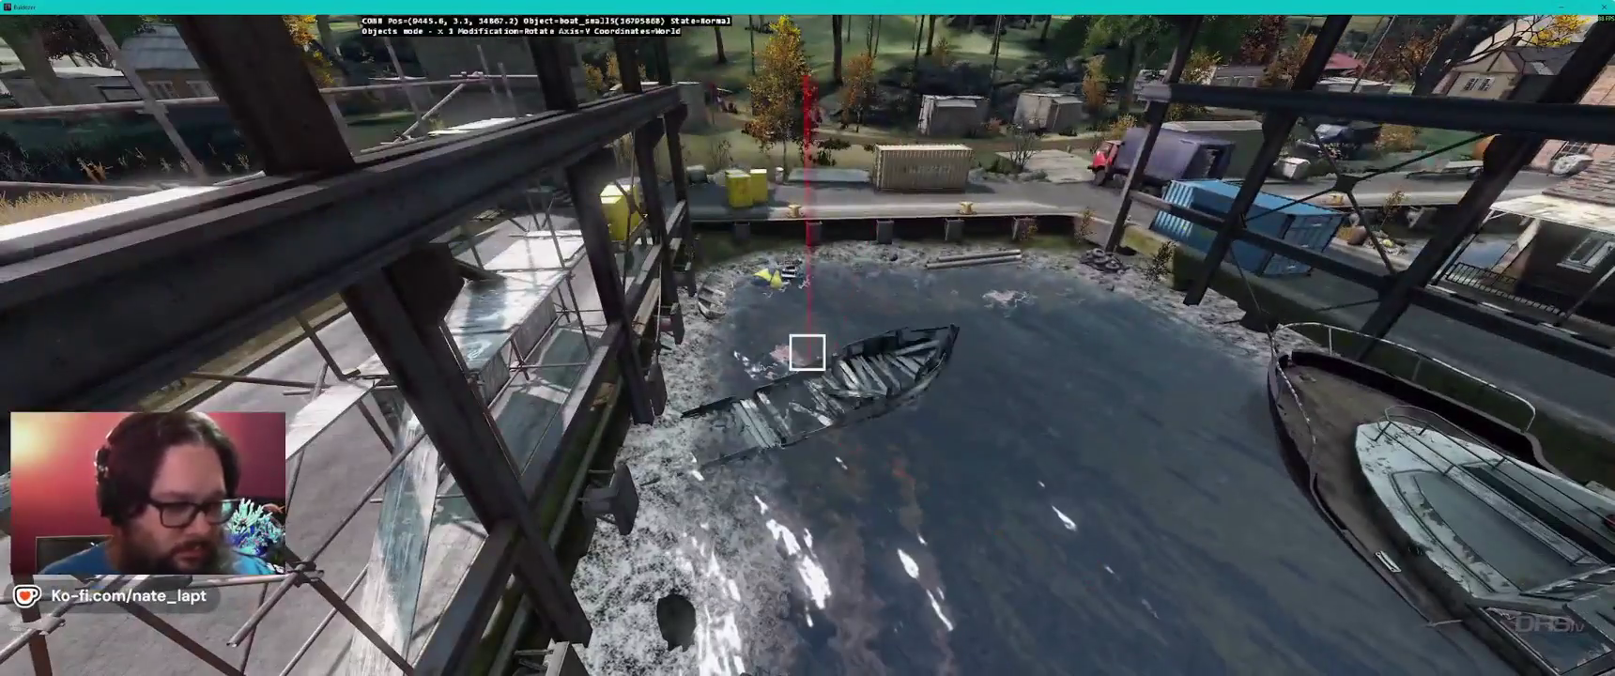
{"action": "left_click_drag", "start_coordinate": [809, 352], "coordinate": [808, 347]}
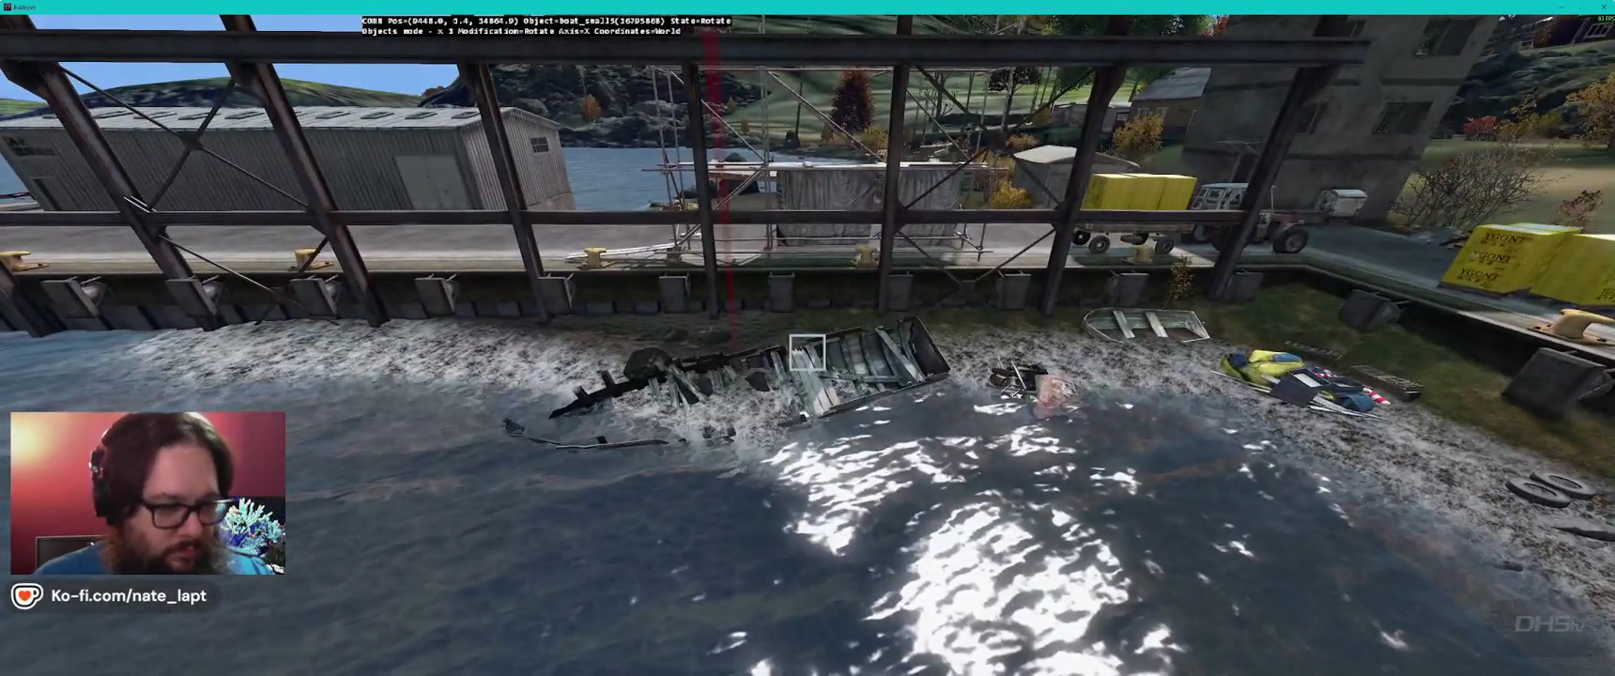
{"action": "left_click_drag", "start_coordinate": [808, 352], "coordinate": [807, 353]}
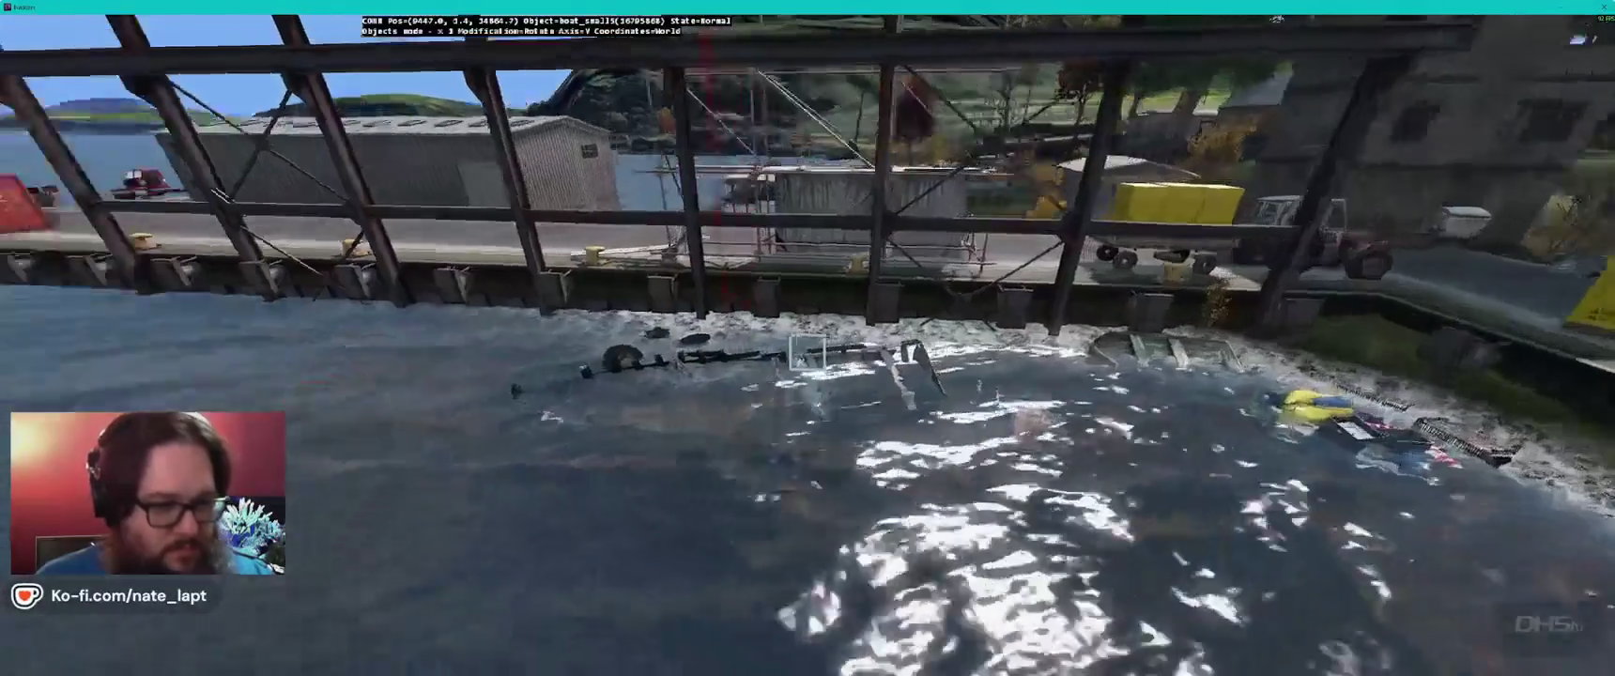
{"action": "key", "text": "w"}
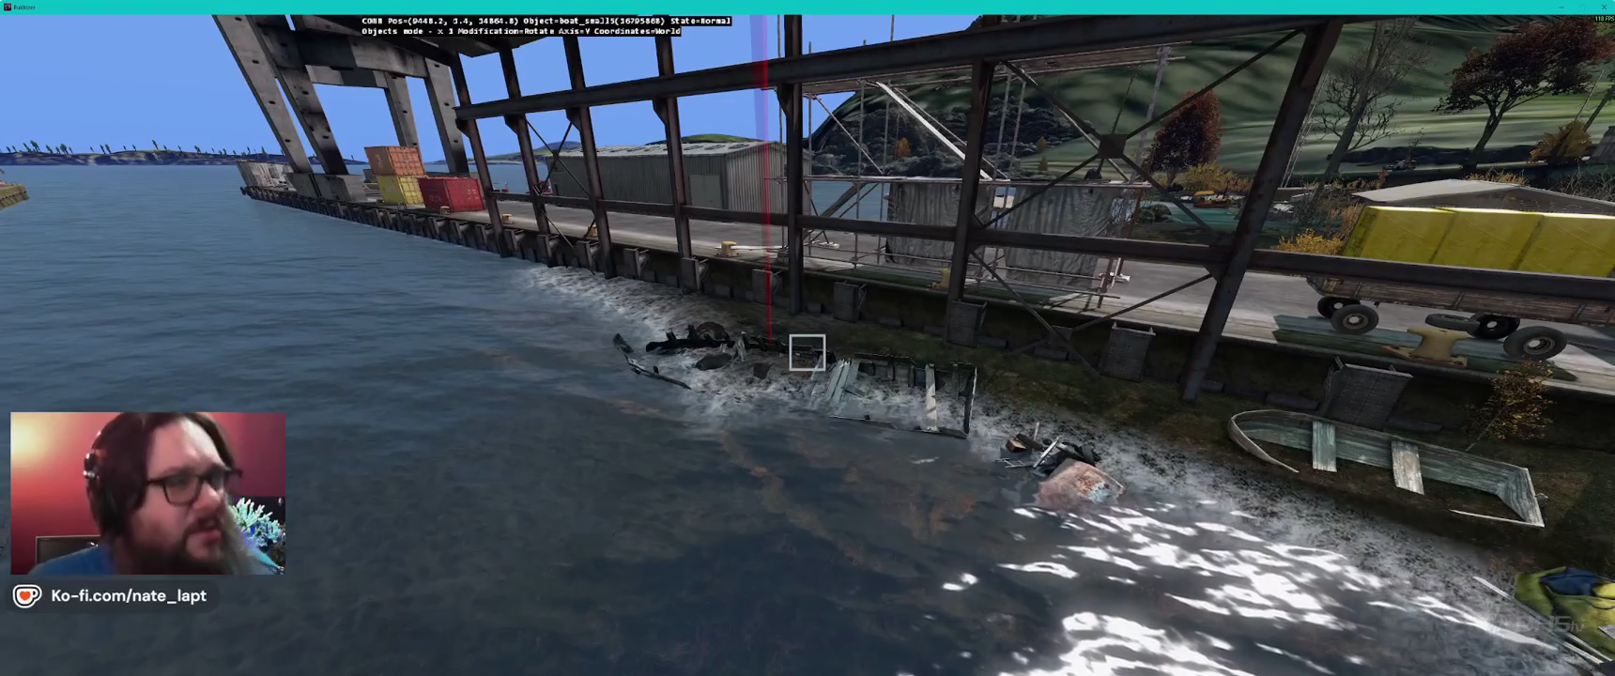
{"action": "key", "text": "alt+Tab"}
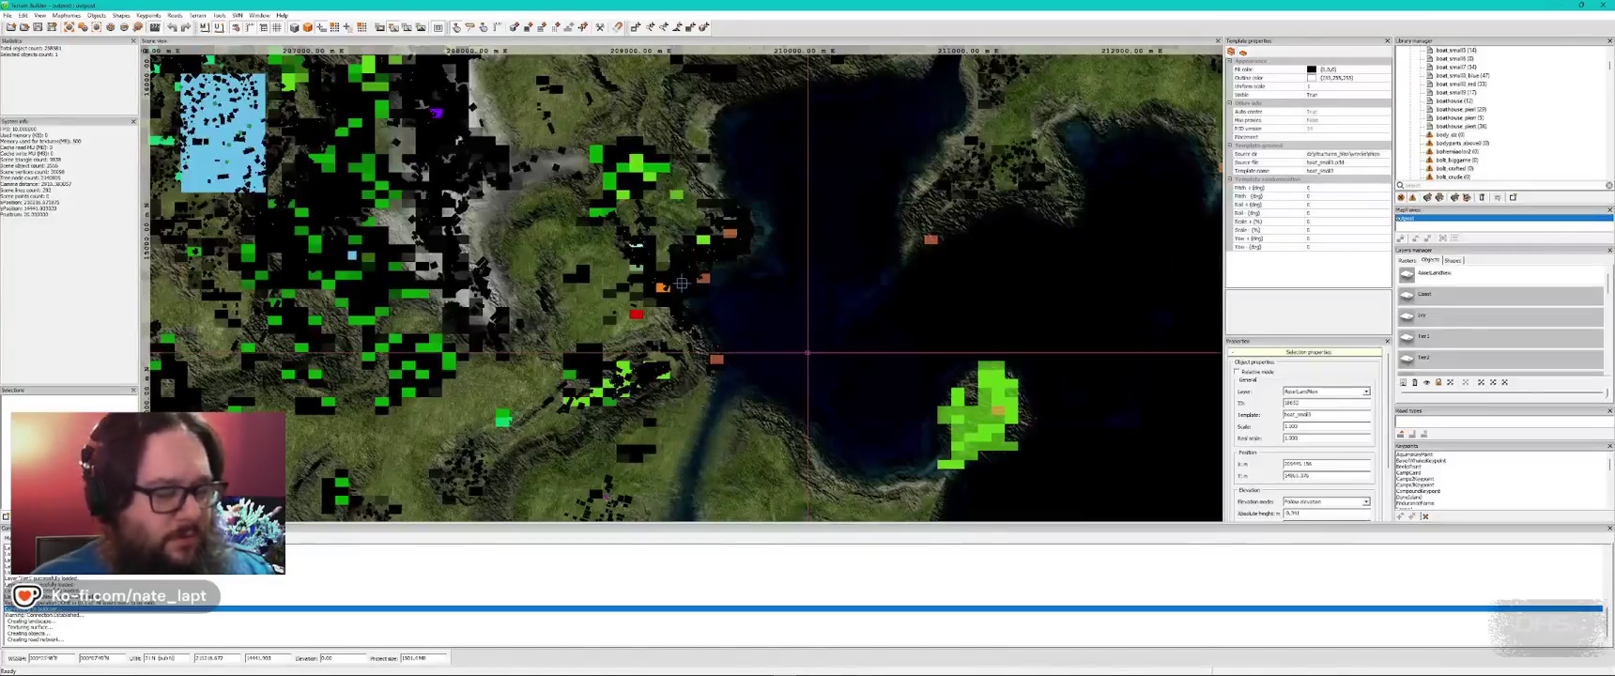
{"action": "key", "text": "alt+Tab"}
{"action": "key", "text": "w"}
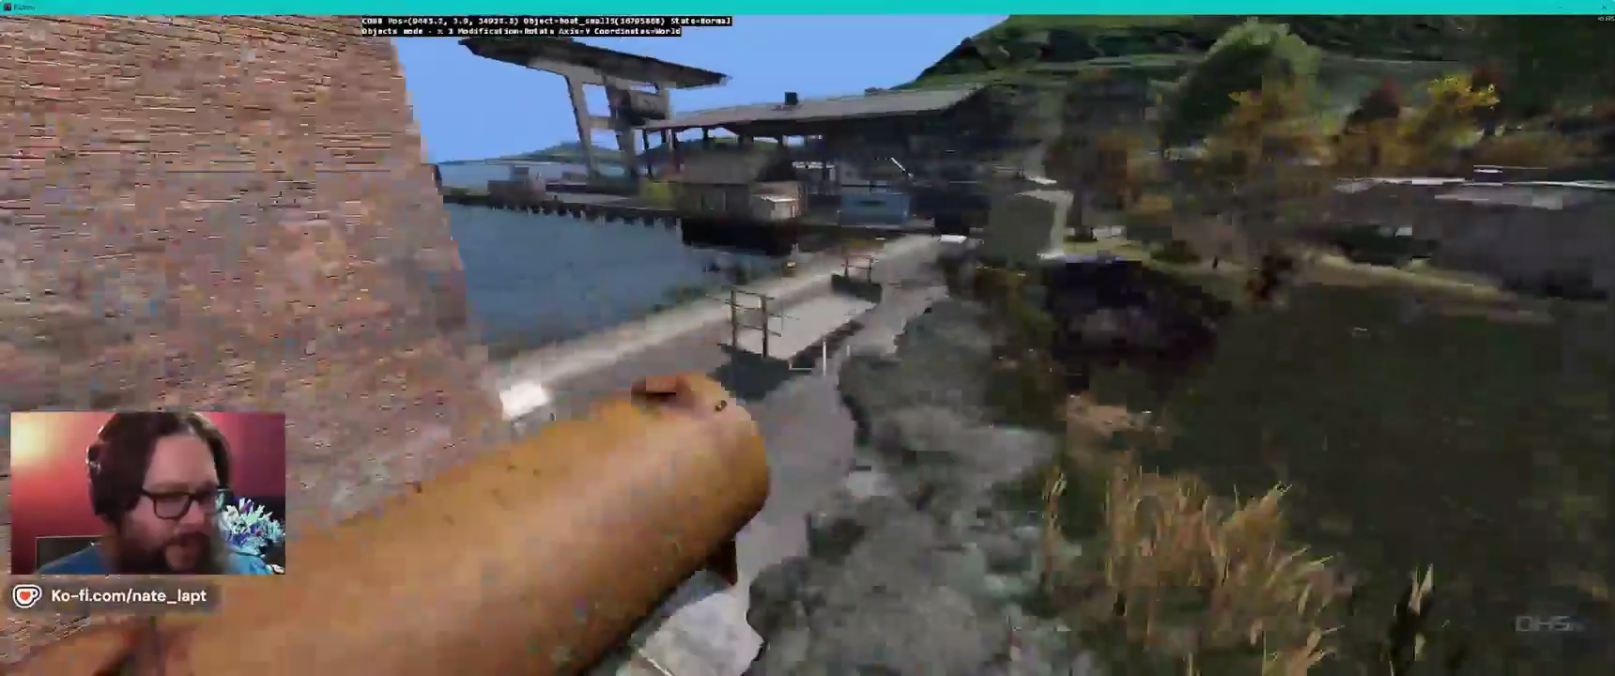
{"action": "key", "text": "w"}
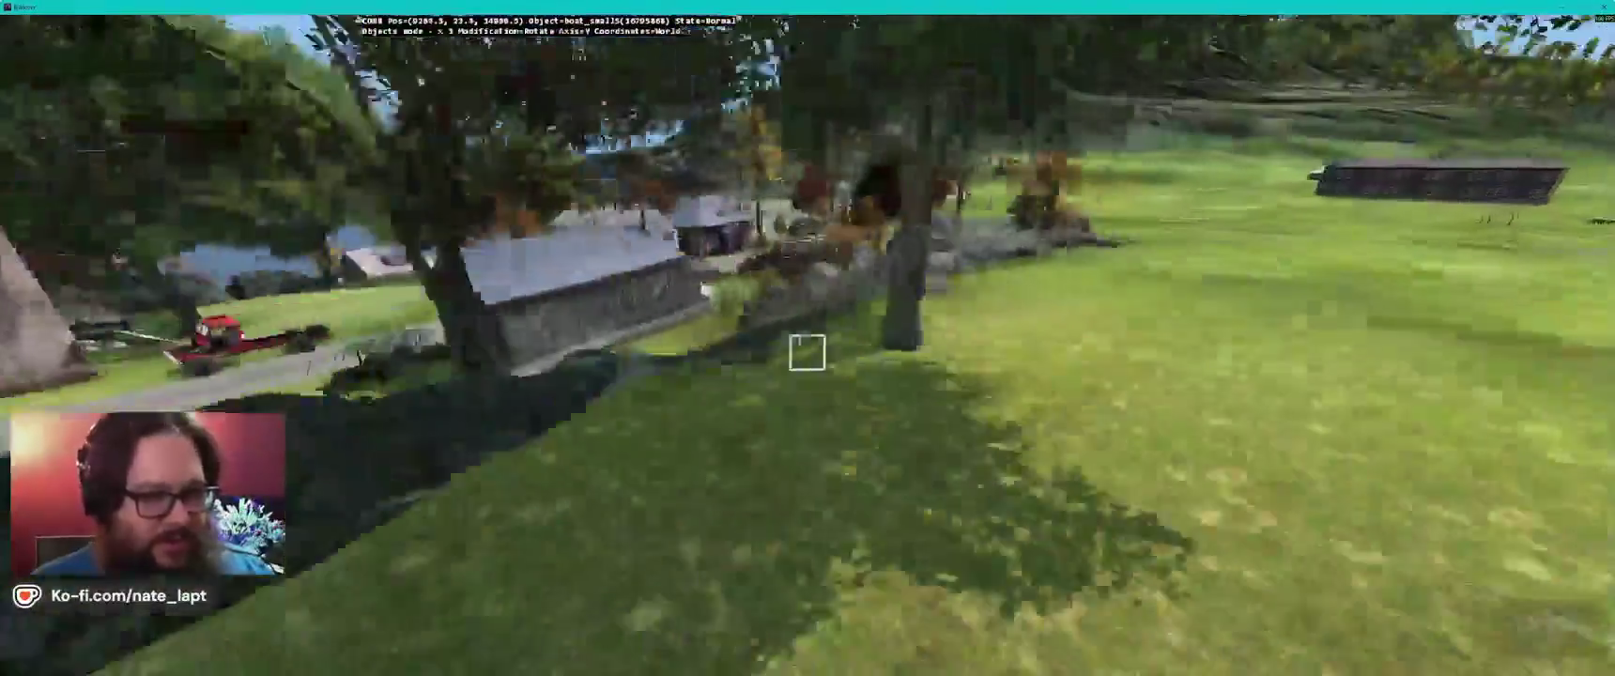
{"action": "key", "text": "w"}
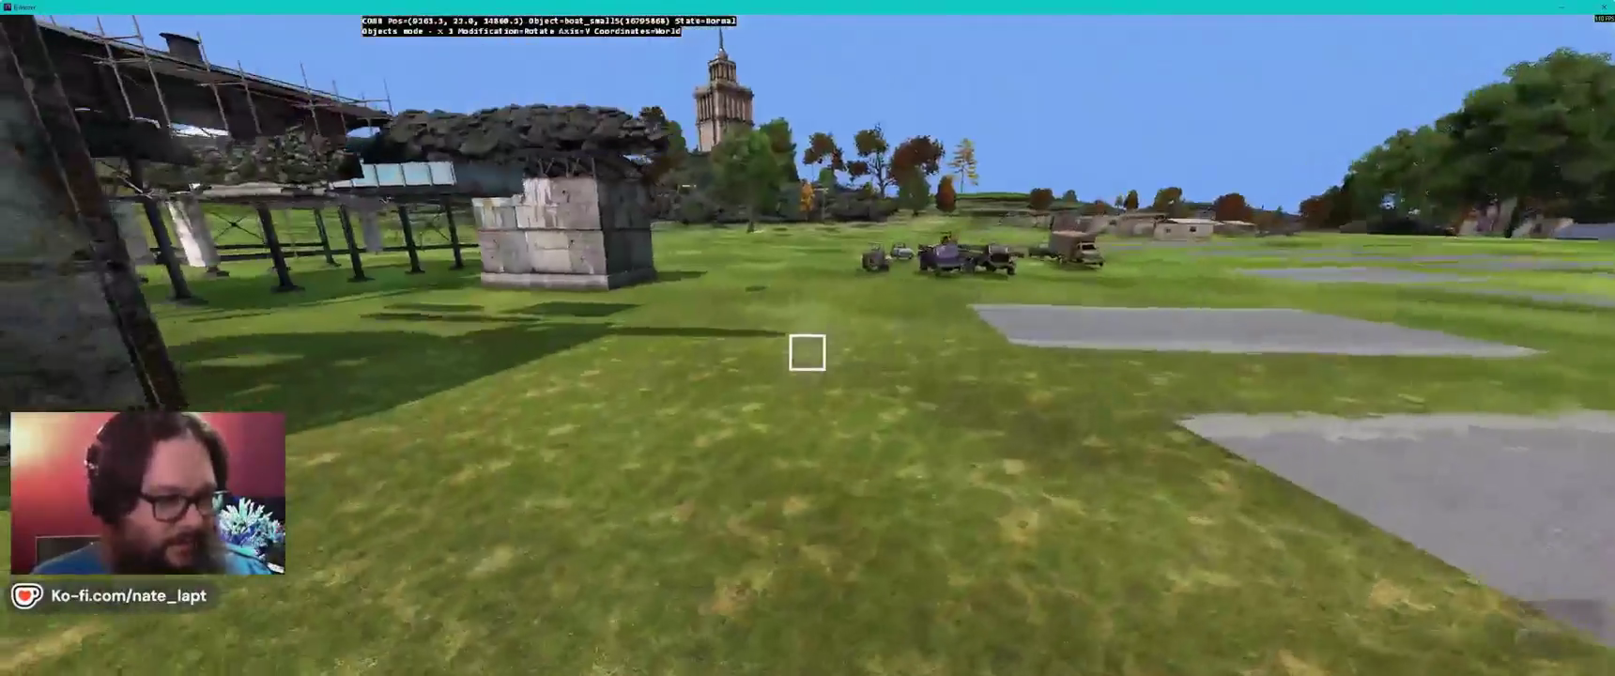
{"action": "key", "text": "w"}
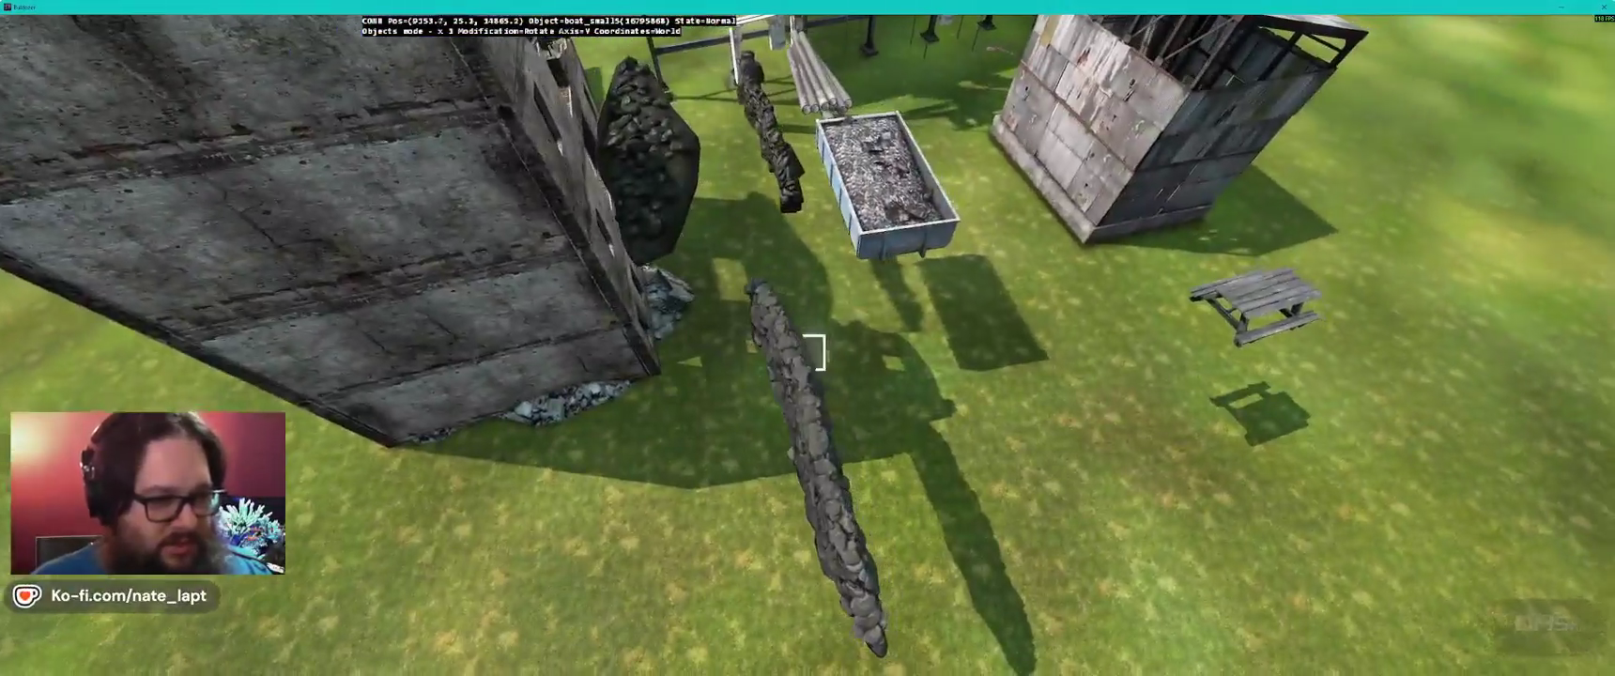
{"action": "key", "text": "w"}
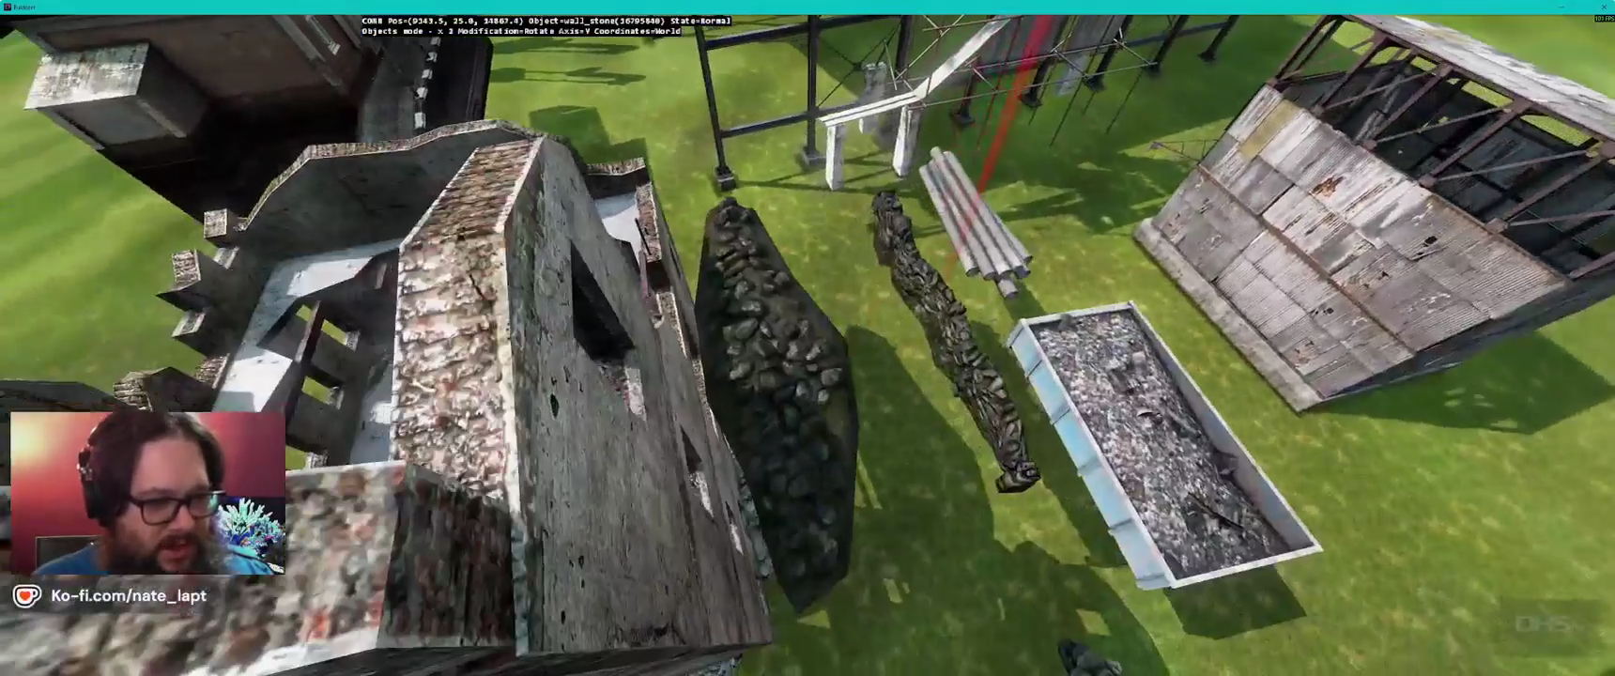
{"action": "key", "text": "w"}
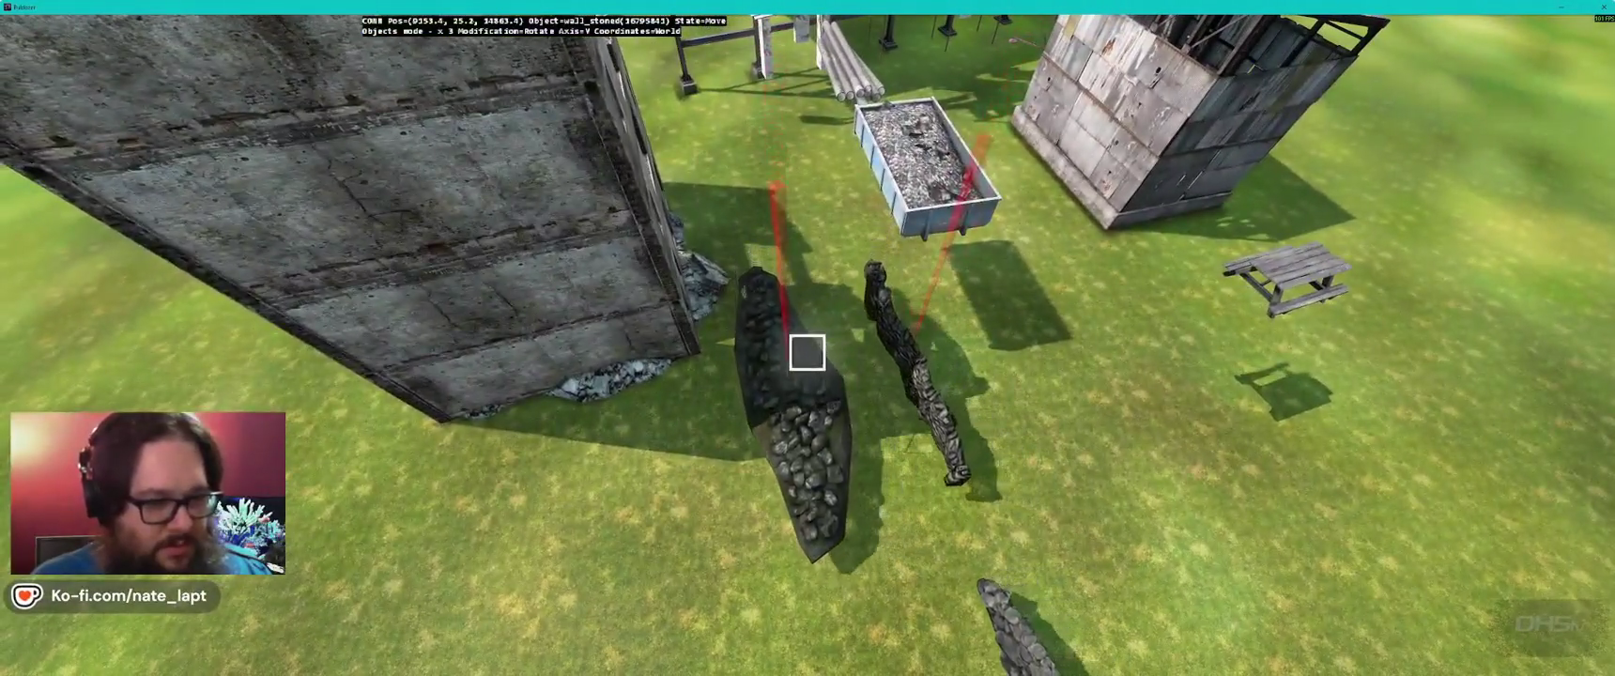
{"action": "key", "text": "w"}
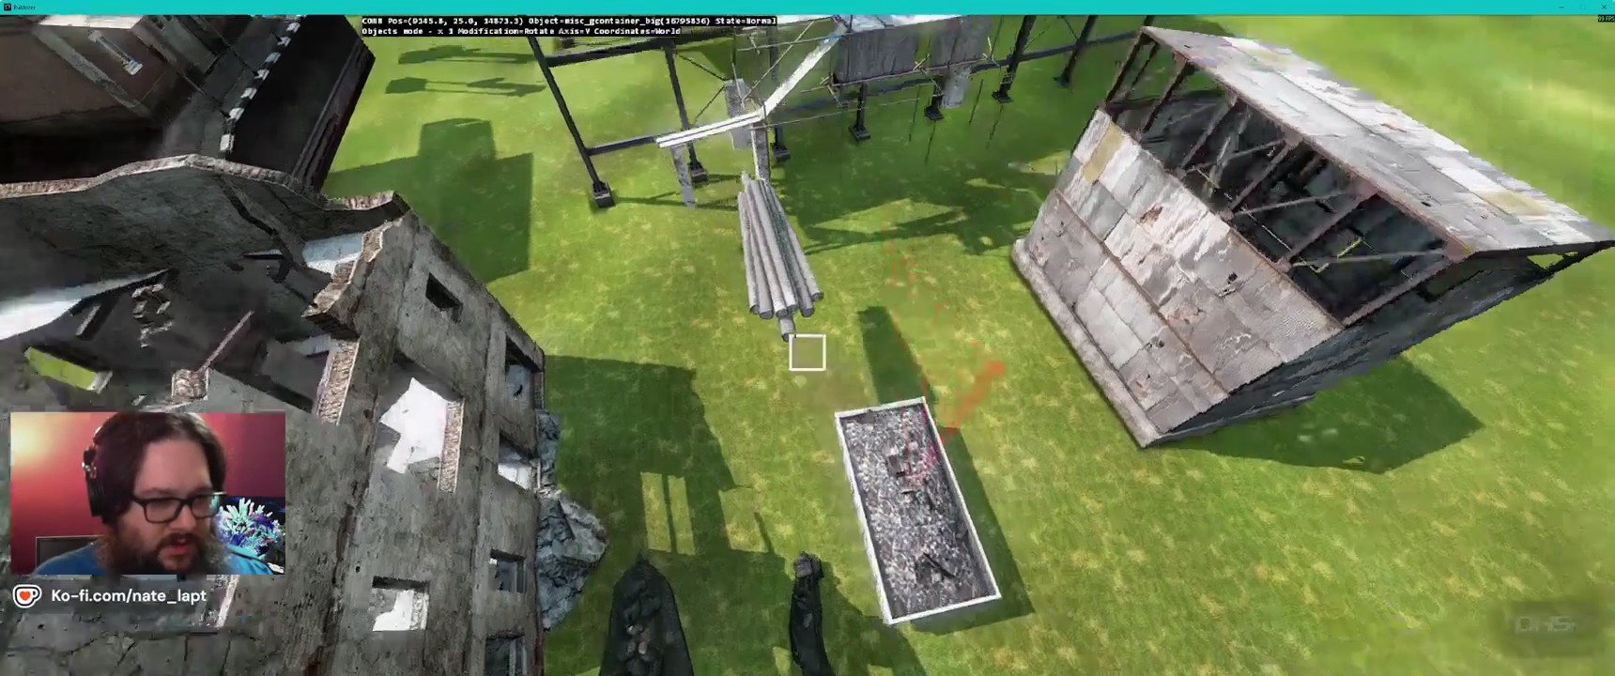
{"action": "left_click", "coordinate": [806, 351]}
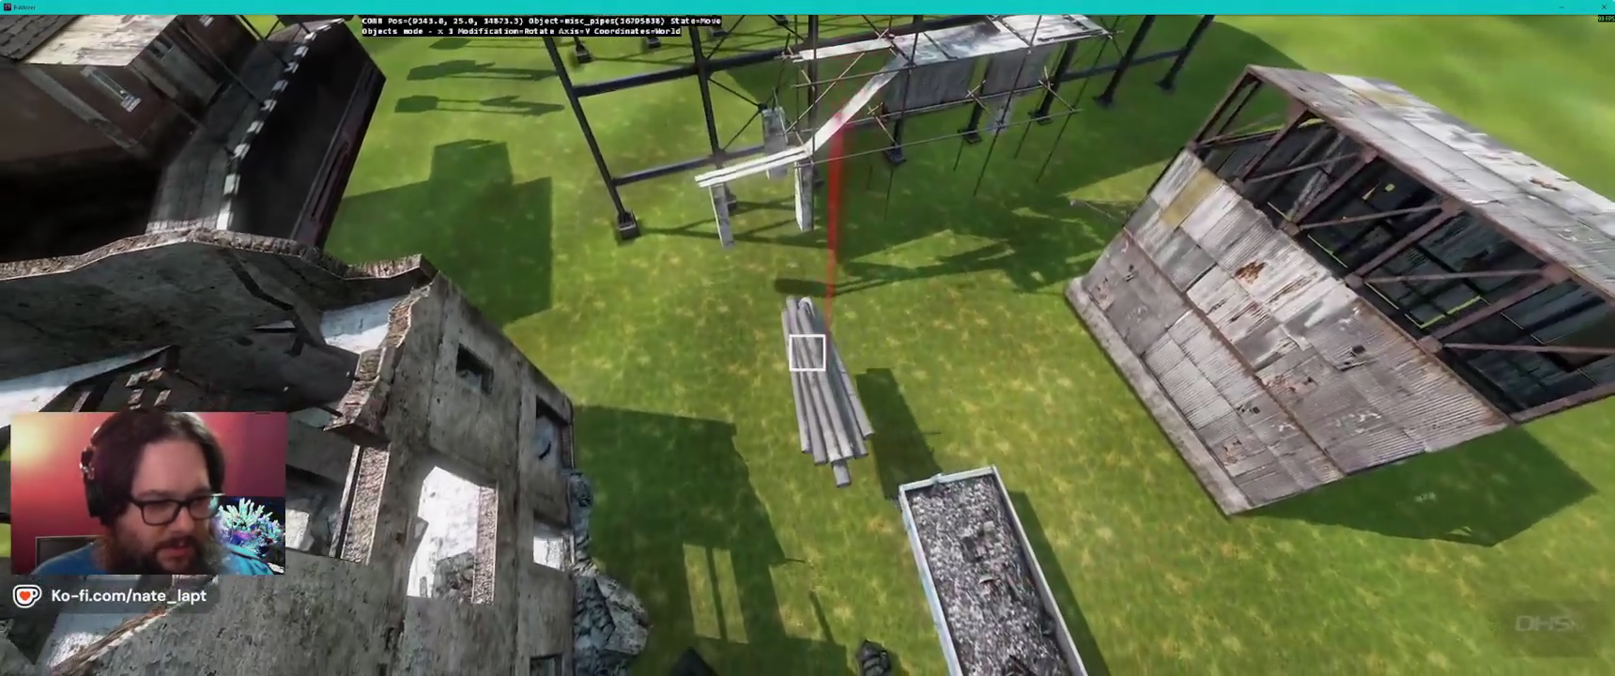
{"action": "key", "text": "w"}
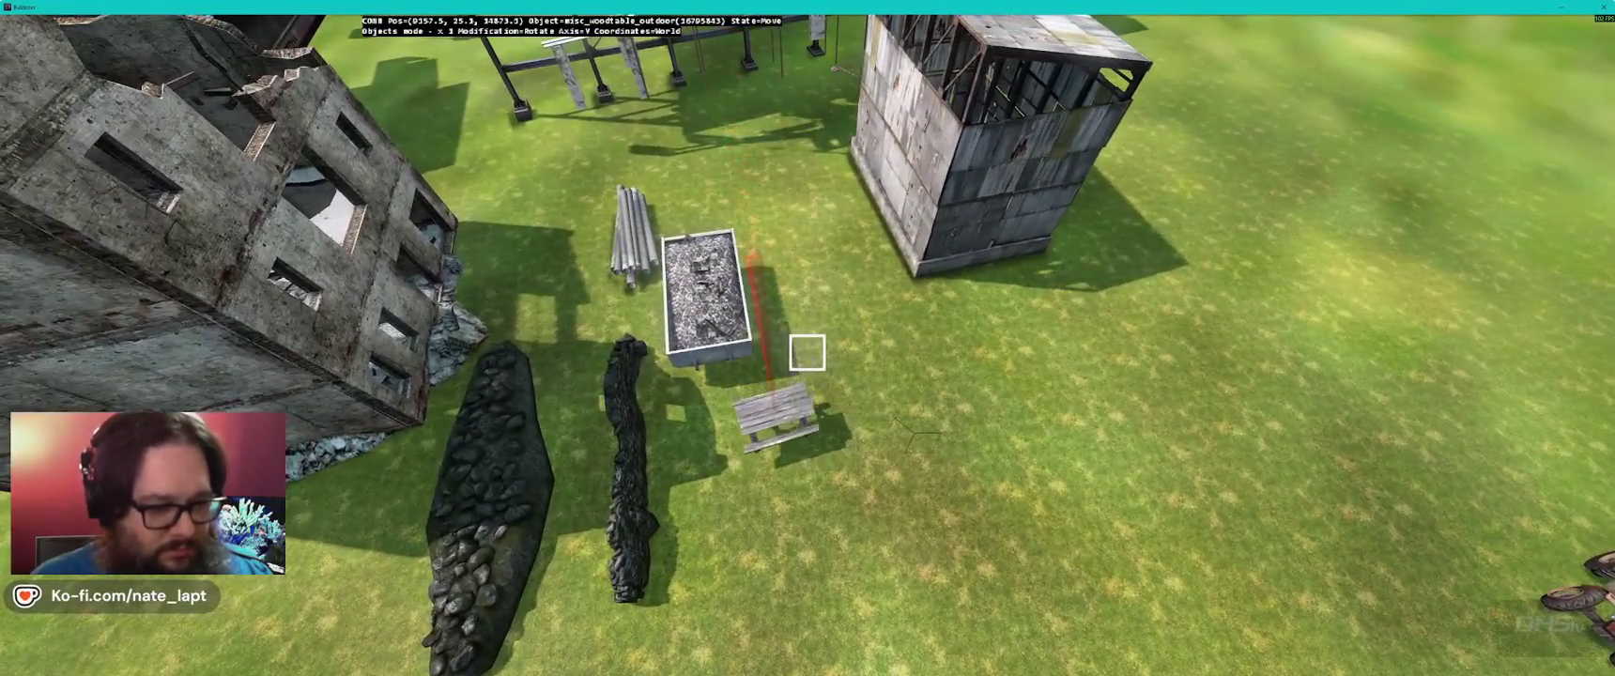
{"action": "key", "text": "w"}
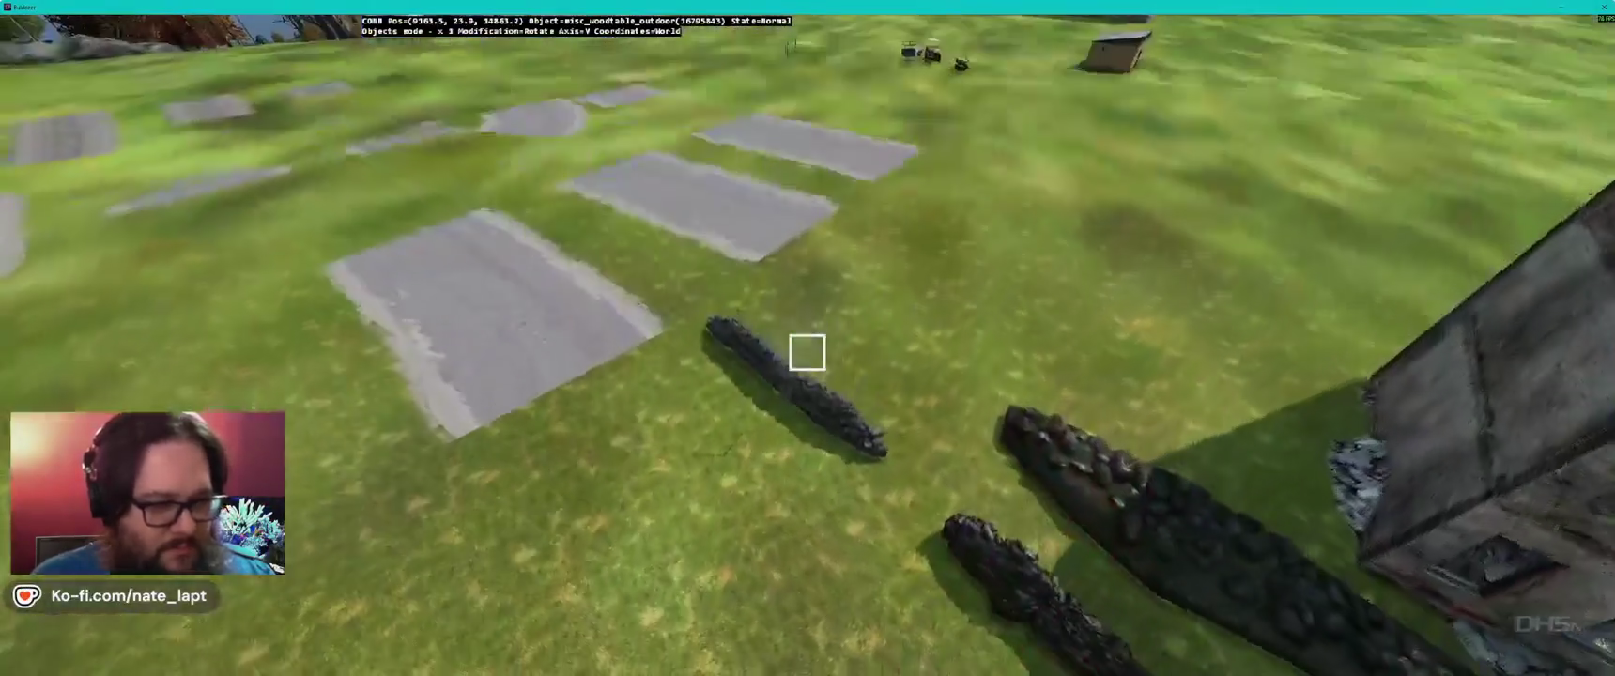
{"action": "key", "text": "w"}
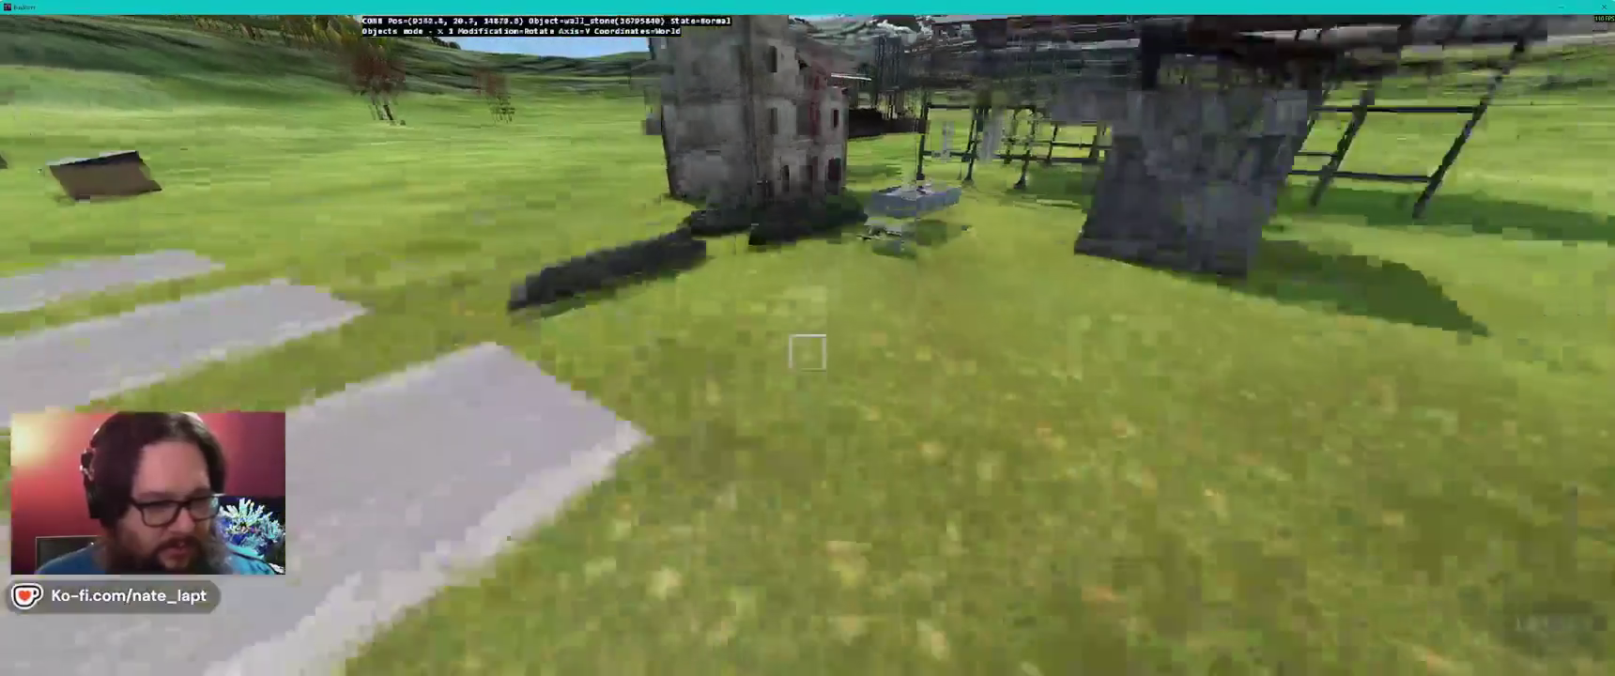
{"action": "key", "text": "w"}
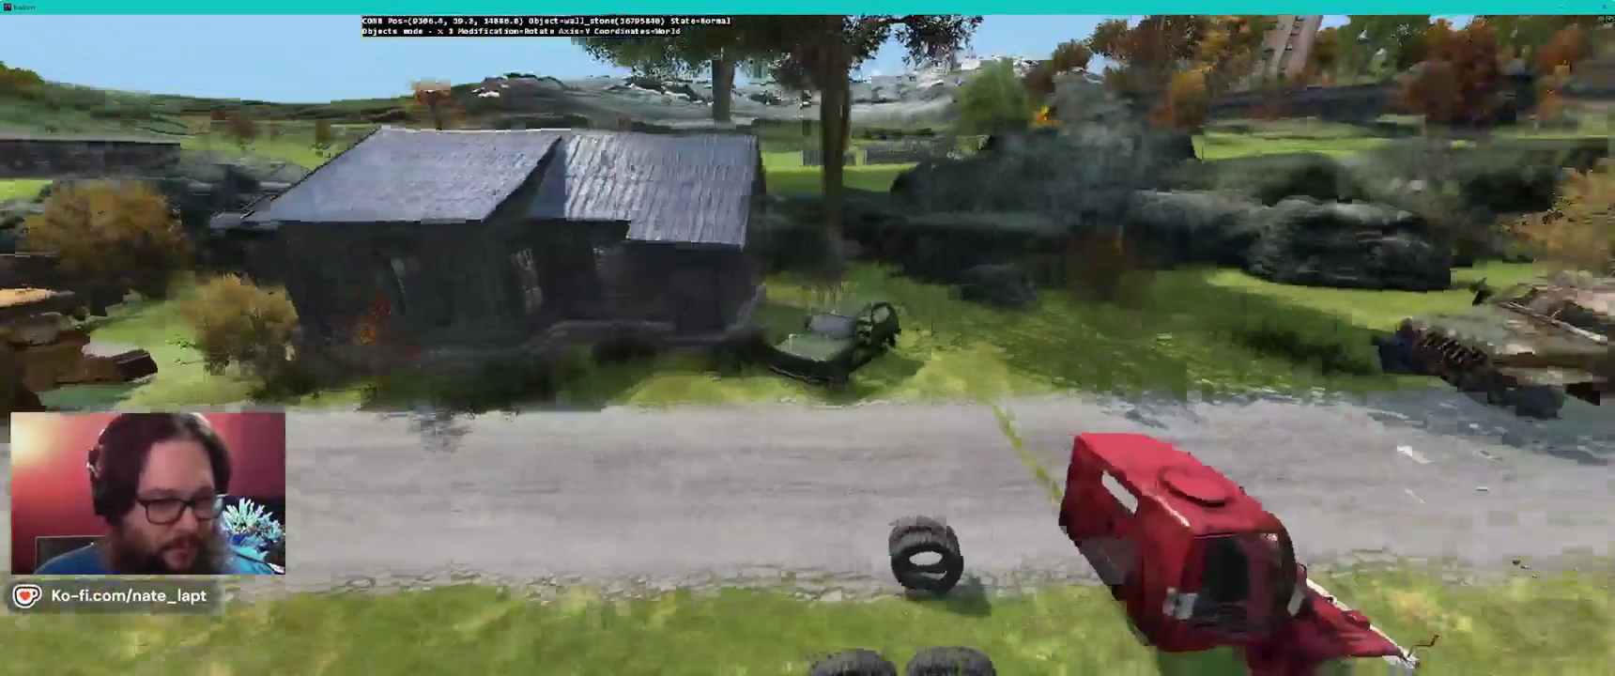
- Pick up the wall_stone pieces and drop them along the edge of the dirt road
{"action": "key", "text": "w"}
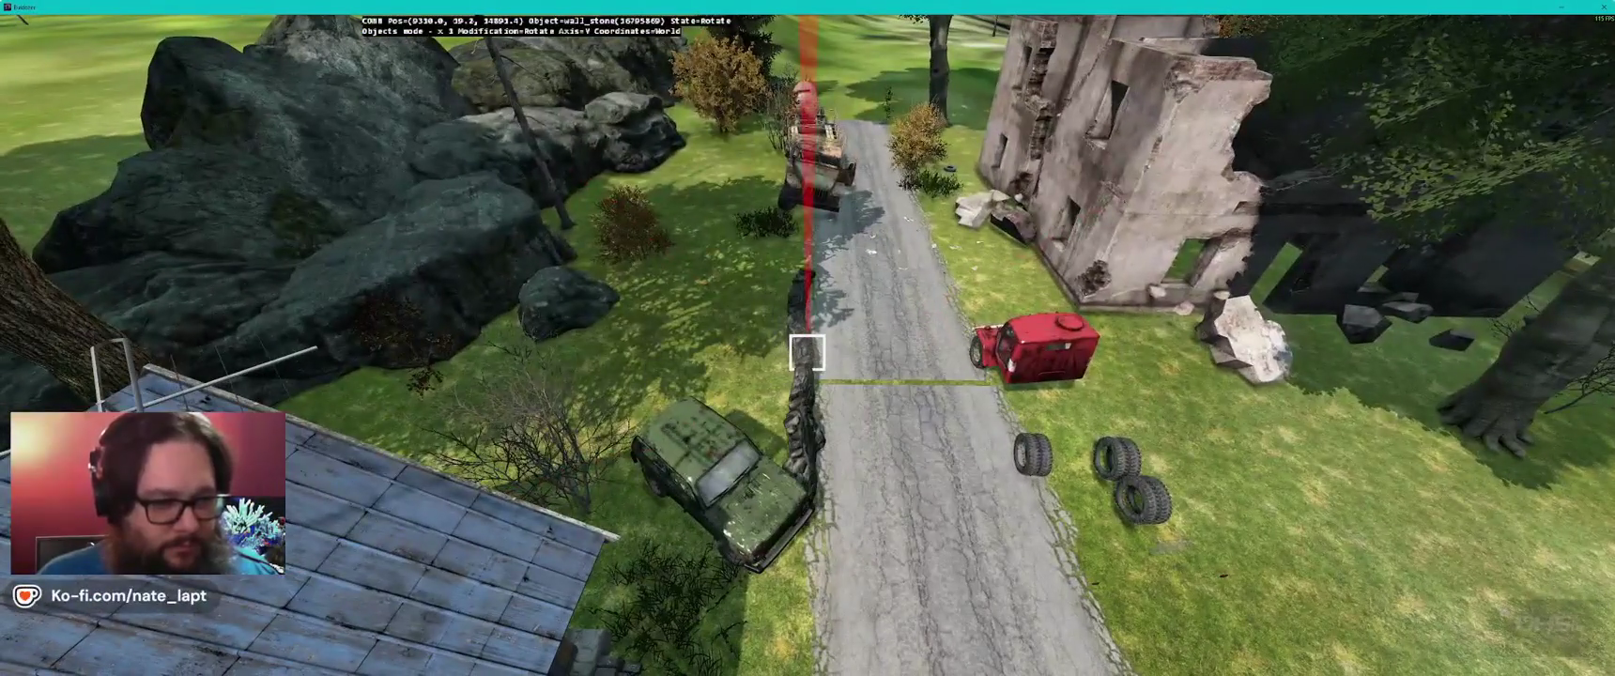
{"action": "key", "text": "w"}
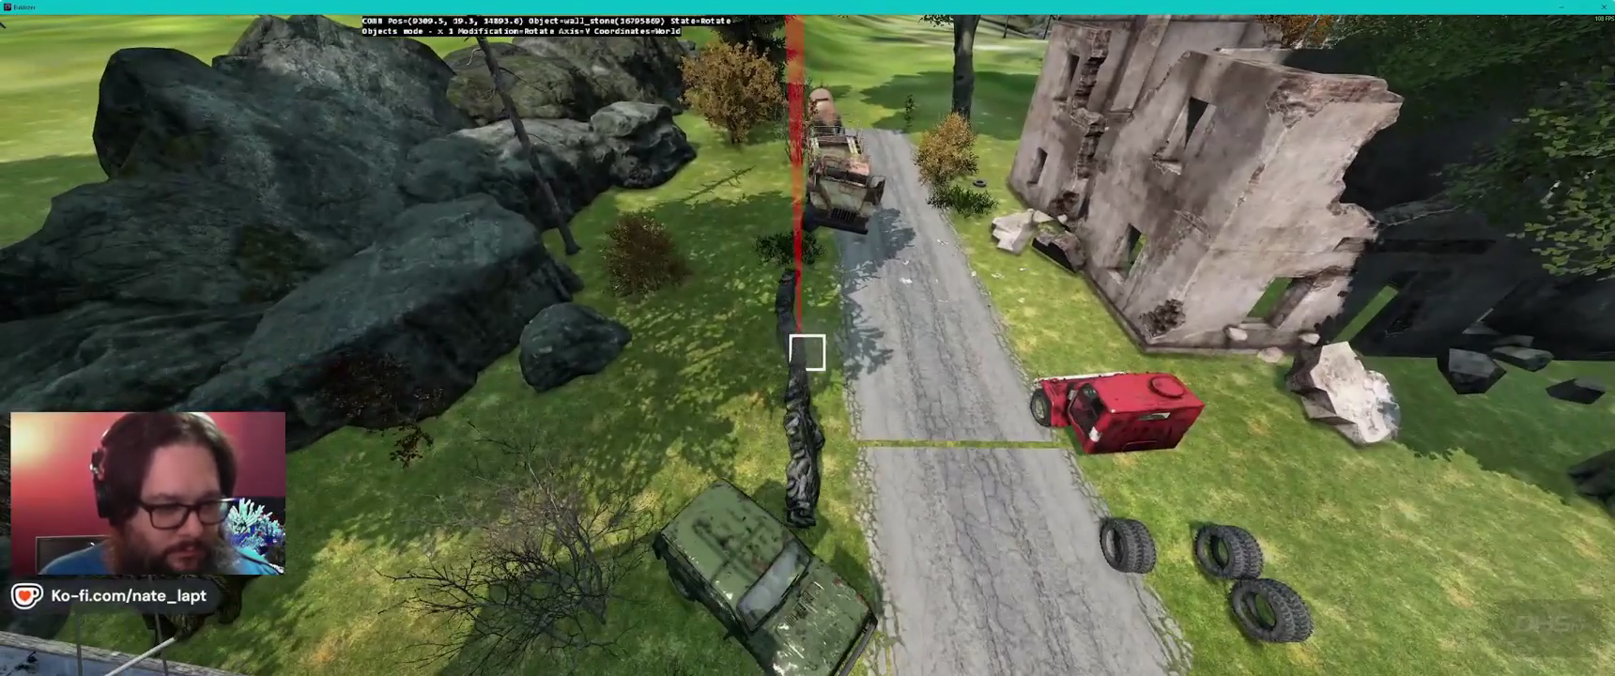
{"action": "key", "text": "q"}
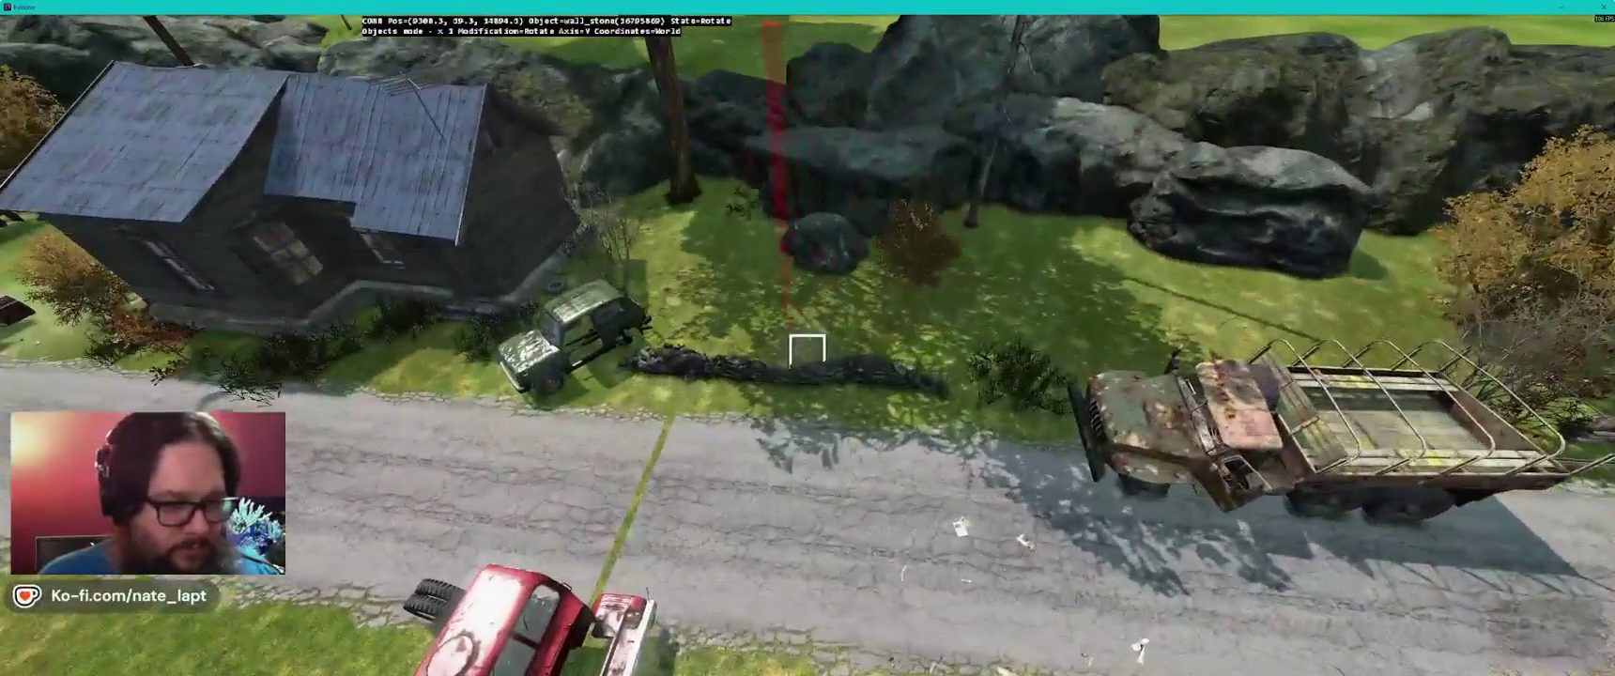
{"action": "key", "text": "e"}
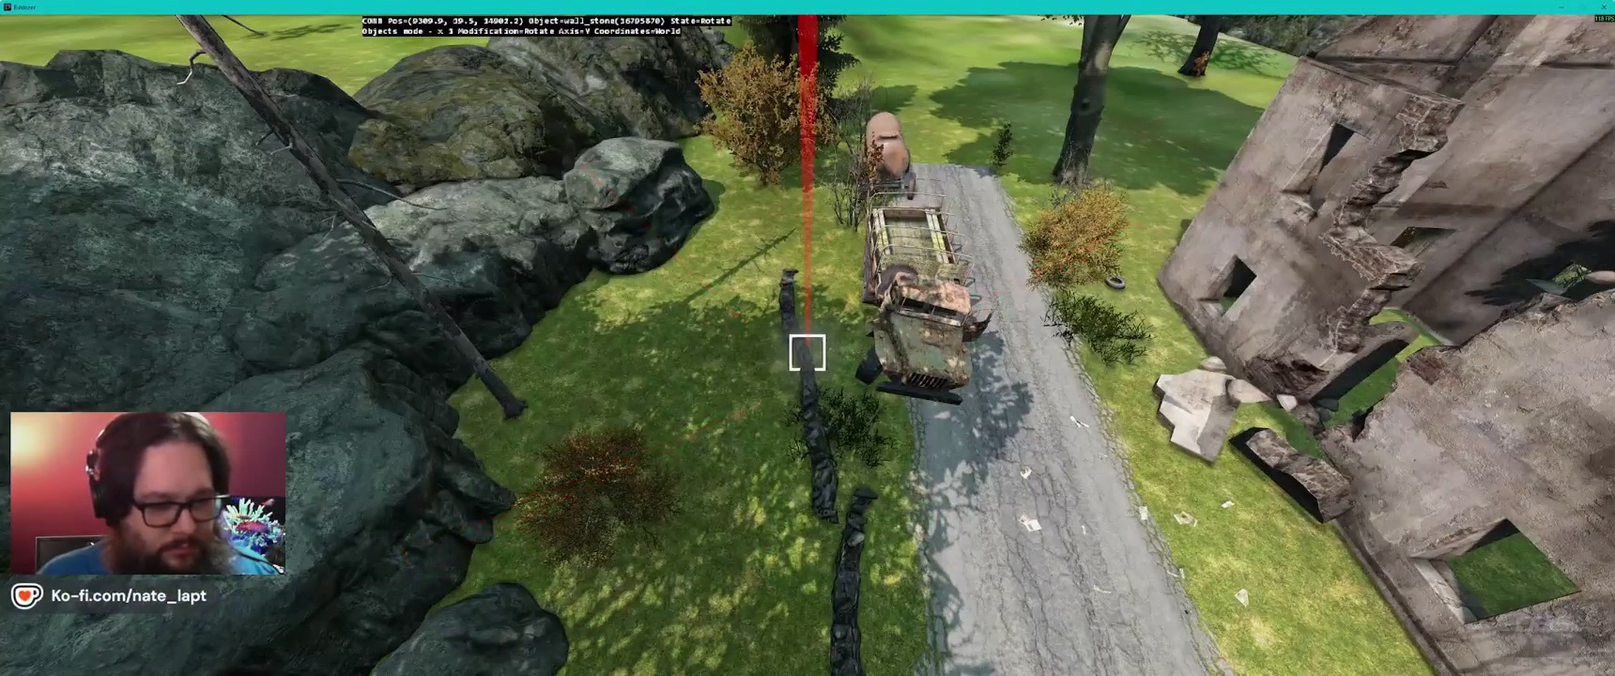
{"action": "key", "text": "s"}
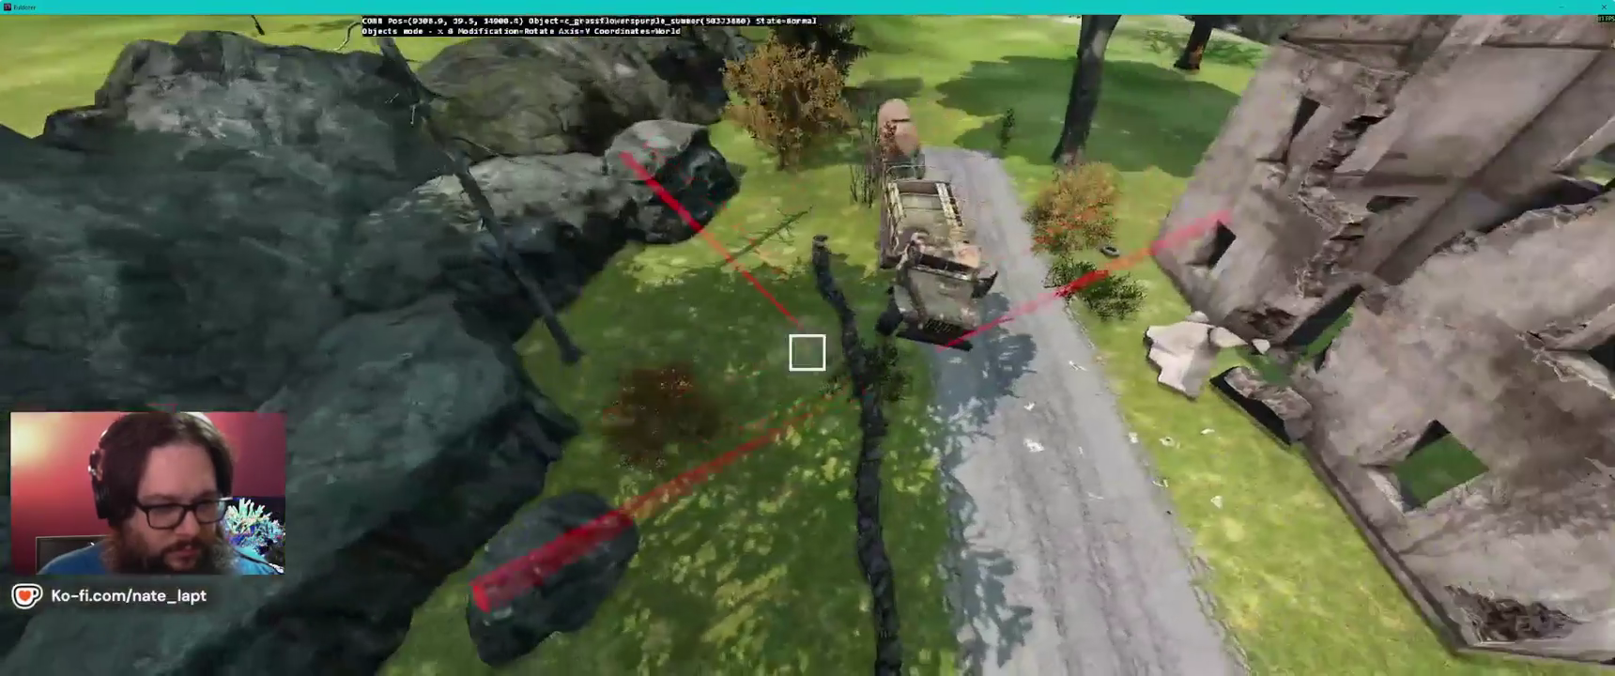
{"action": "left_click", "coordinate": [809, 352]}
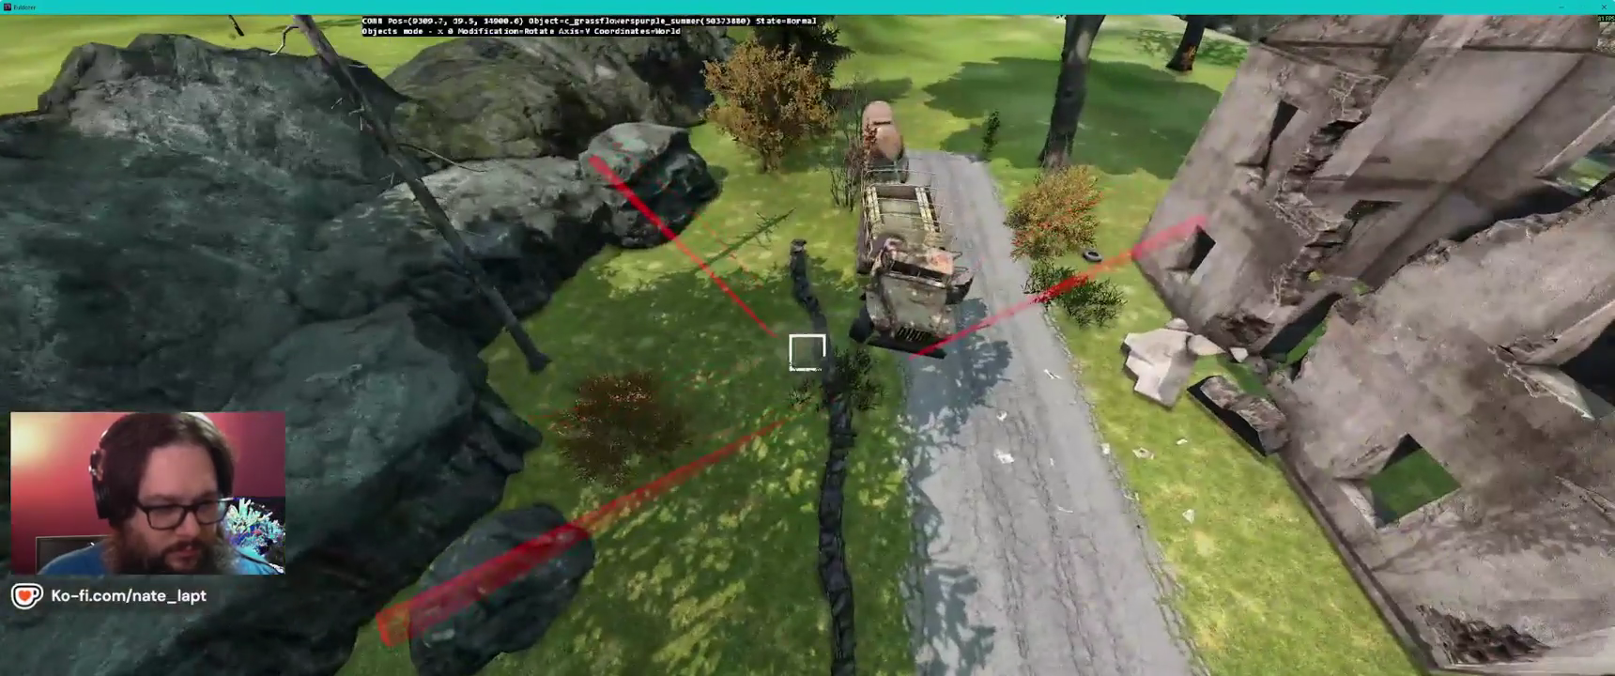
{"action": "left_click", "coordinate": [807, 353]}
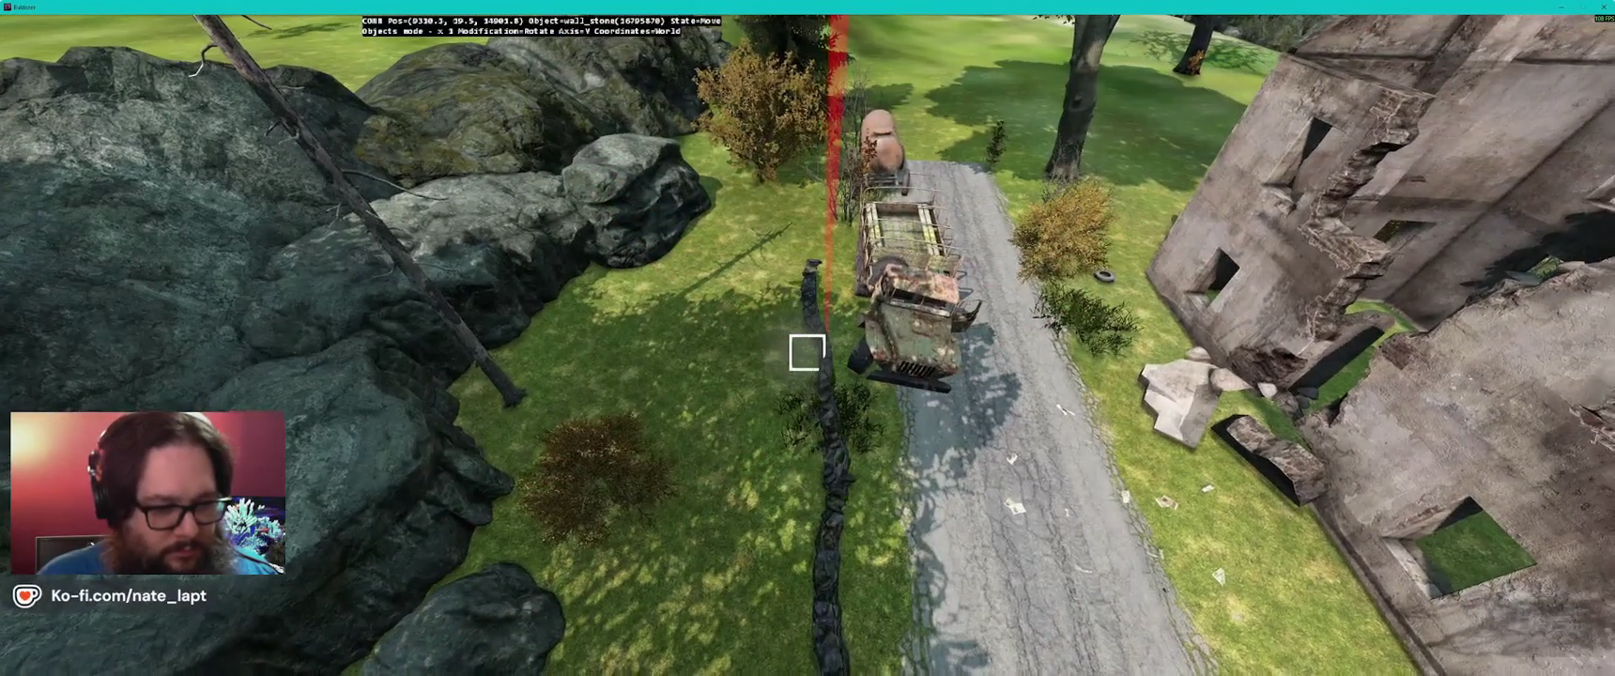
{"action": "left_click", "coordinate": [806, 352]}
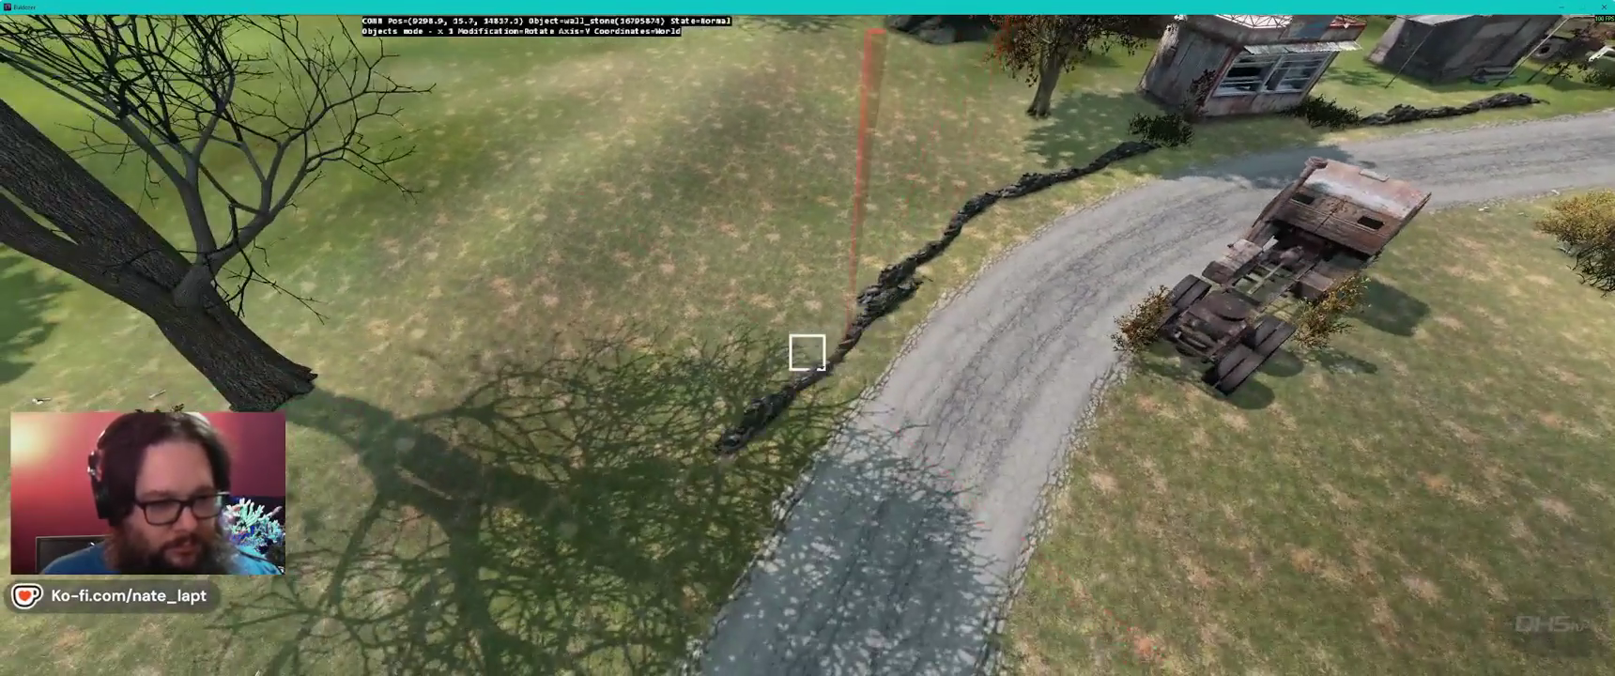
- Carry a stone wall piece along the road and join it to the others
{"action": "key", "text": "a"}
{"action": "left_click_drag", "start_coordinate": [806, 353], "coordinate": [807, 354]}
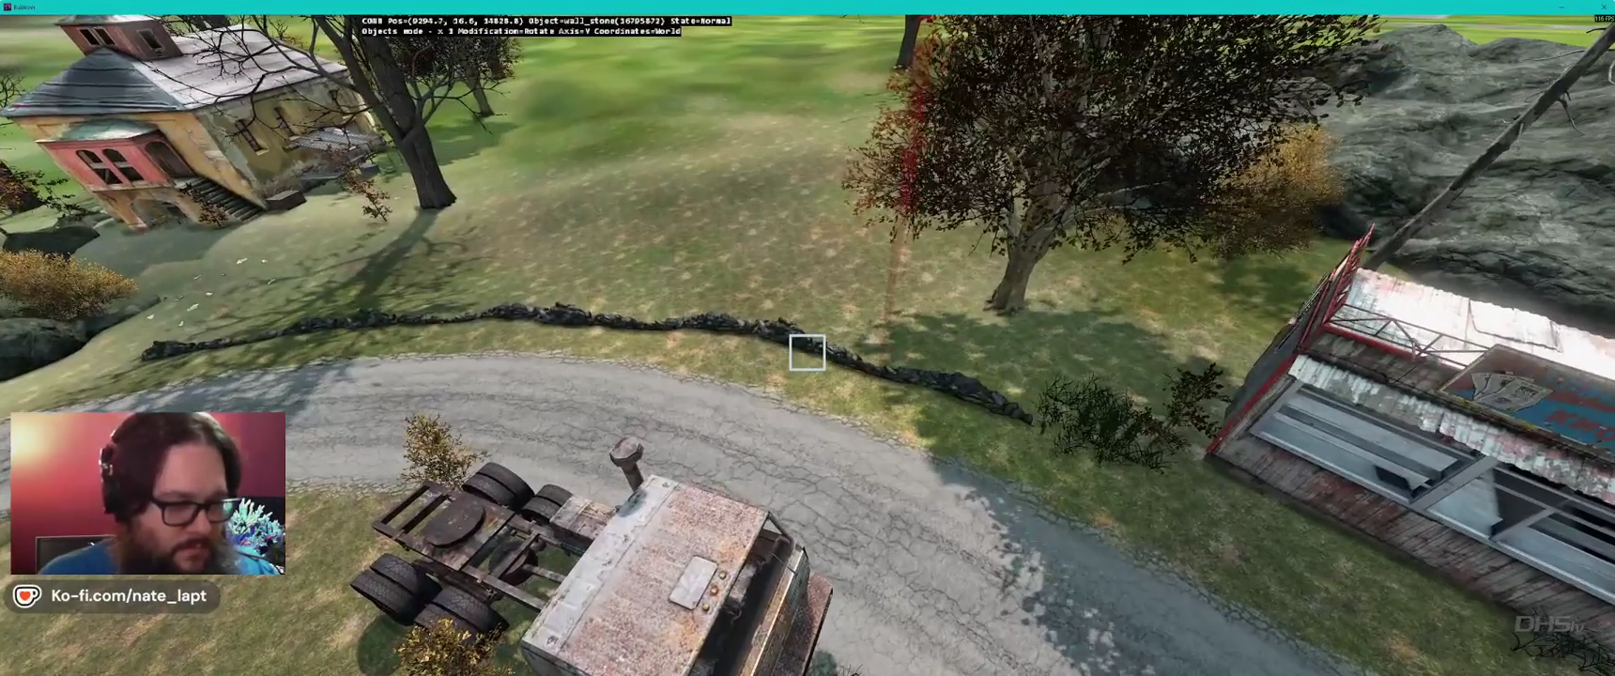
{"action": "key", "text": "alt"}
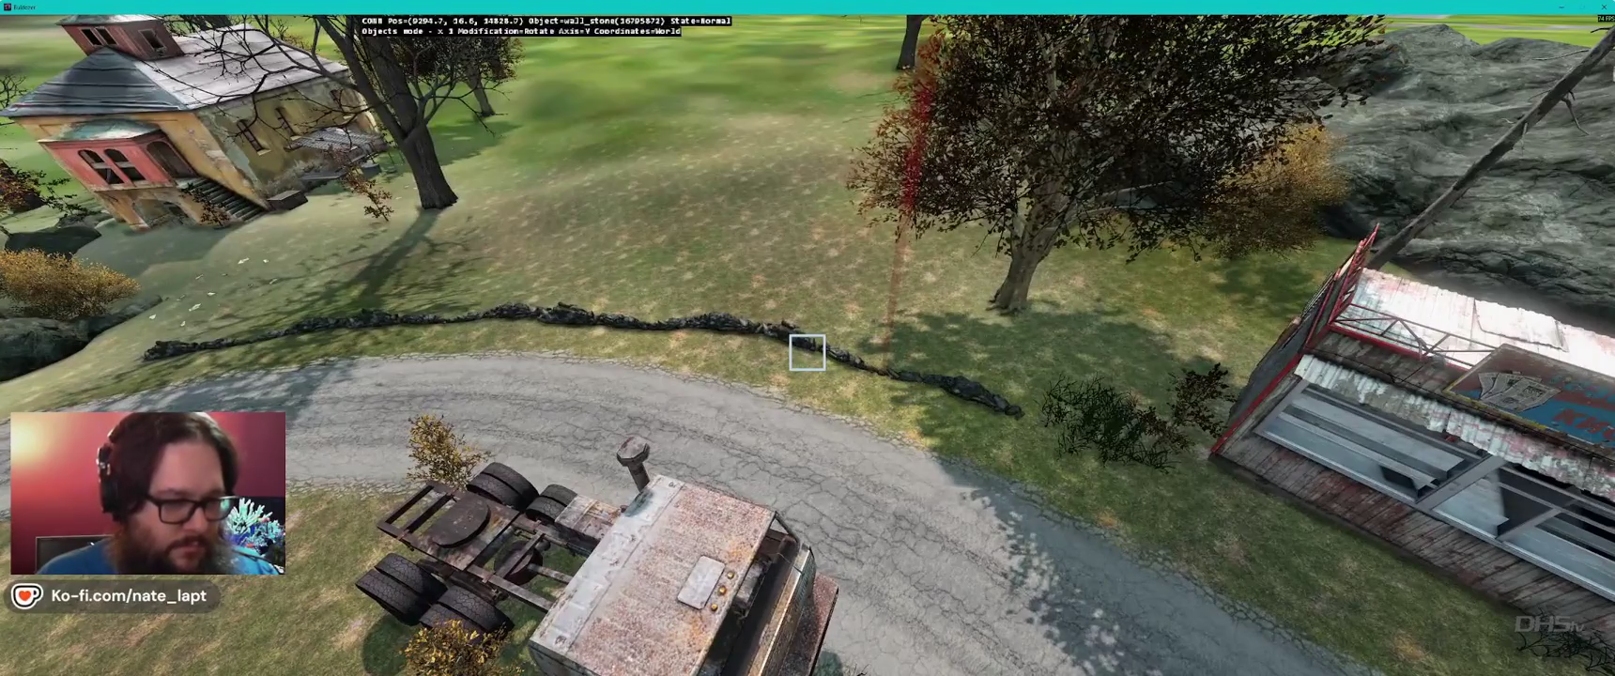
{"action": "left_click_drag", "start_coordinate": [807, 352], "coordinate": [807, 353]}
- Move the next wall piece along the road, adjust its height, rotate it to follow the curve, then set it down
{"action": "key", "text": "a"}
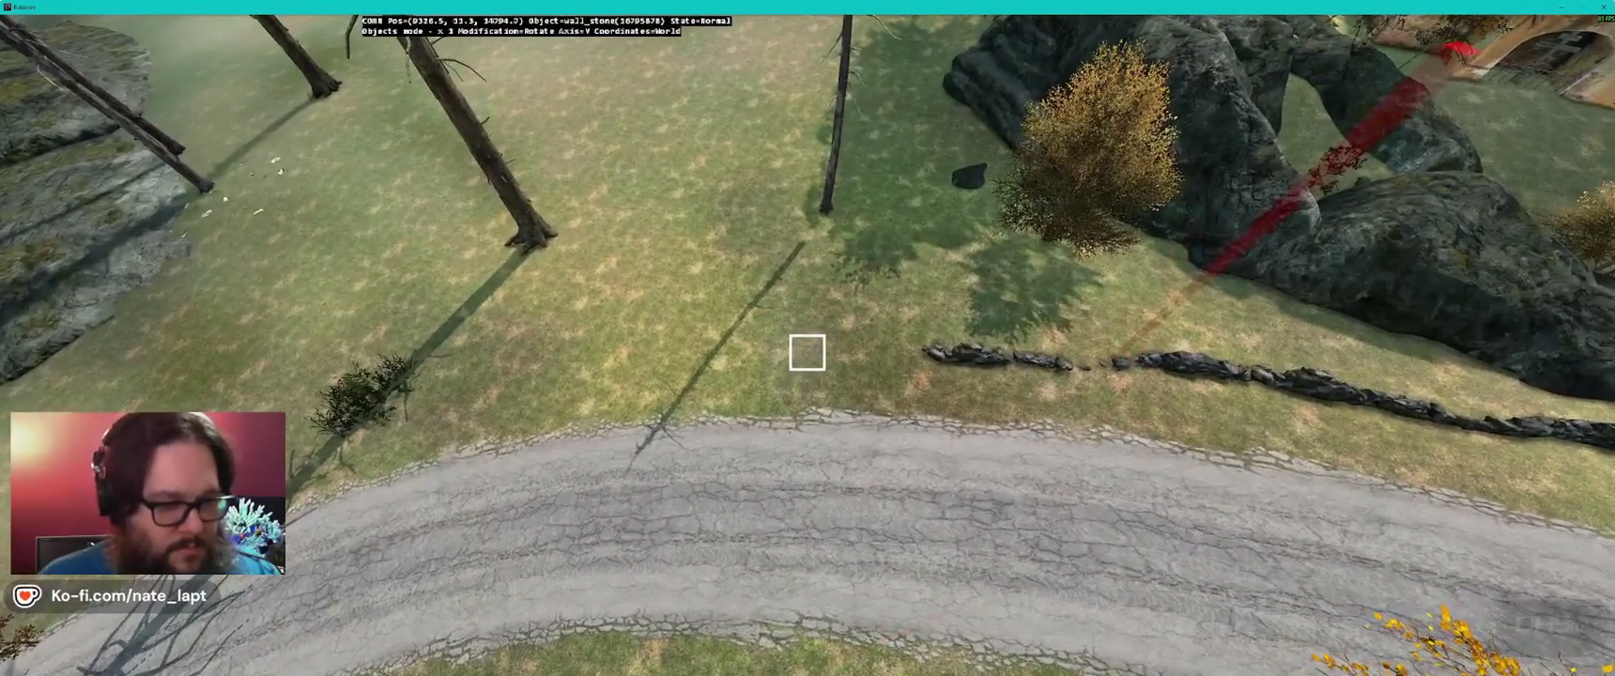
{"action": "left_click_drag", "start_coordinate": [809, 352], "coordinate": [807, 352]}
{"action": "key", "text": "alt"}
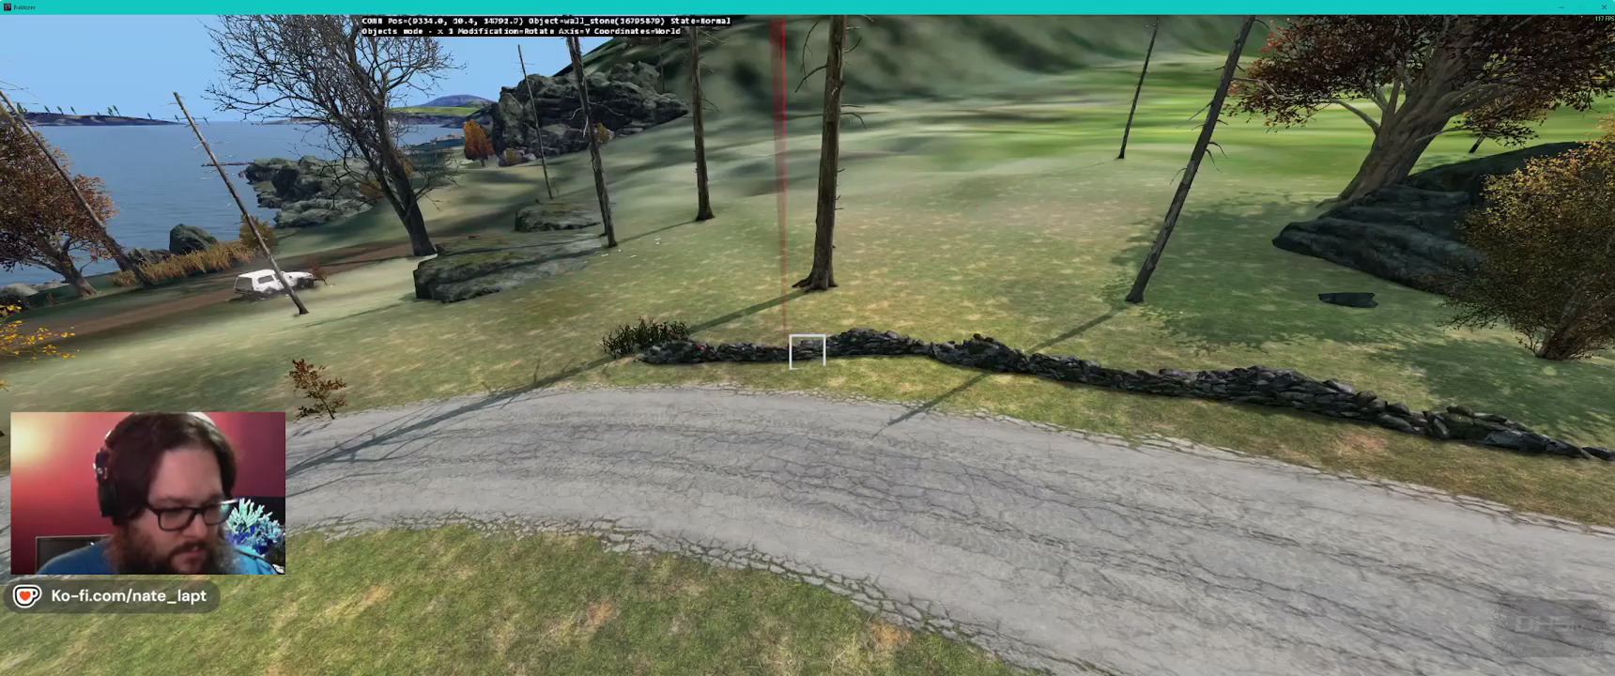
{"action": "left_click_drag", "start_coordinate": [808, 352], "coordinate": [808, 352]}
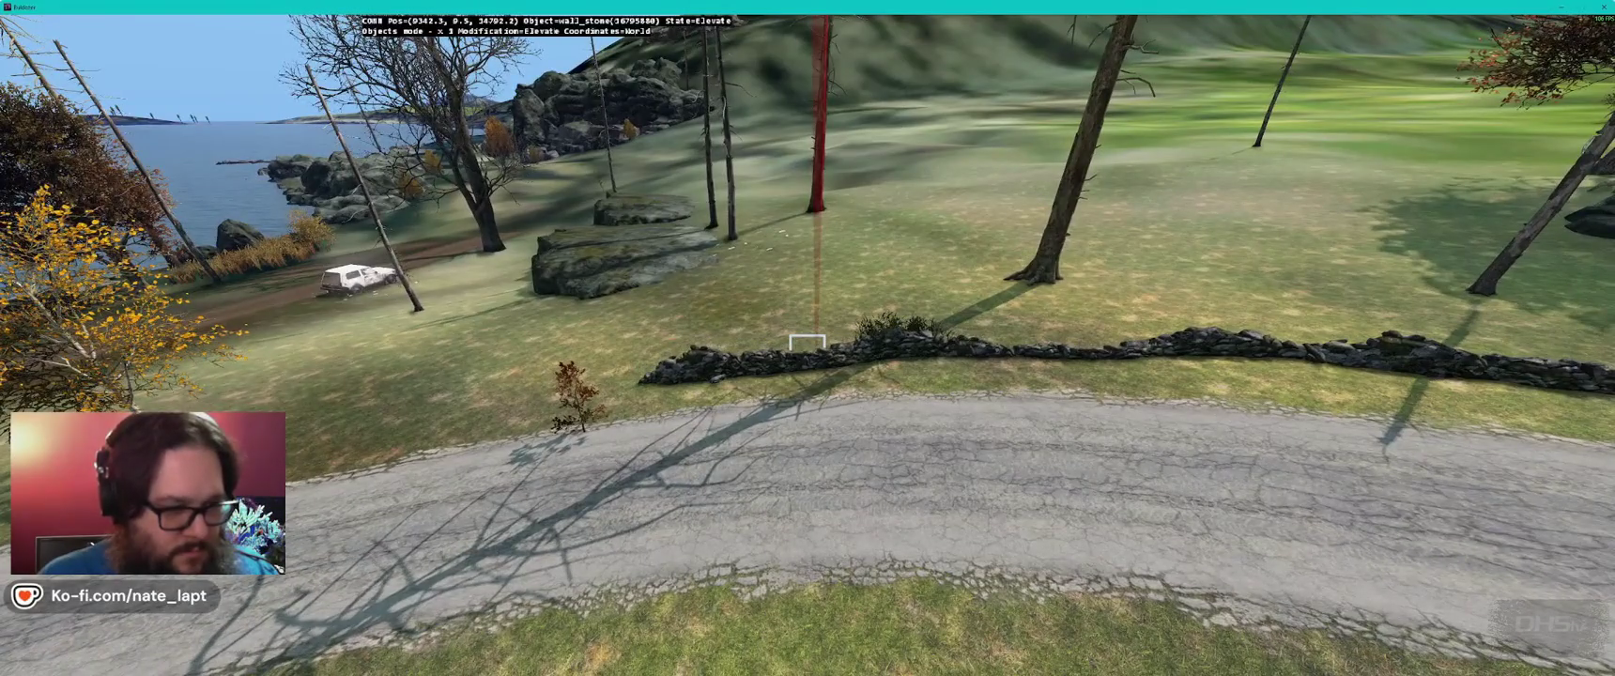
{"action": "key", "text": "a"}
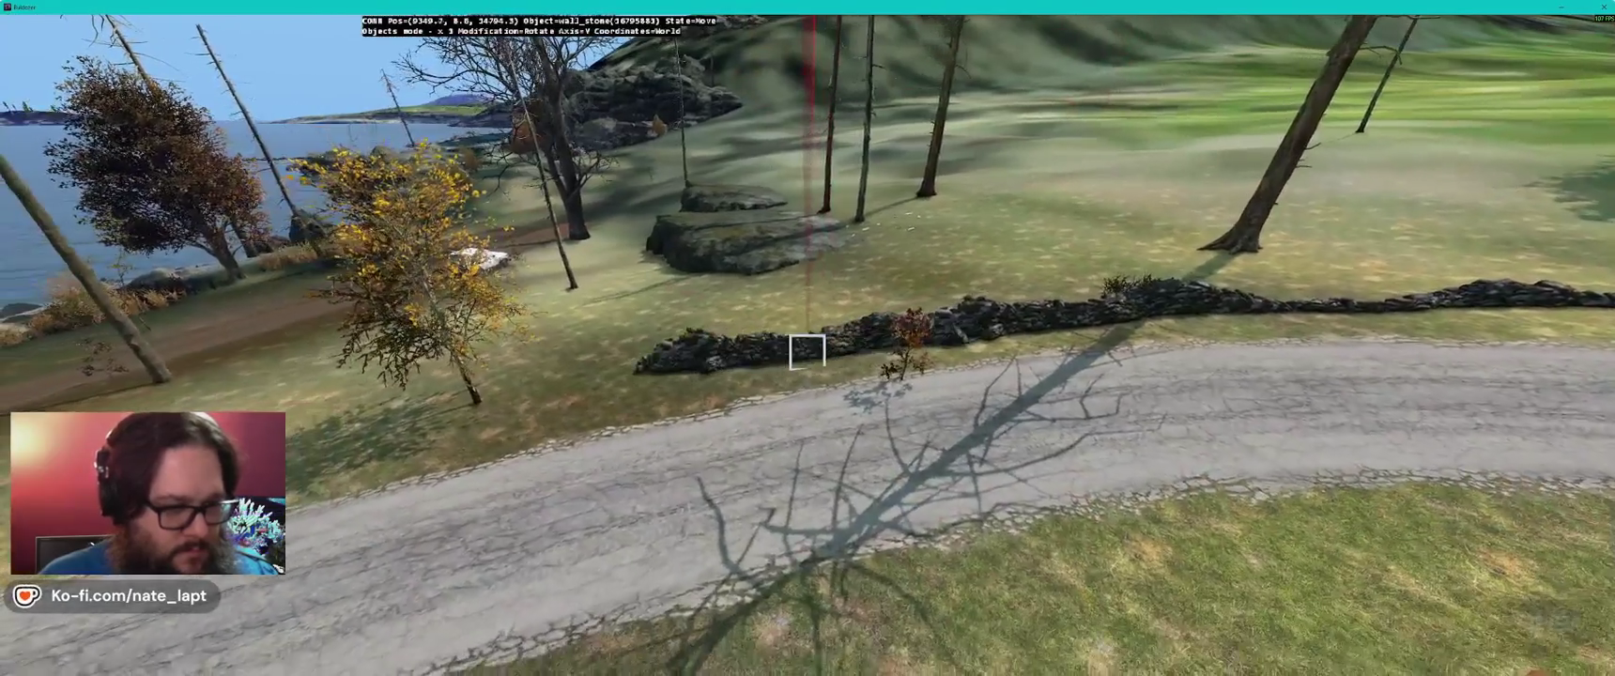
{"action": "left_click_drag", "start_coordinate": [807, 352], "coordinate": [809, 352]}
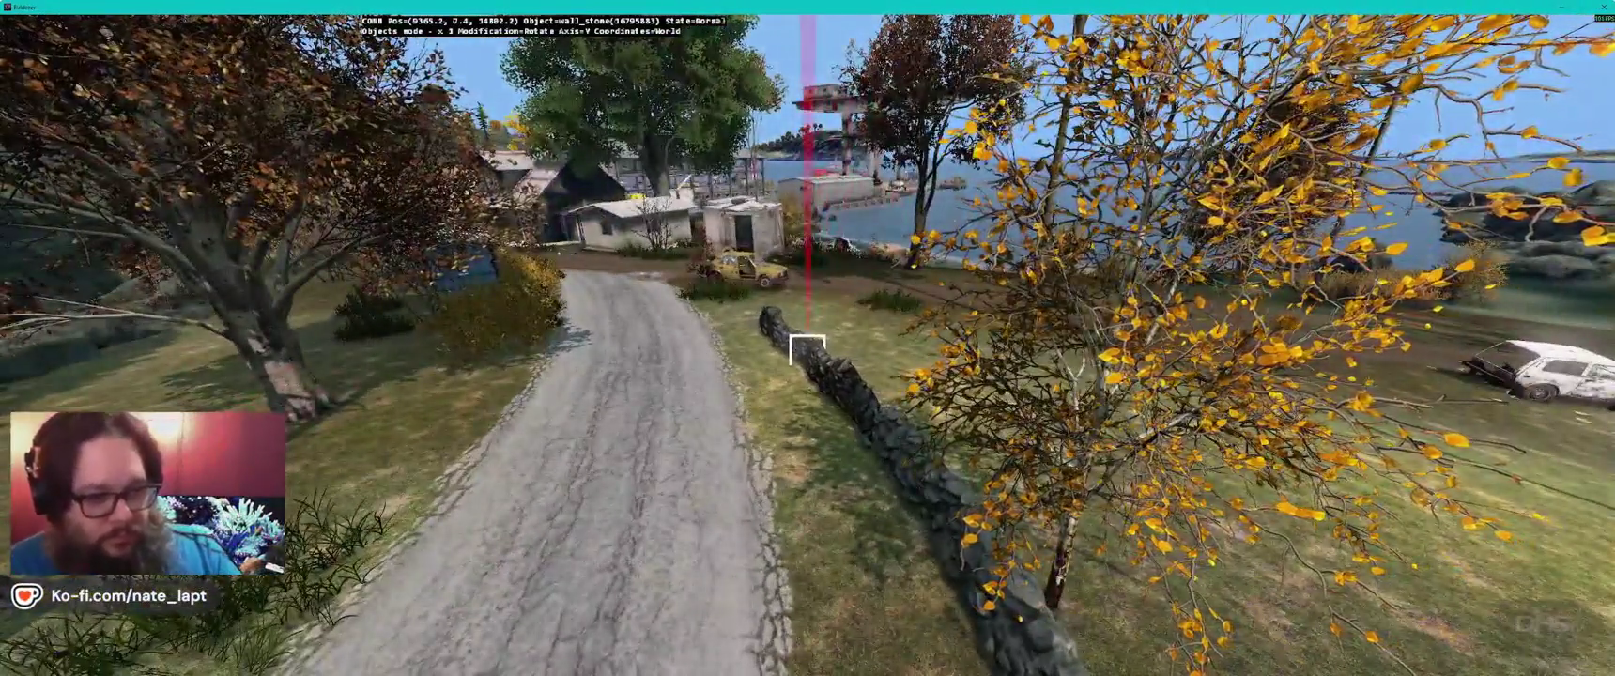
{"action": "key", "text": "a"}
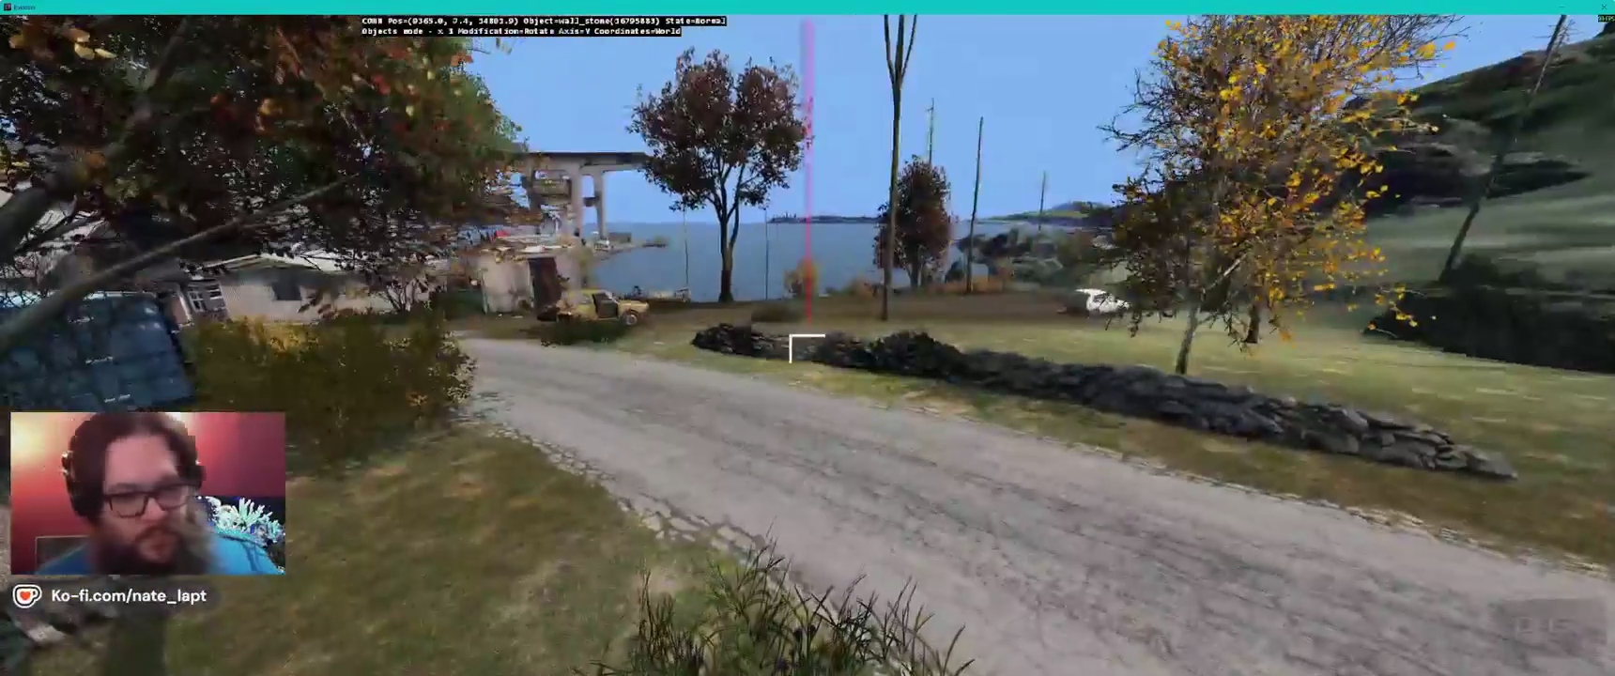
{"action": "key", "text": "a"}
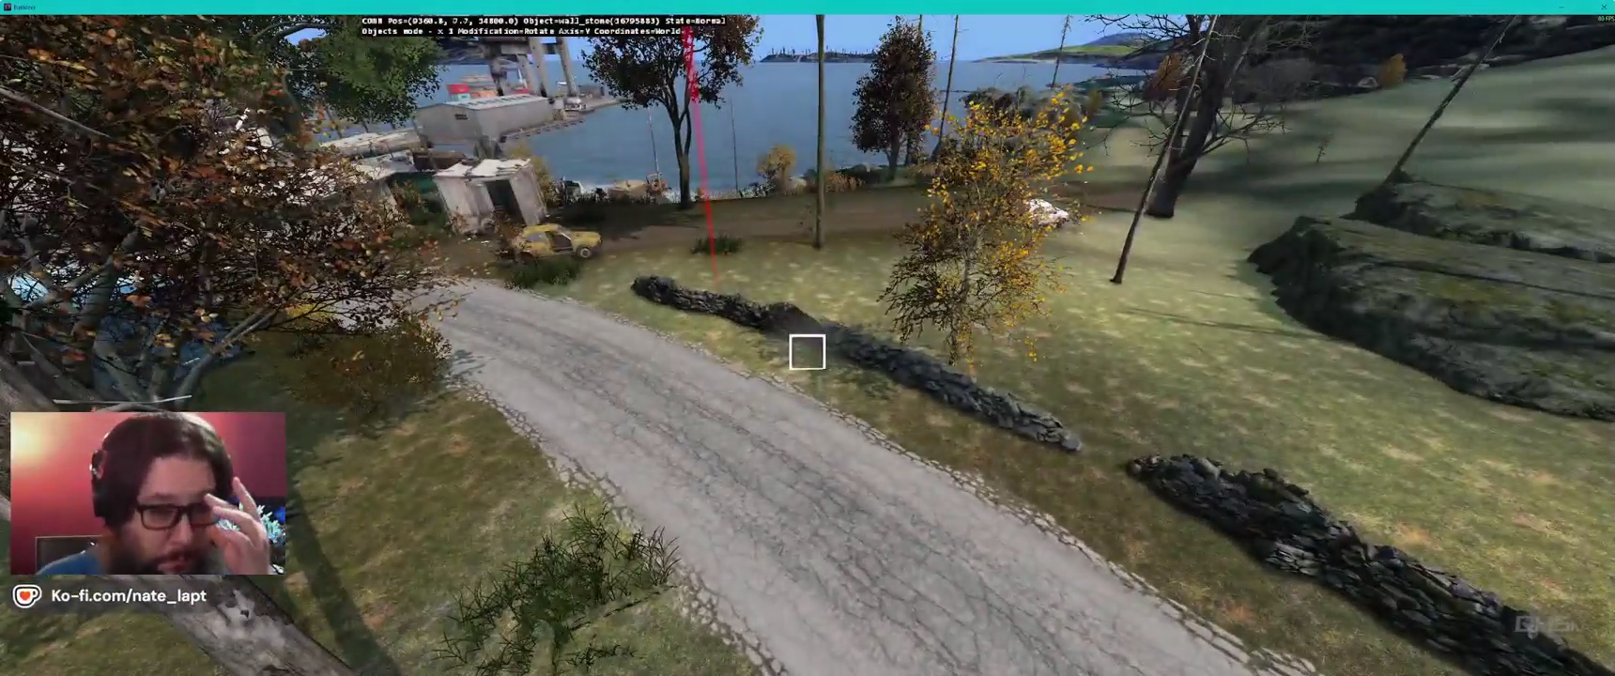
{"action": "key", "text": "a"}
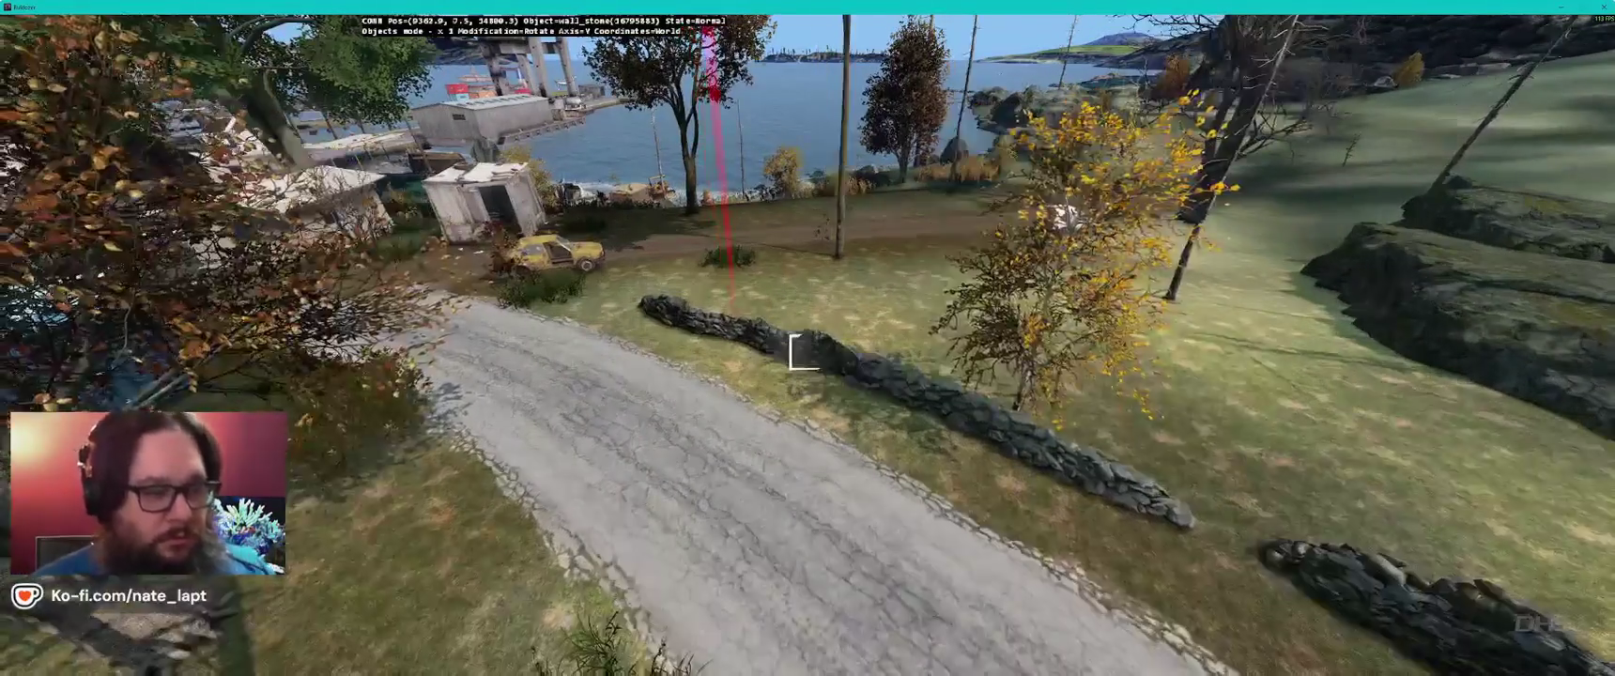
- Paste two copies of the stone wall piece and carry them toward the coastal dirt road
{"action": "key", "text": "ctrl+v"}
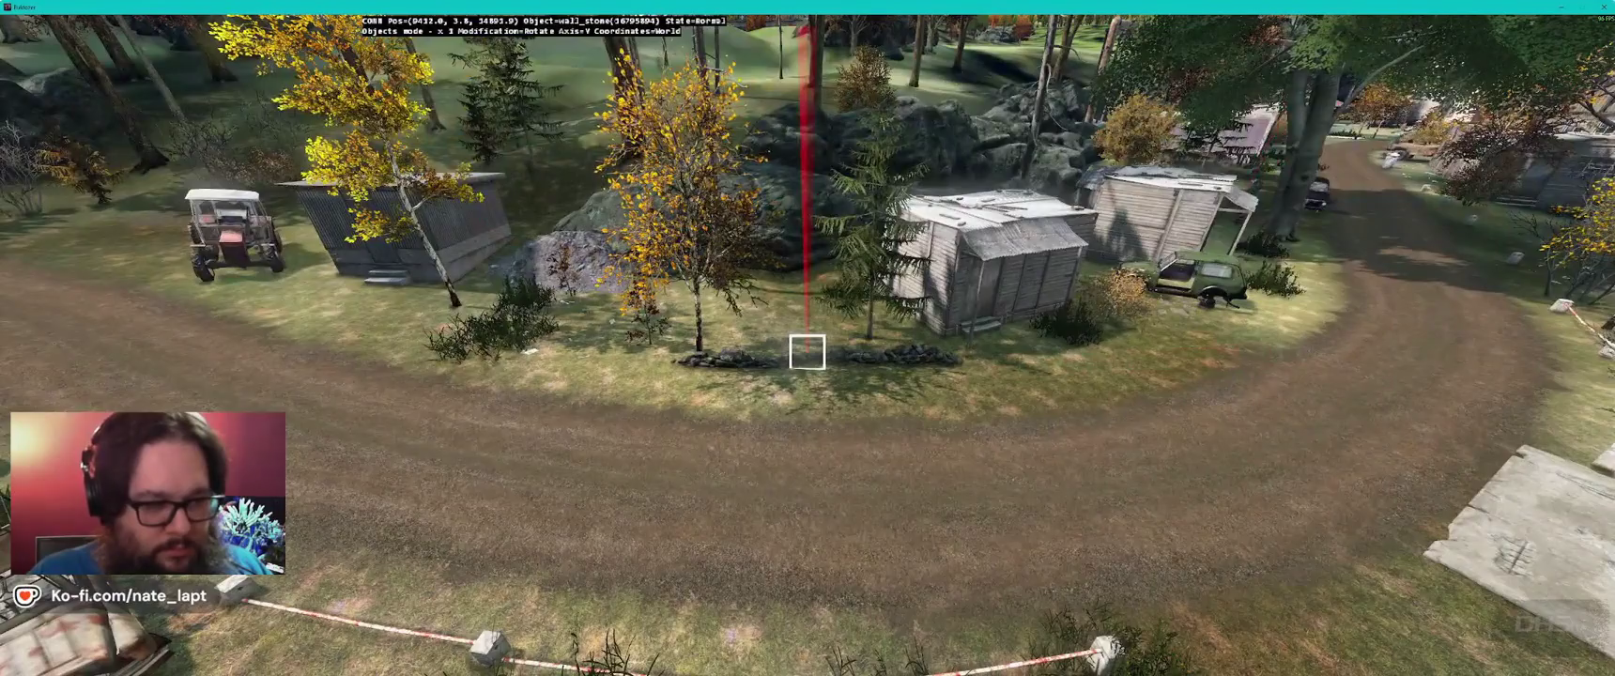
{"action": "key", "text": "ctrl+v"}
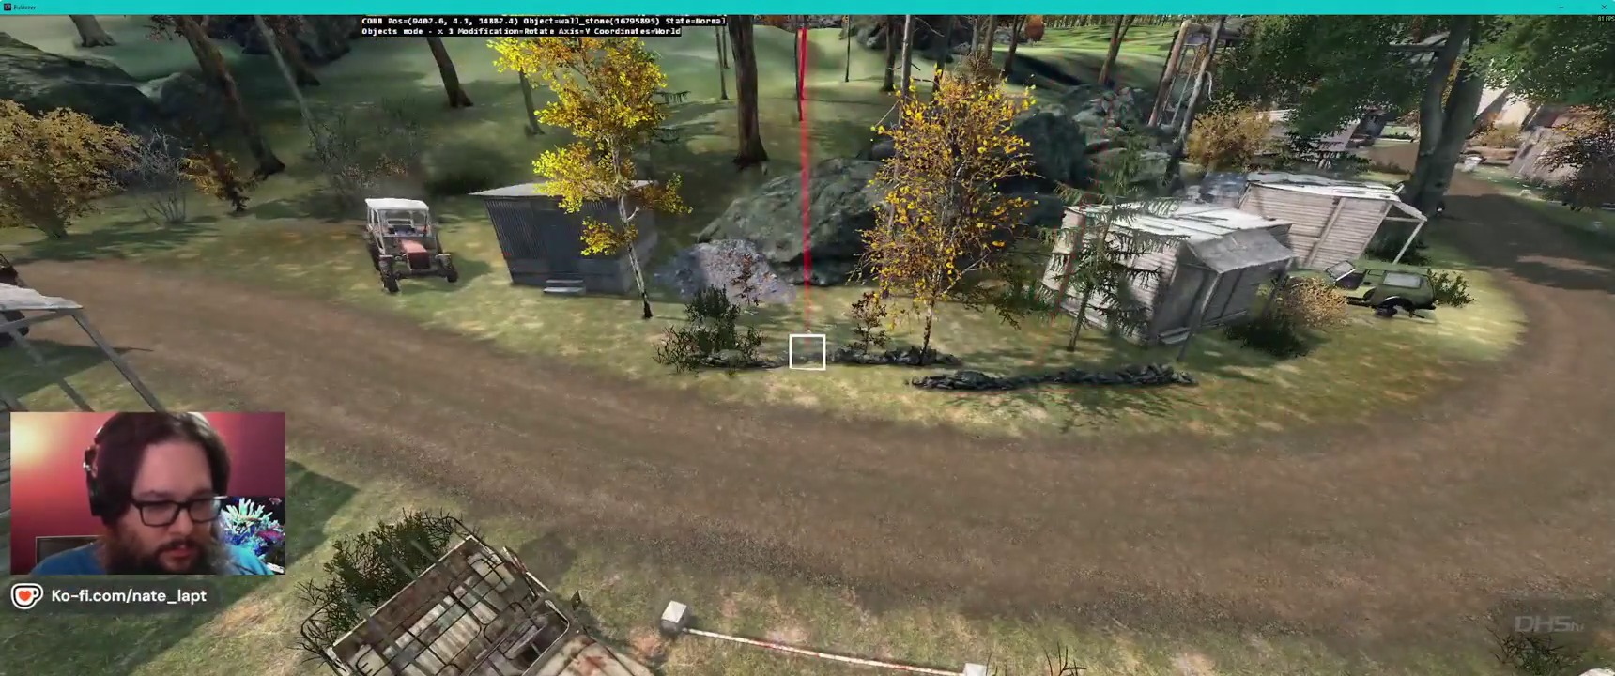
{"action": "key", "text": "w"}
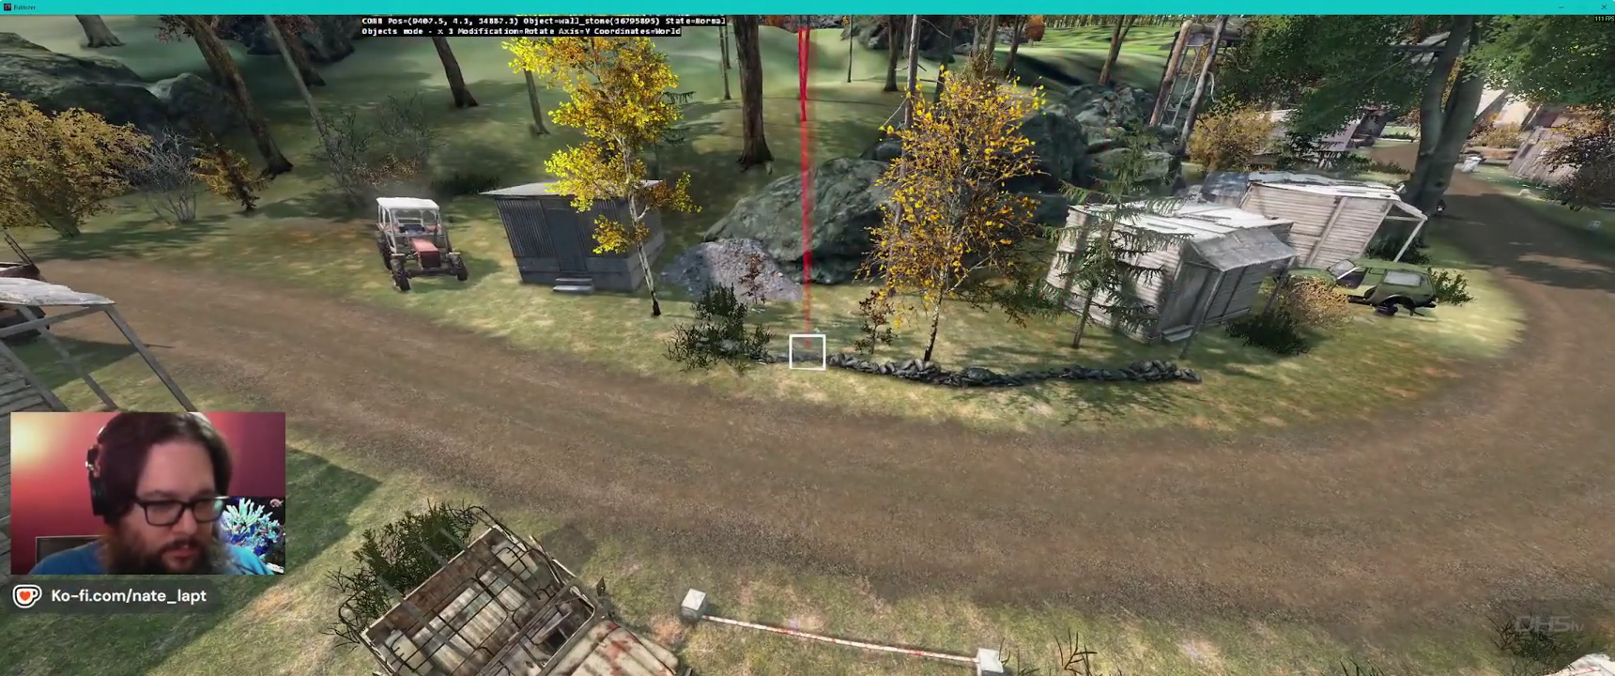
{"action": "key", "text": "w"}
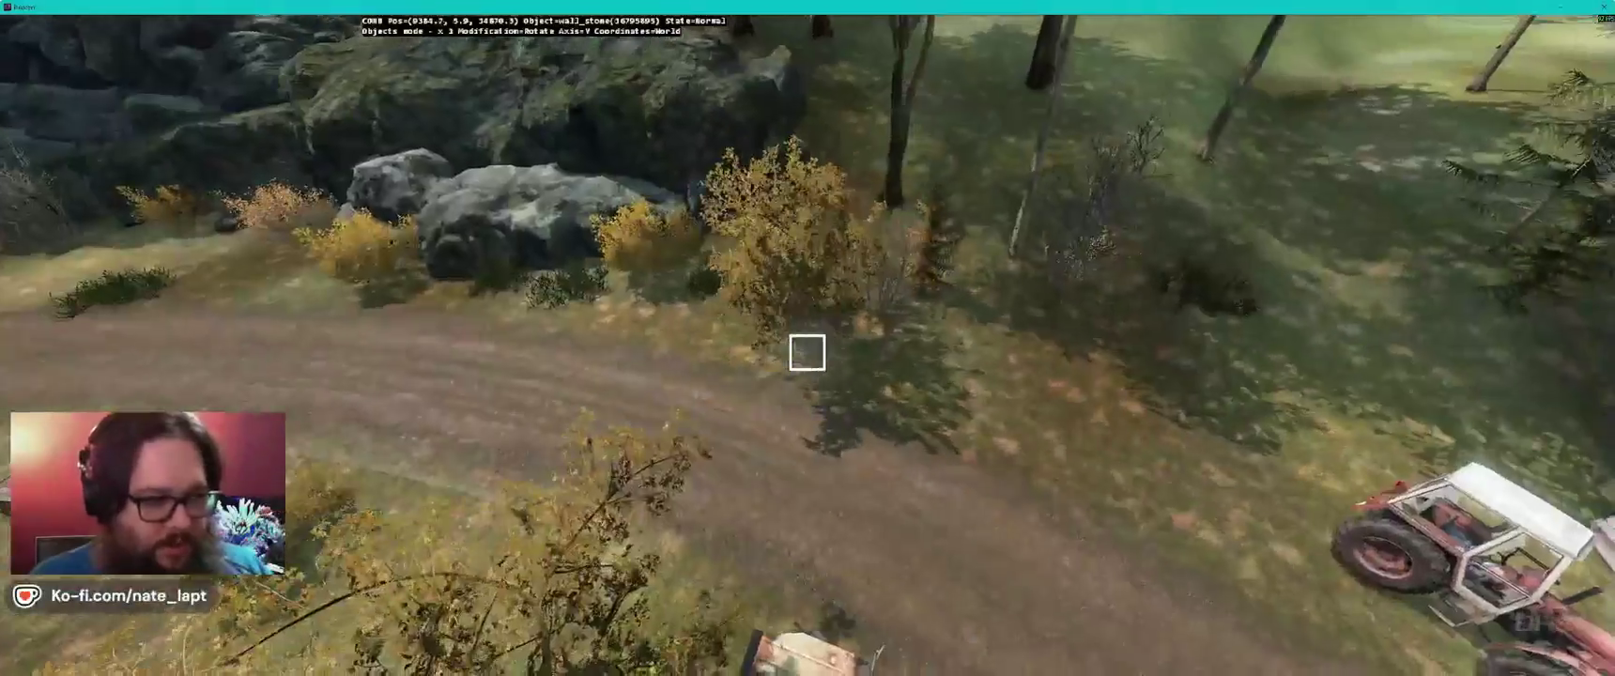
{"action": "key", "text": "w"}
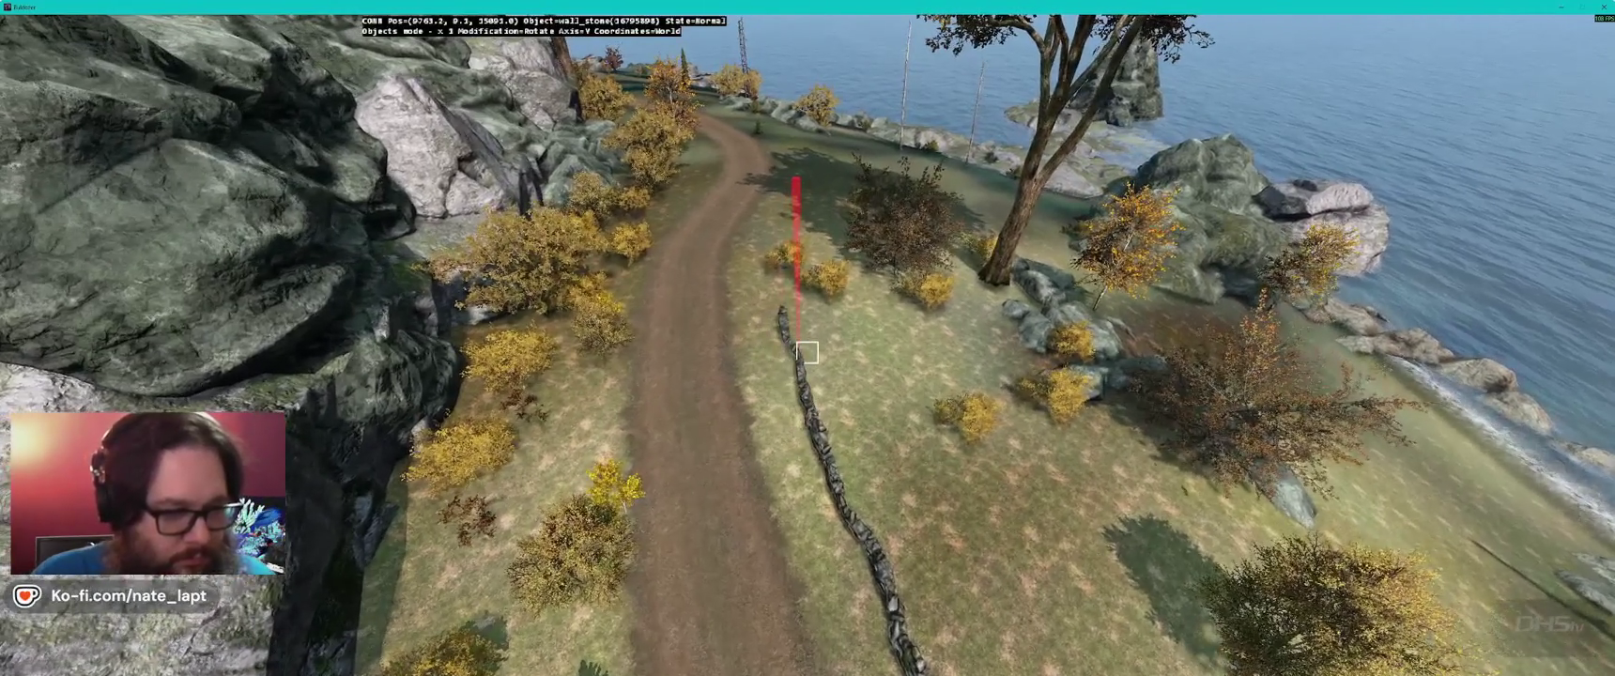
- Slide the stone wall pieces along the grassy strip toward the shoreline boulders
{"action": "left_click_drag", "start_coordinate": [807, 352], "coordinate": [806, 352]}
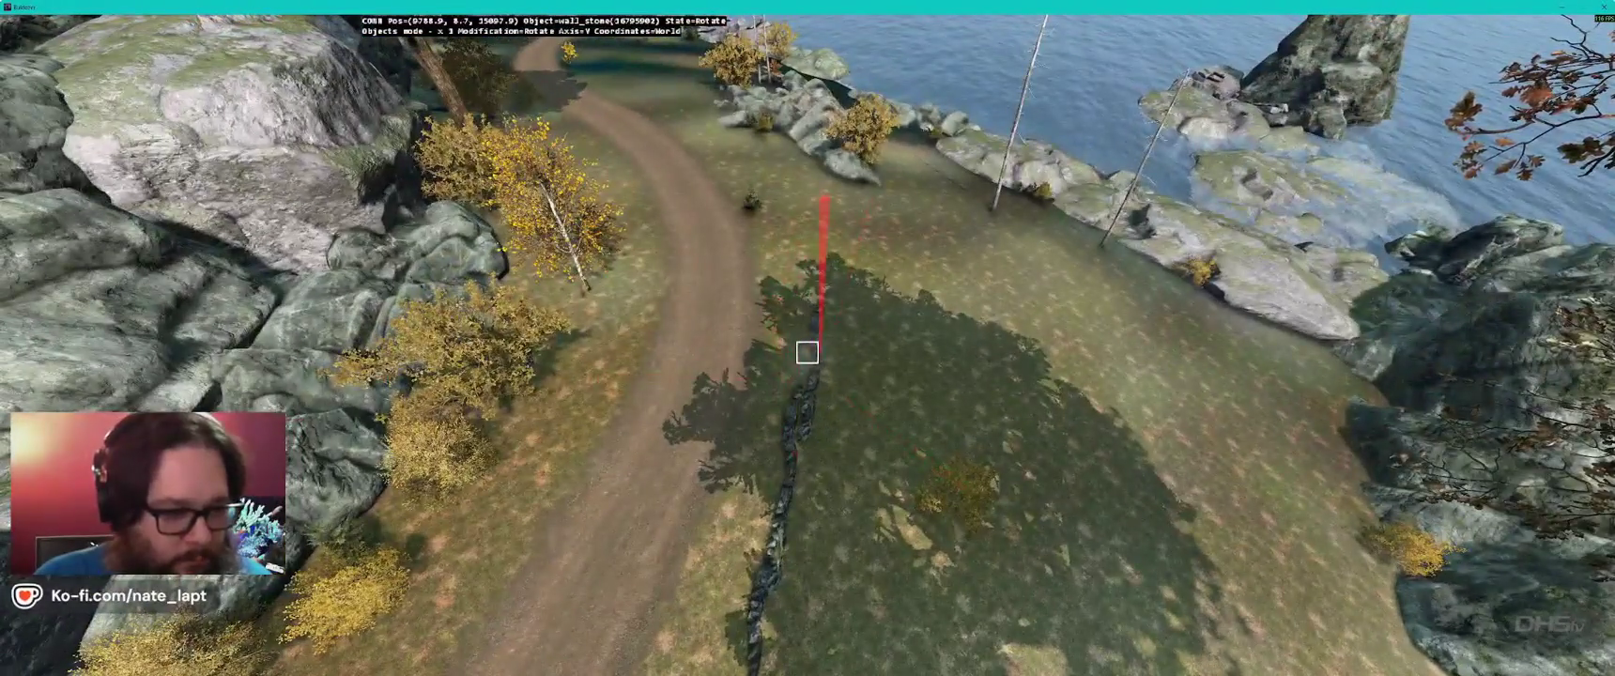
{"action": "left_click_drag", "start_coordinate": [806, 353], "coordinate": [806, 352]}
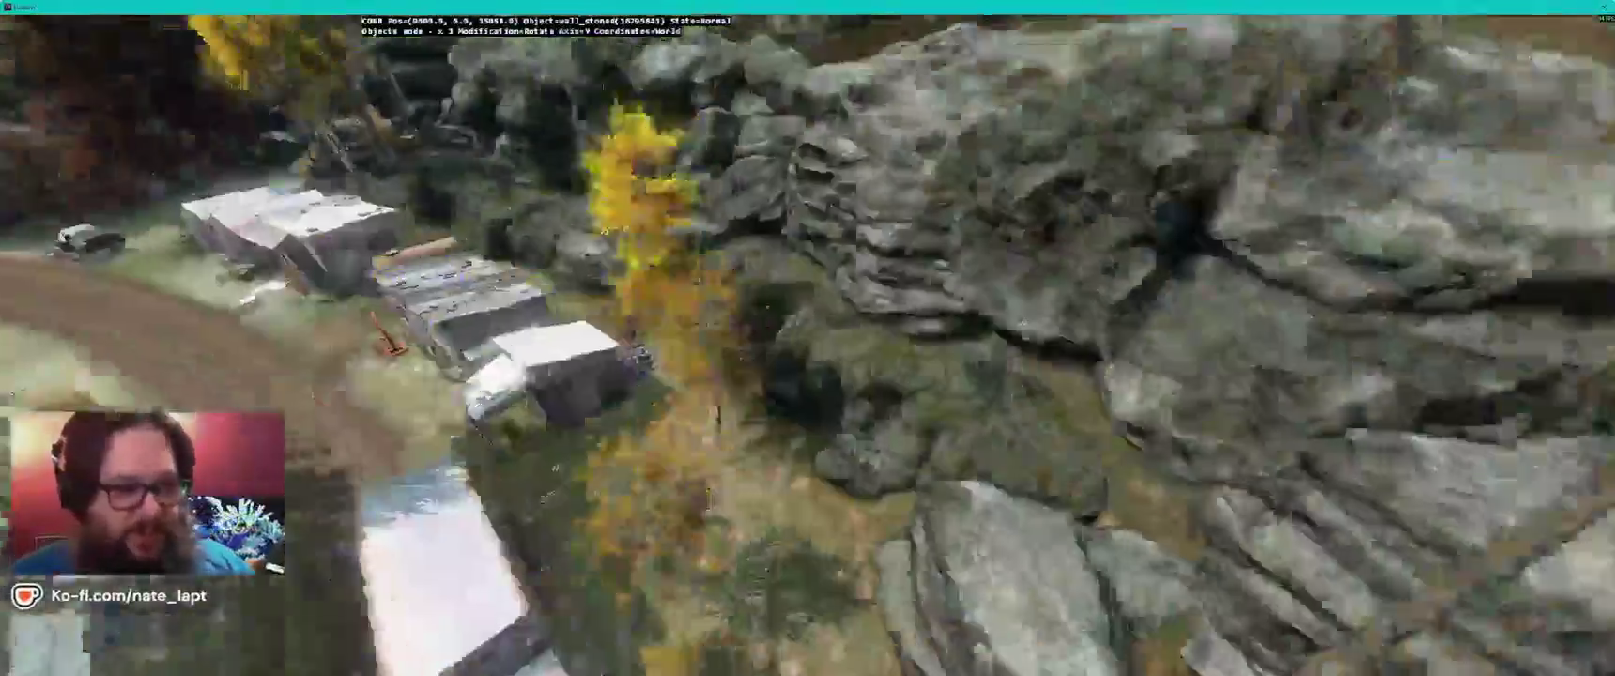
{"action": "key", "text": "w"}
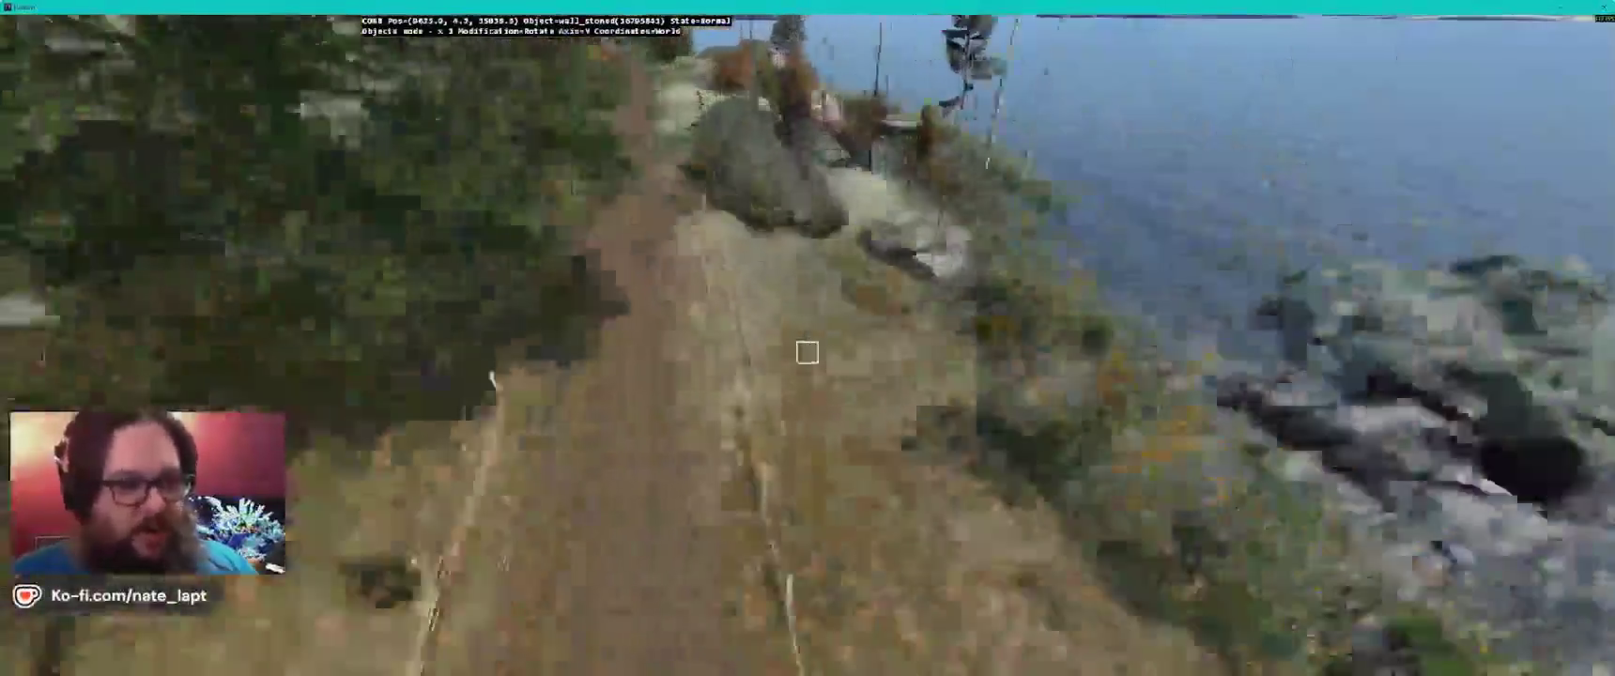
{"action": "key", "text": "w"}
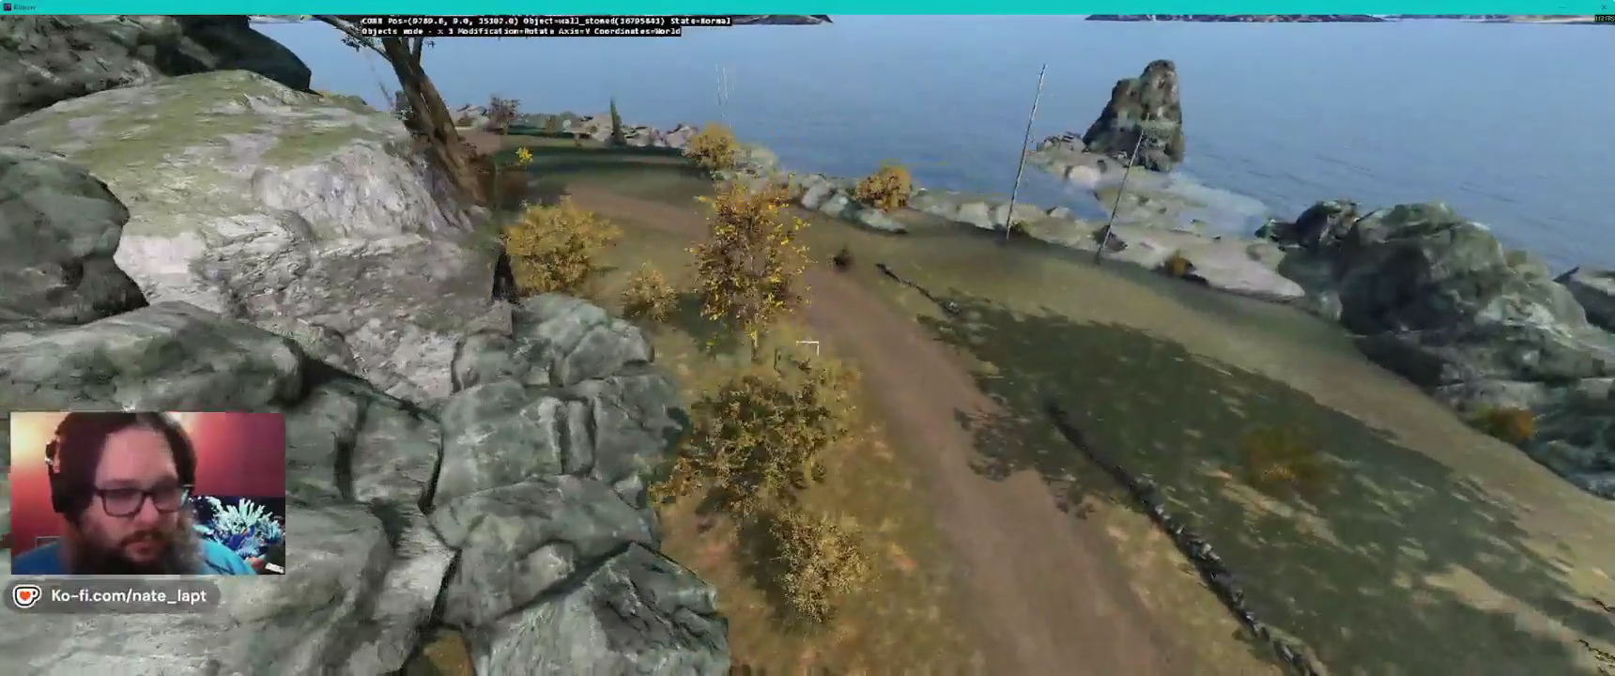
{"action": "key", "text": "w"}
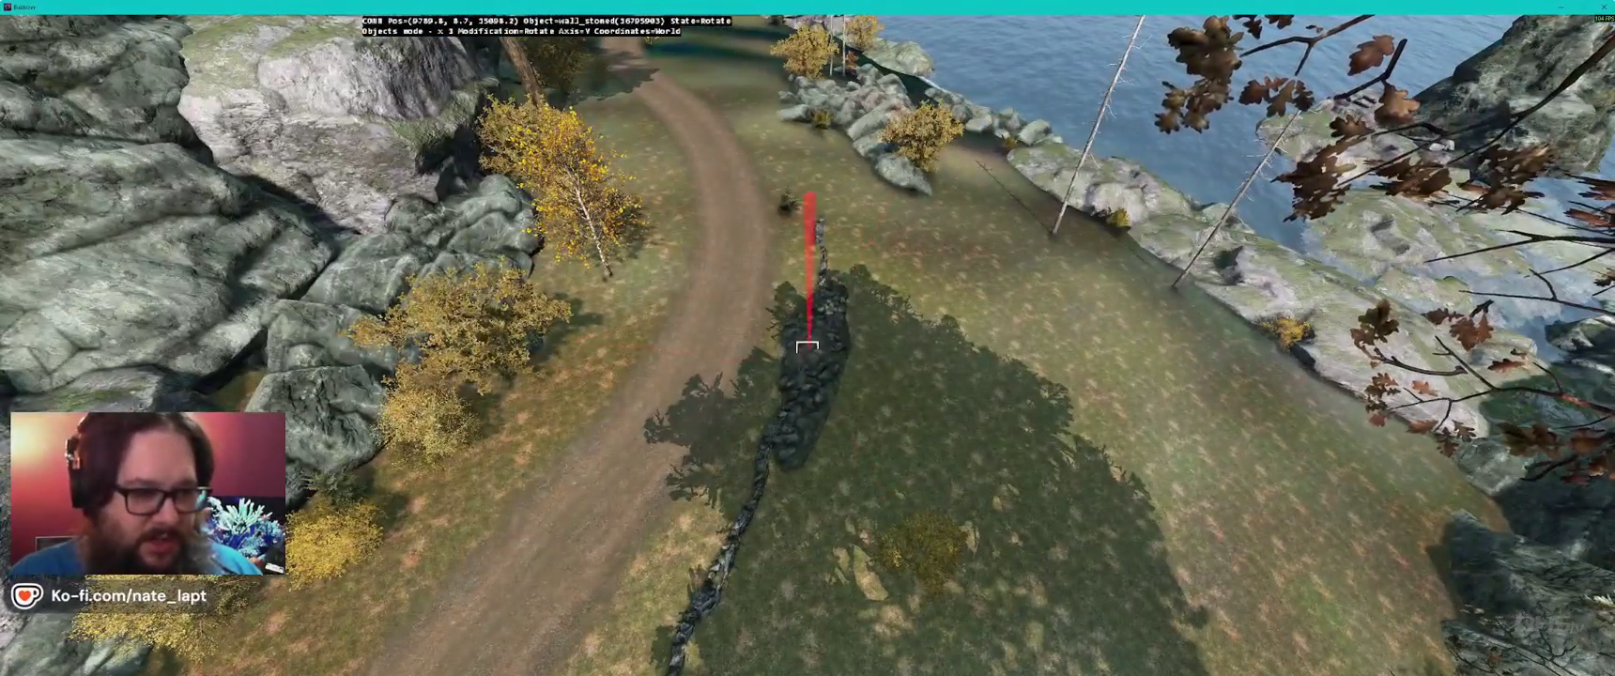
{"action": "left_click_drag", "start_coordinate": [808, 352], "coordinate": [808, 352]}
{"action": "key", "text": "w"}
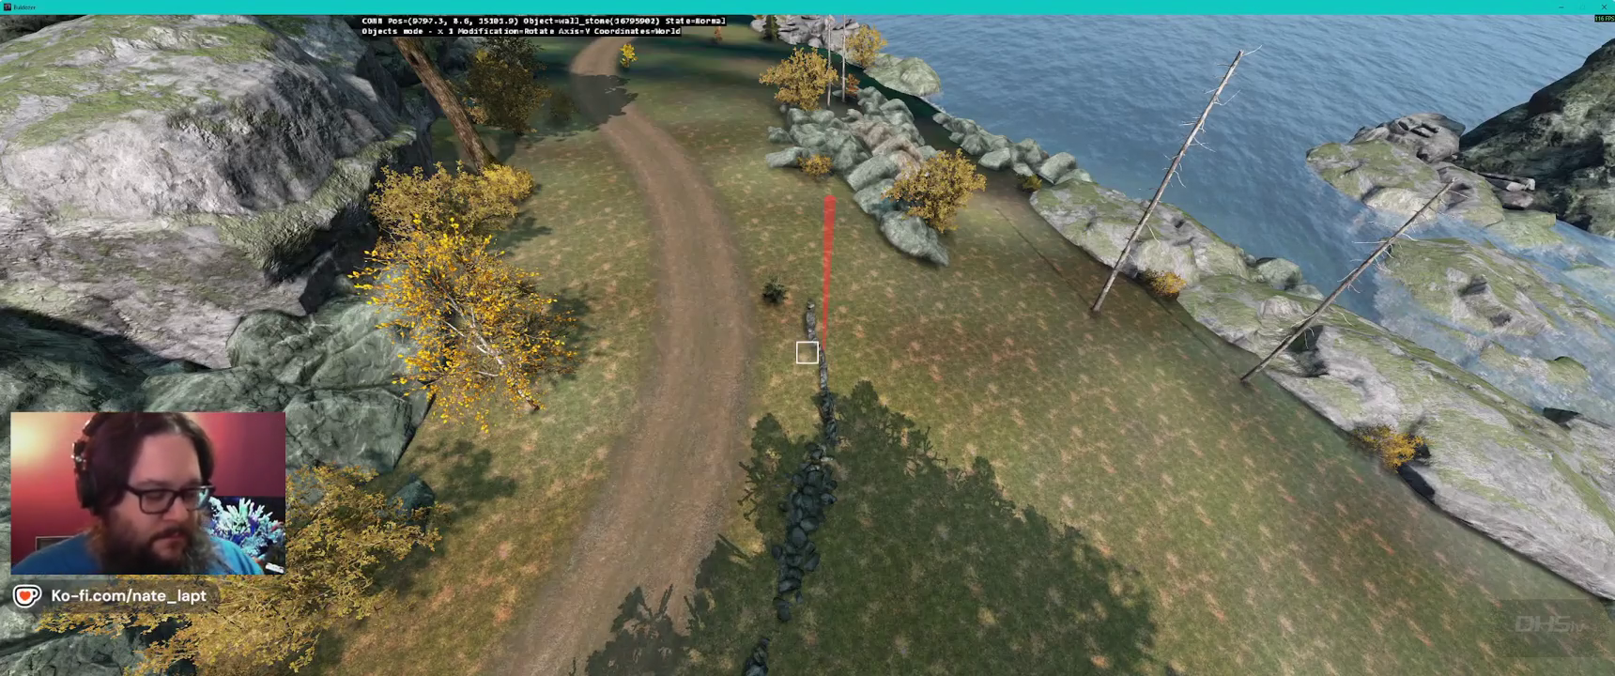
- Strafe the preview camera sideways along the reedy shoreline toward the boathouse
{"action": "key", "text": "d"}
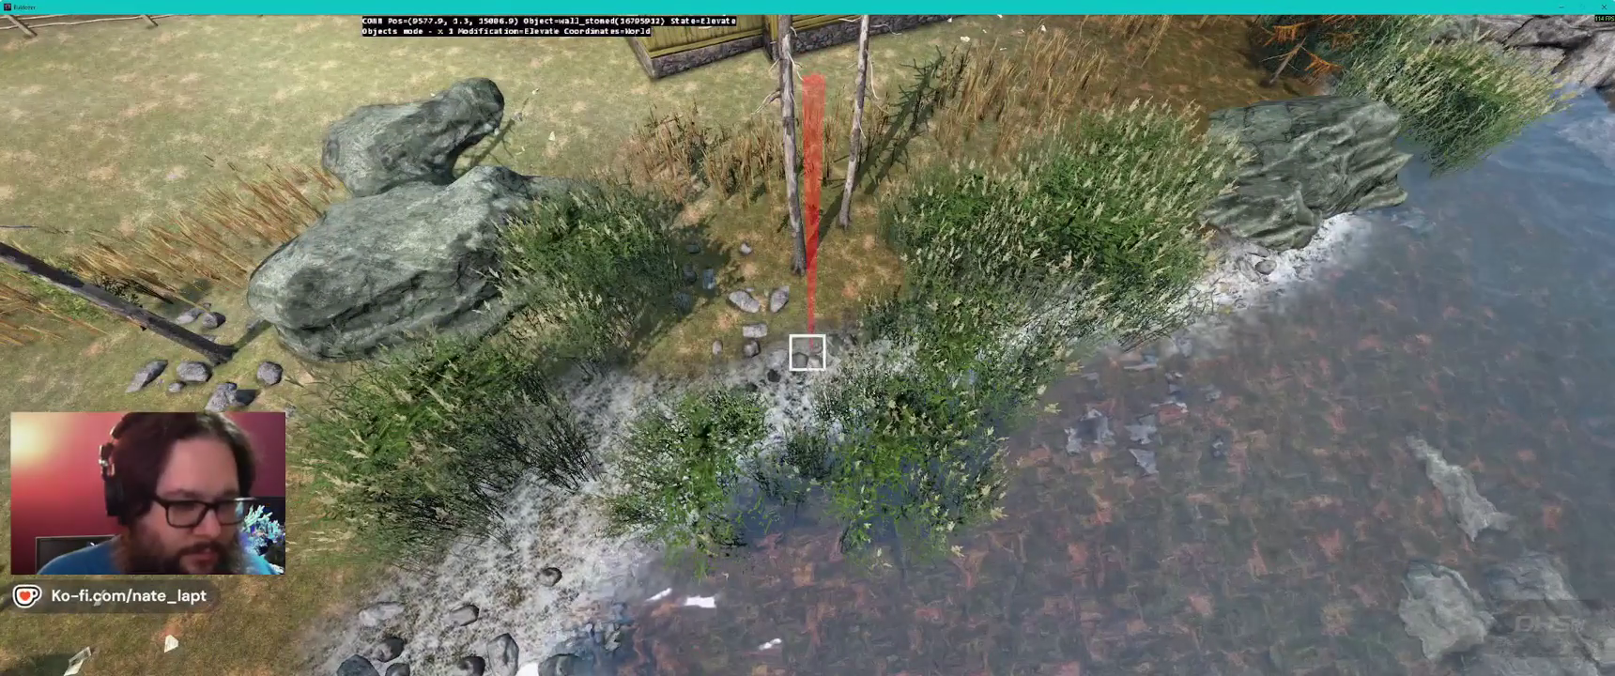
- Switch to Rotate around the Y axis and fly from the water over the grassy field into the bushes
{"action": "key", "text": "r"}
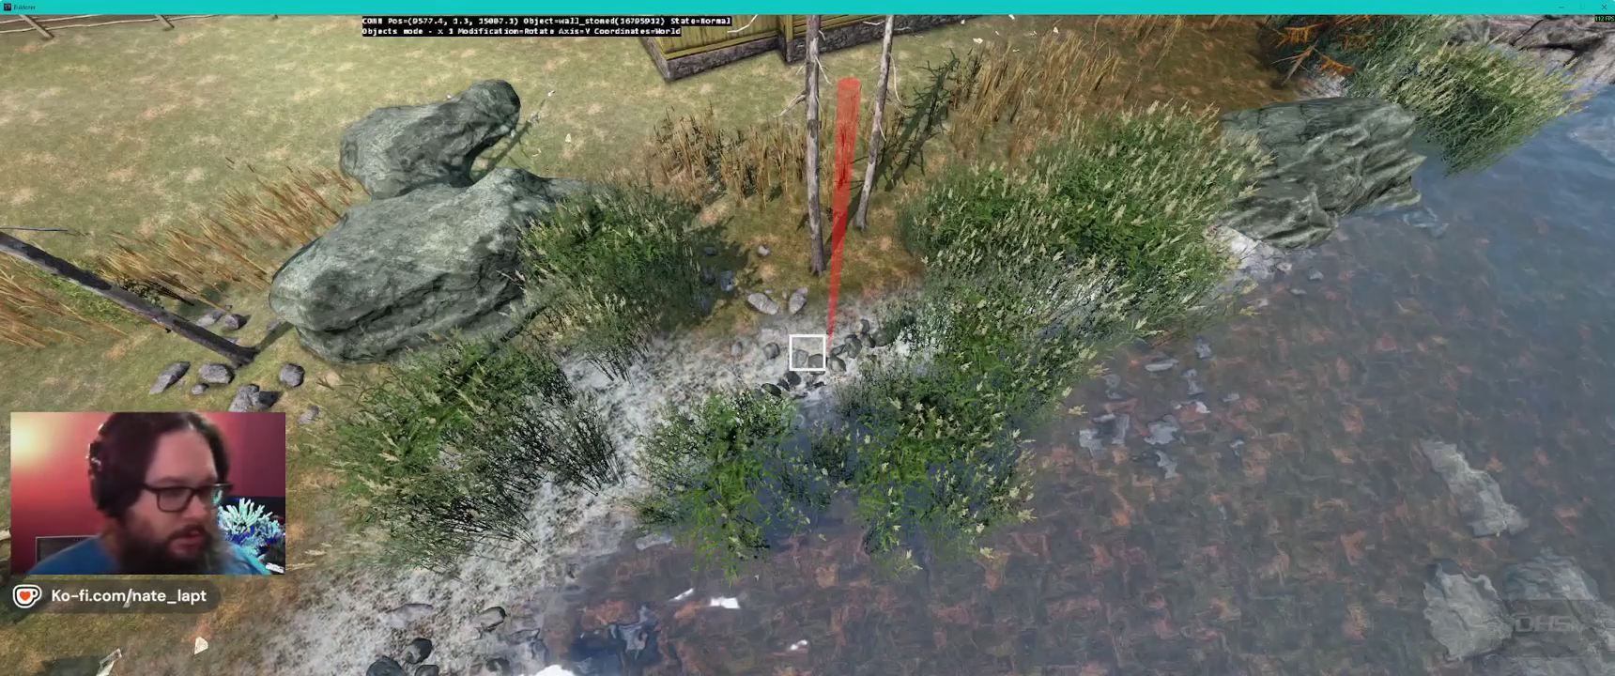
{"action": "key", "text": "w"}
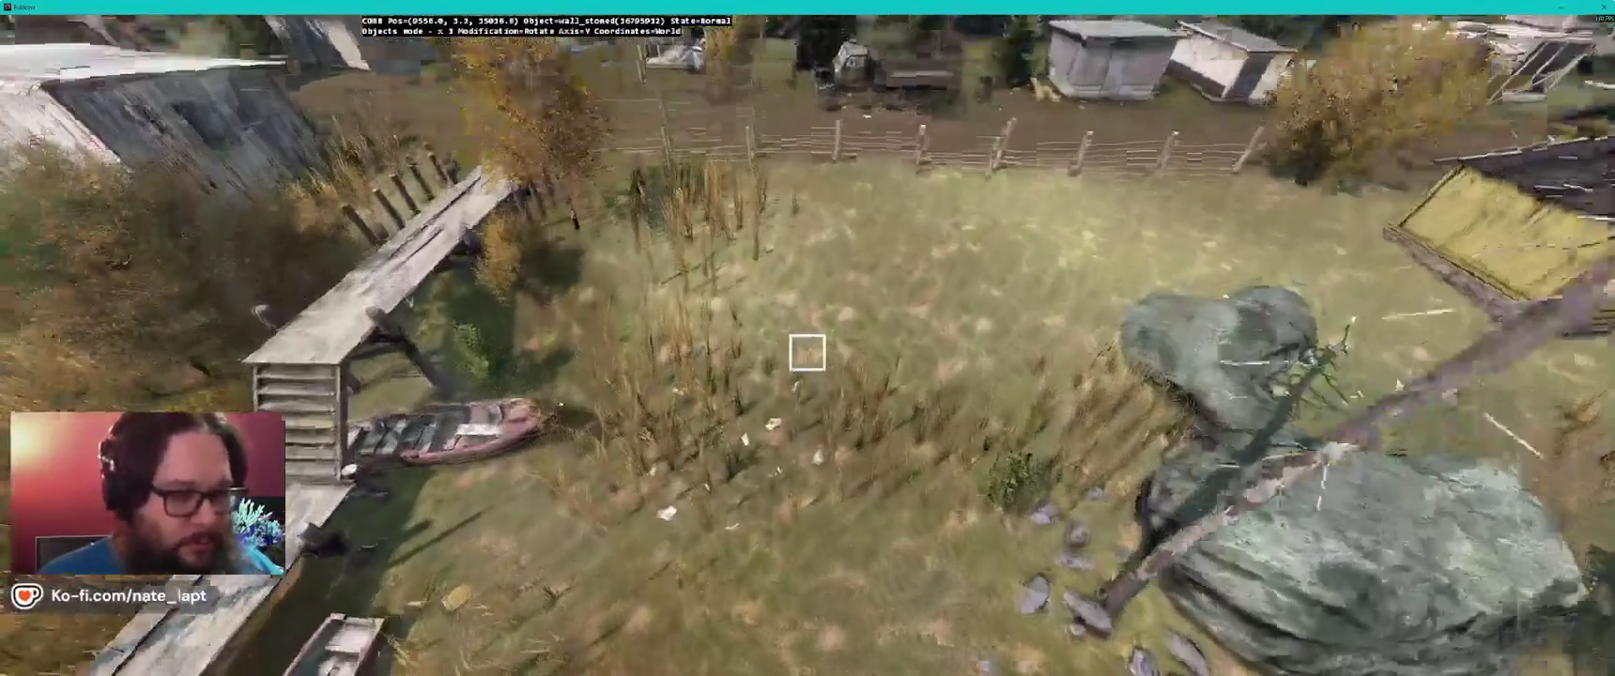
{"action": "key", "text": "w"}
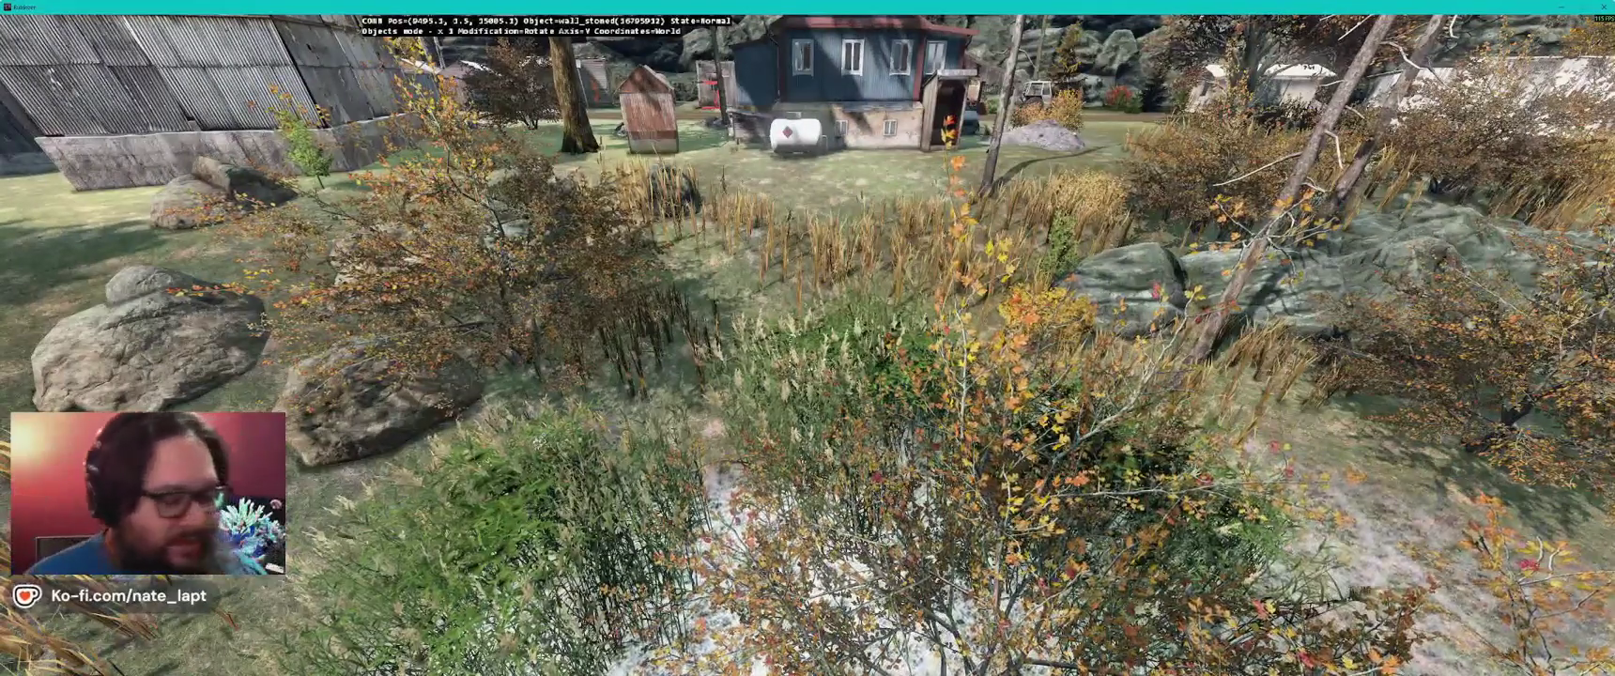
- Rise to a bird's-eye view, then fly down over the road and houses, past the church to open grassland
{"action": "key", "text": "s"}
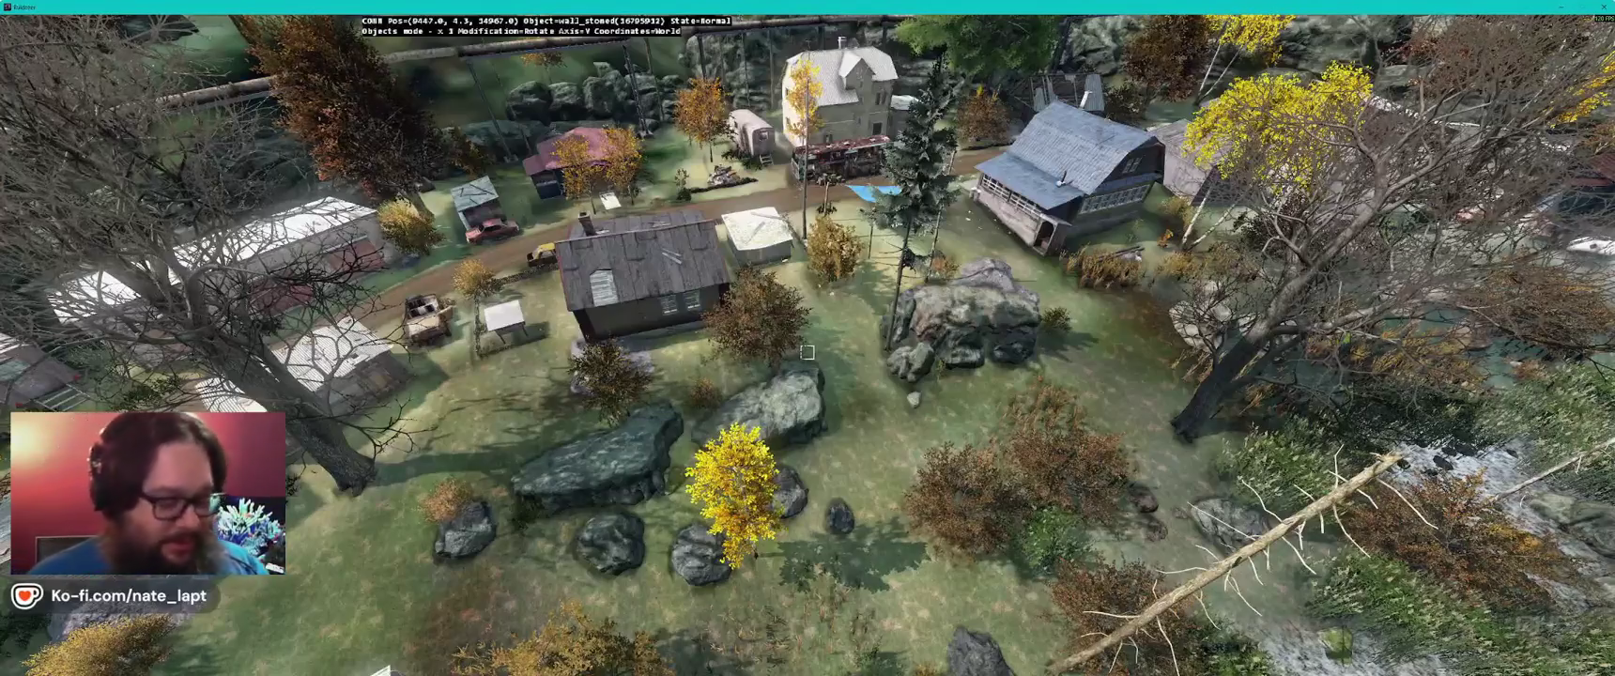
{"action": "key", "text": "w"}
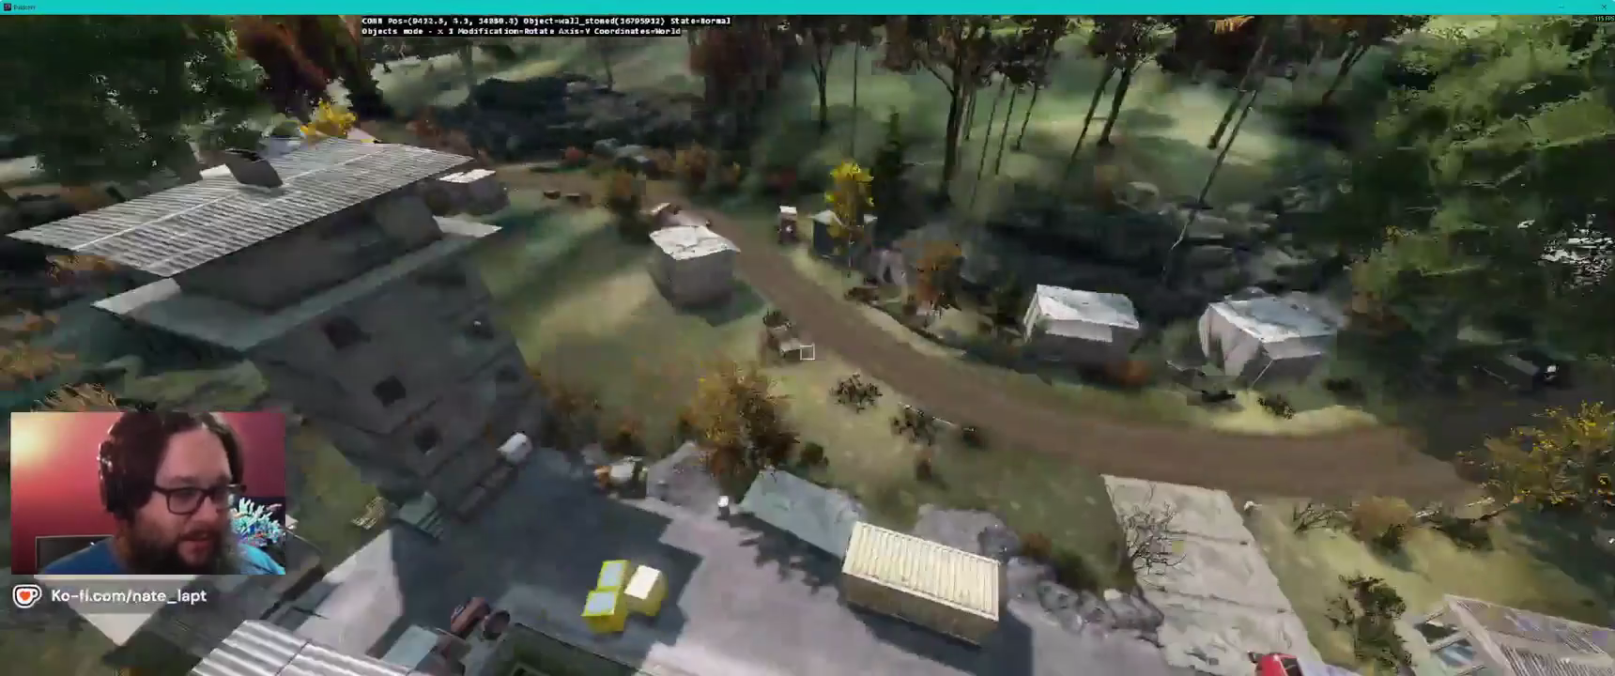
{"action": "key", "text": "w"}
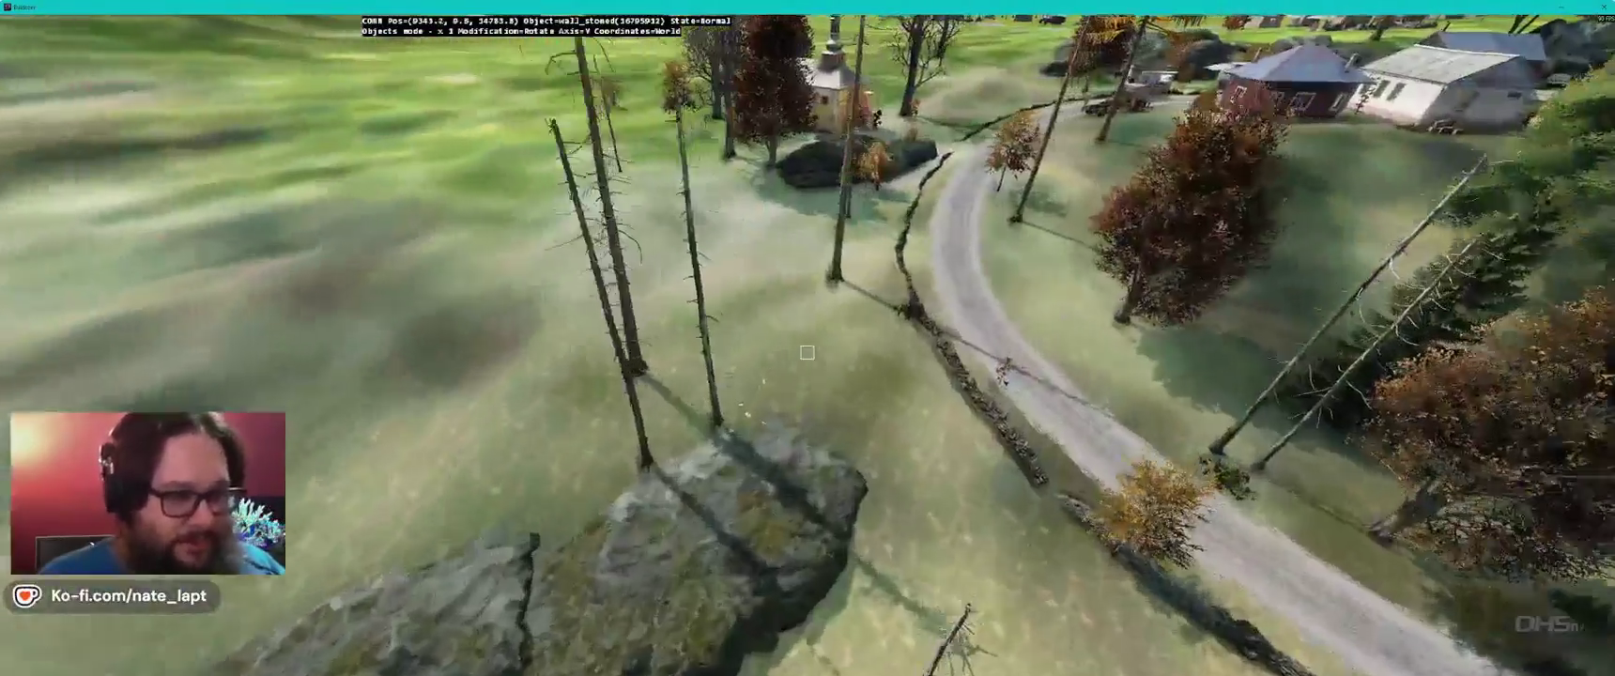
{"action": "key", "text": "w"}
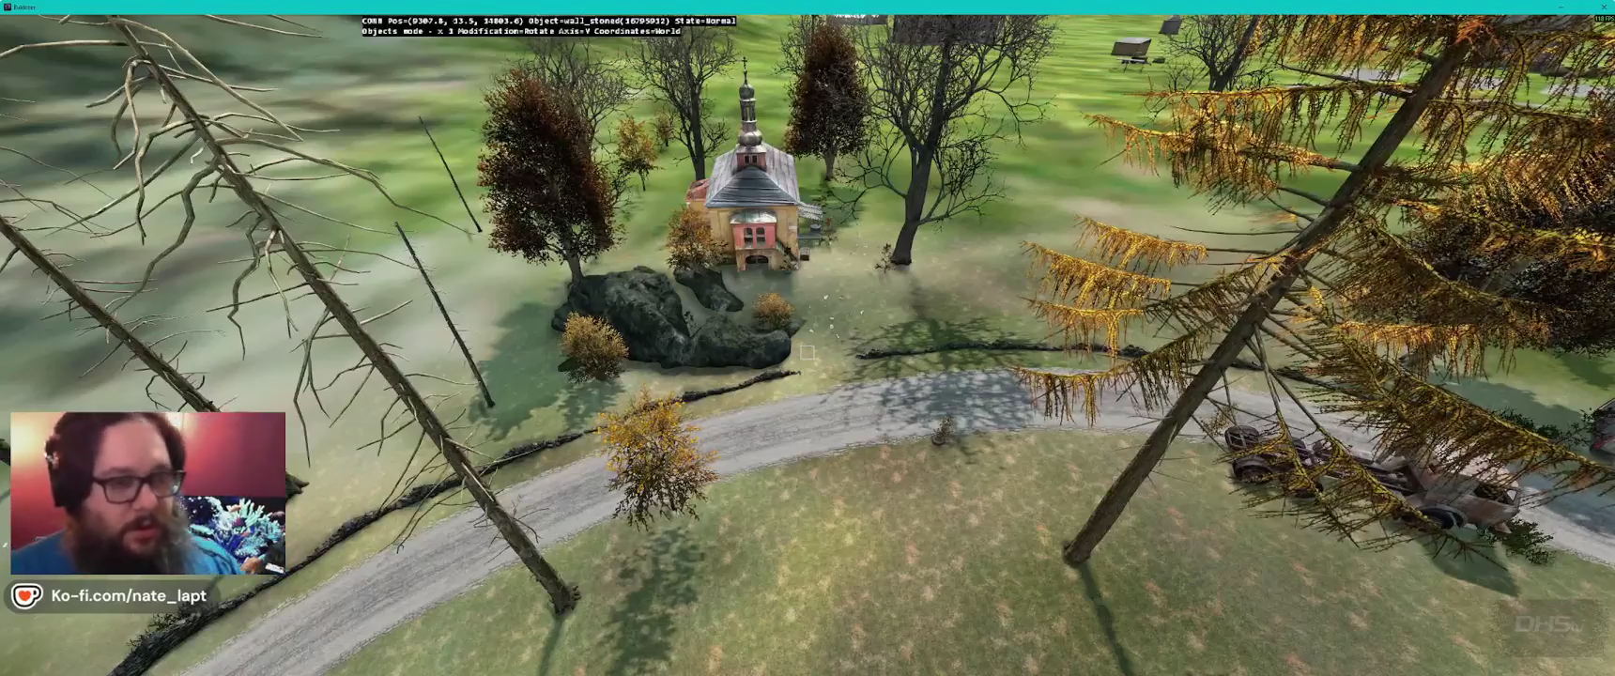
{"action": "key", "text": "w"}
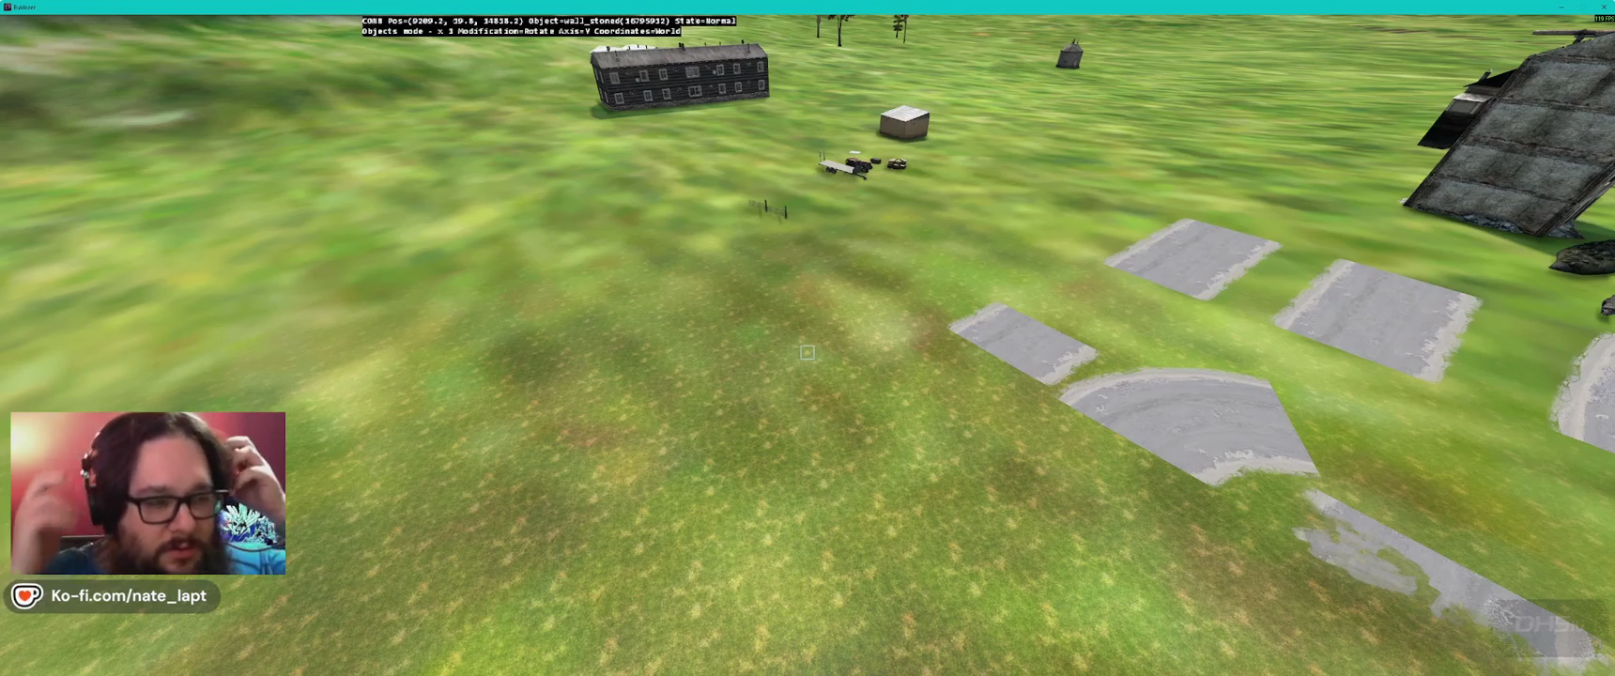
- Fly the camera toward the concrete slabs and buildings by the red-roofed house
{"action": "key", "text": "w"}
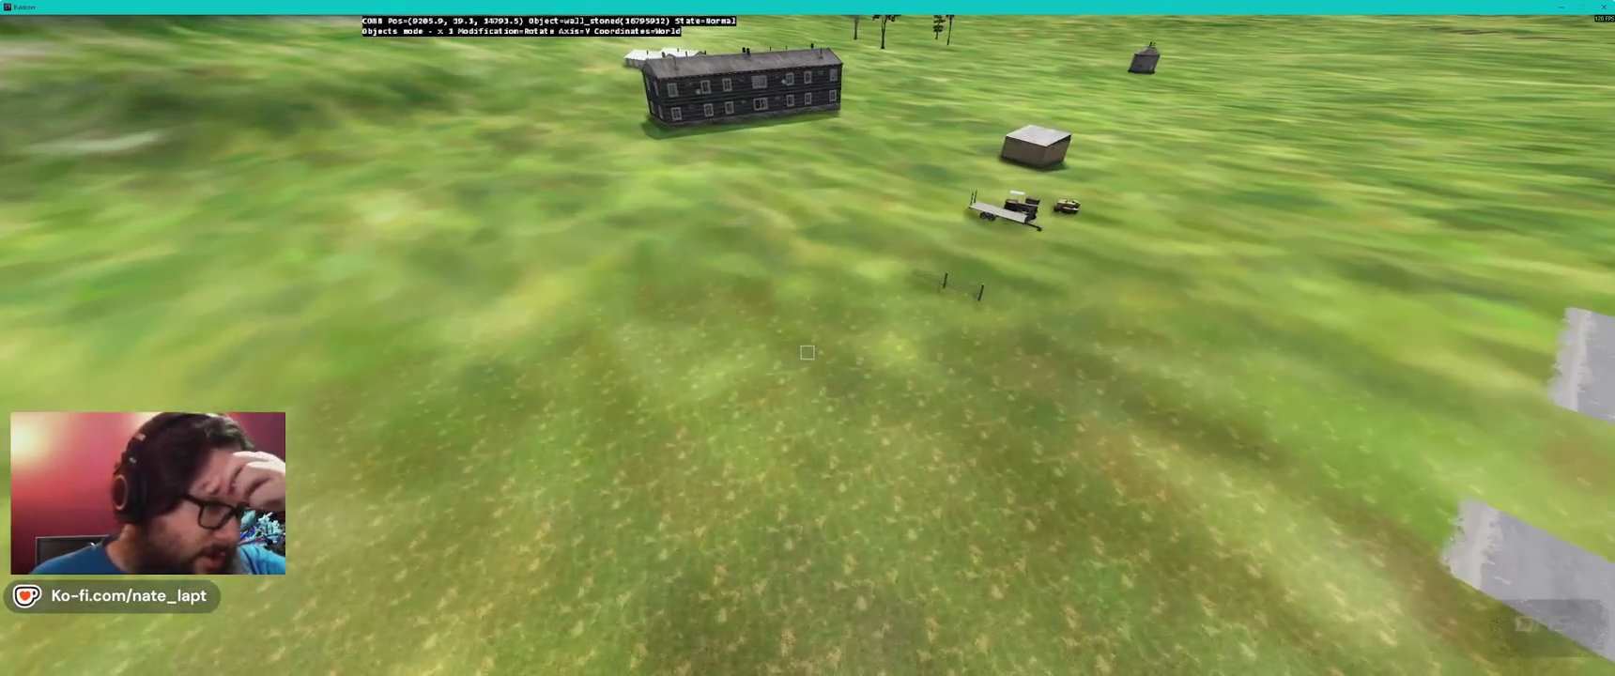
{"action": "key", "text": "w"}
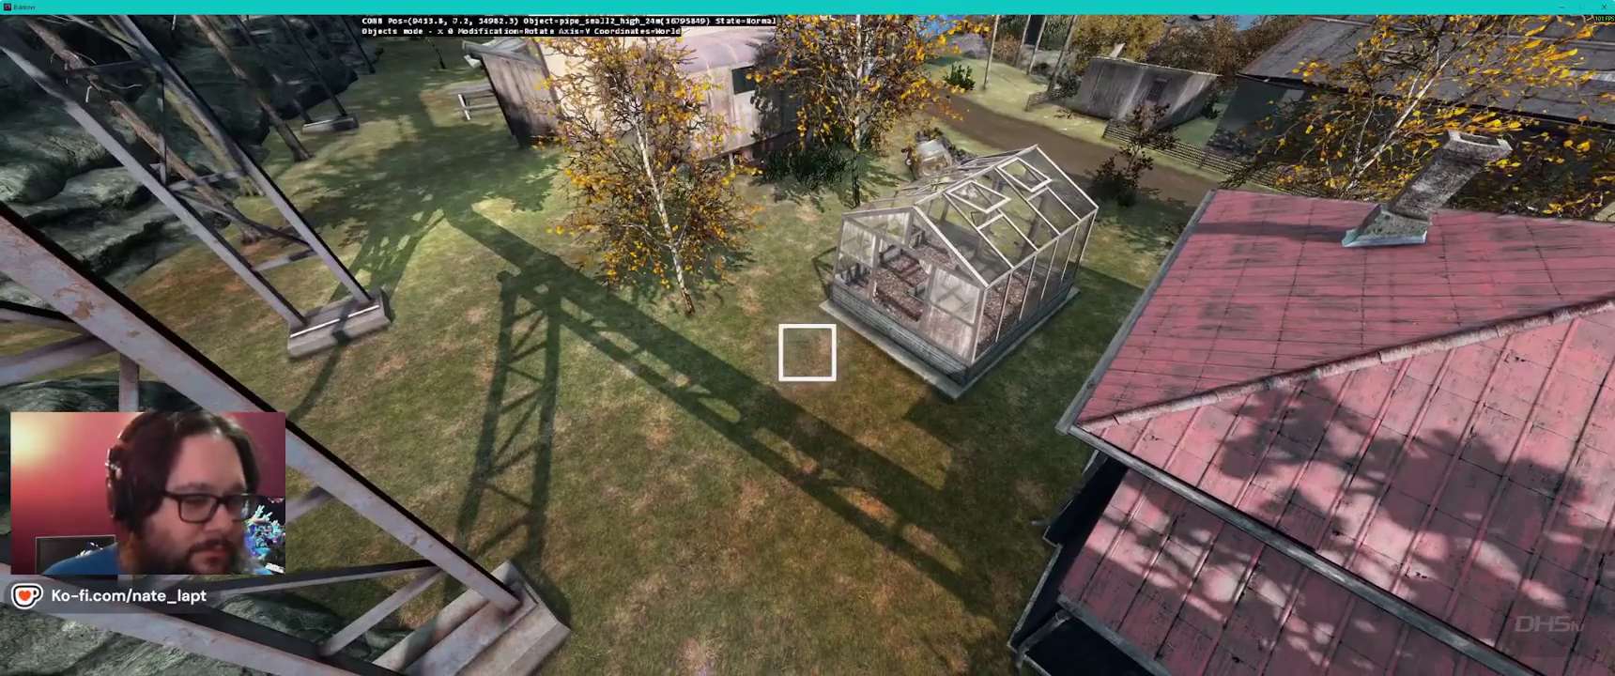
{"action": "key", "text": "s"}
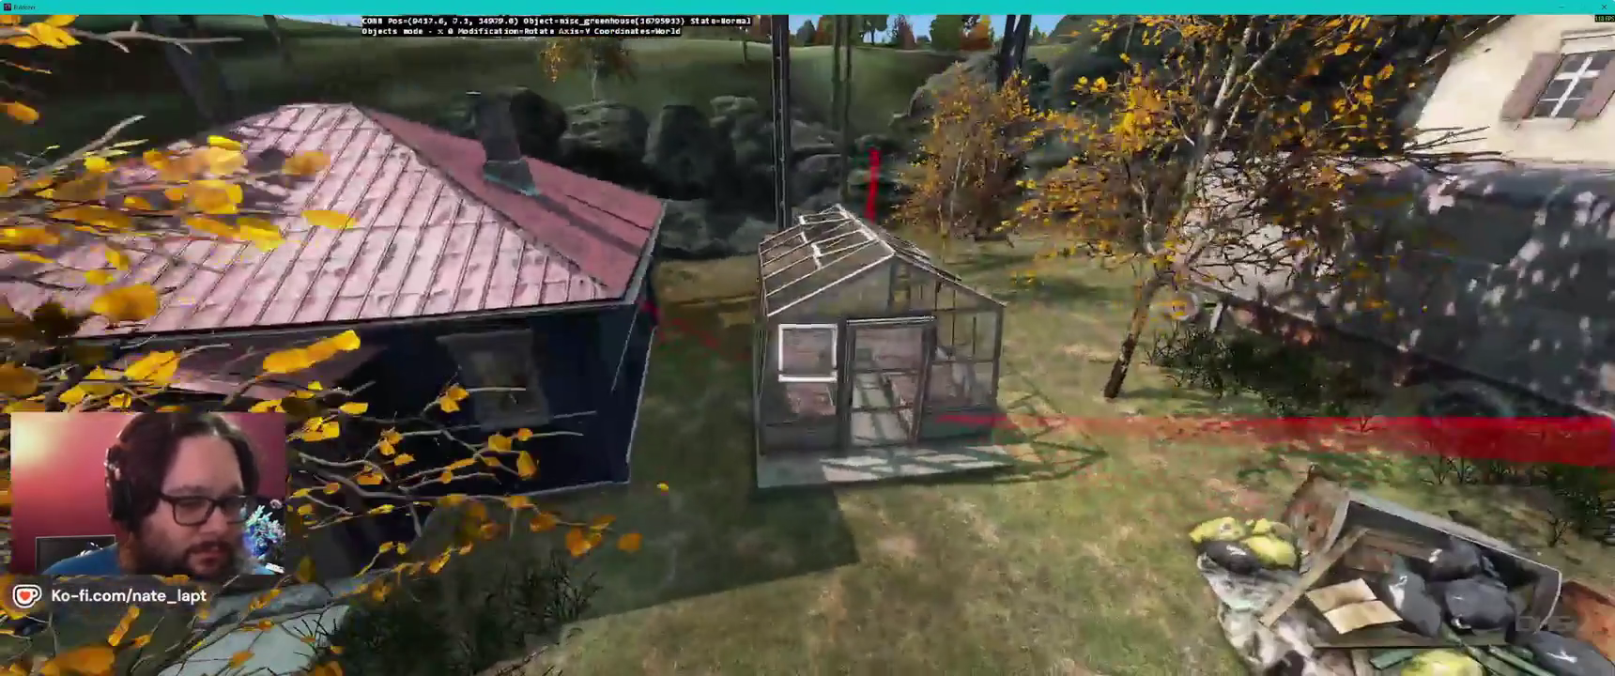
{"action": "key", "text": "a"}
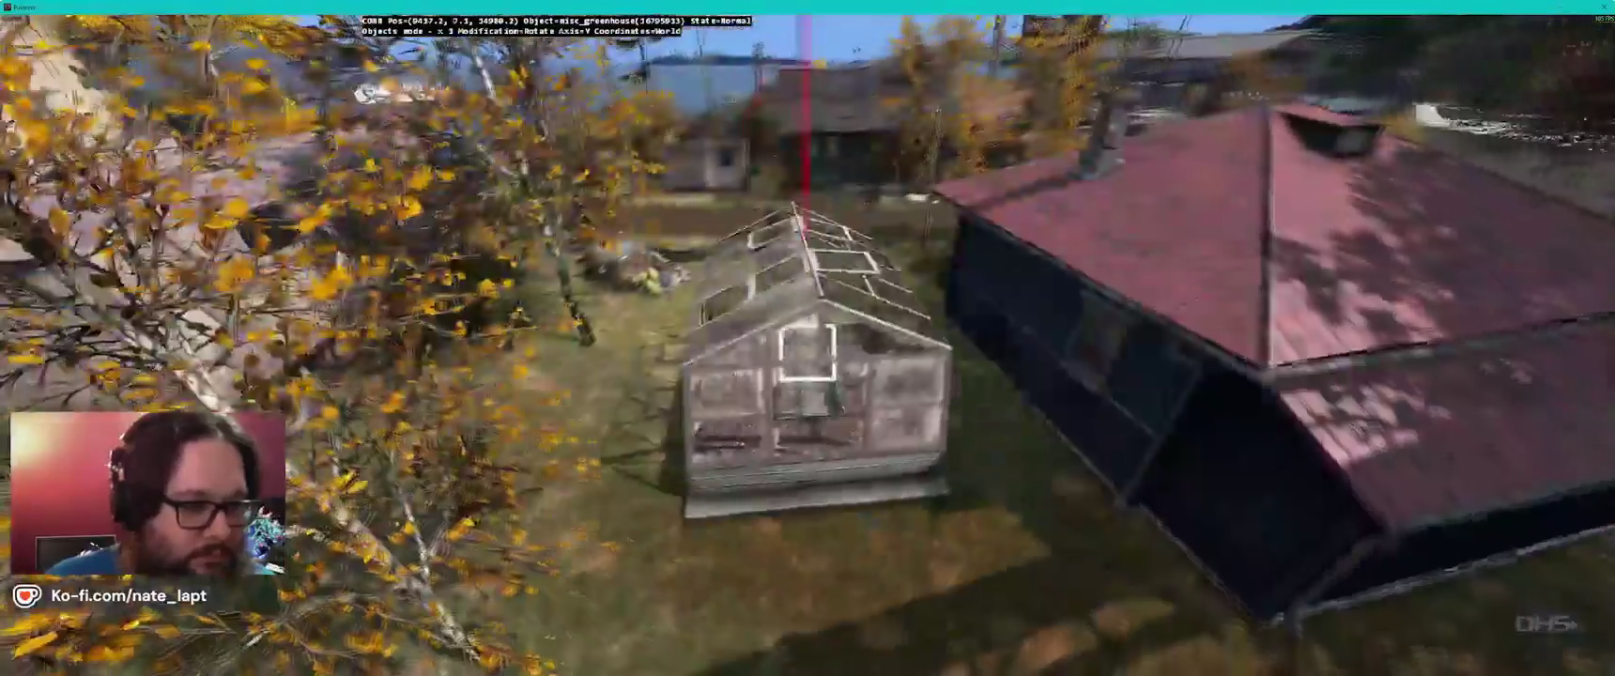
{"action": "key", "text": "b"}
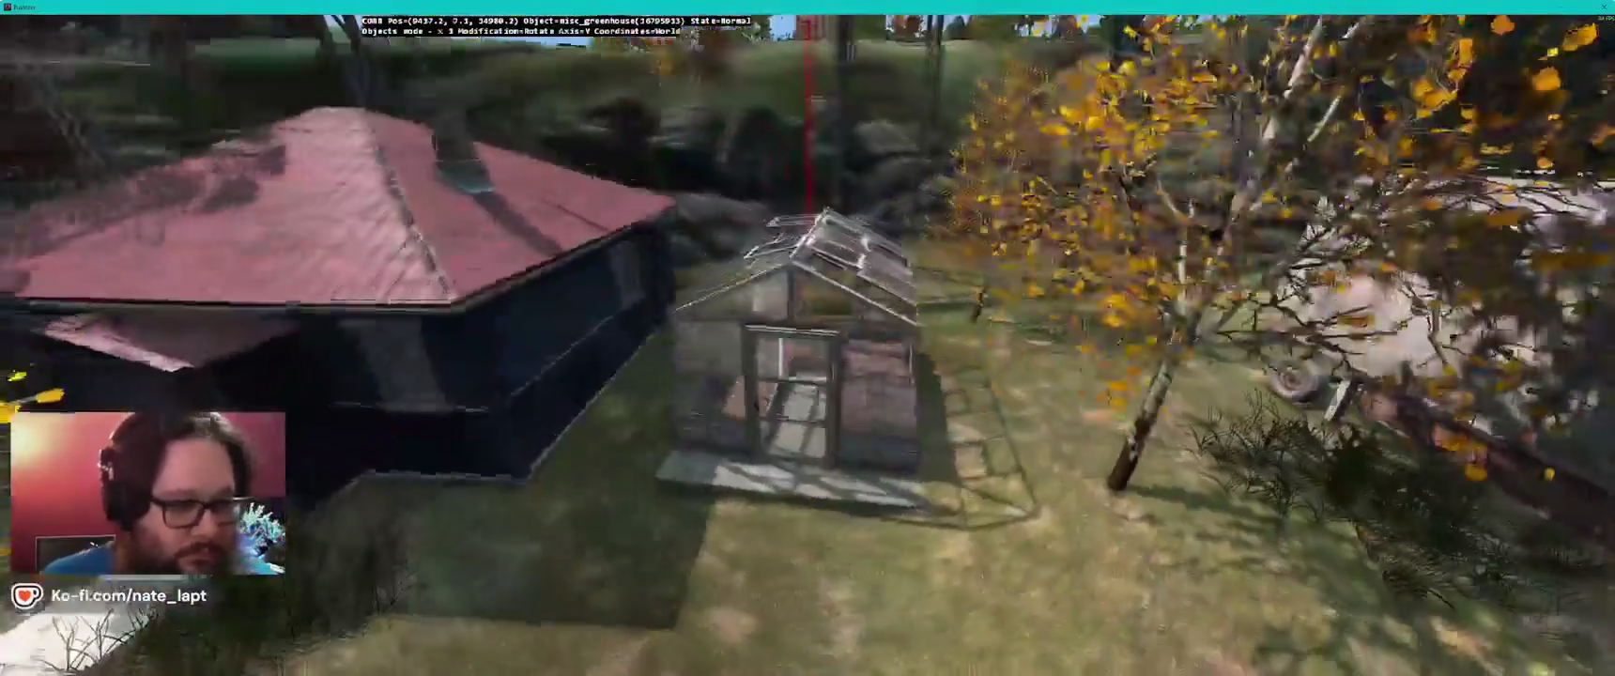
{"action": "key", "text": "s"}
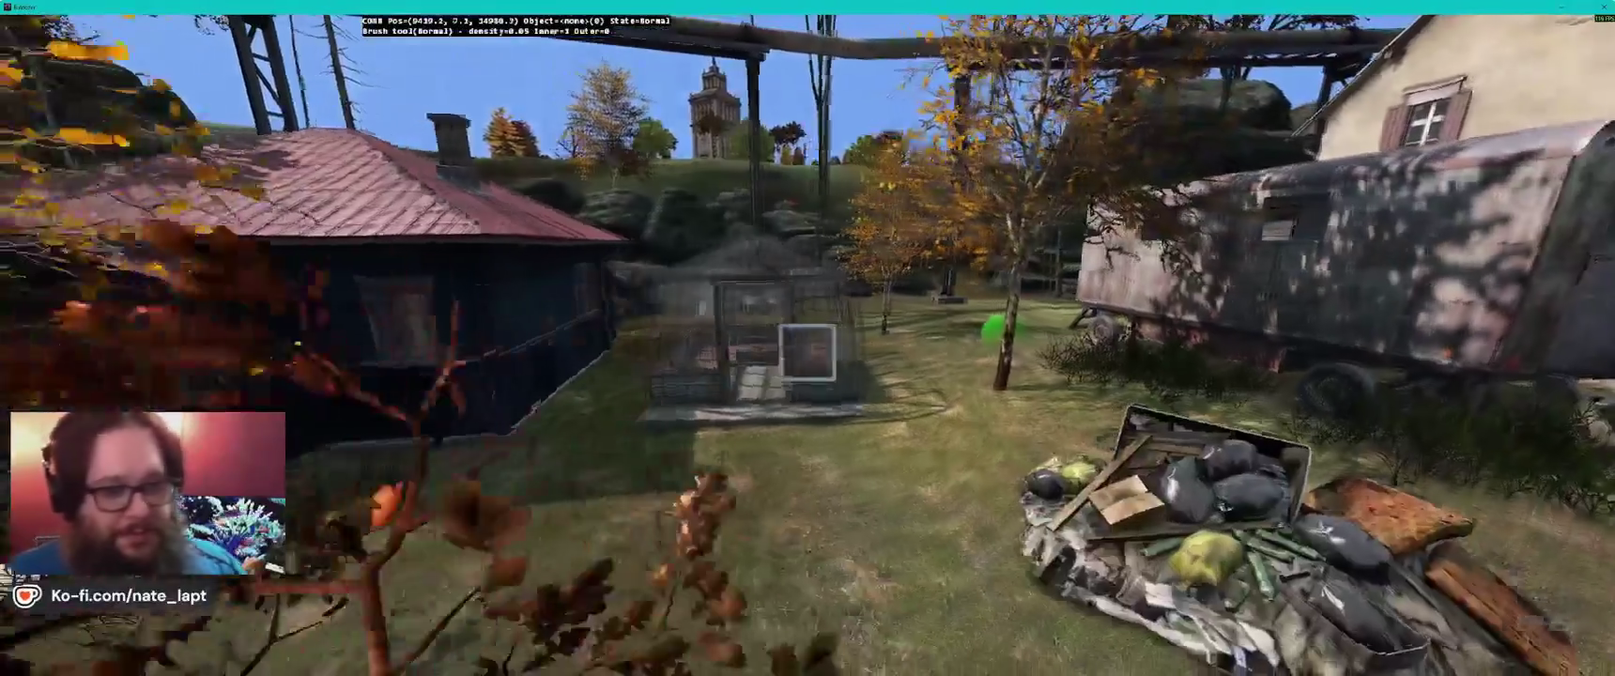
{"action": "key", "text": "b"}
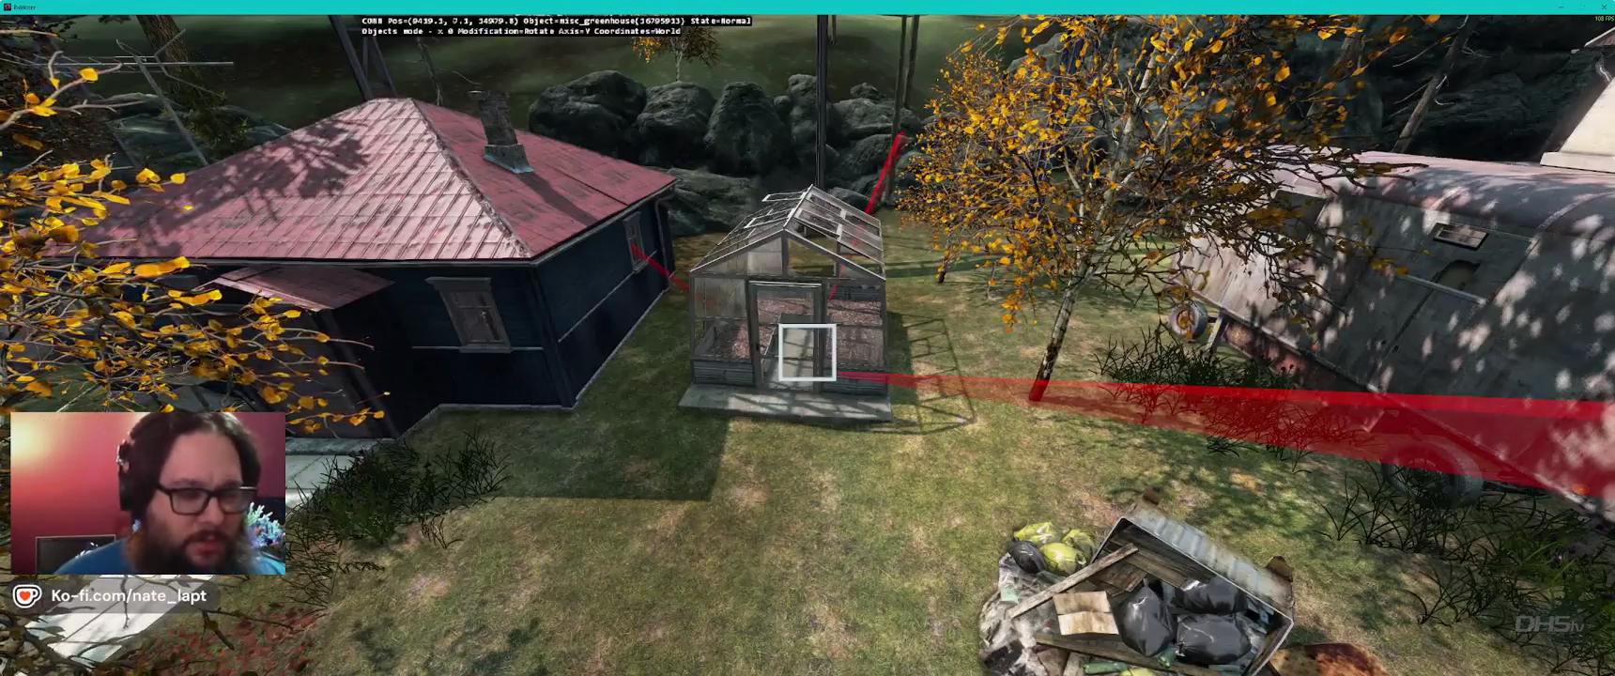
- Pull back from the yard, then fly across the village past the tents and down over the road to the sheds
{"action": "key", "text": "s"}
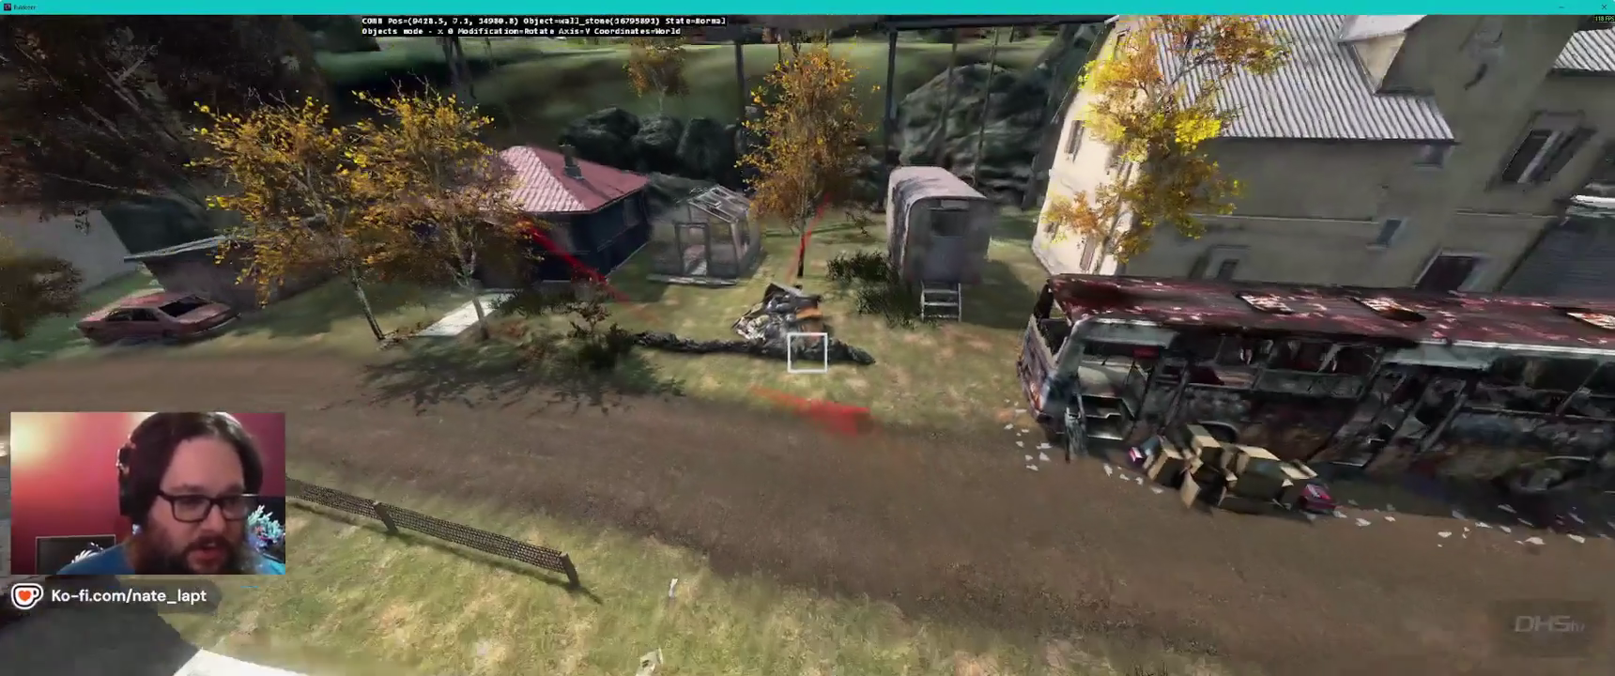
{"action": "key", "text": "w"}
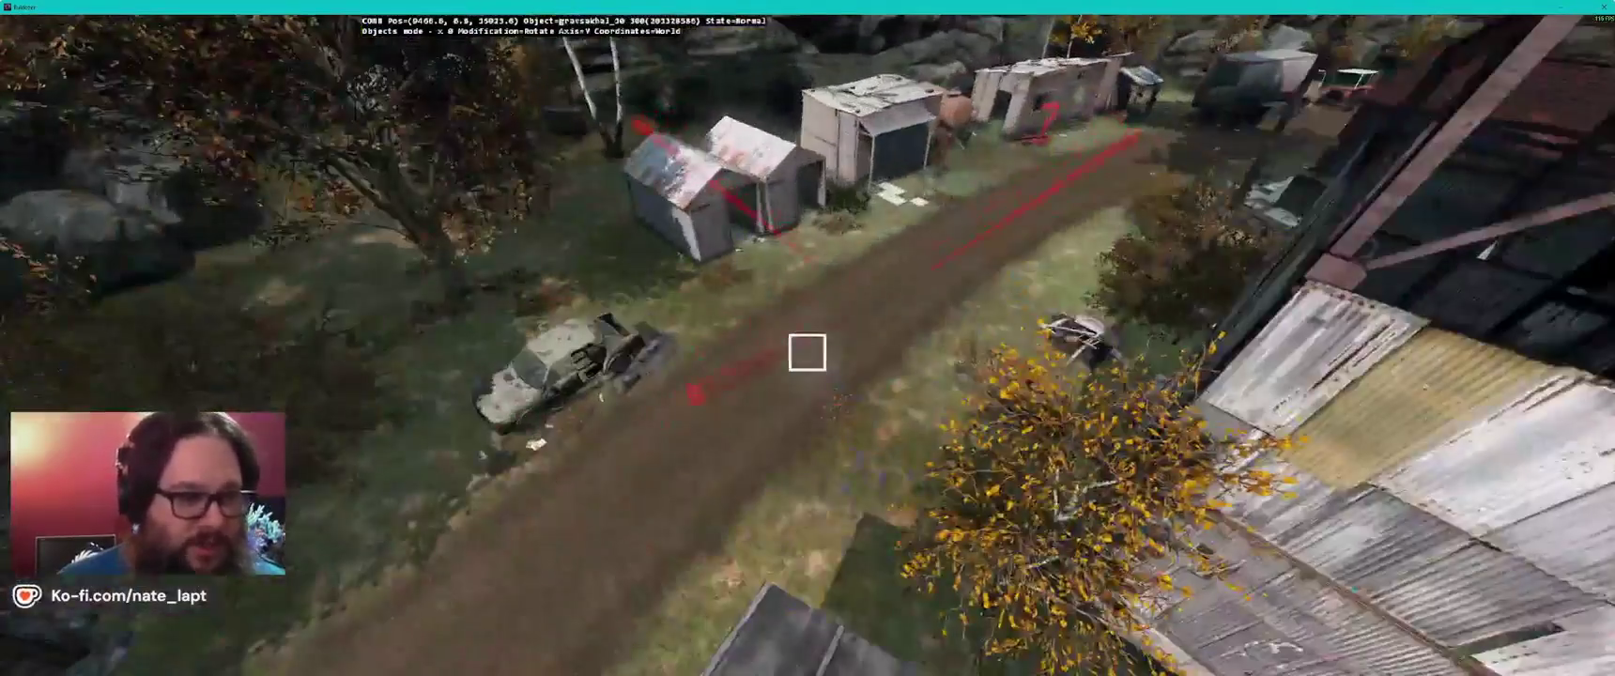
{"action": "key", "text": "w"}
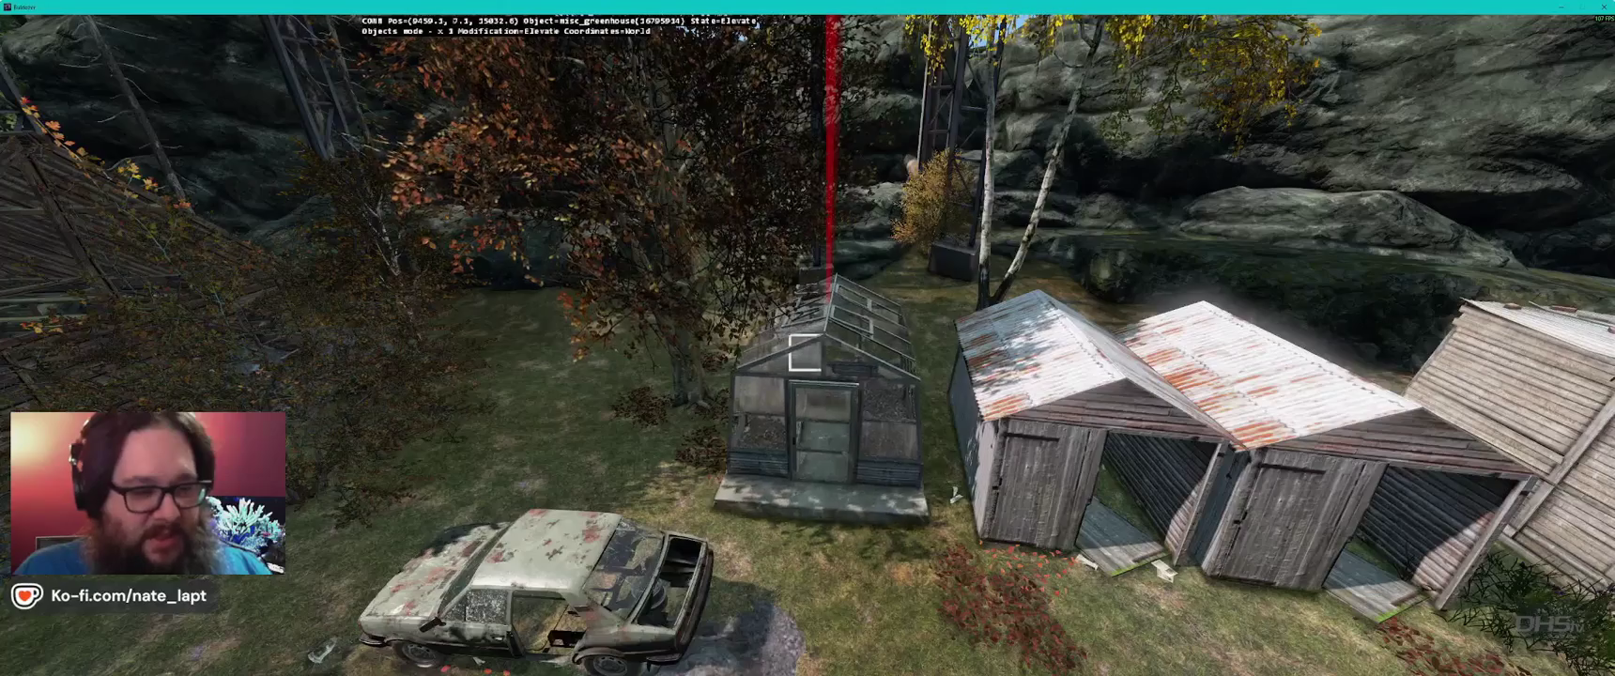
- Set the greenhouse to Rotate mode, briefly enter the terrain brush, then return to Objects mode
{"action": "key", "text": "r"}
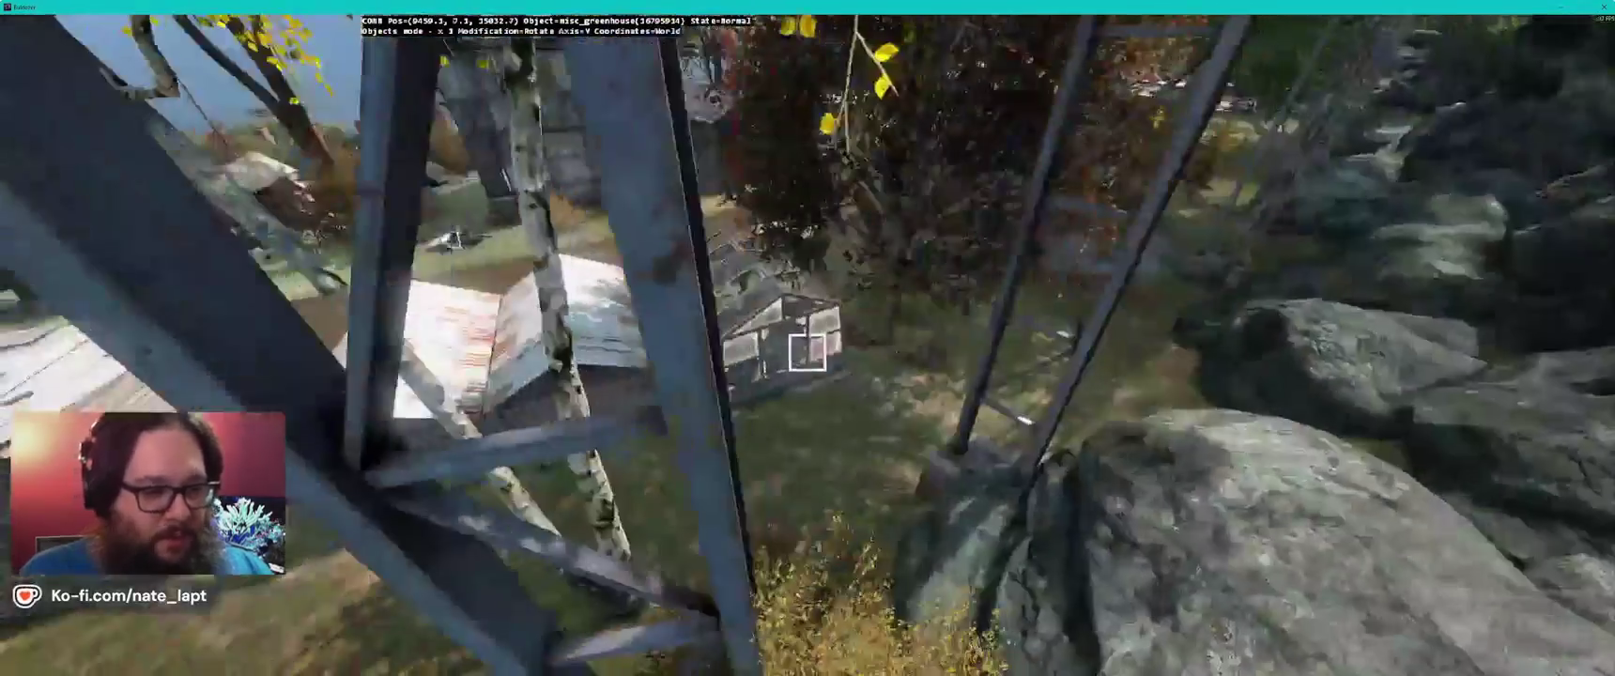
{"action": "key", "text": "b"}
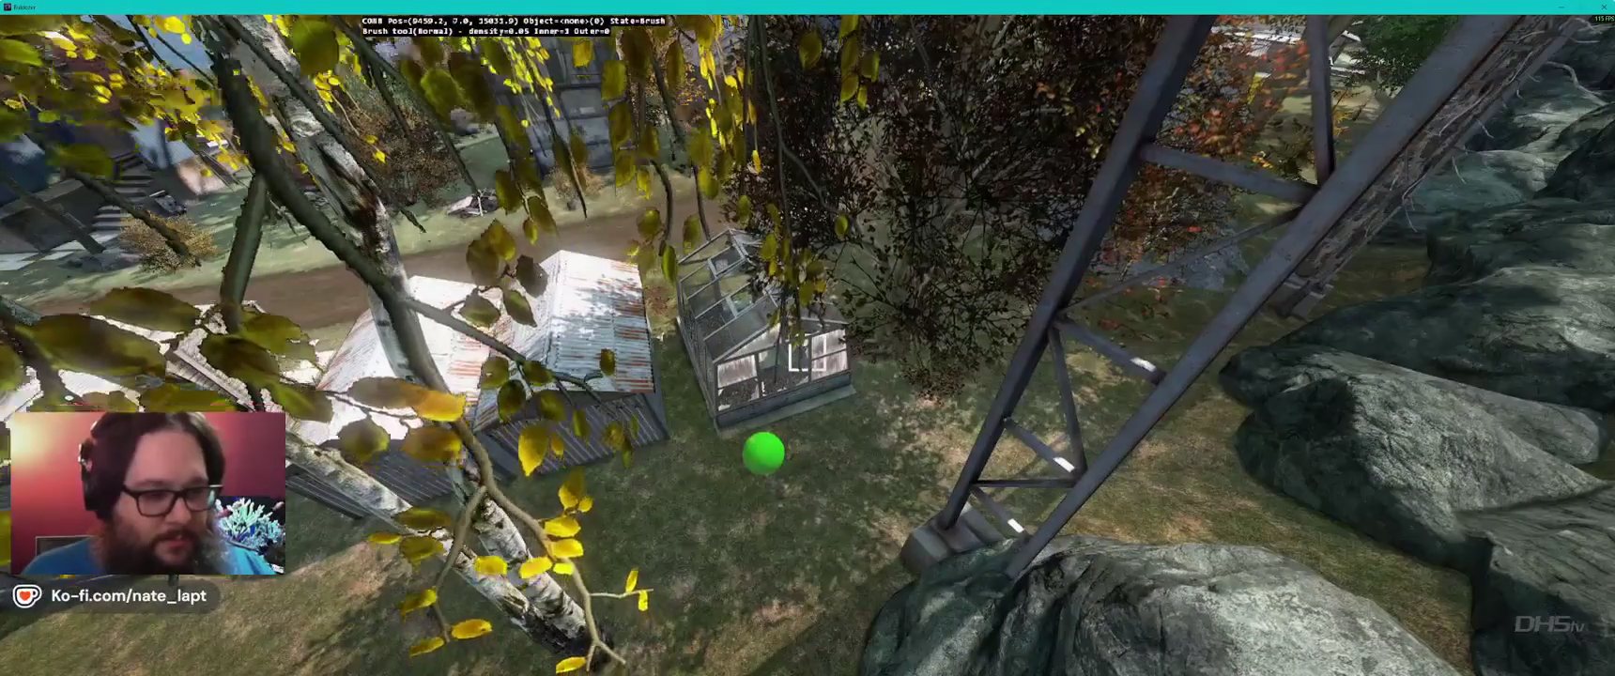
{"action": "key", "text": "b"}
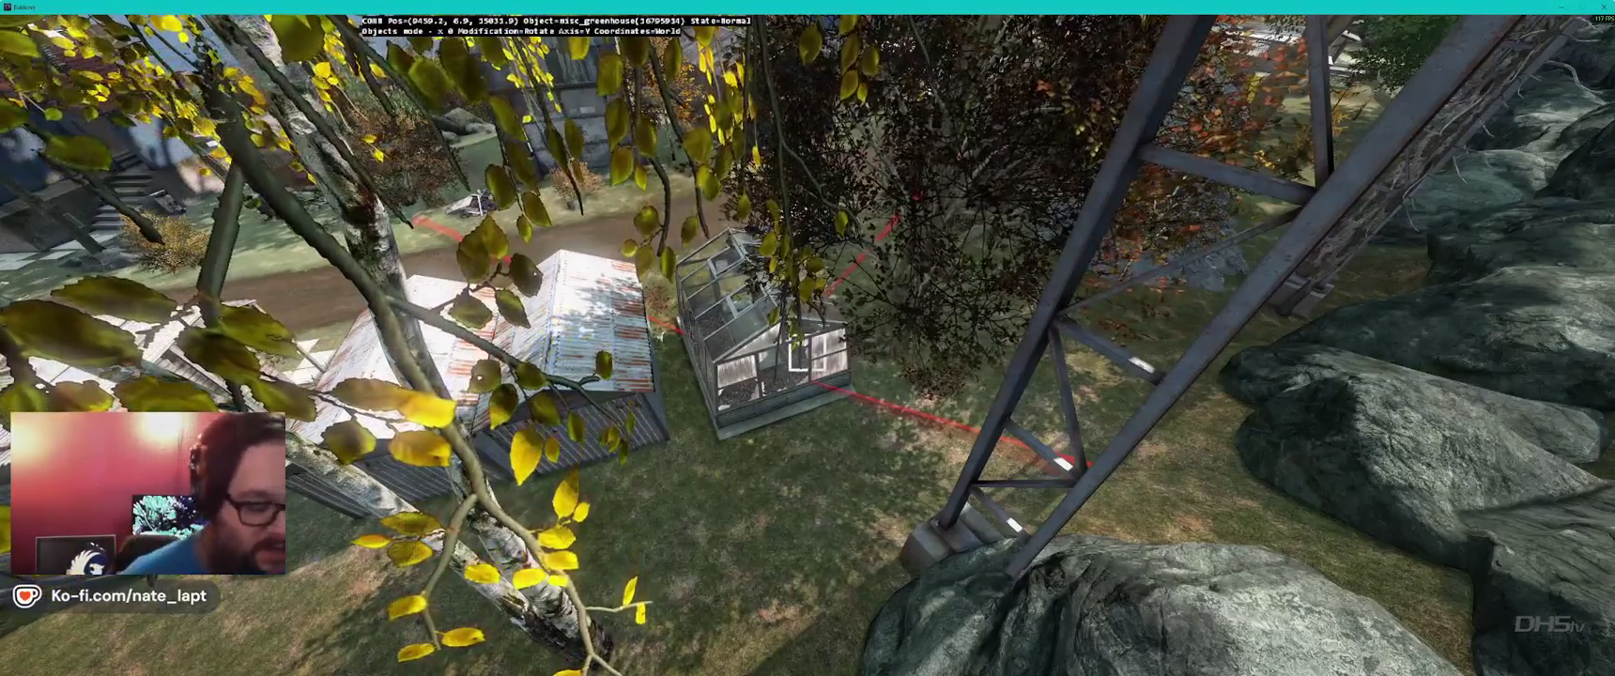
- Pull the camera back from the greenhouse, across the dirt road, to a high view over the village
{"action": "key", "text": "s"}
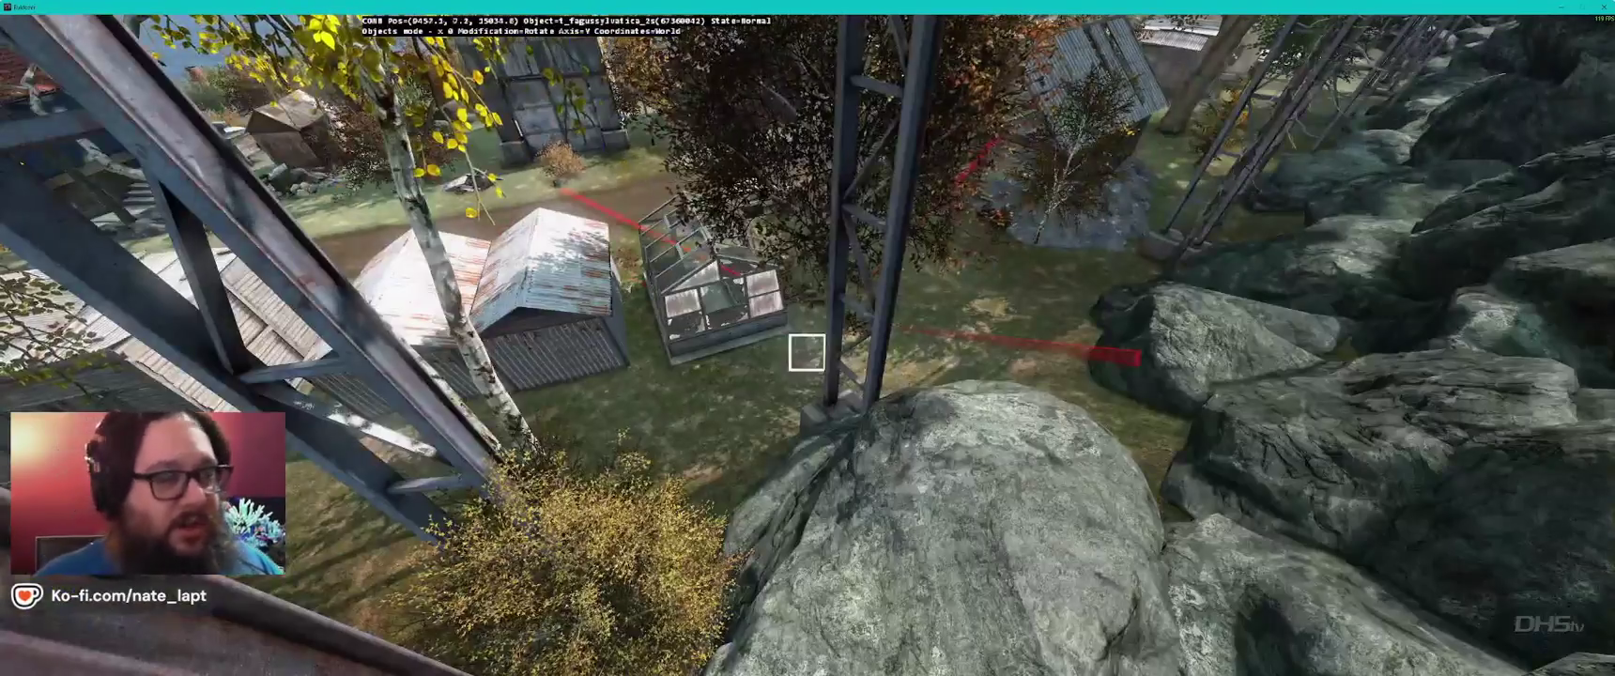
{"action": "key", "text": "s"}
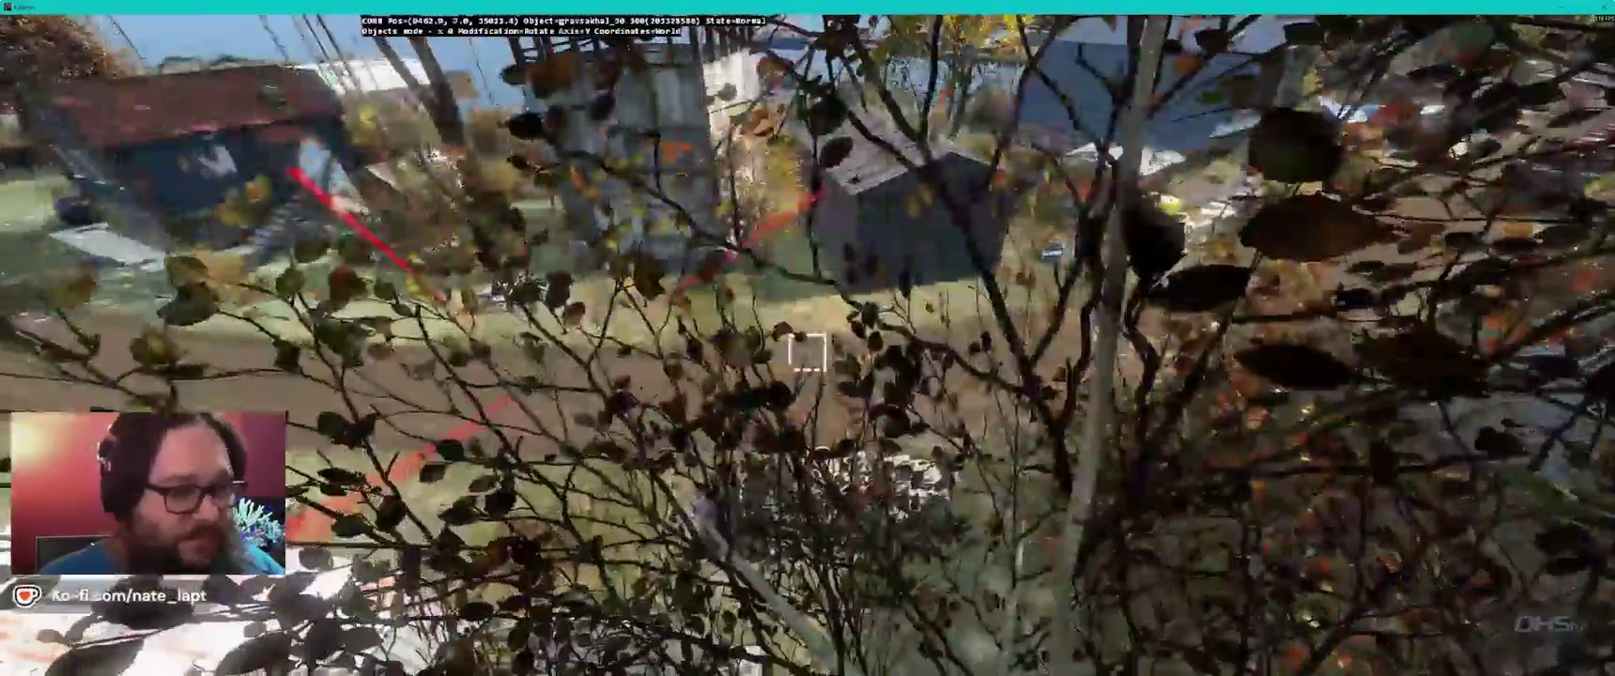
{"action": "key", "text": "s"}
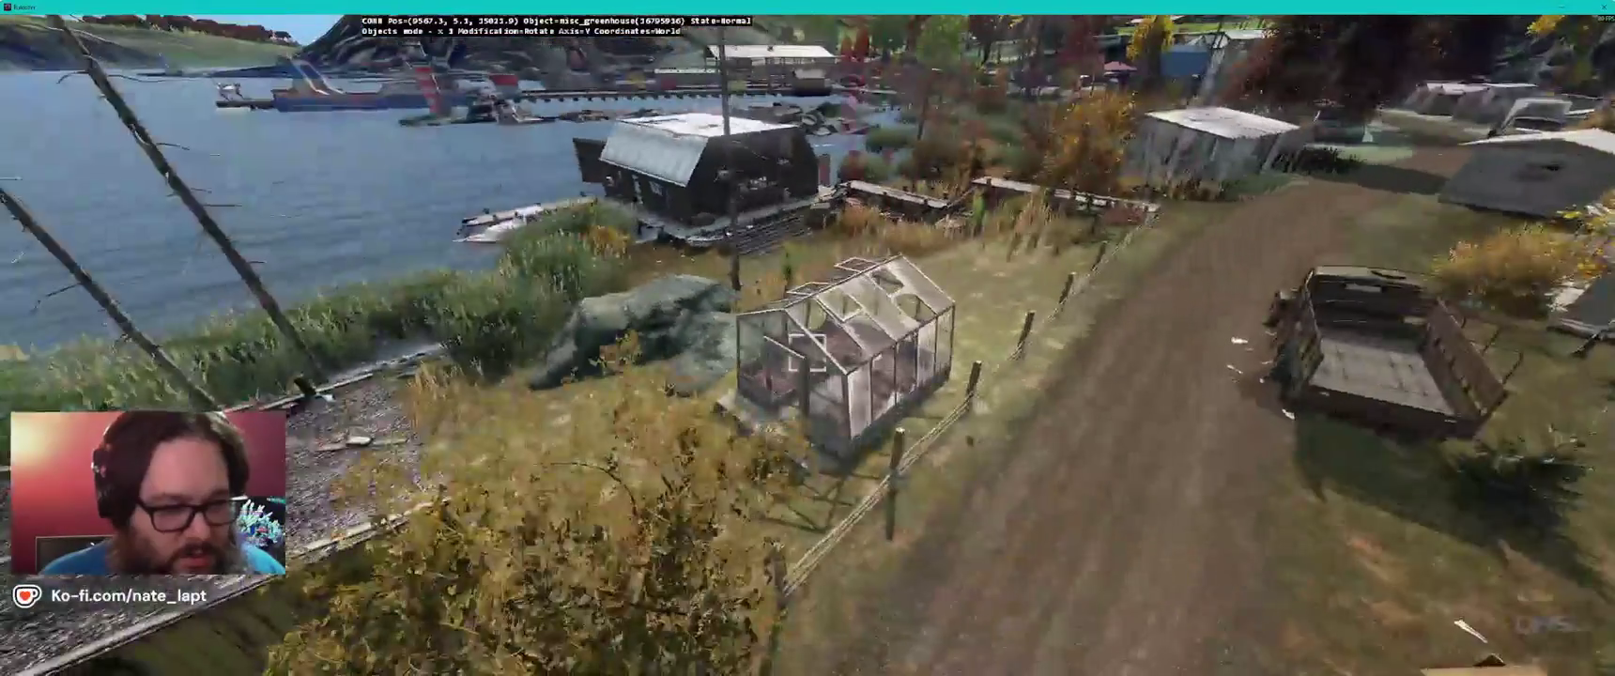
- Enter Brush mode, zoom in close on the shoreline greenhouse, then return to Objects mode
{"action": "key", "text": "b"}
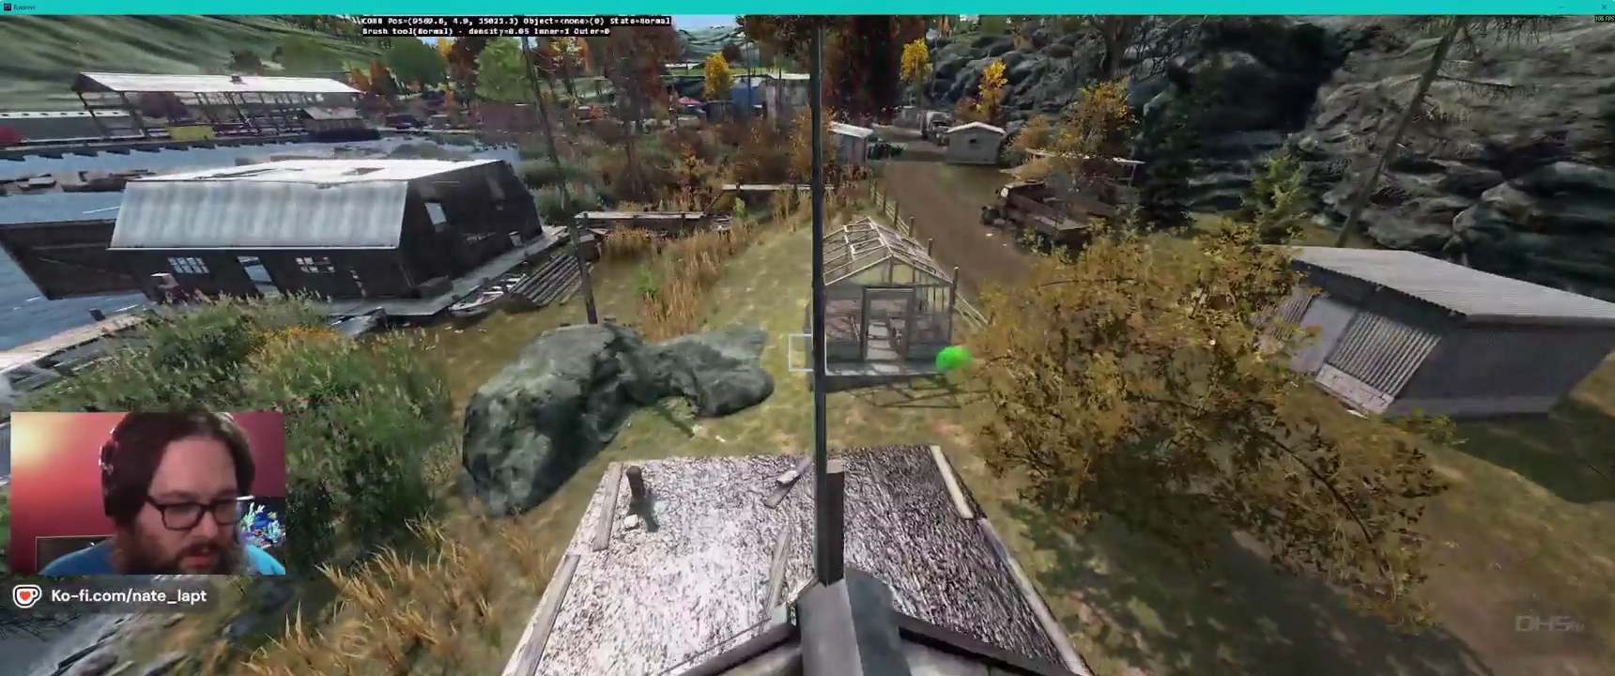
{"action": "scroll", "coordinate": [807, 352], "scroll_direction": "up", "scroll_amount": 2}
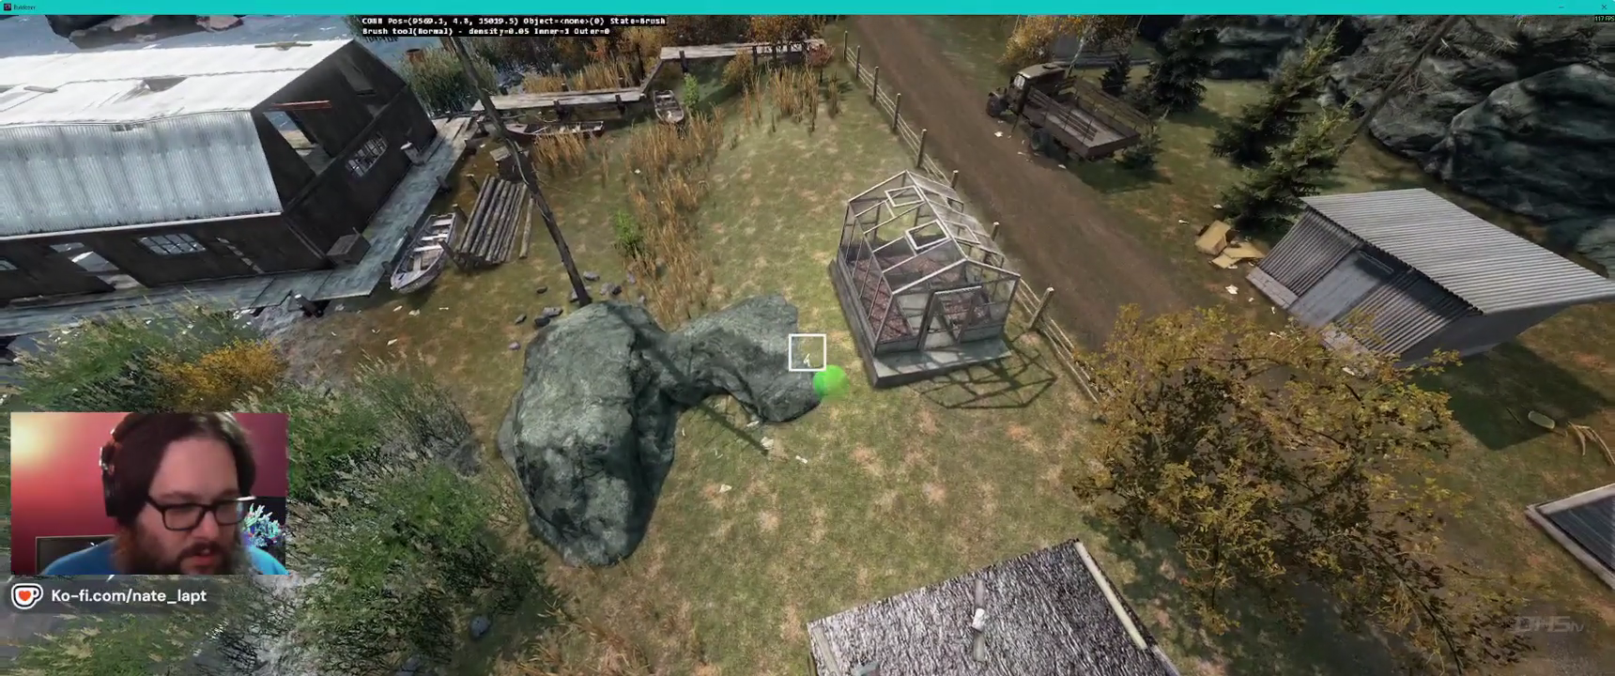
{"action": "scroll", "coordinate": [806, 352], "scroll_direction": "up", "scroll_amount": 1}
{"action": "scroll", "coordinate": [806, 353], "scroll_direction": "up", "scroll_amount": 1}
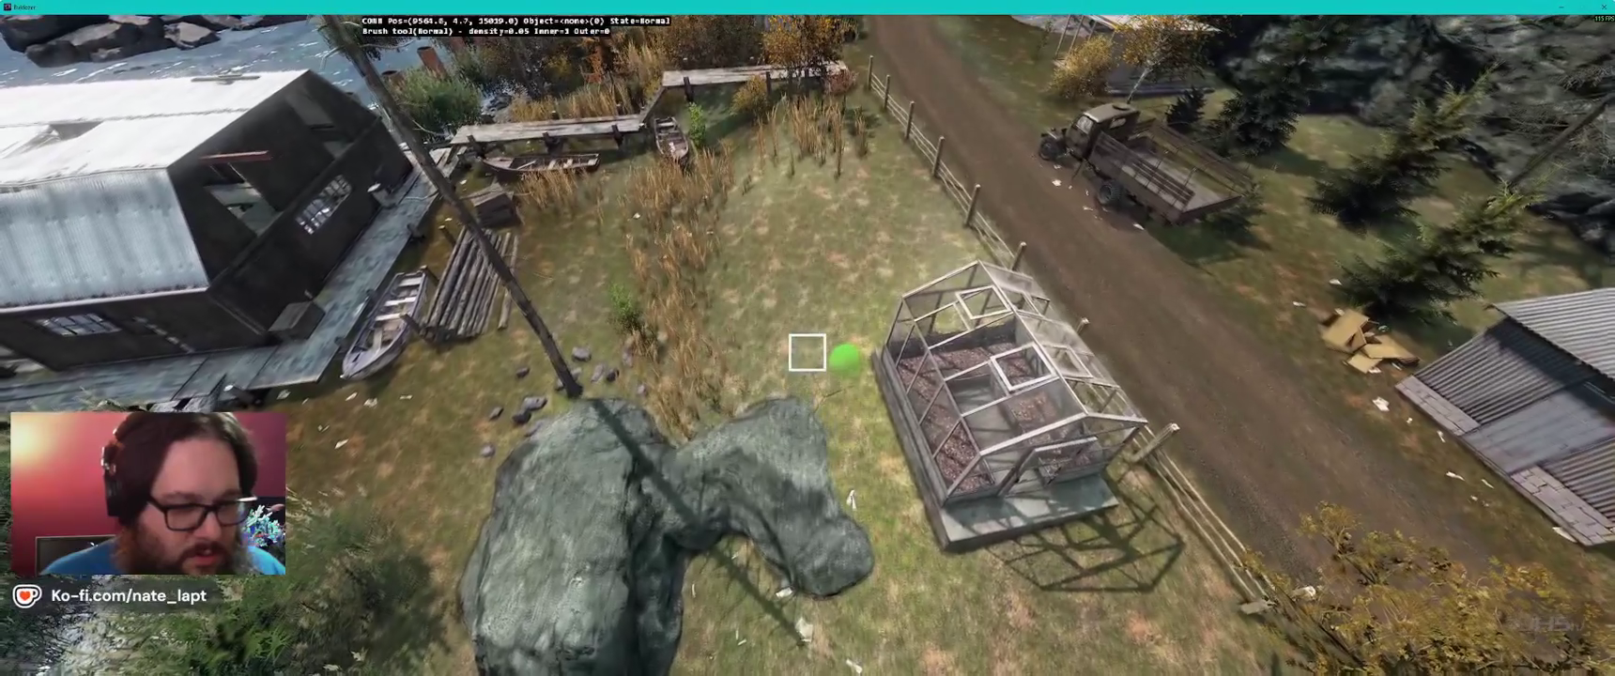
{"action": "scroll", "coordinate": [807, 353], "scroll_direction": "down", "scroll_amount": 1}
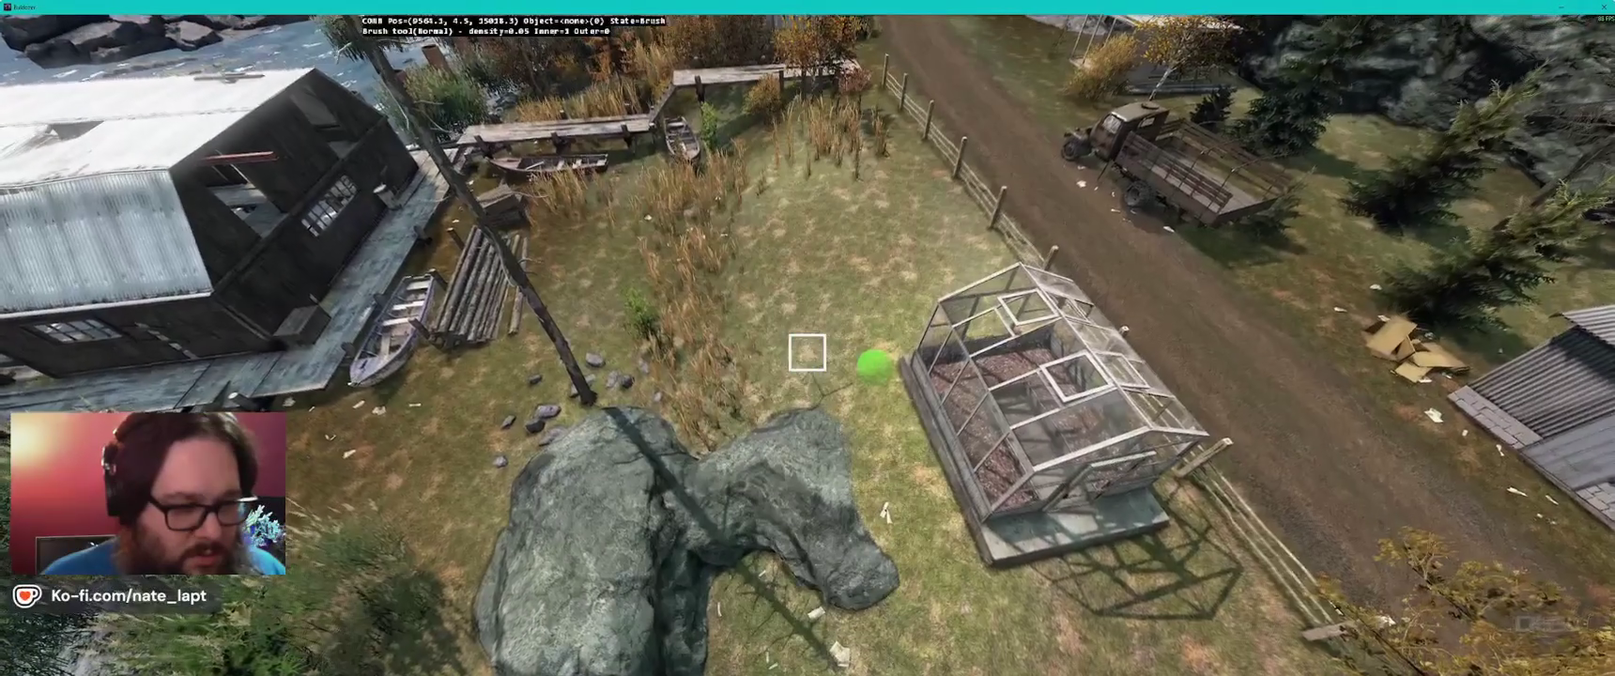
{"action": "key", "text": "b"}
- Orbit the greenhouse toward the water side and its front door, briefly toggling Elevate mode
{"action": "scroll", "coordinate": [807, 352], "scroll_direction": "down", "scroll_amount": 2}
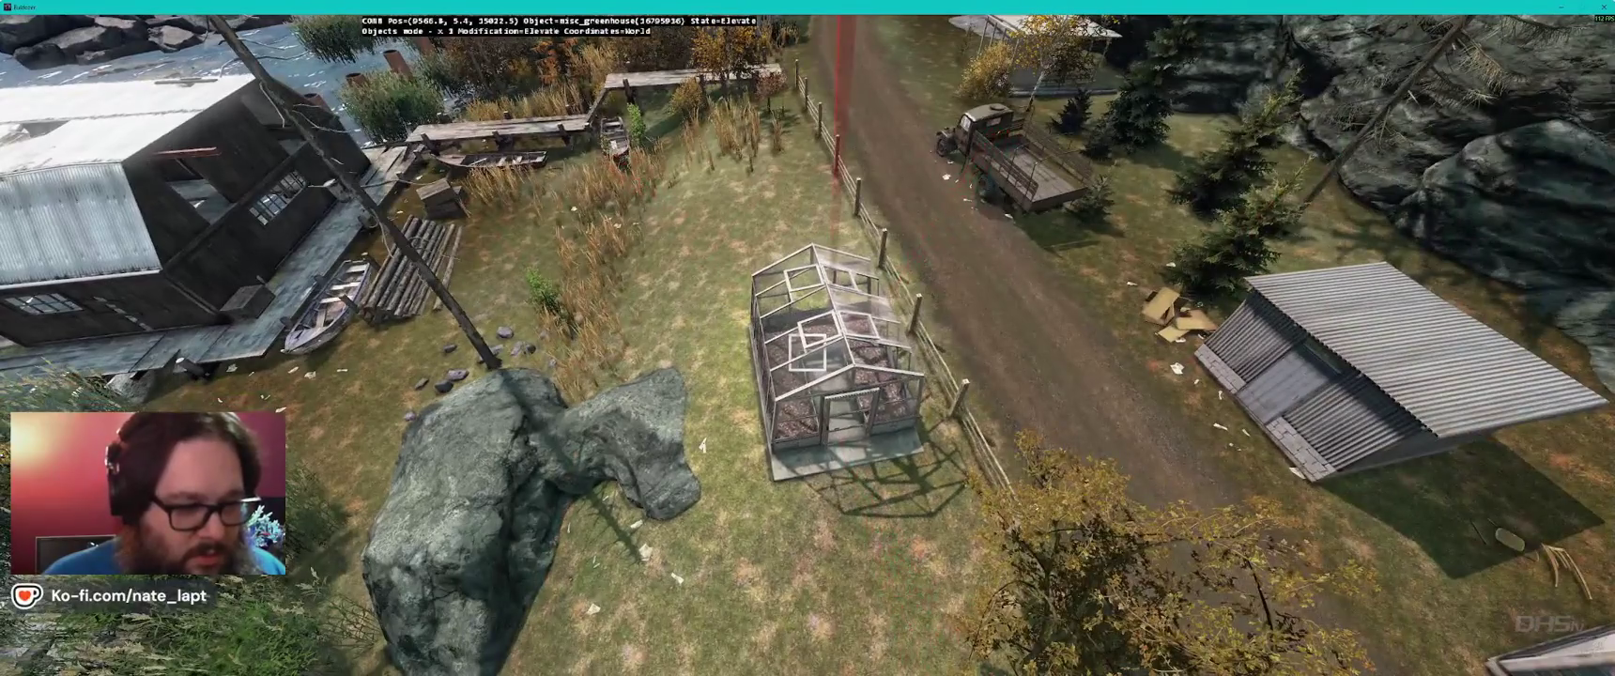
{"action": "scroll", "coordinate": [806, 353], "scroll_direction": "up", "scroll_amount": 3}
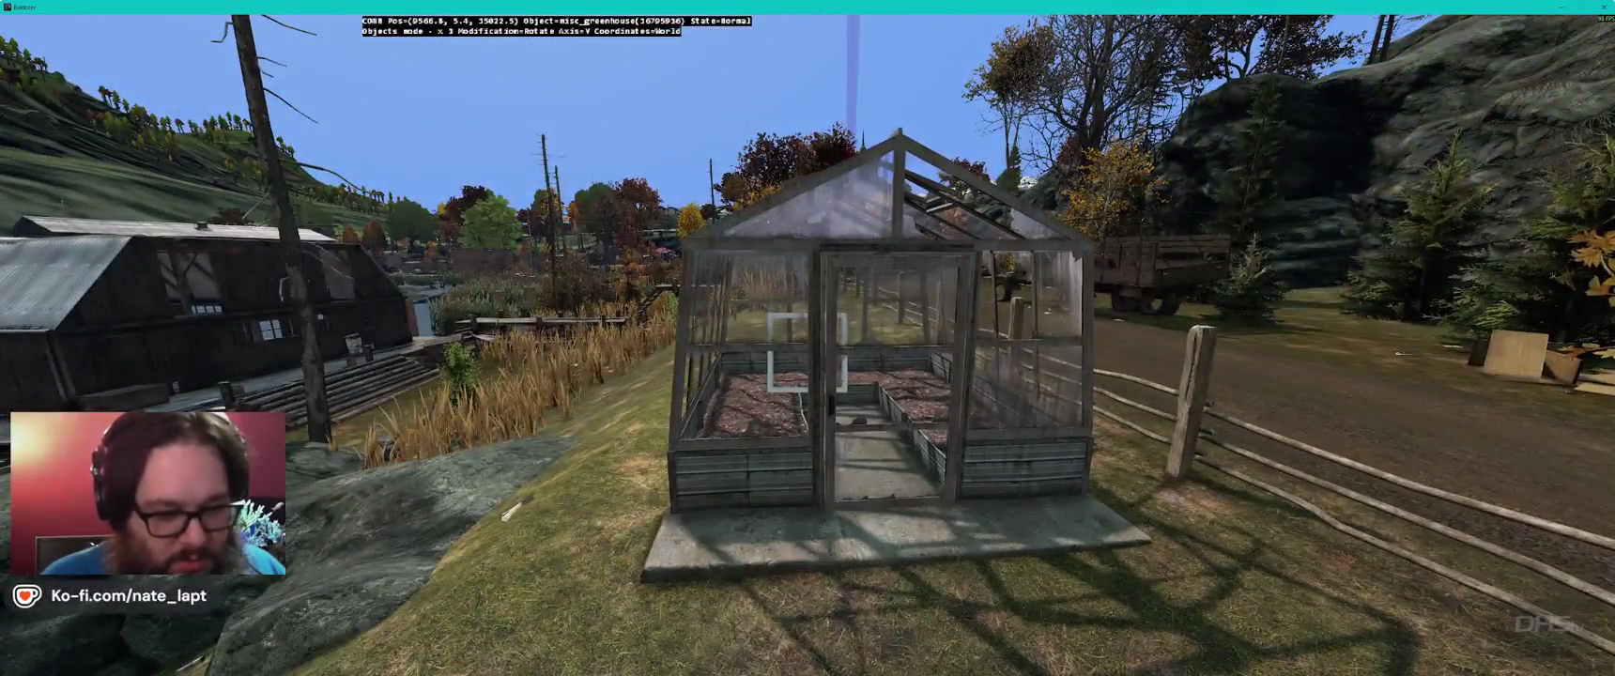
{"action": "left_click_drag", "start_coordinate": [807, 352], "coordinate": [589, 353]}
{"action": "left_click_drag", "start_coordinate": [807, 352], "coordinate": [676, 352]}
{"action": "key", "text": "alt"}
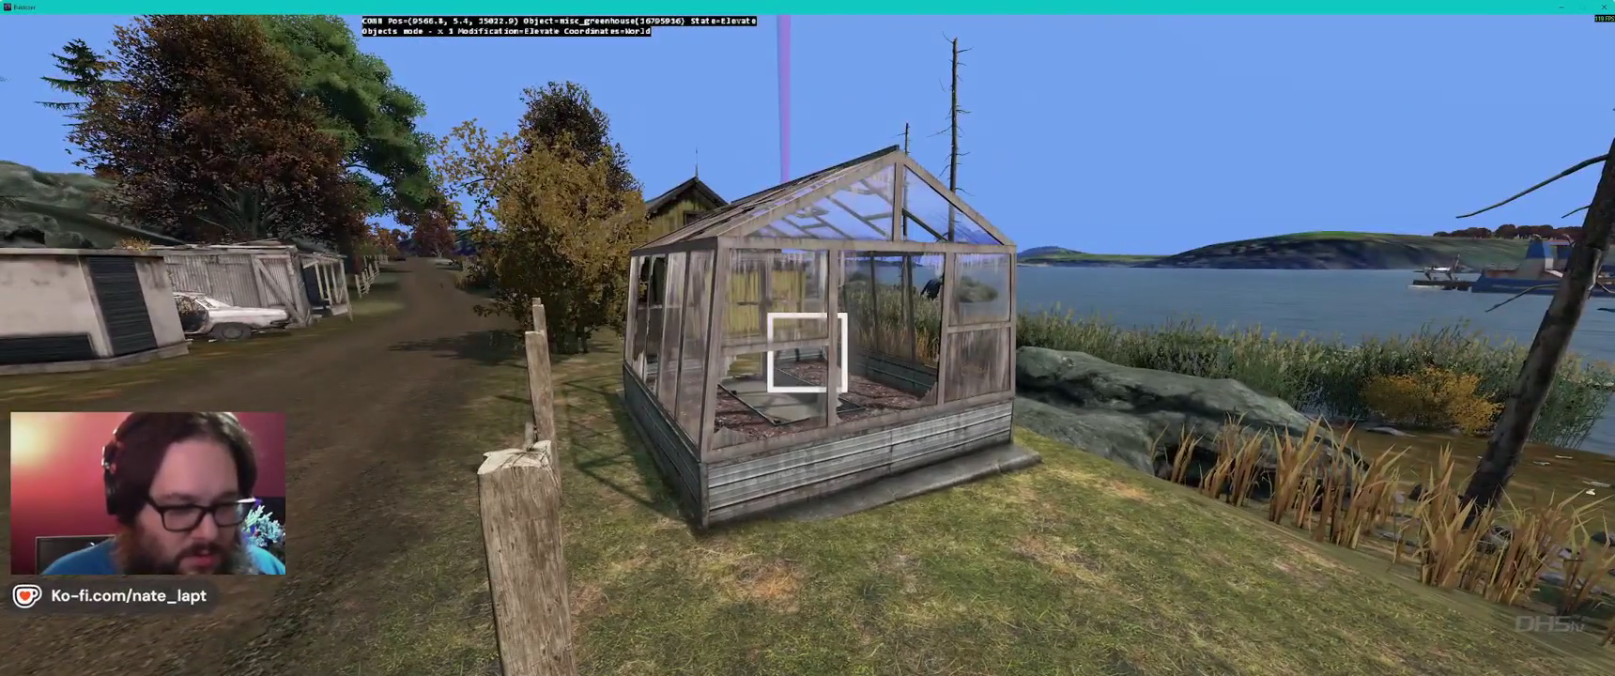
{"action": "left_click_drag", "start_coordinate": [807, 352], "coordinate": [675, 352]}
- Fly up over the dirt road toward the shore, drop near the houses, then continue on to the sheds and road
{"action": "key", "text": "w"}
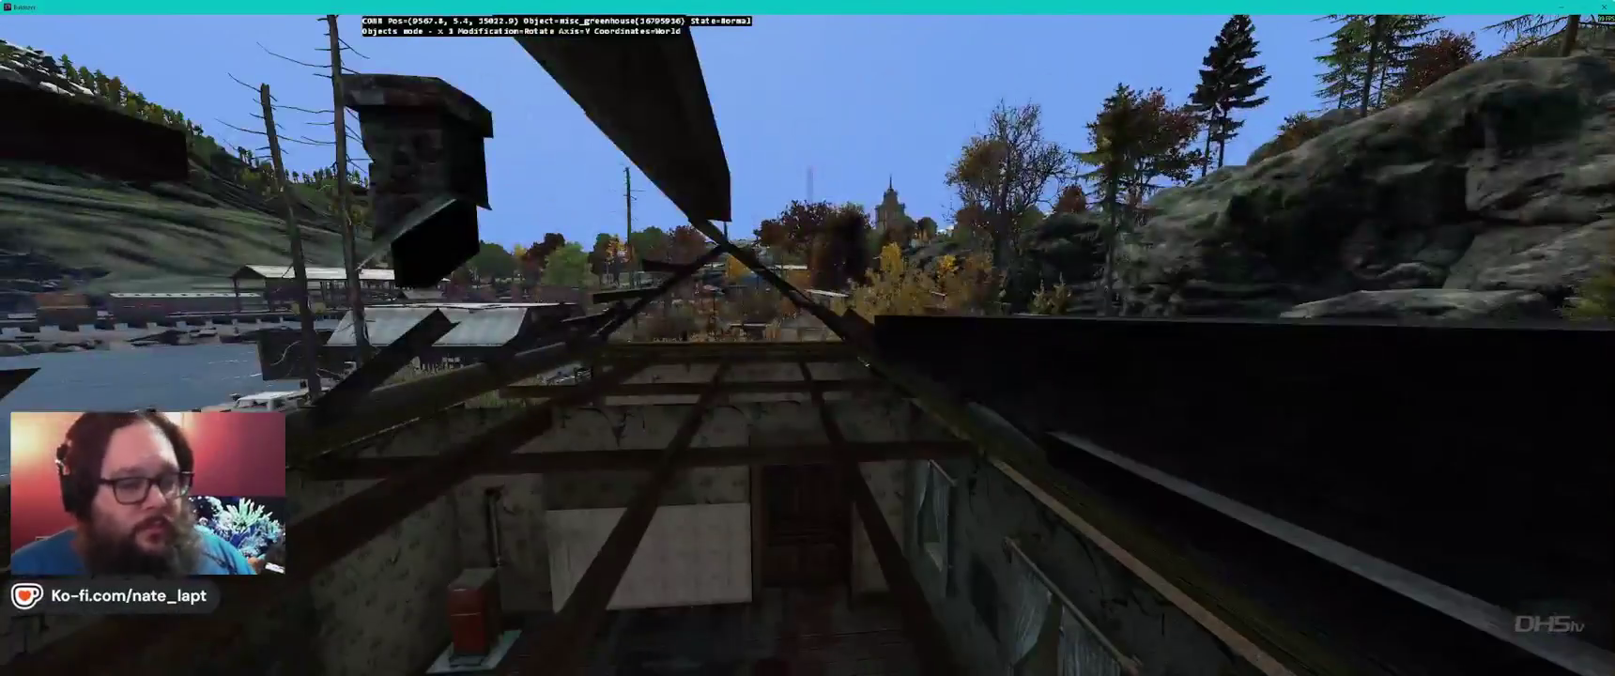
{"action": "key", "text": "q"}
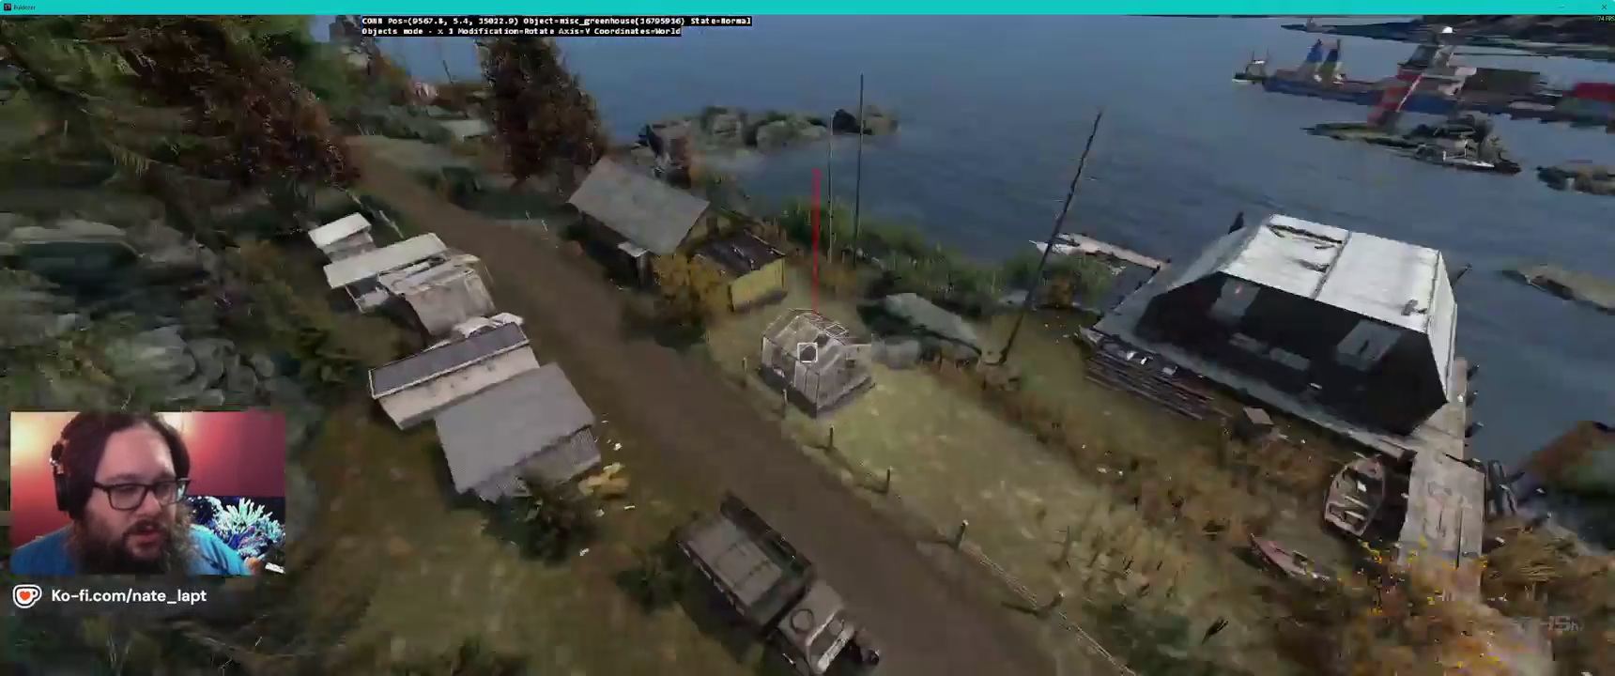
{"action": "key", "text": "w"}
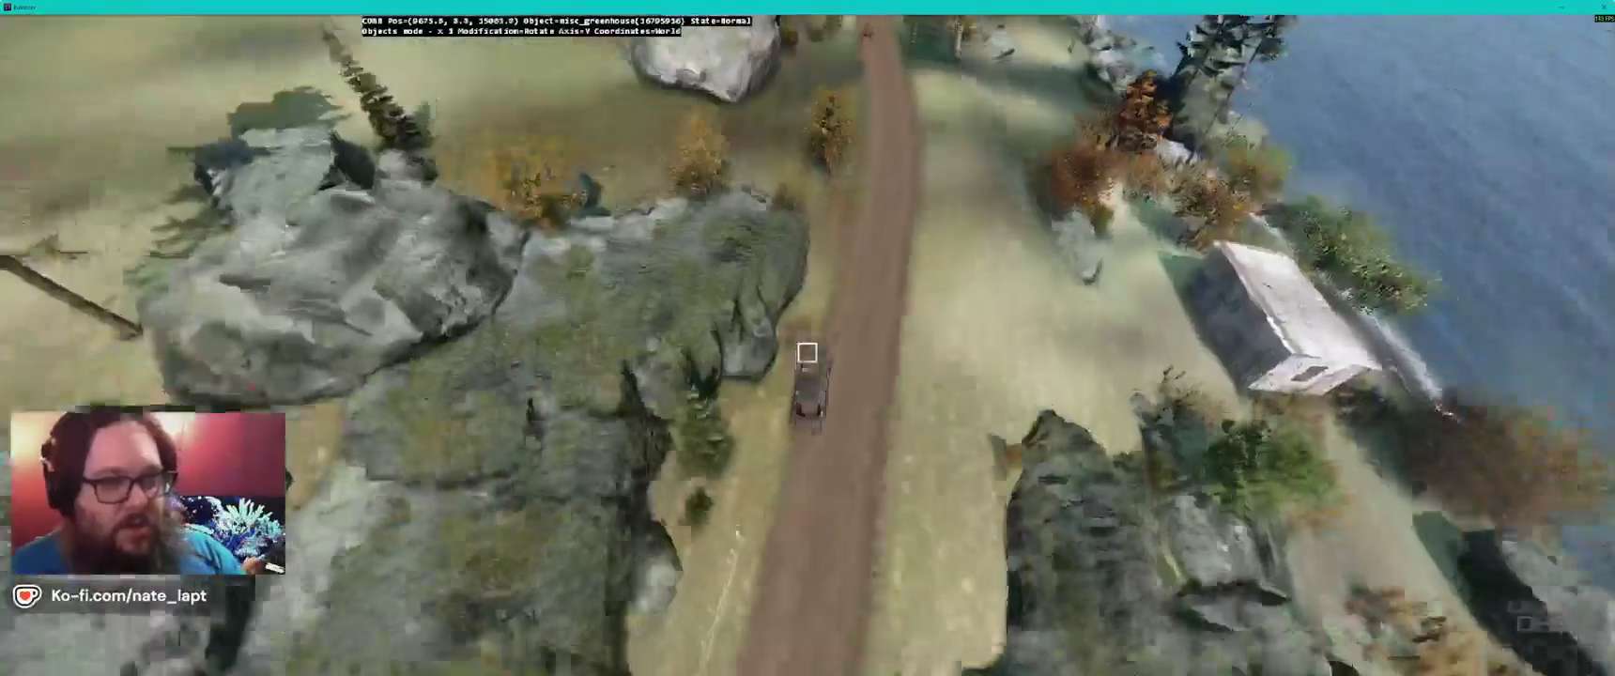
{"action": "key", "text": "z"}
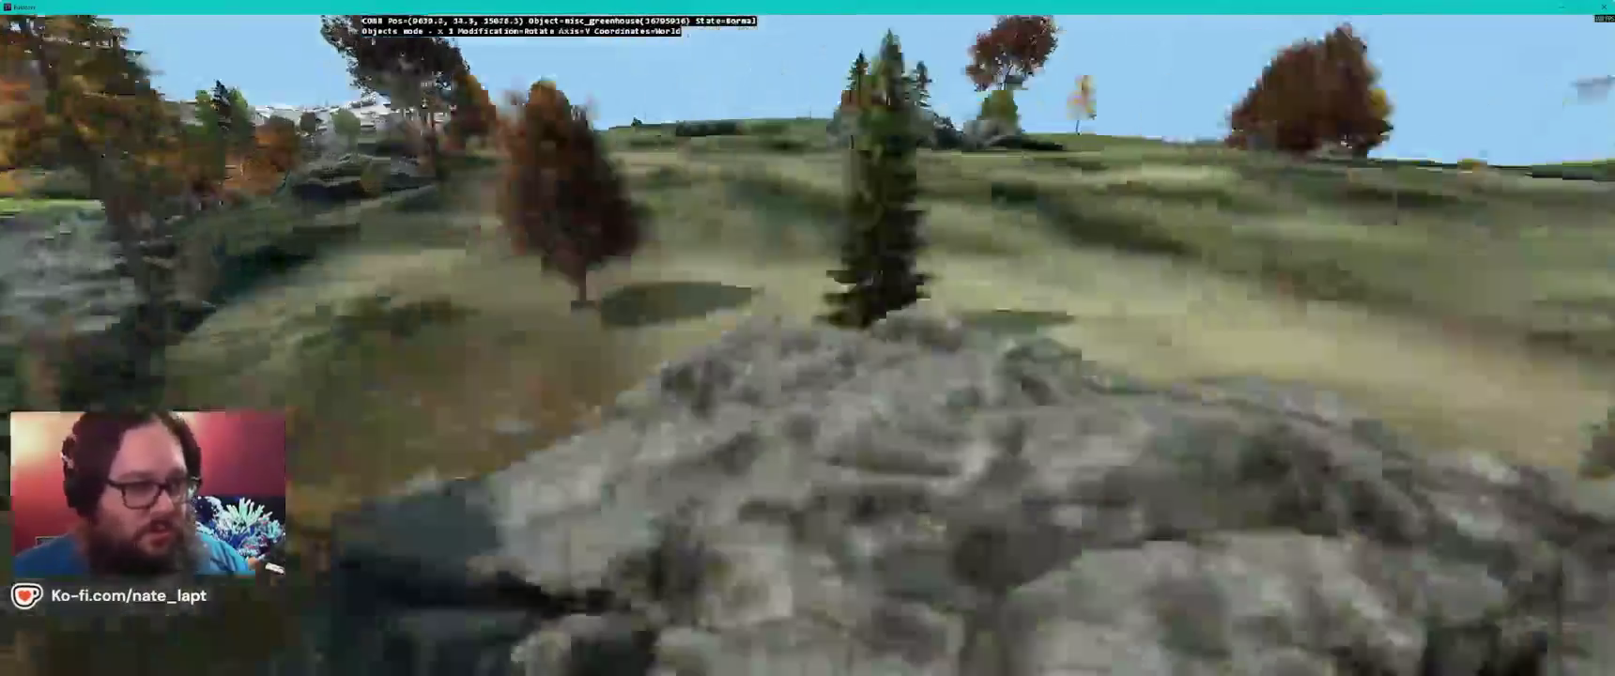
{"action": "key", "text": "q"}
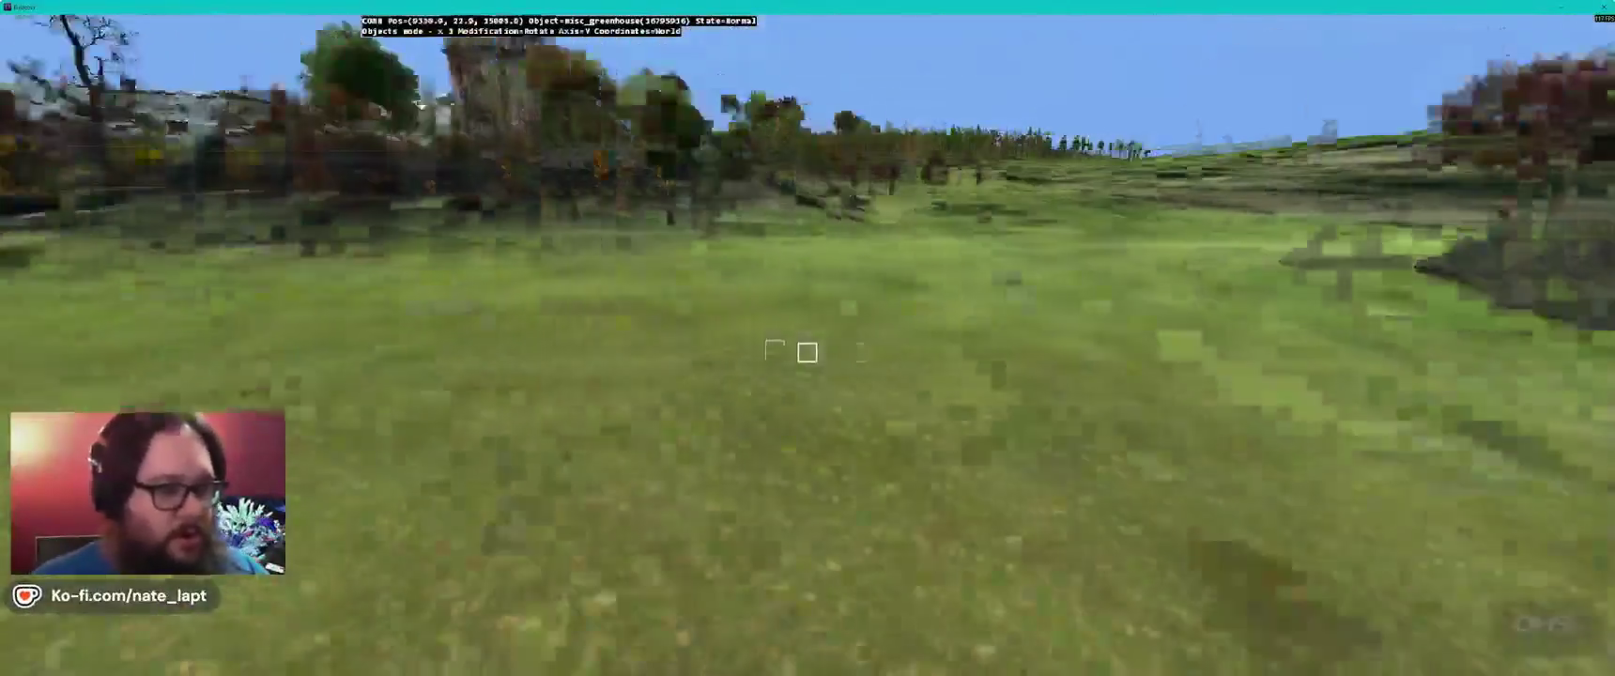
{"action": "key", "text": "s"}
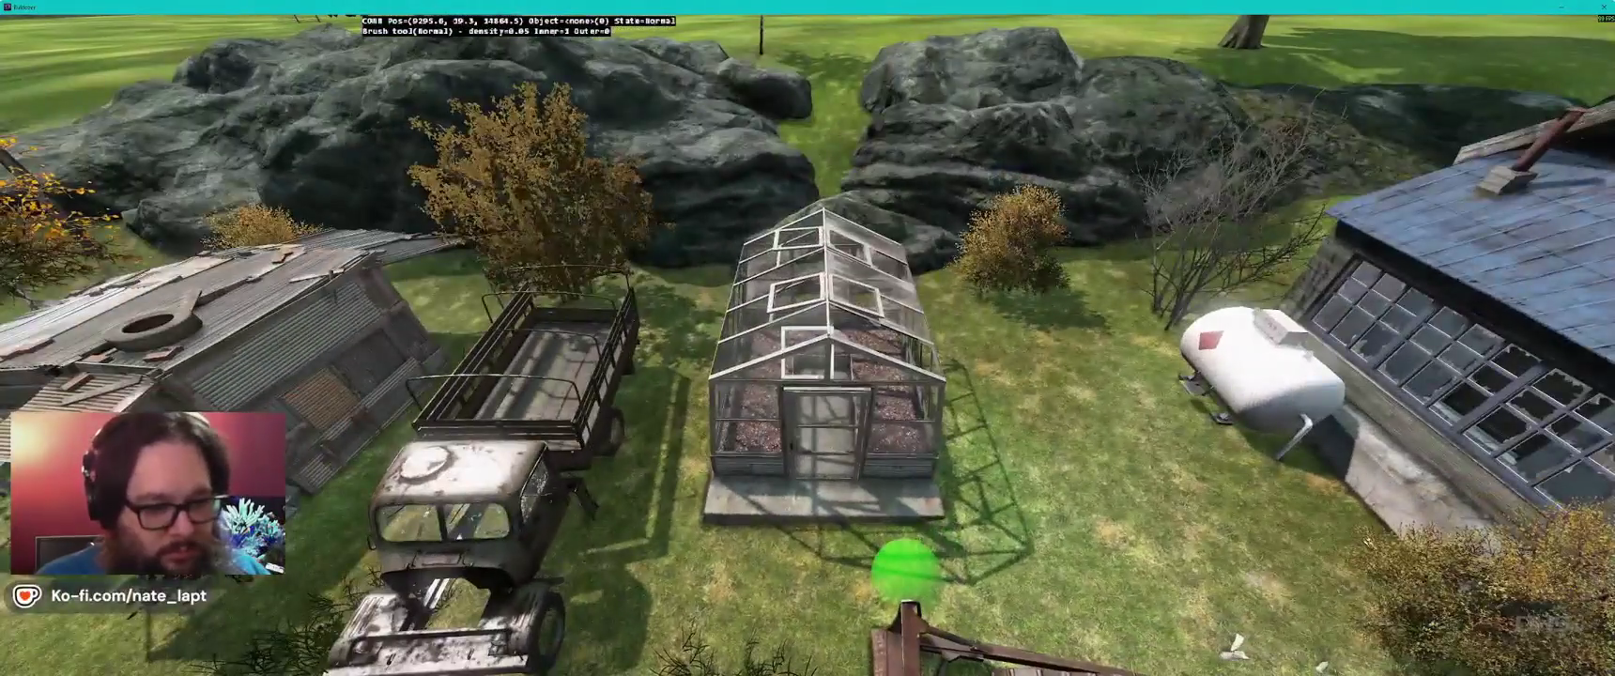
- Circle the greenhouse to ground level behind the tractor, then try the Flatten brush and revert to Normal
{"action": "key", "text": "w"}
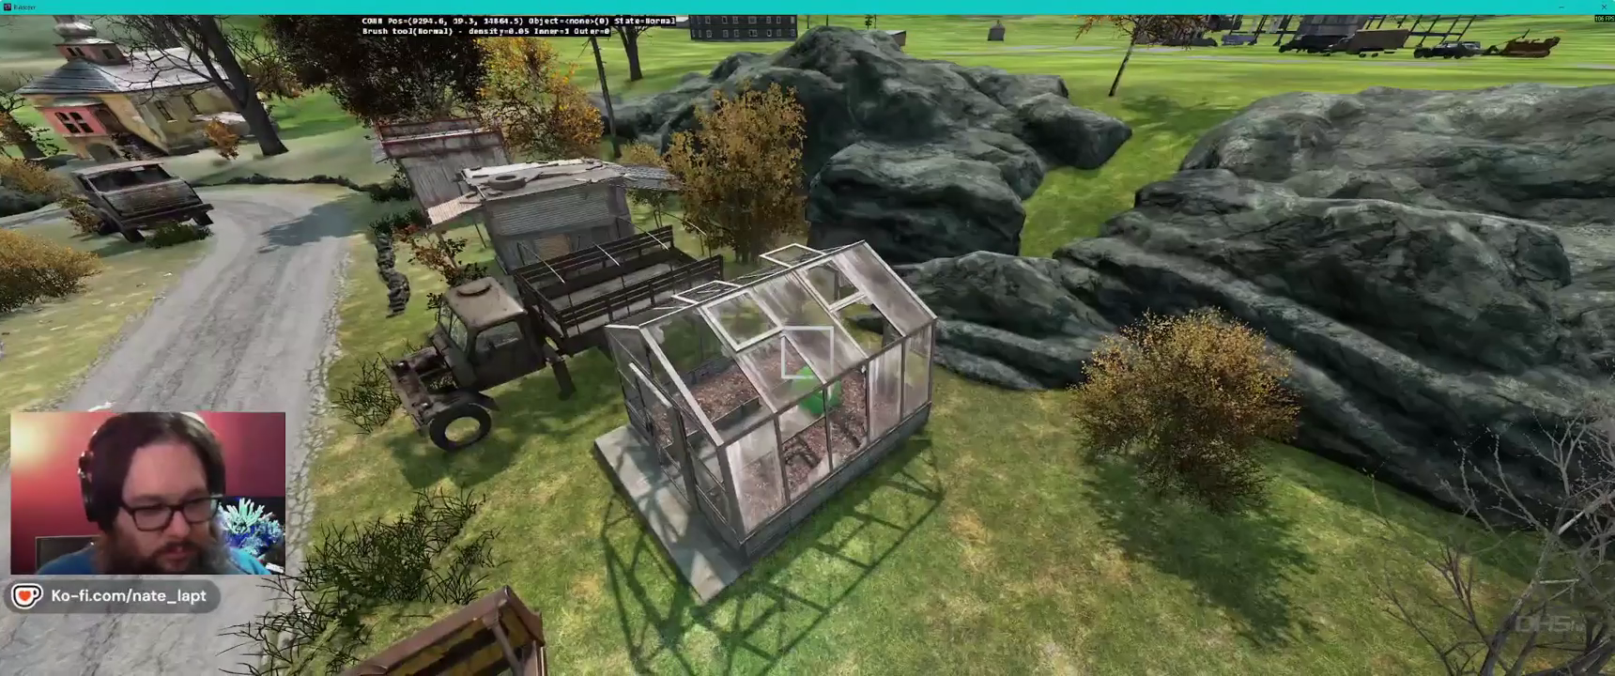
{"action": "key", "text": "o"}
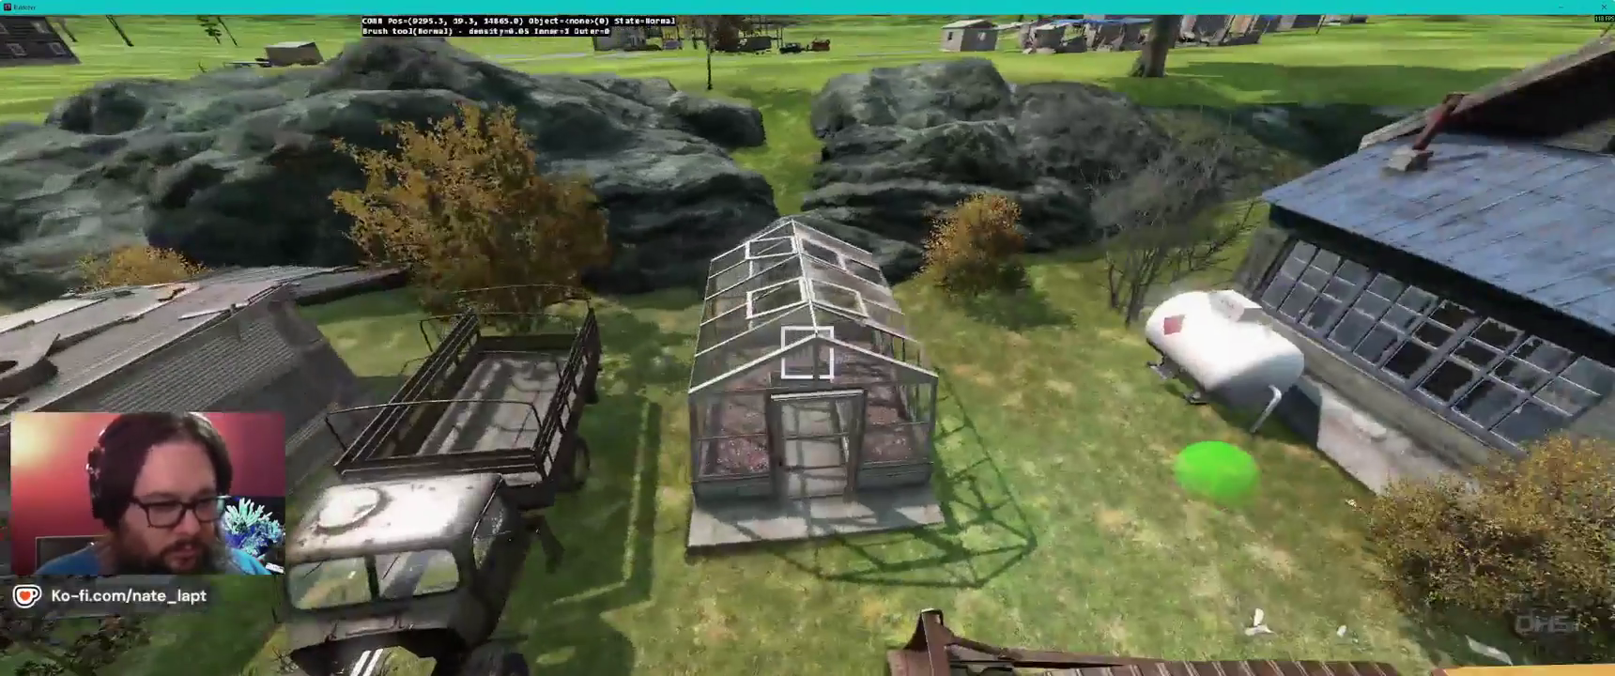
{"action": "key", "text": "s"}
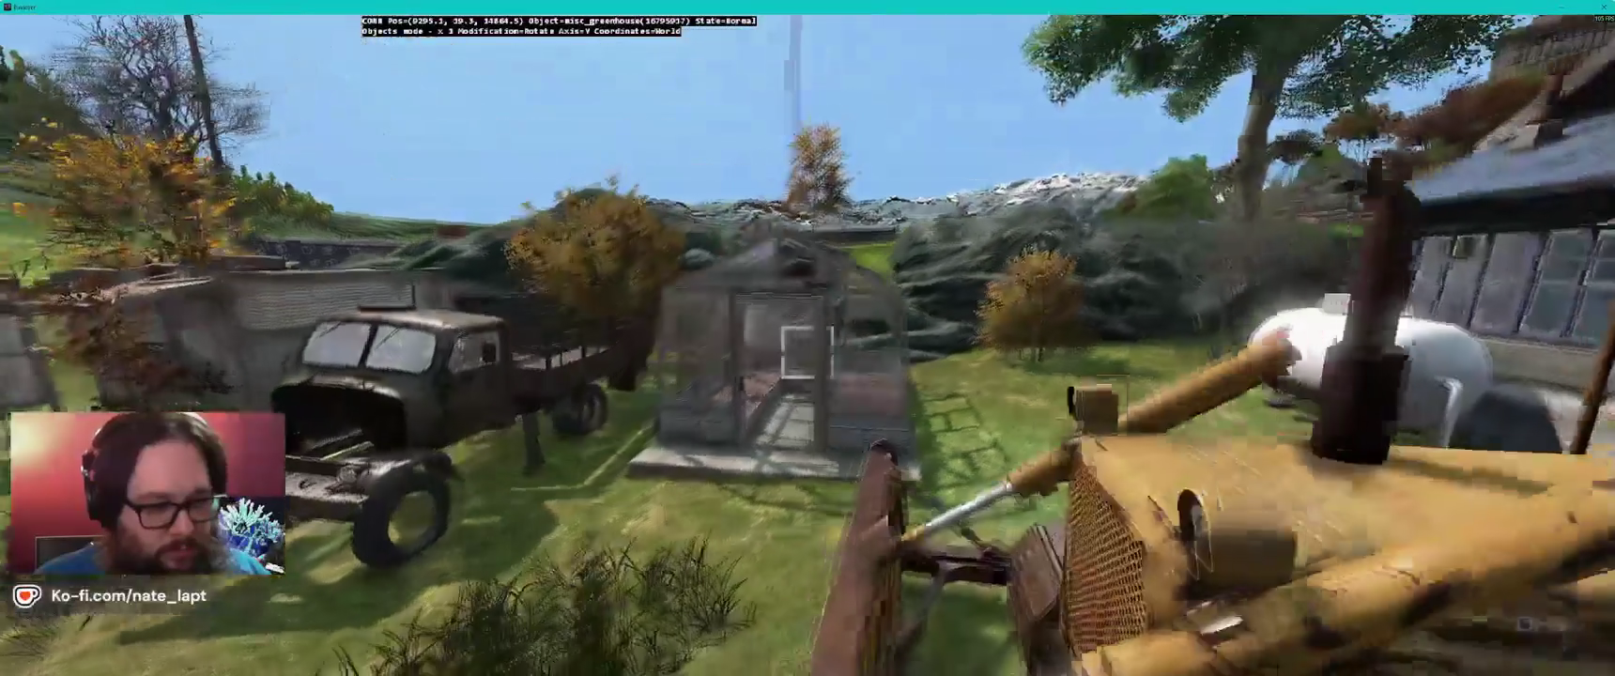
{"action": "key", "text": "b"}
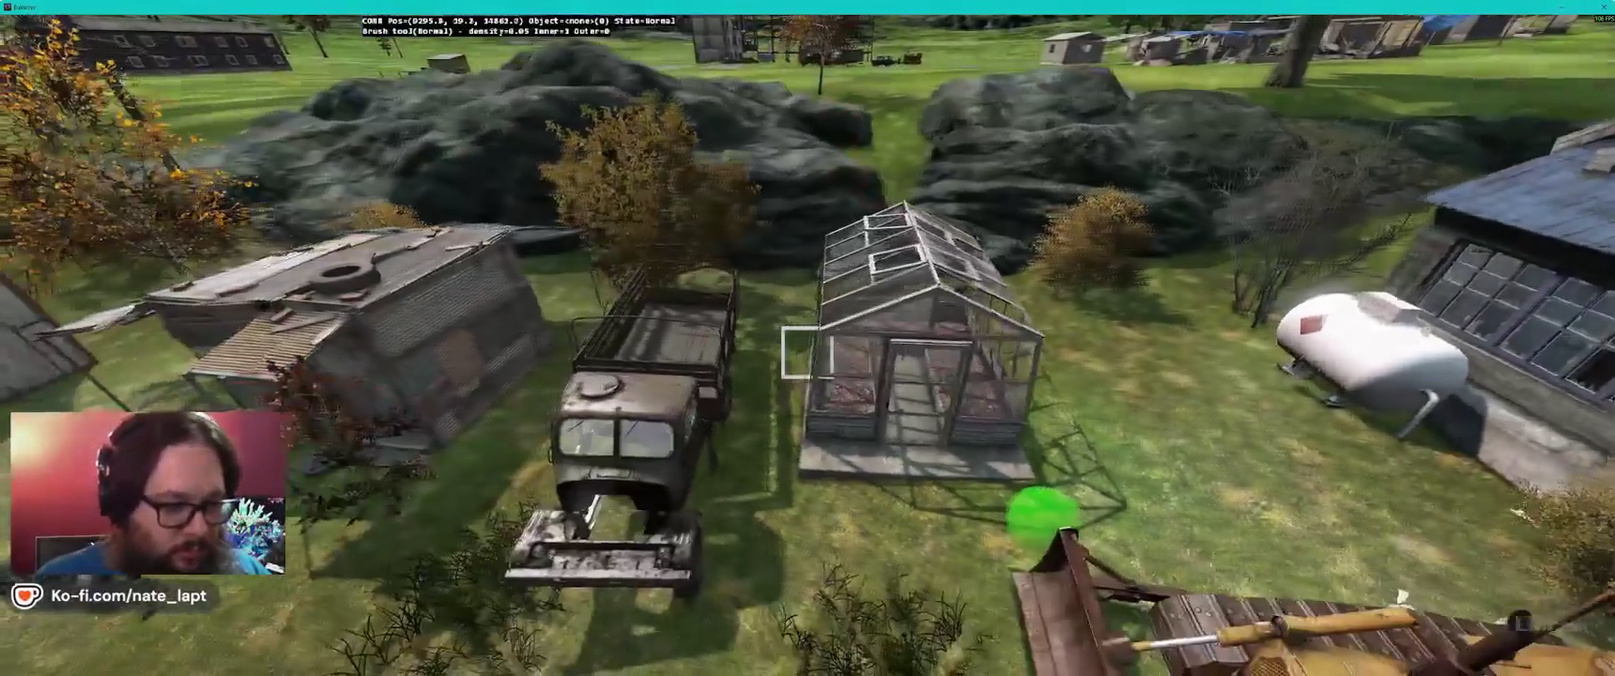
{"action": "key", "text": "w"}
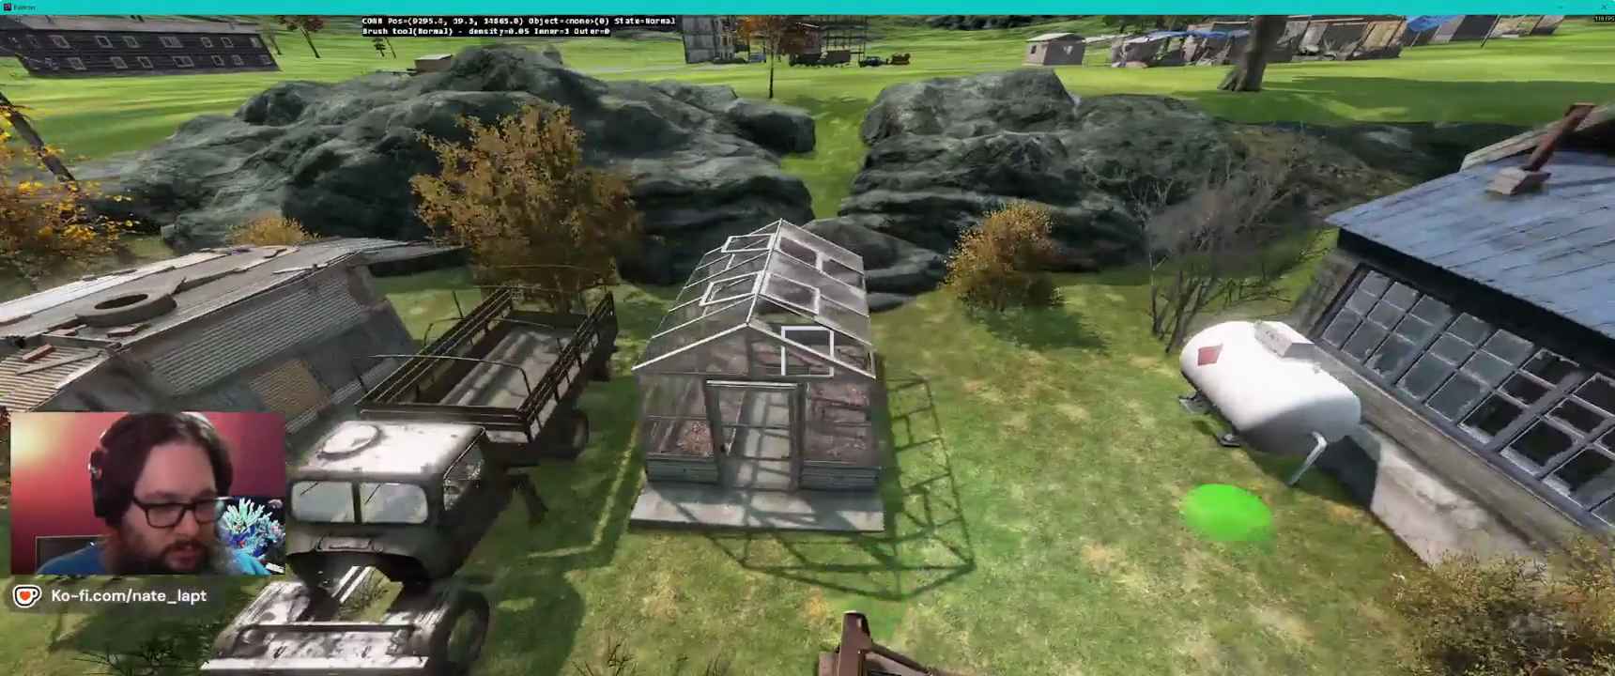
{"action": "key", "text": "w"}
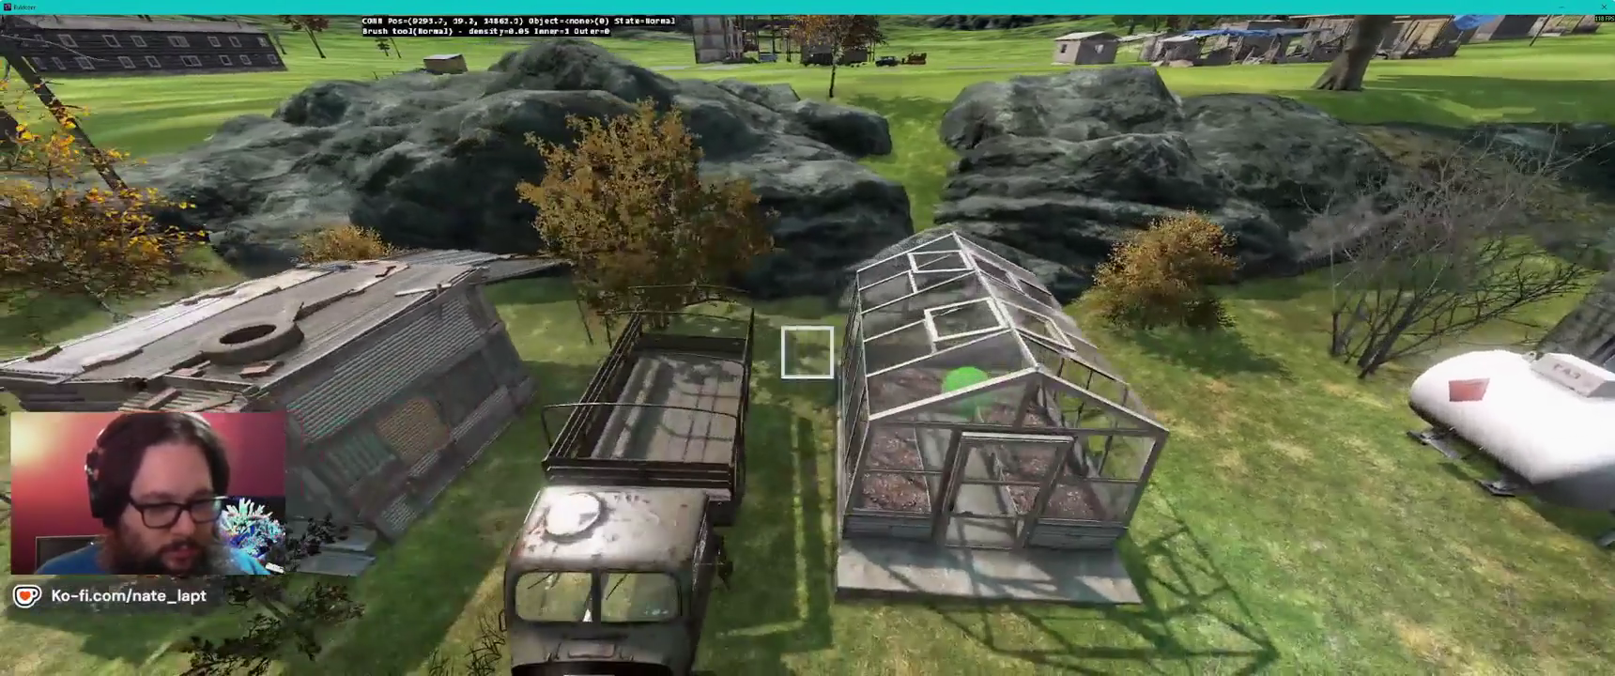
{"action": "key", "text": "f"}
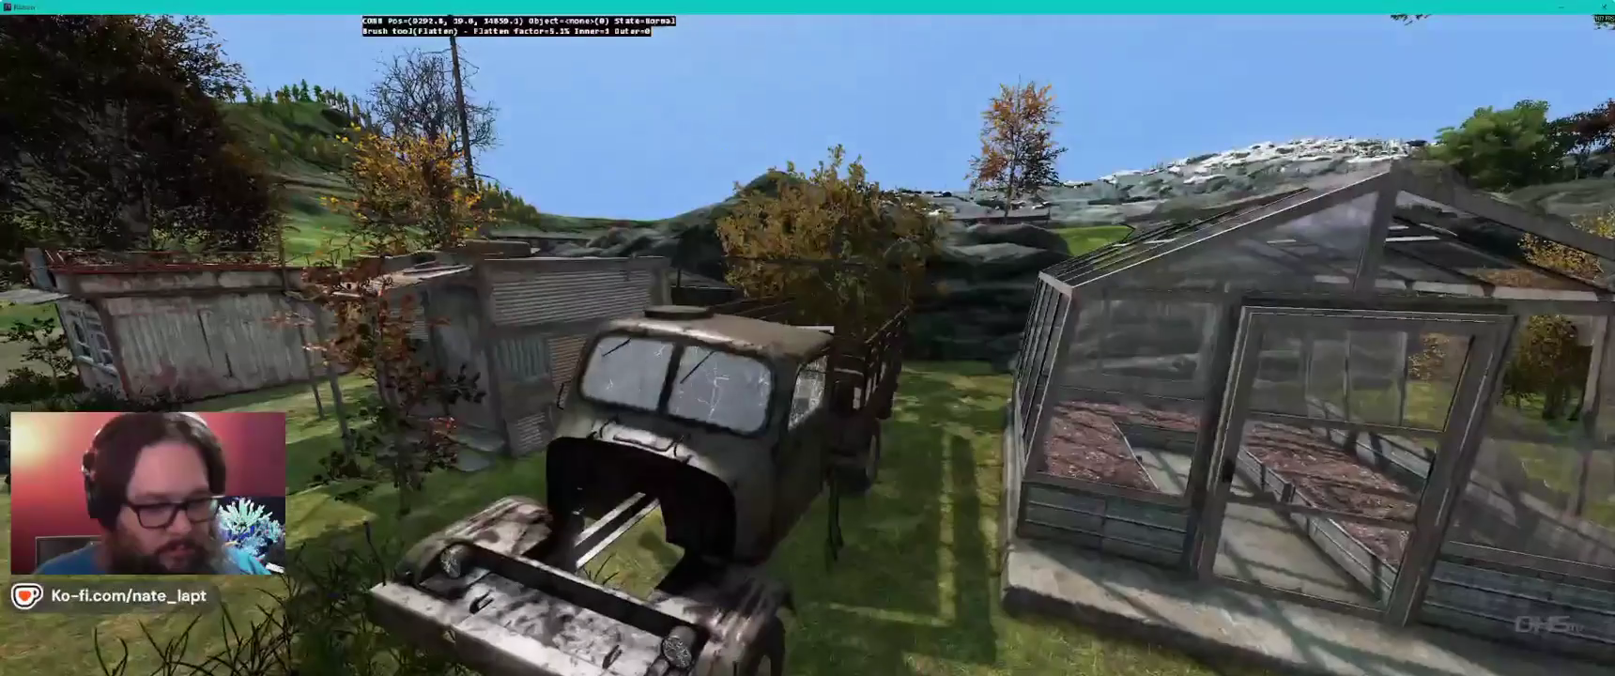
{"action": "key", "text": "n"}
- From above the truck, rotate the greenhouse to line up with it and adjust its height
{"action": "key", "text": "s"}
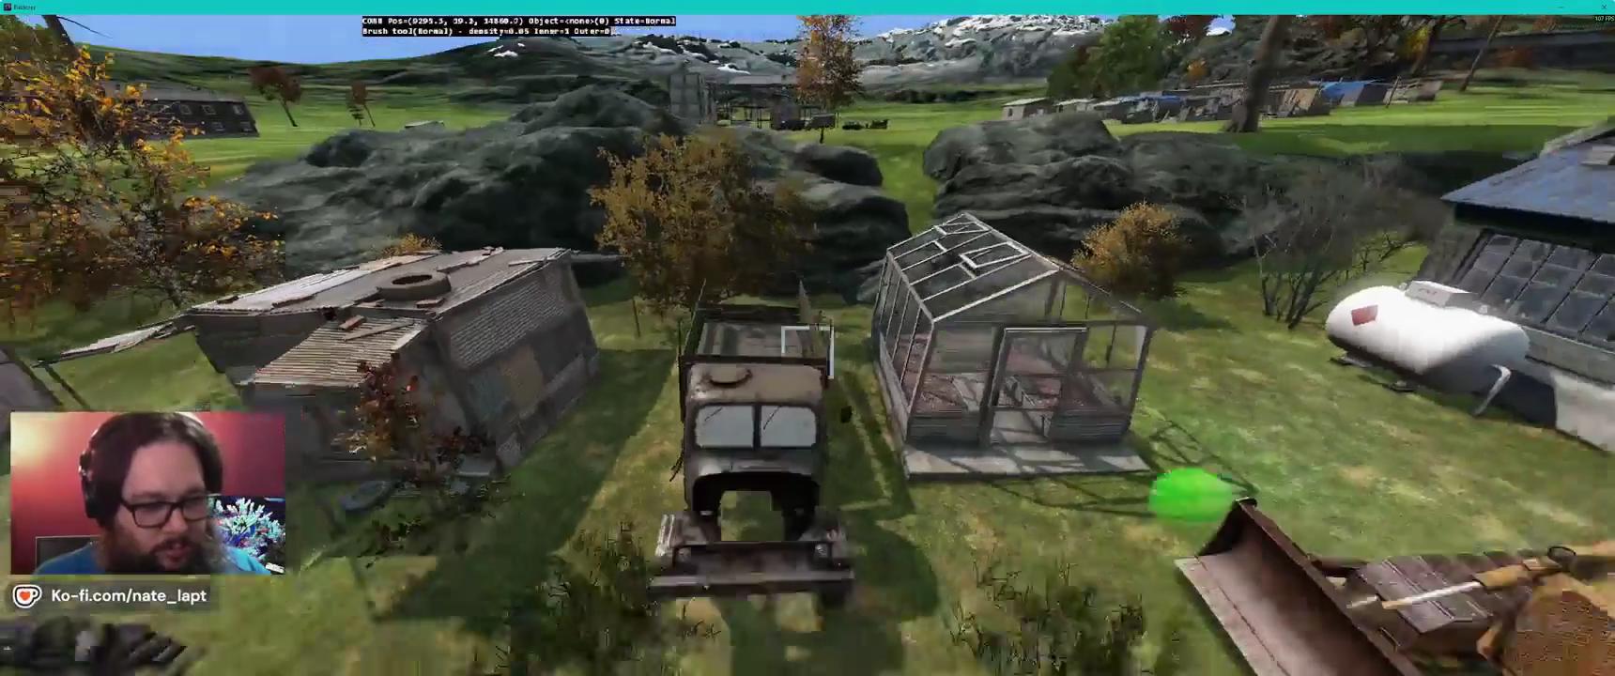
{"action": "key", "text": "s"}
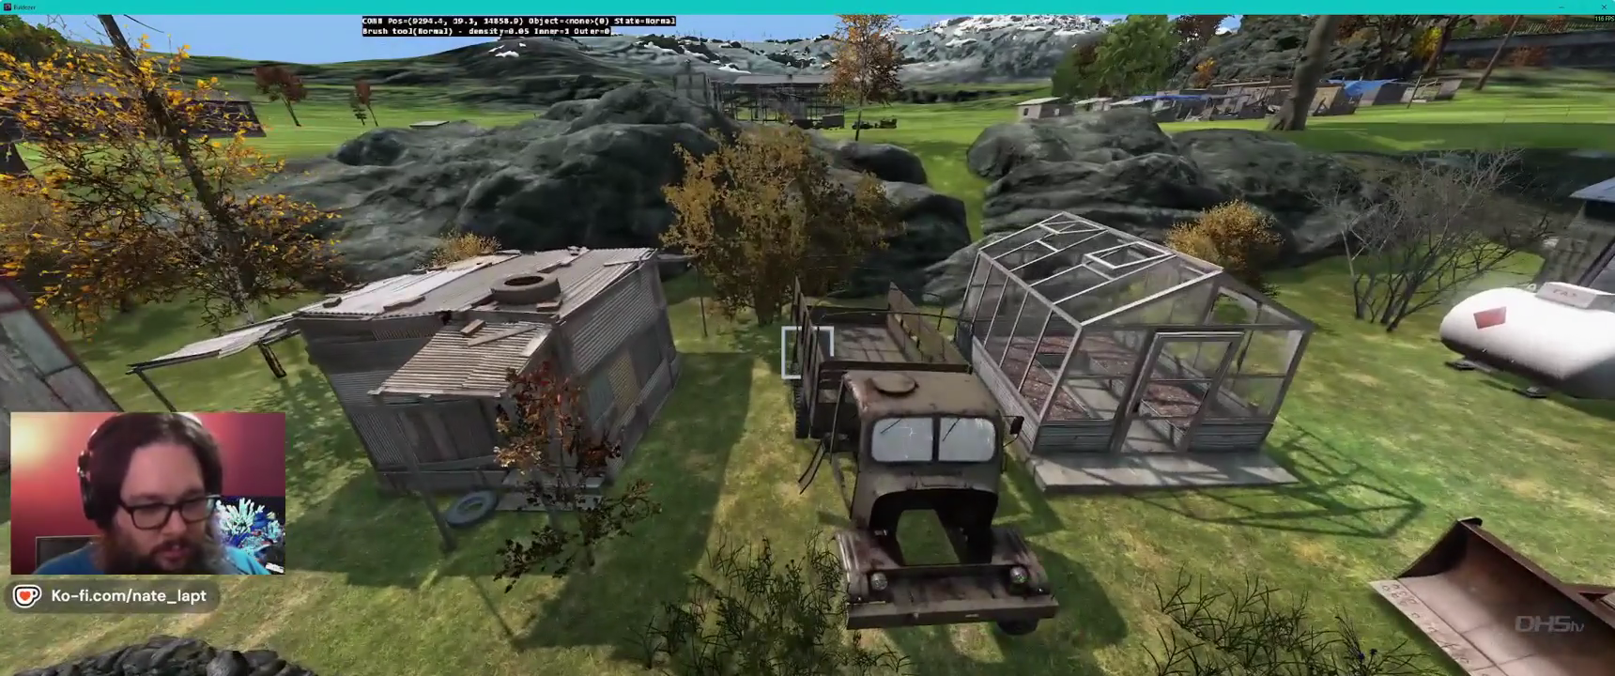
{"action": "key", "text": "w"}
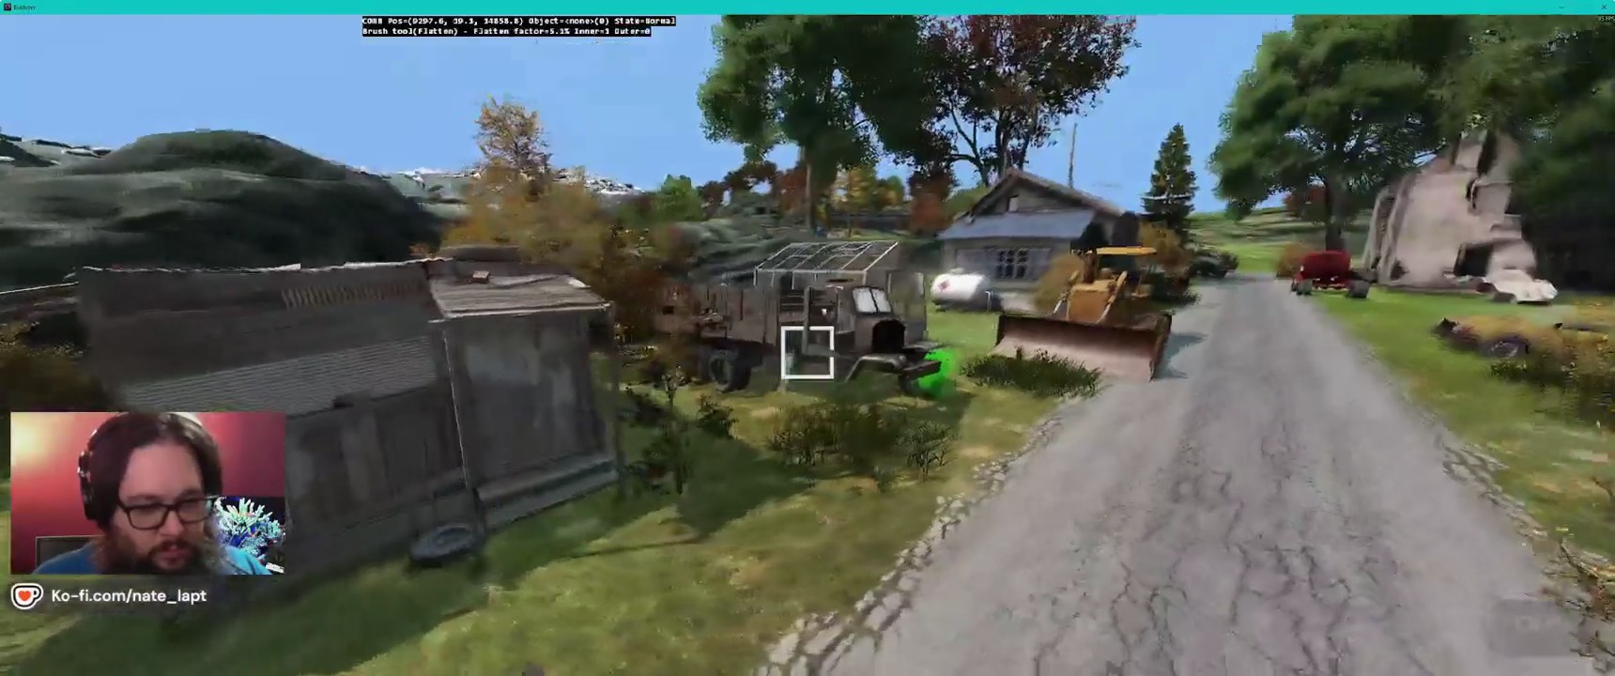
{"action": "key", "text": "s"}
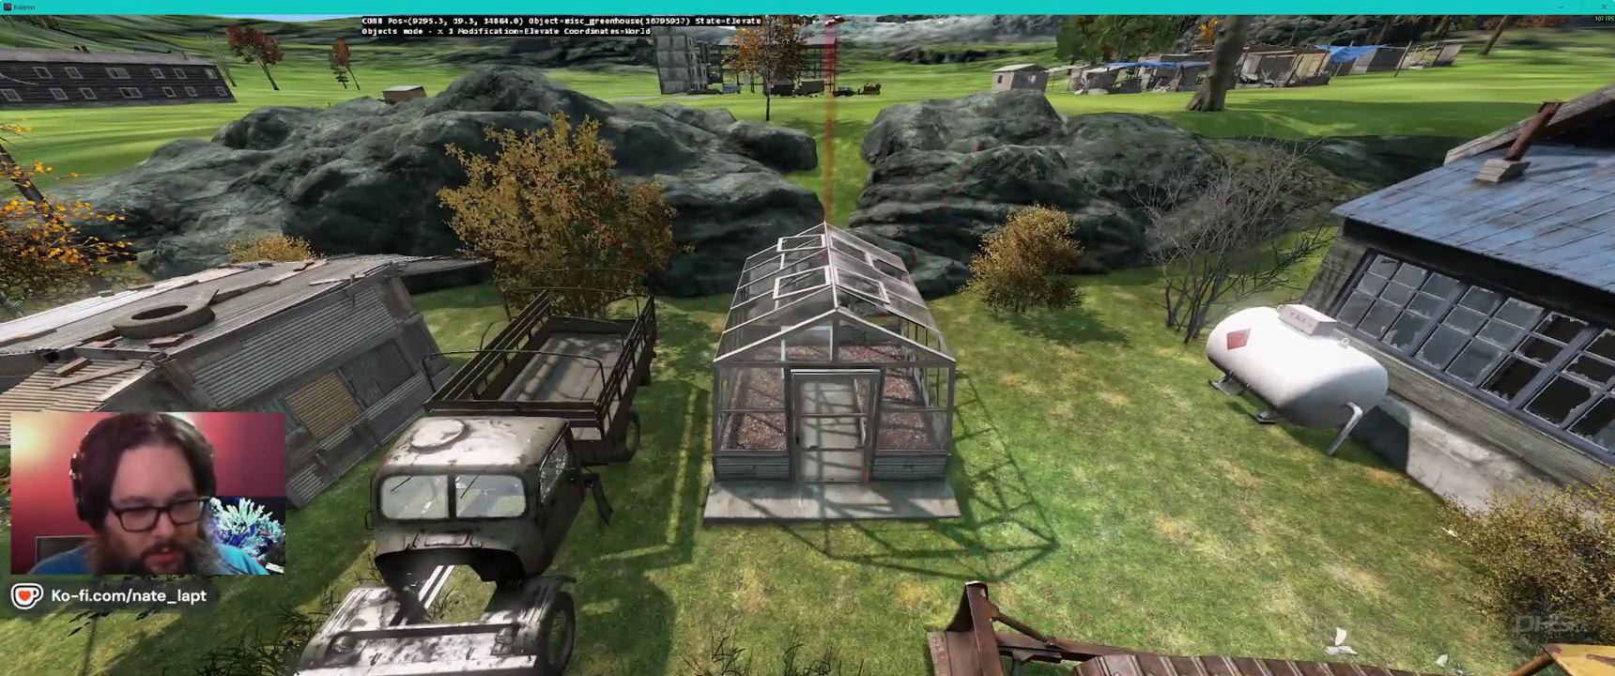
{"action": "key", "text": "shift"}
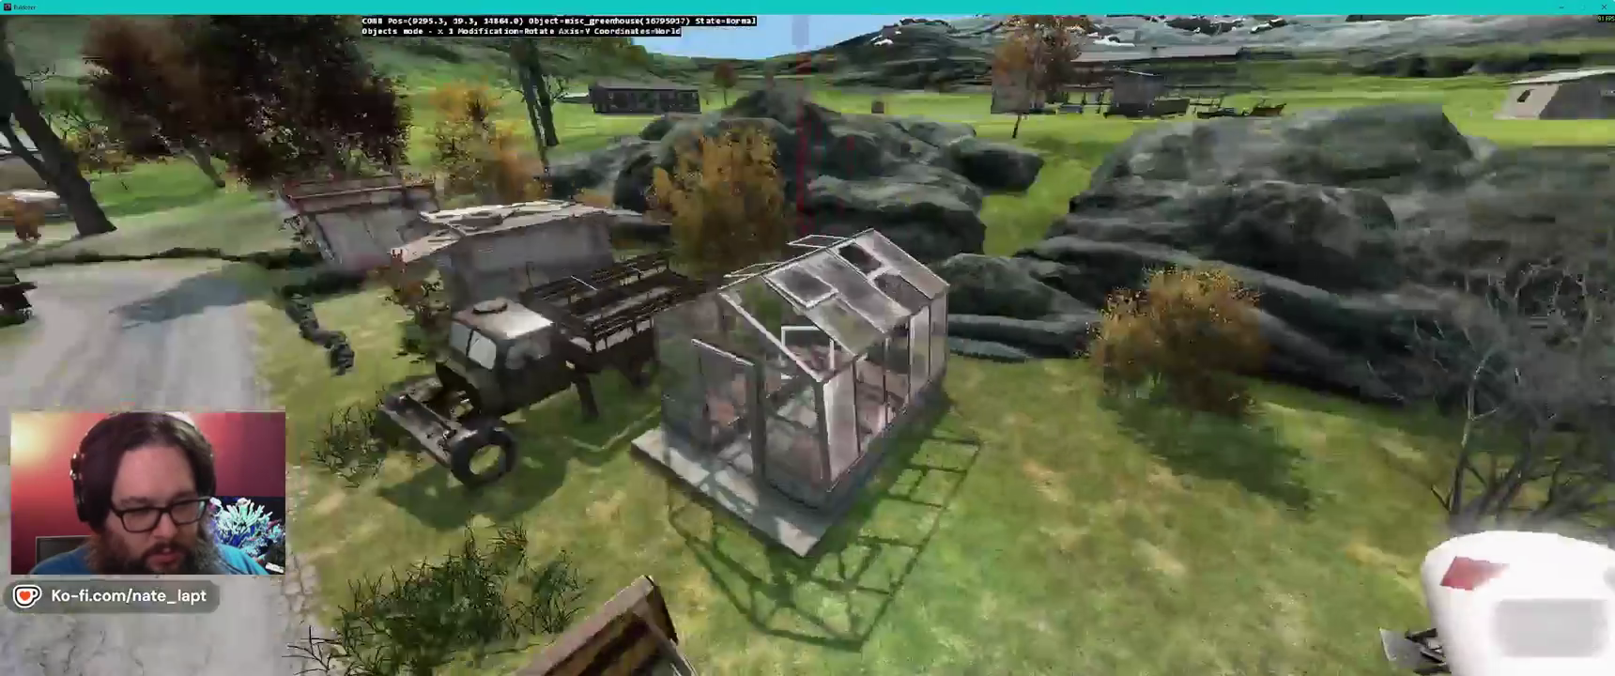
{"action": "key", "text": "shift"}
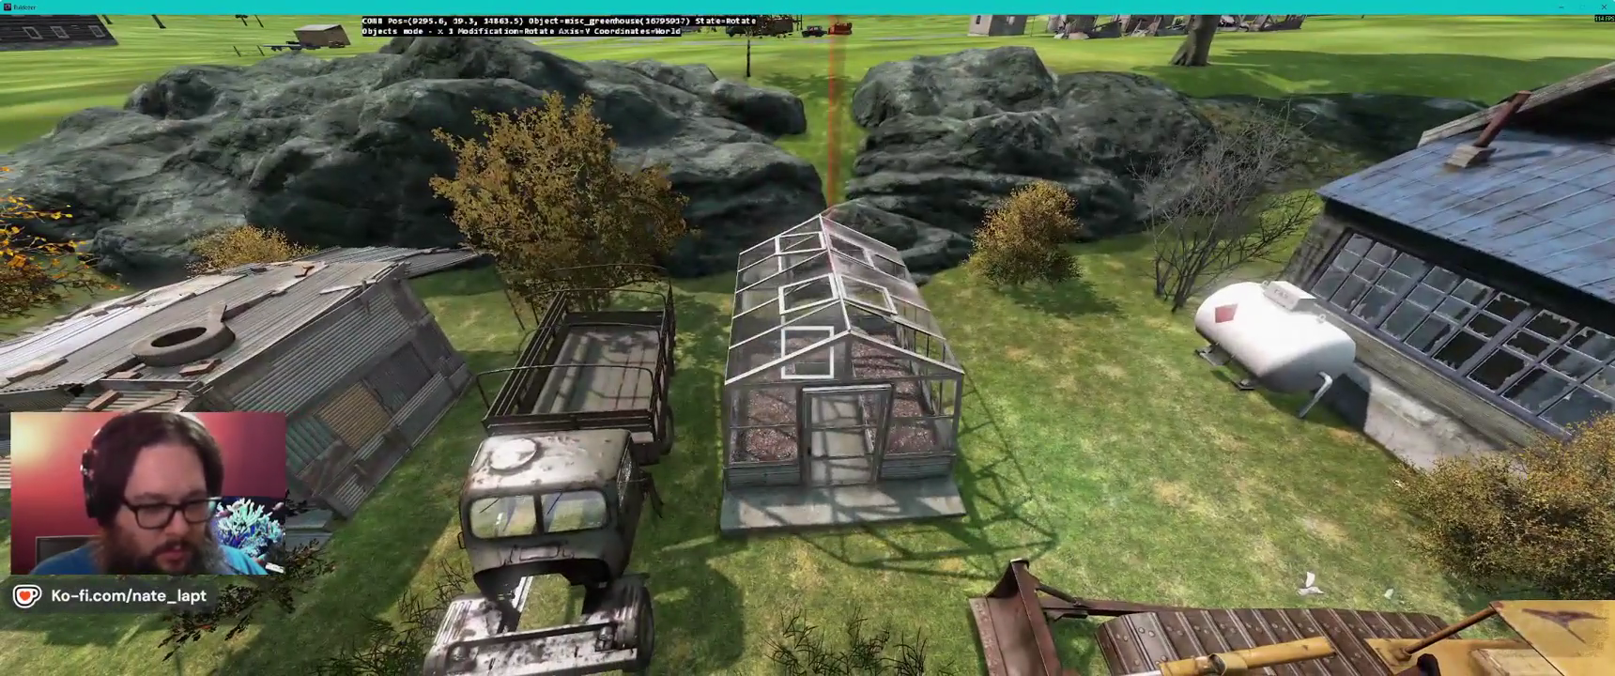
{"action": "key", "text": "alt"}
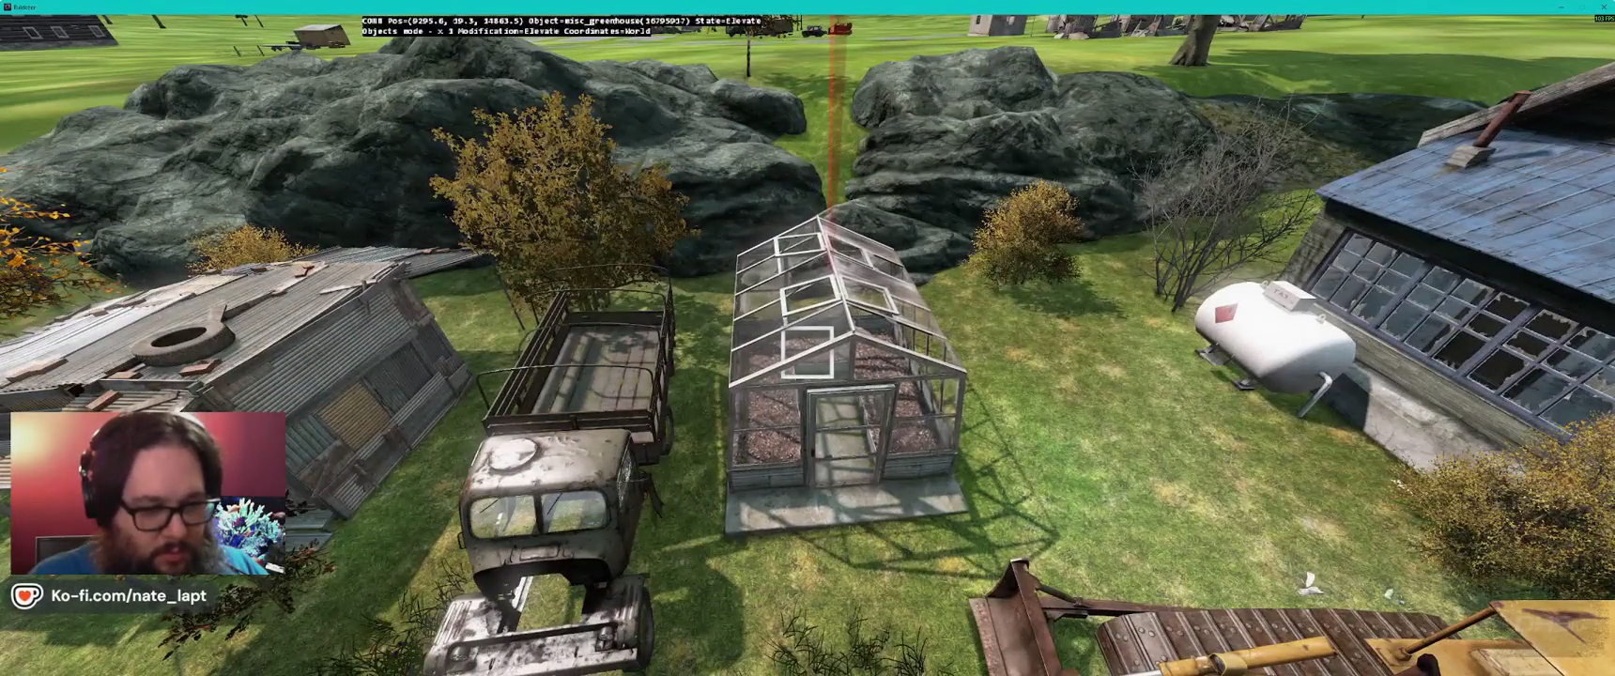
{"action": "key", "text": "shift"}
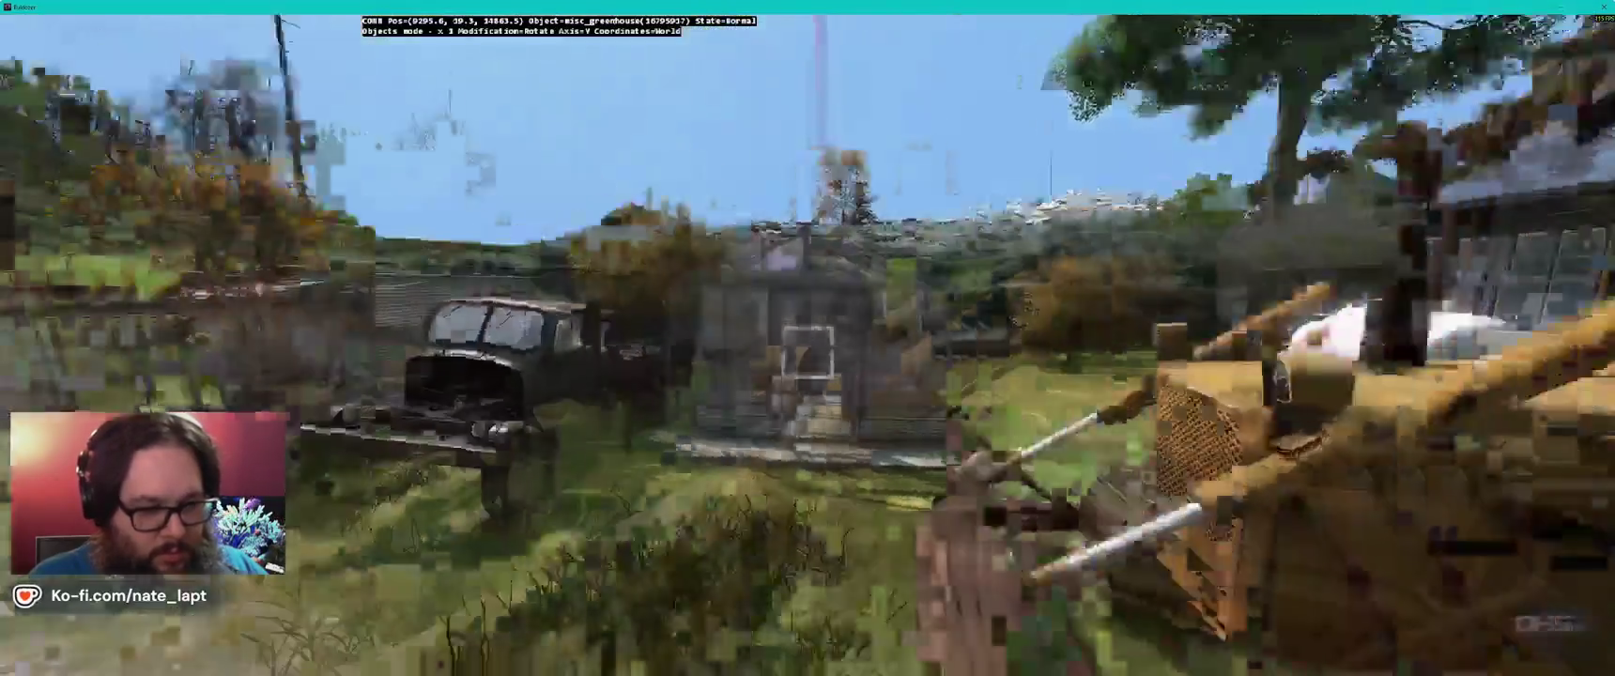
{"action": "key", "text": "alt"}
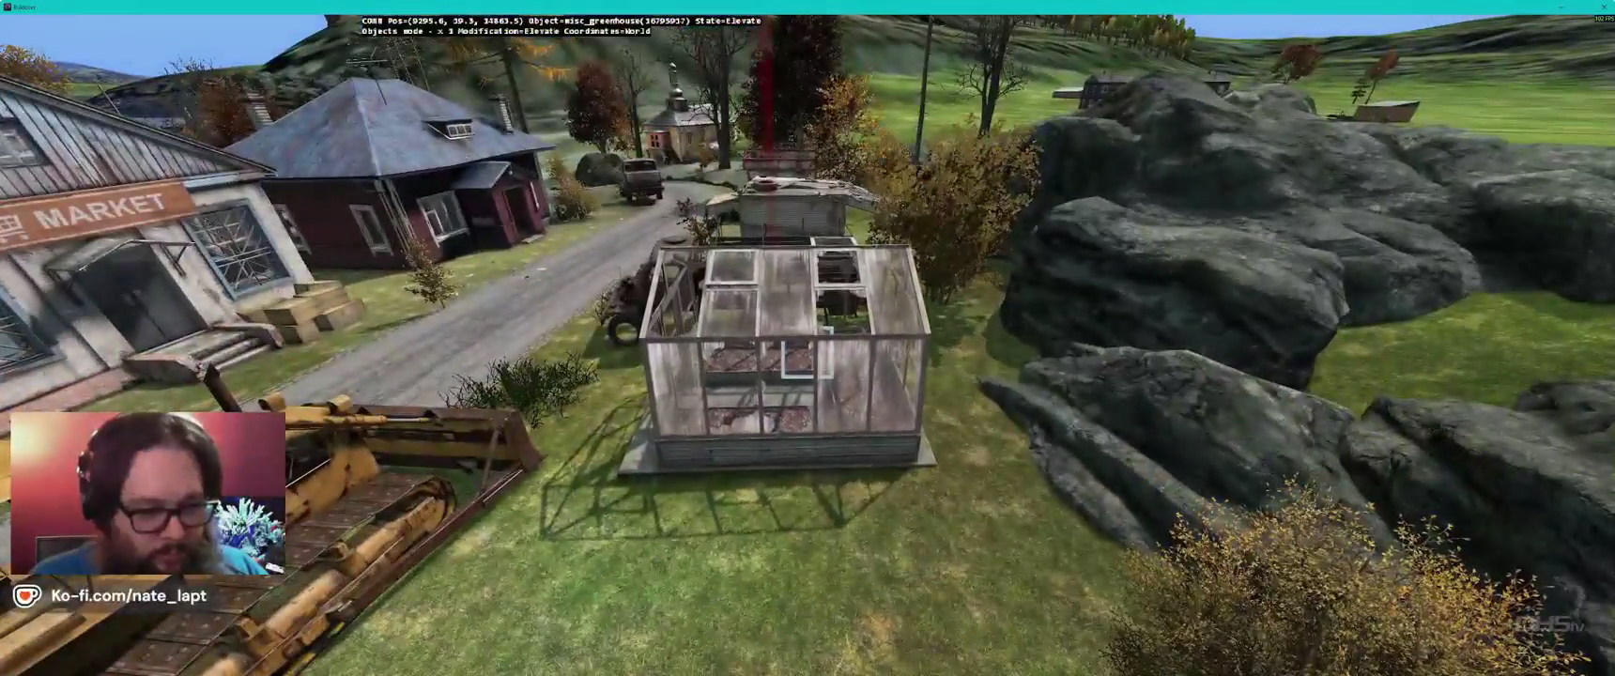
{"action": "key", "text": "alt"}
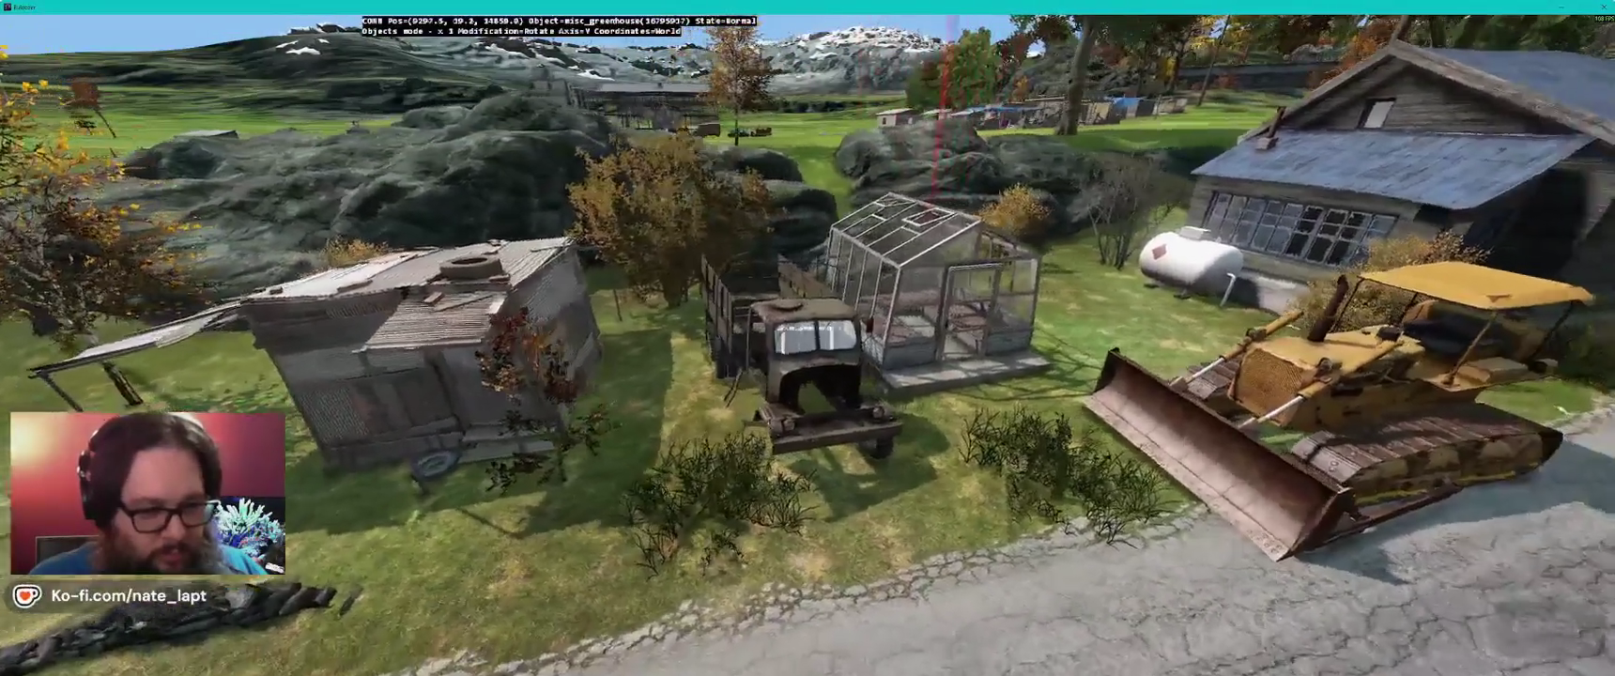
- Toggle between Brush and Objects mode and orbit the view back toward the truck and greenhouse
{"action": "key", "text": "b"}
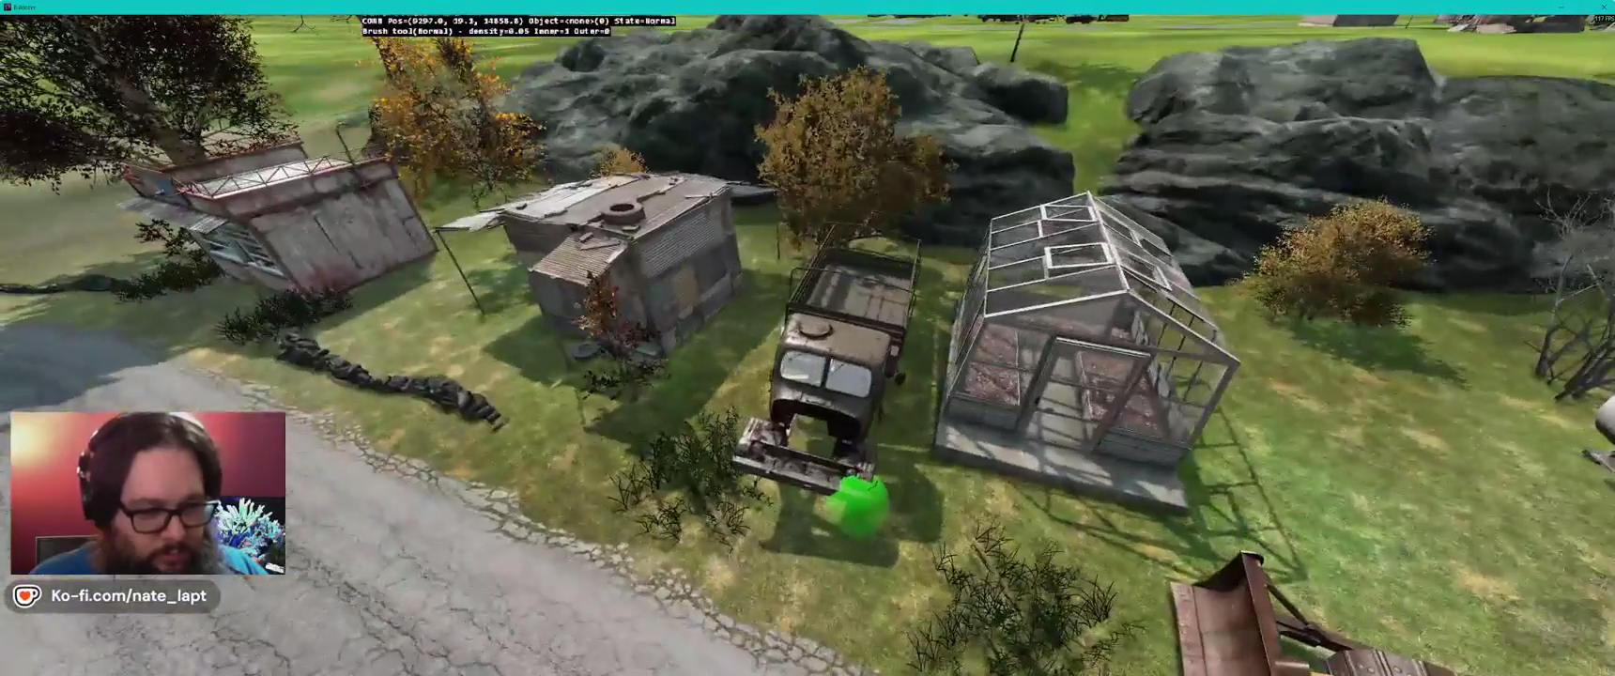
{"action": "key", "text": "o"}
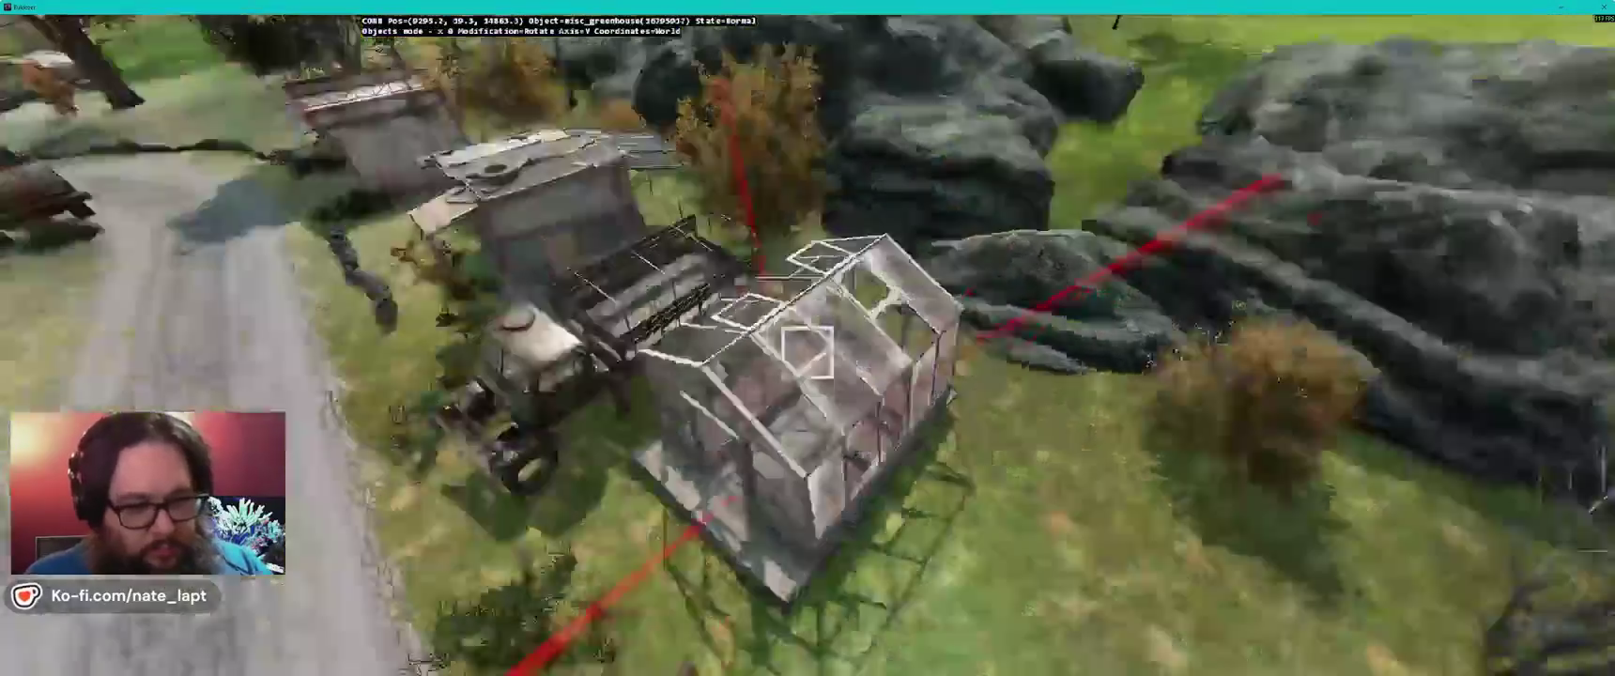
{"action": "mouse_move", "coordinate": [657, 377]}
{"action": "left_mouse_down"}
{"action": "mouse_move", "coordinate": [343, 450]}
{"action": "mouse_move", "coordinate": [328, 438]}
{"action": "left_mouse_up"}
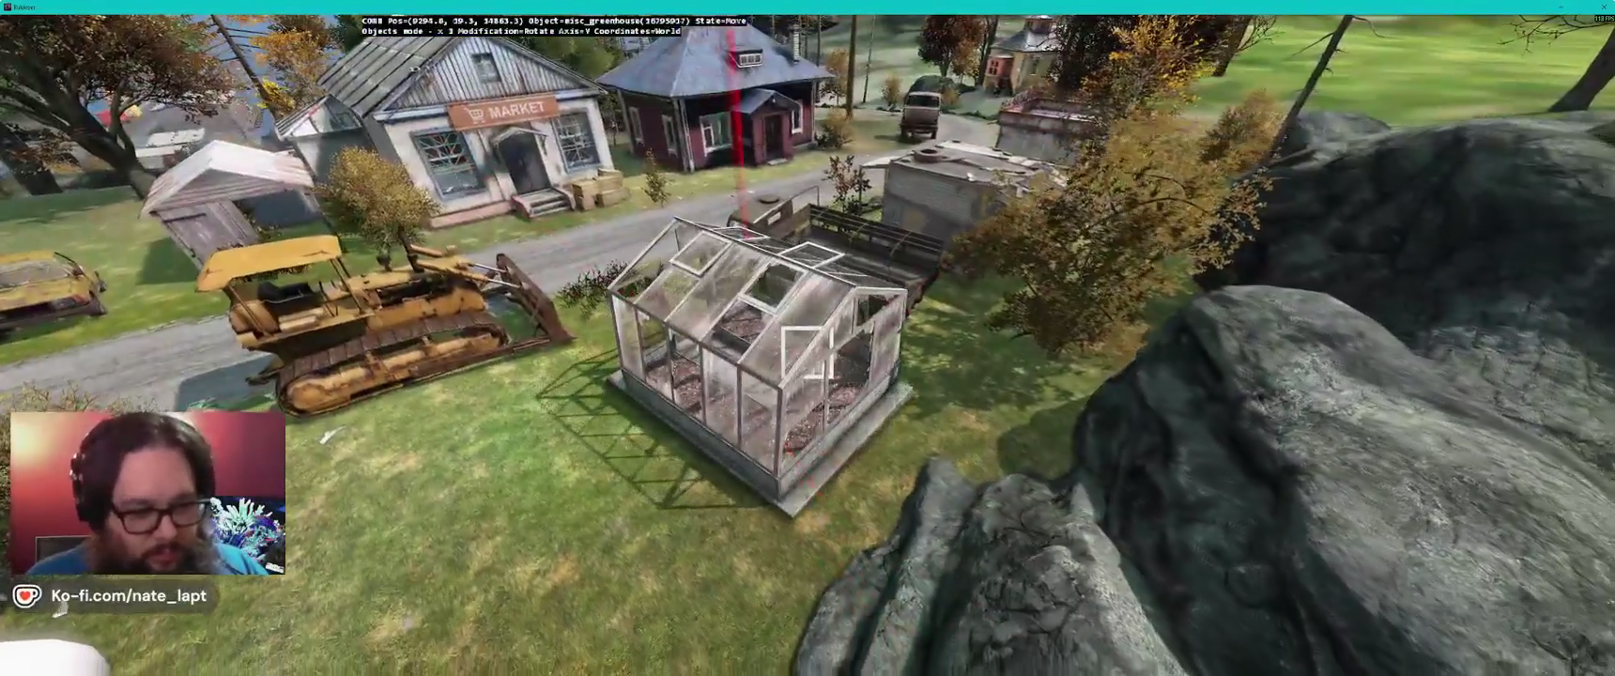
{"action": "key", "text": "o"}
{"action": "left_click_drag", "start_coordinate": [807, 352], "coordinate": [934, 521]}
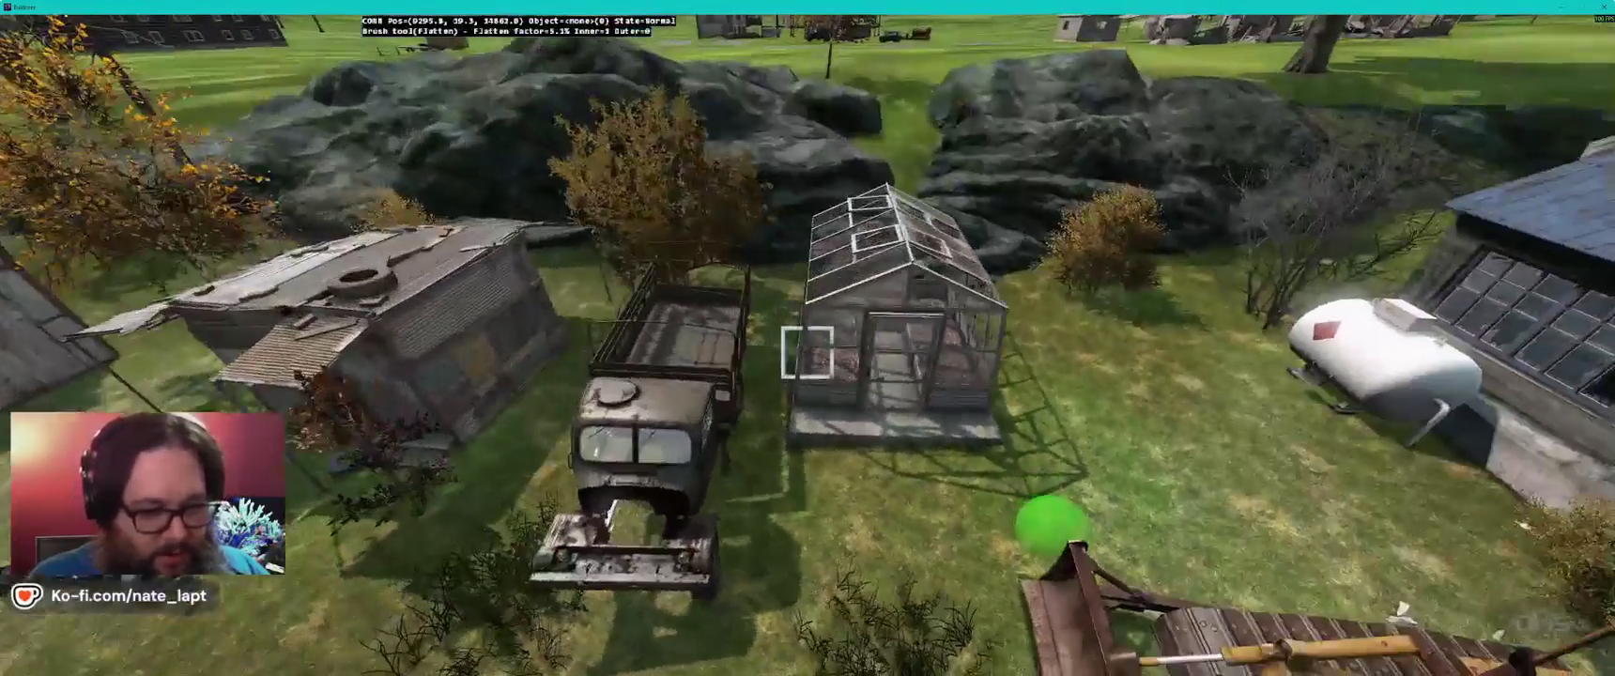
- Toggle the terrain brush over the truck, return to Objects mode, and pull the view back
{"action": "key", "text": "w"}
{"action": "key", "text": "b"}
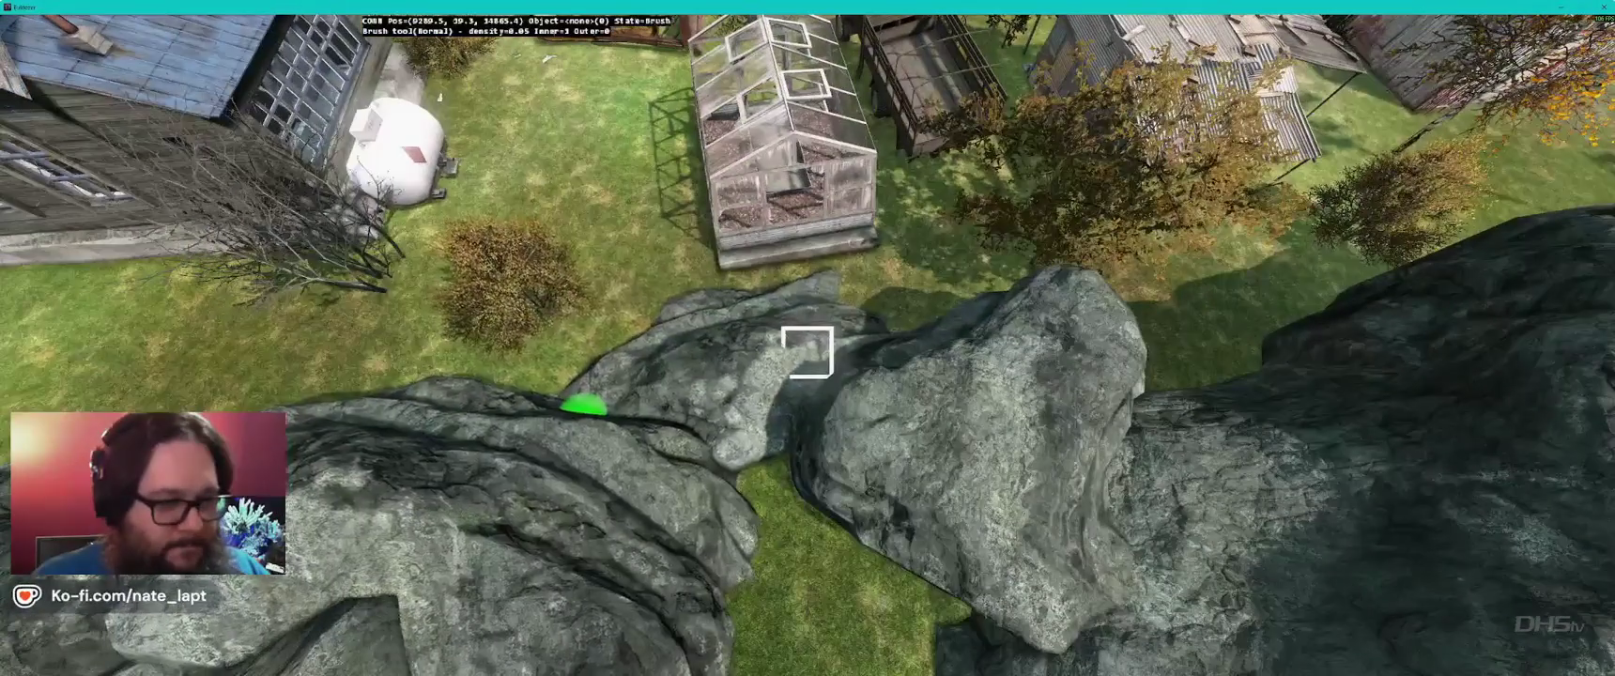
{"action": "key", "text": "b"}
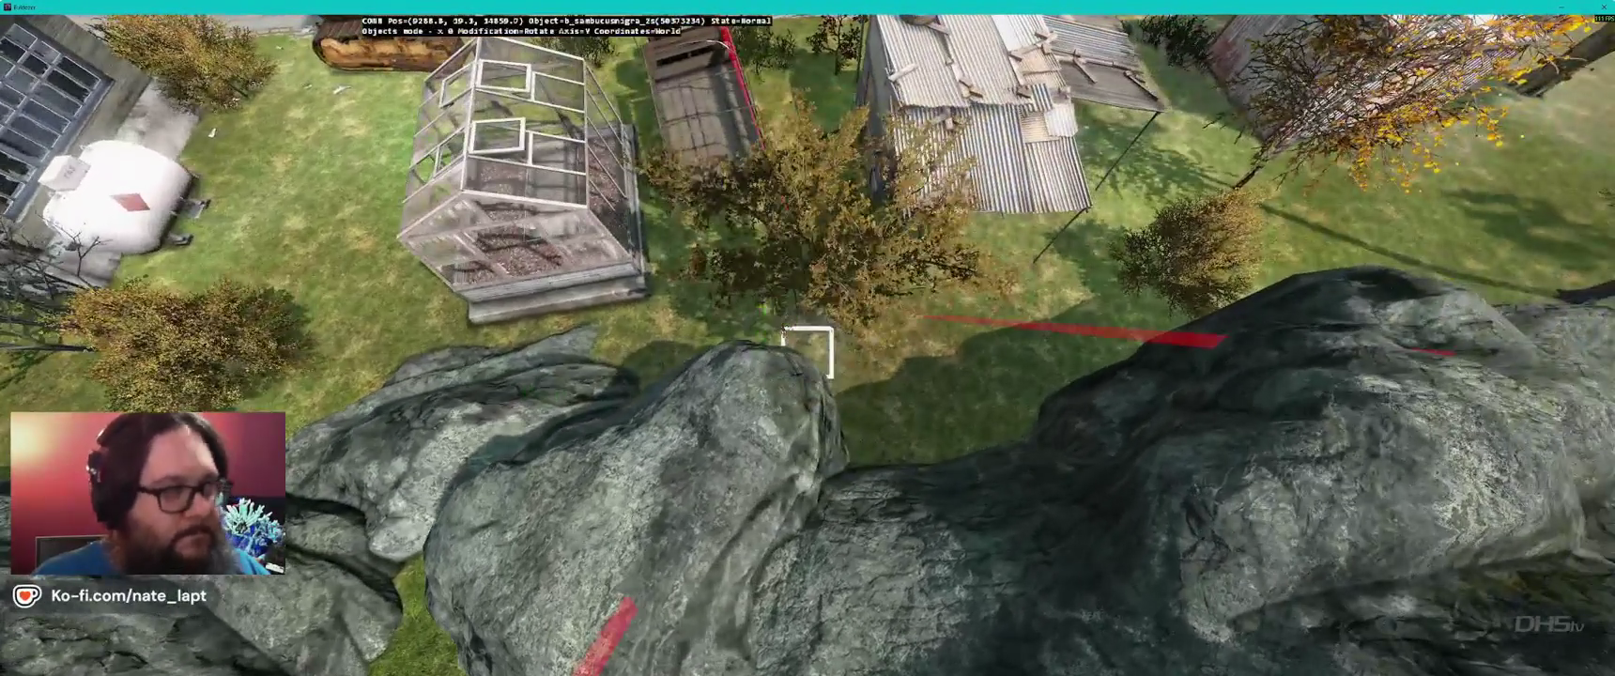
{"action": "key", "text": "s"}
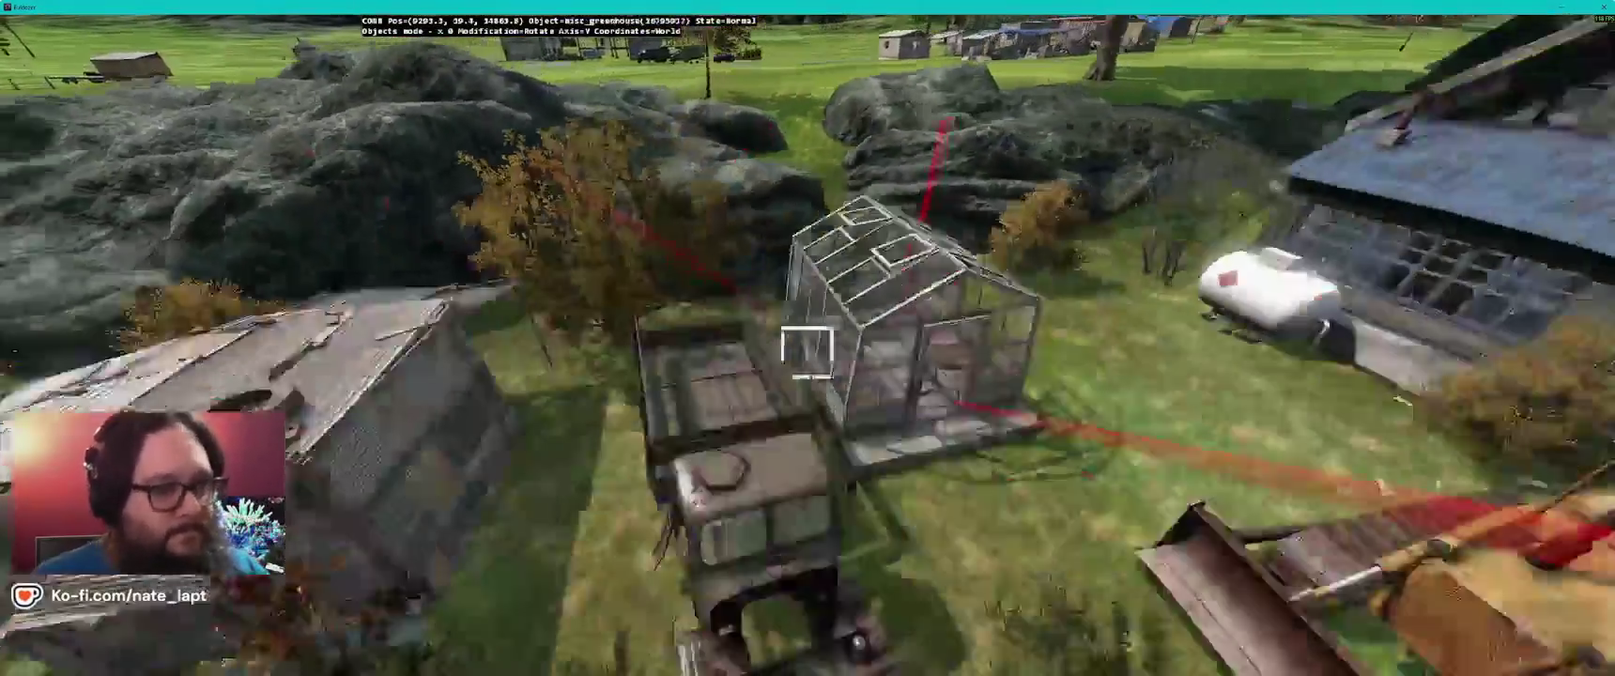
- Re-check the greenhouse's height and rotation, deselect it, and Alt-Tab to the 2D map window
{"action": "key", "text": "w"}
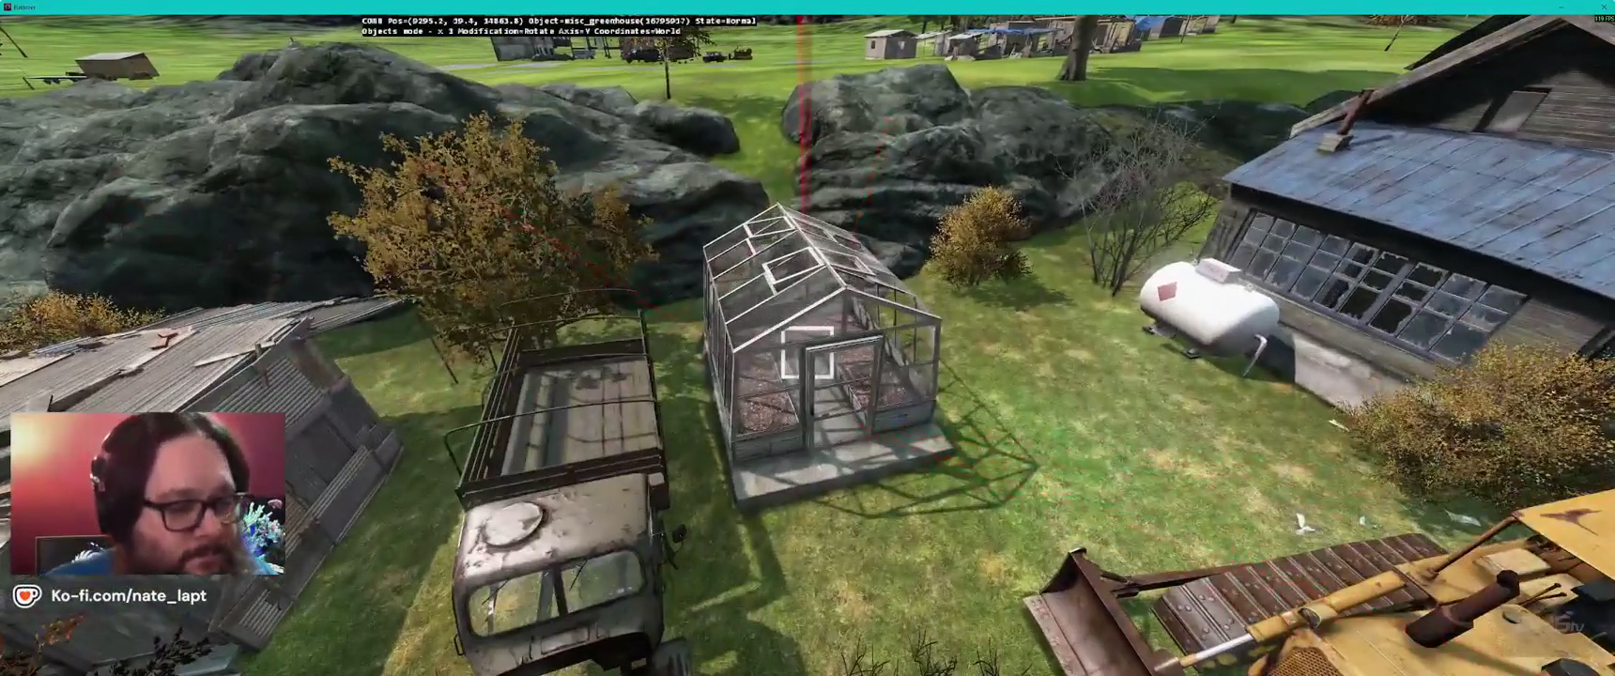
{"action": "key", "text": "e"}
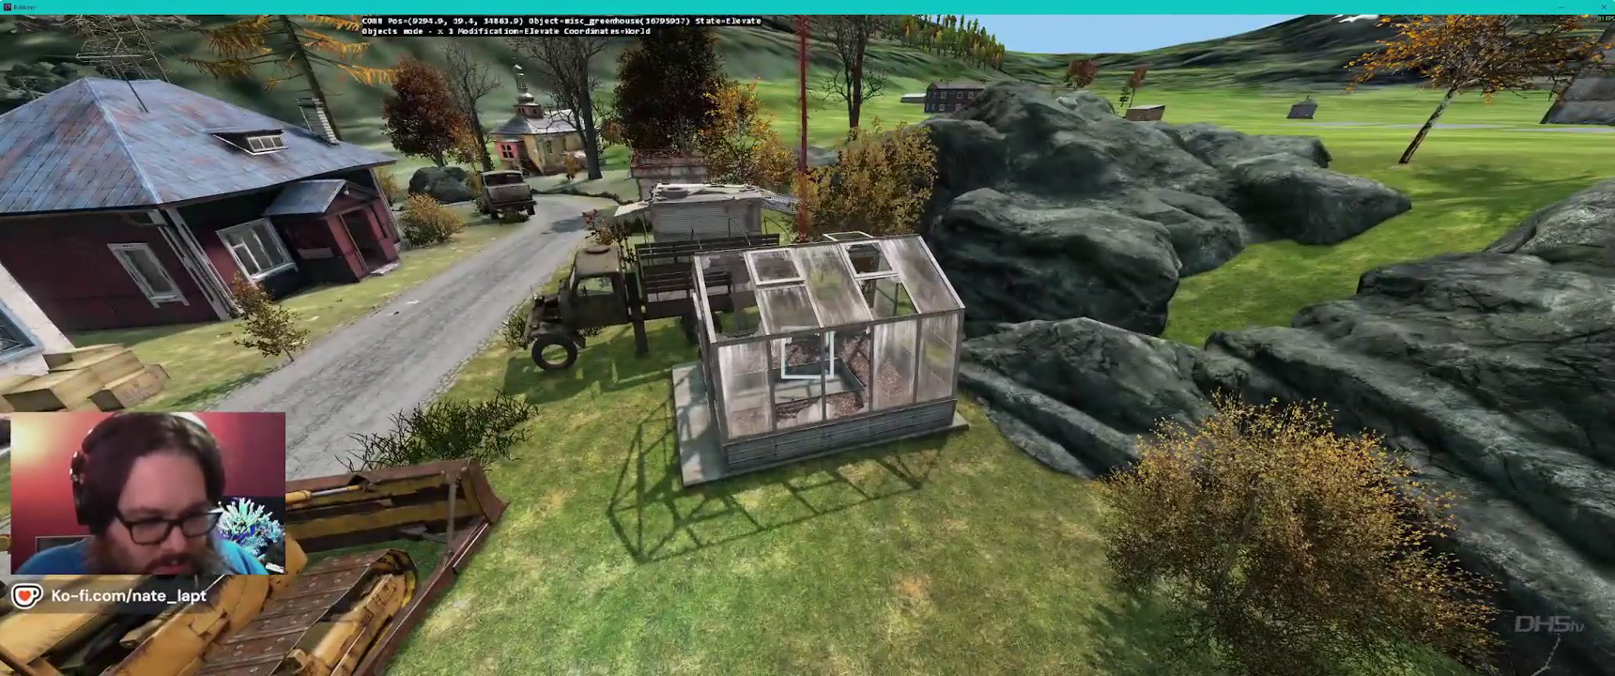
{"action": "key", "text": "r"}
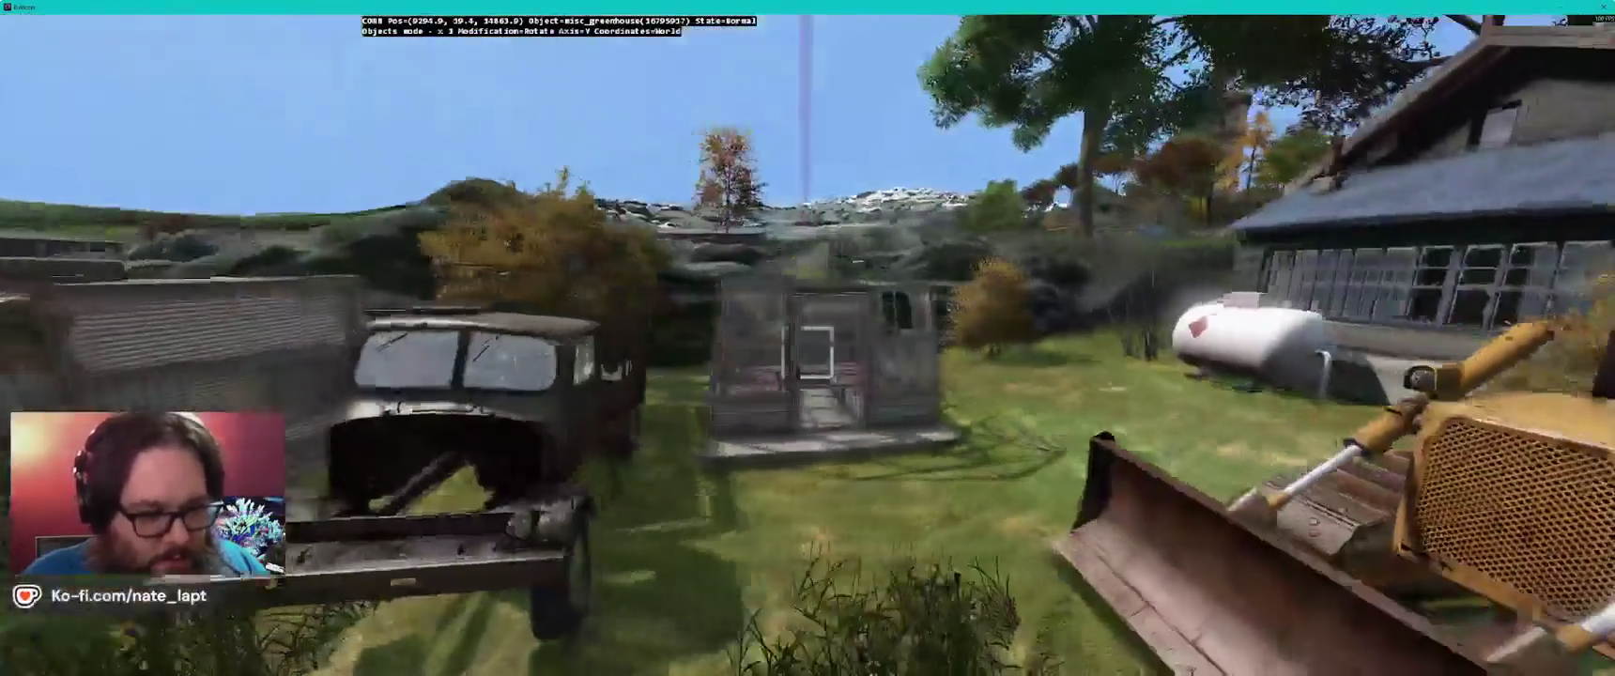
{"action": "key", "text": "s"}
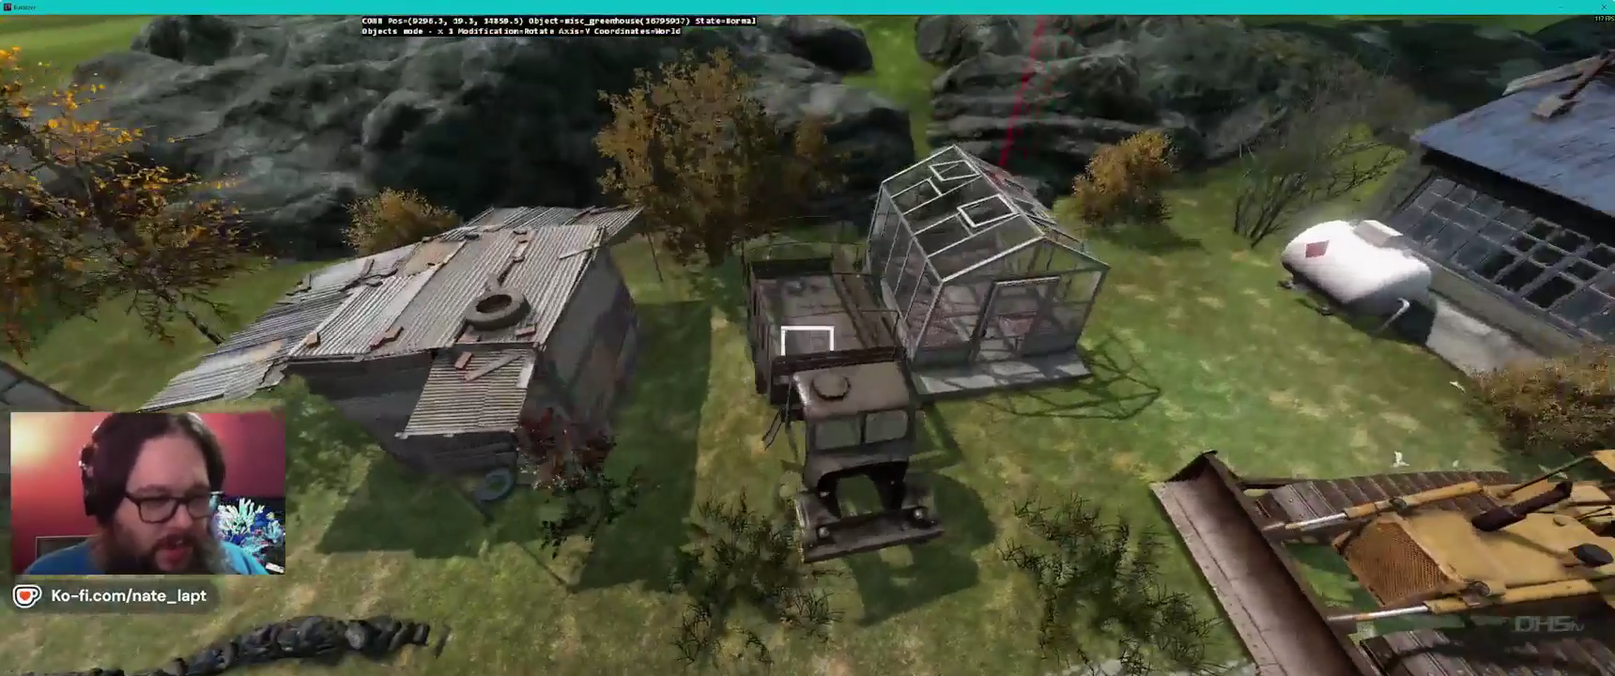
{"action": "key", "text": "s"}
{"action": "key", "text": "alt+Tab"}
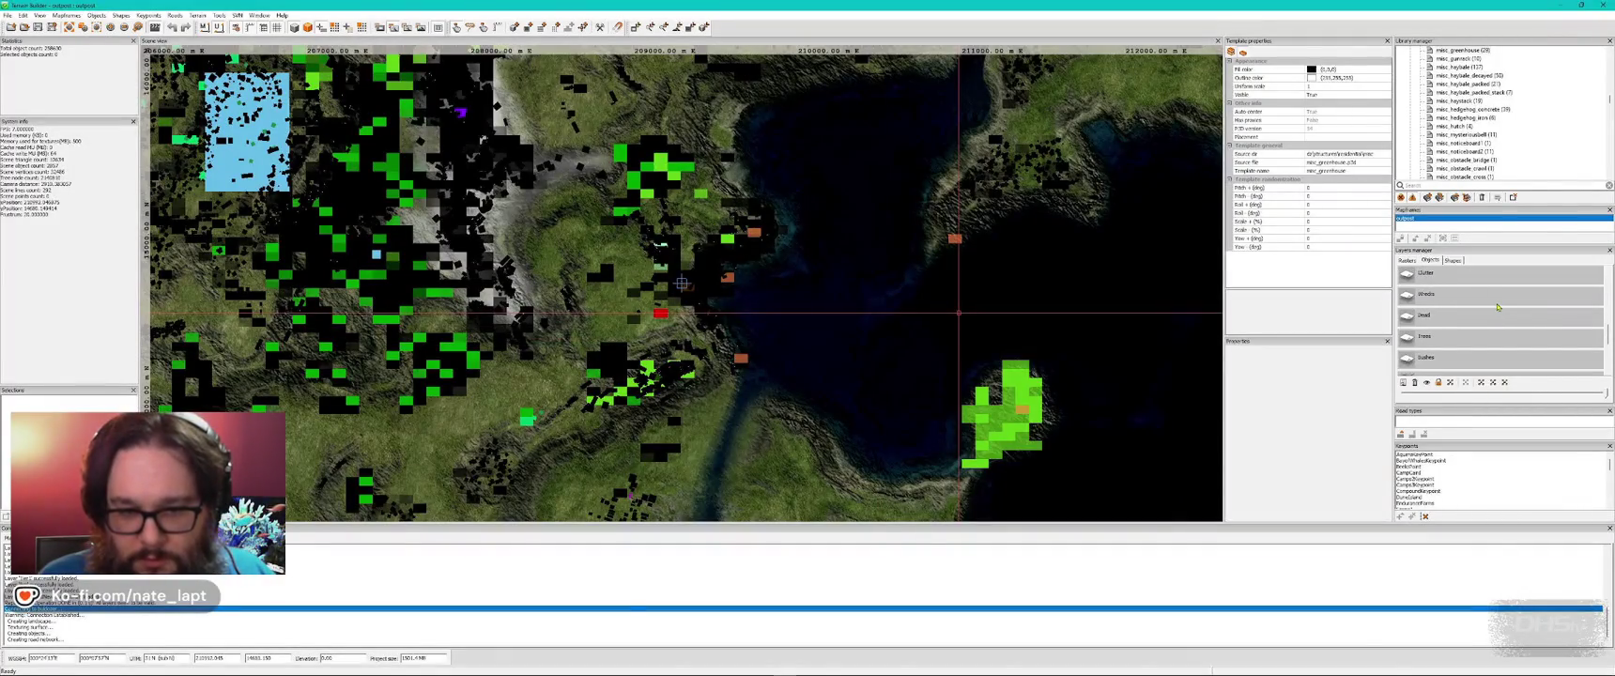
- Return to the Buldozer preview and fly the camera around the truck, sheds and greenhouse
{"action": "key", "text": "alt+Tab"}
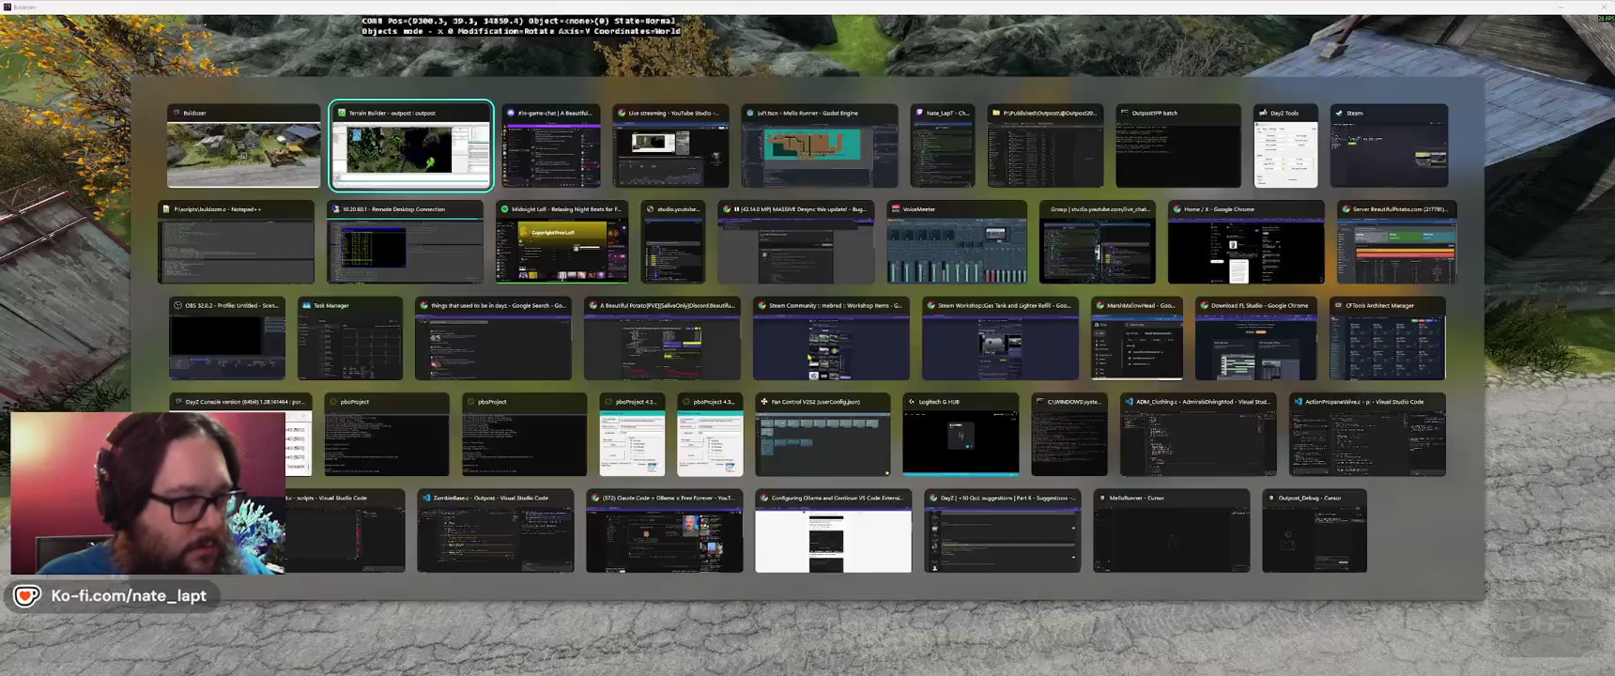
{"action": "key", "text": "a"}
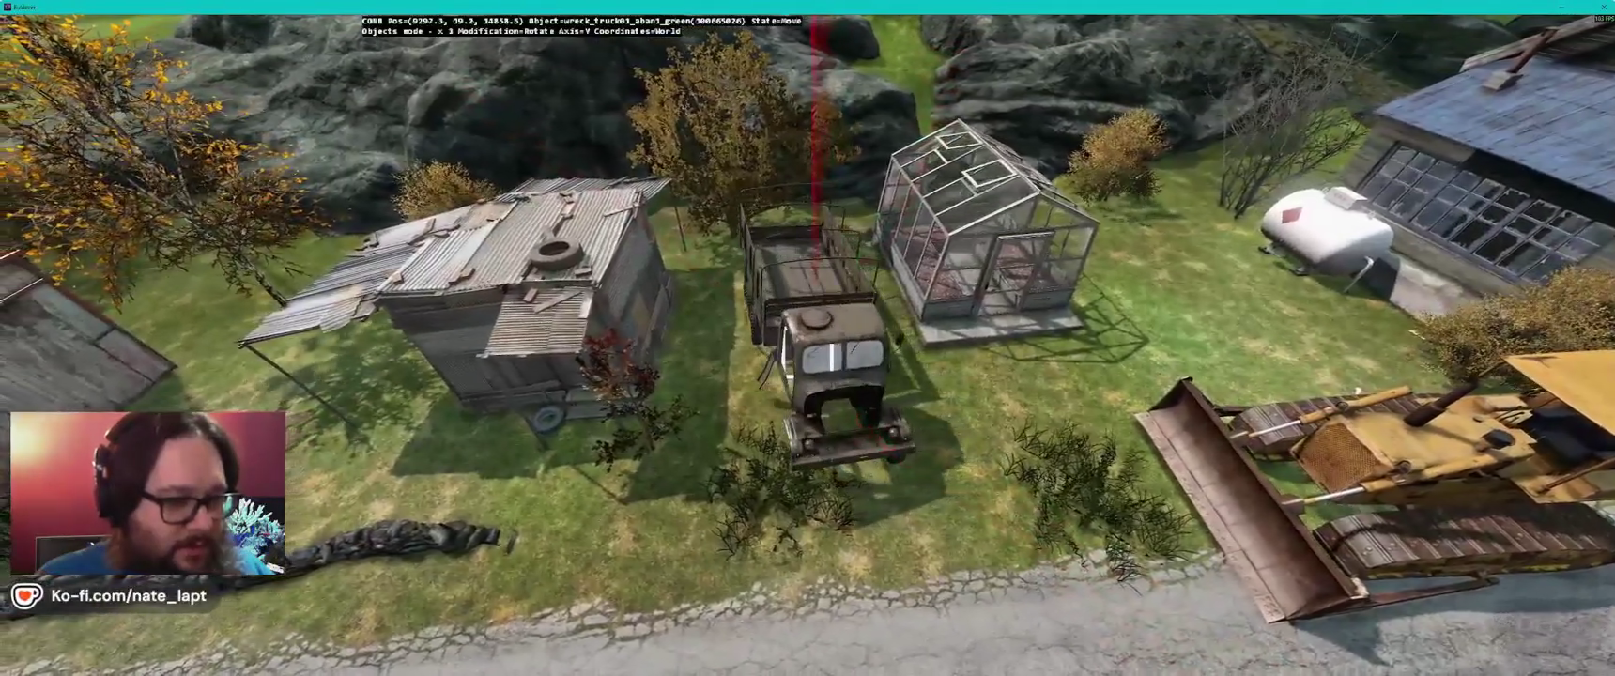
{"action": "key", "text": "z"}
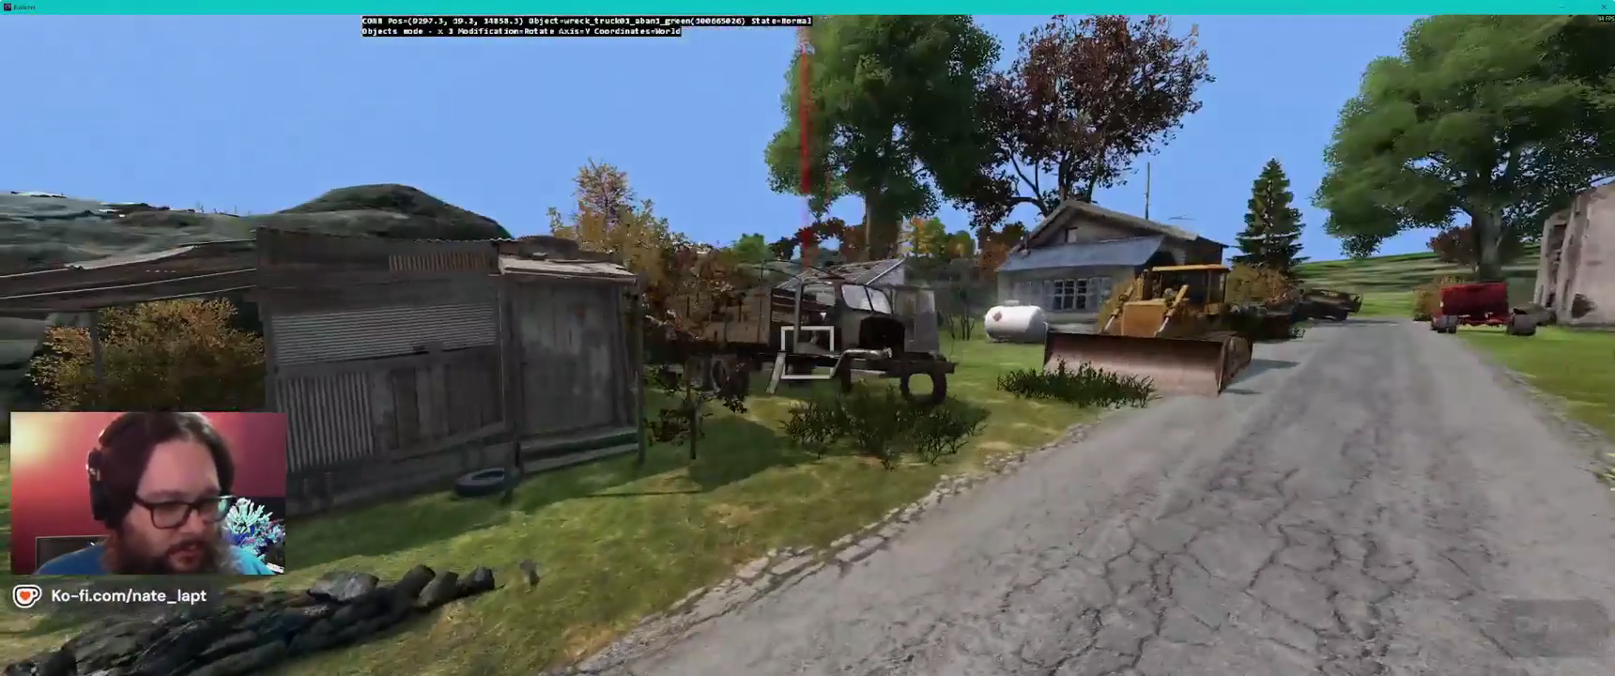
{"action": "key", "text": "q"}
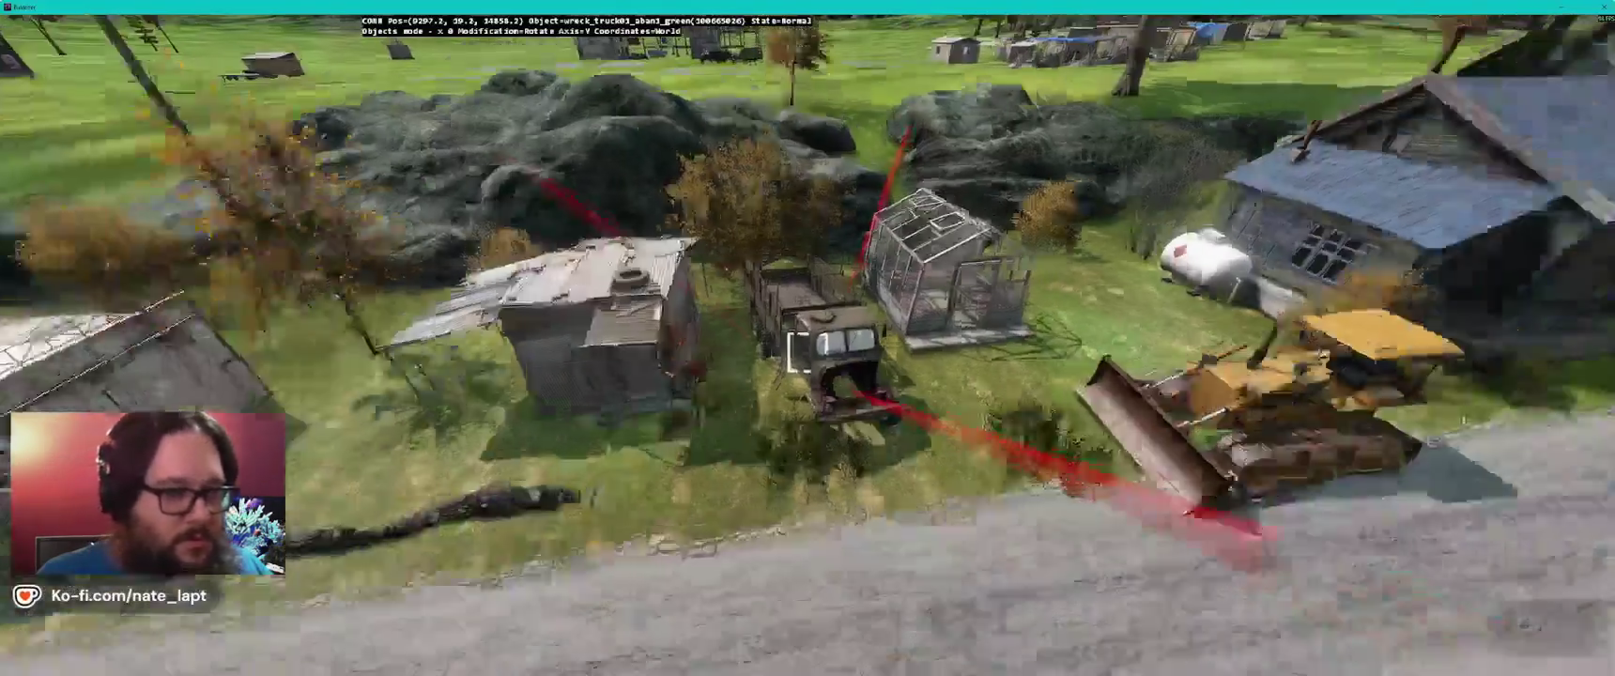
{"action": "key", "text": "w"}
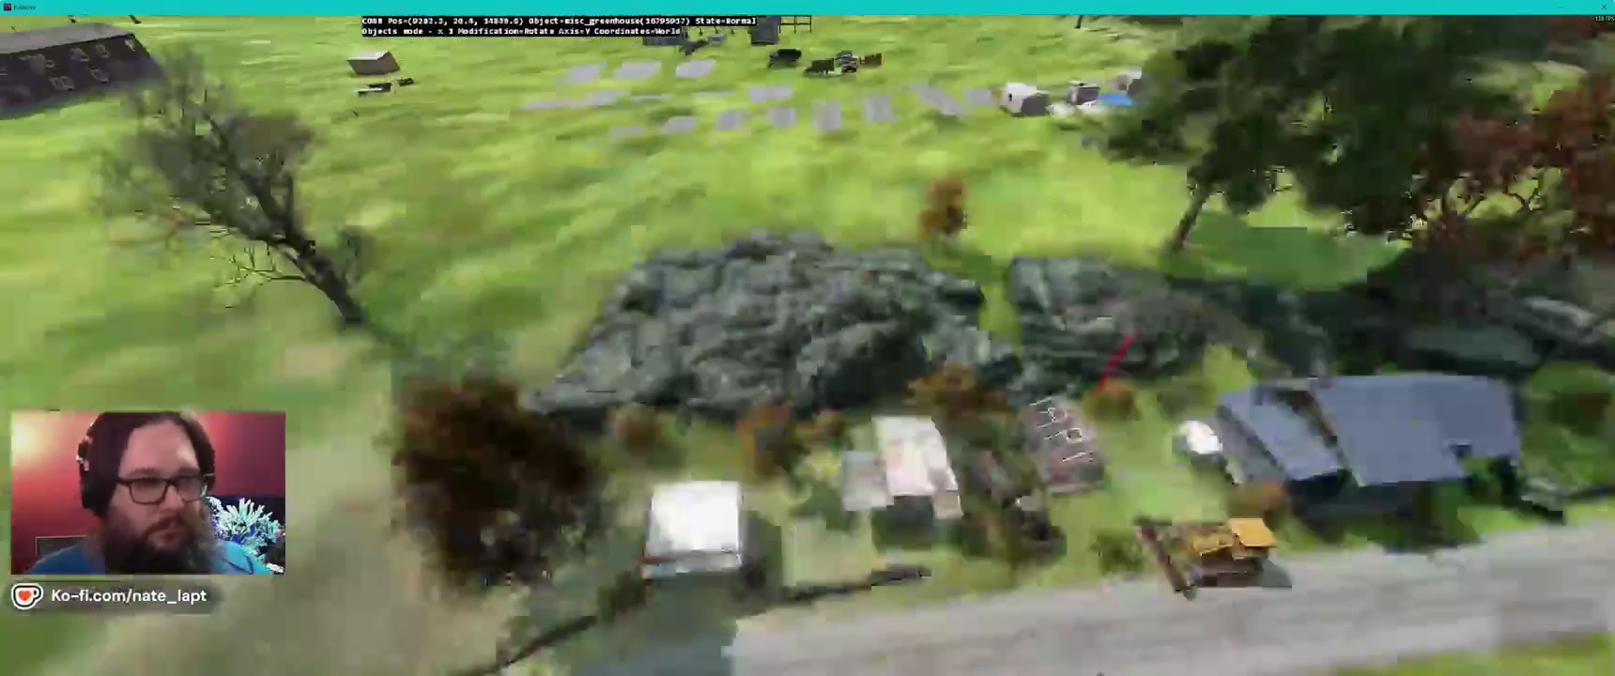
- Fly toward the blue-roofed house and insert a slum_roof4 tarp roof object beside it
{"action": "key", "text": "w"}
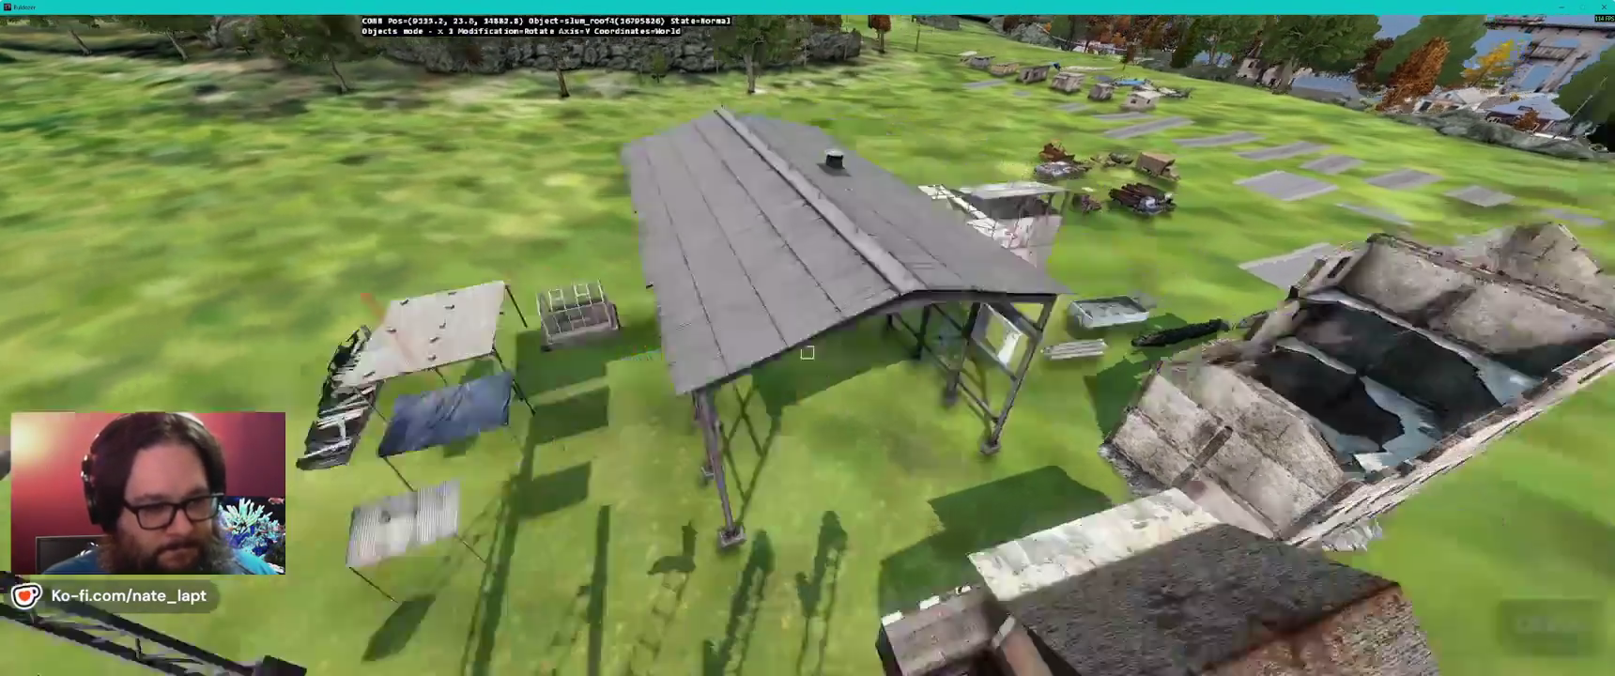
{"action": "key", "text": "Insert"}
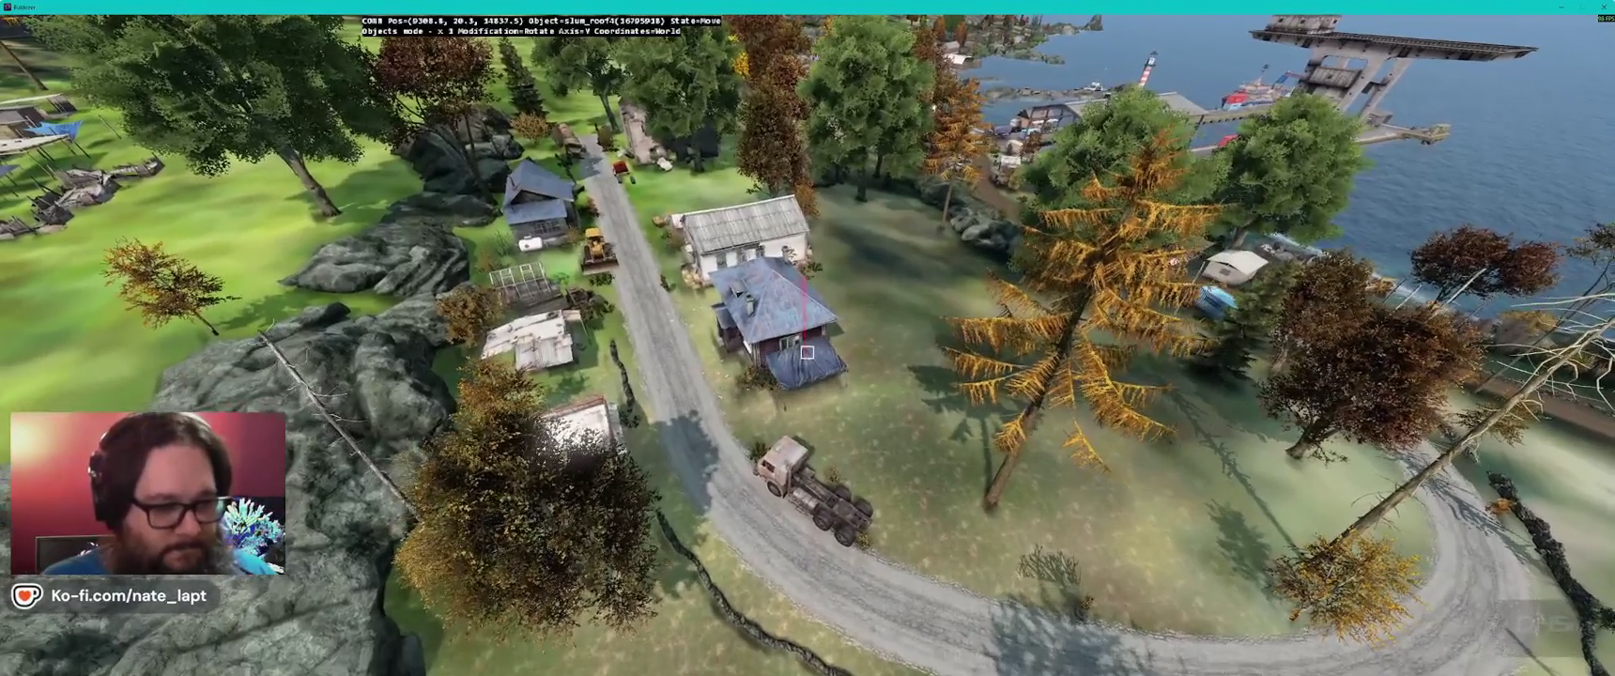
- Set the tarp roof down and raise it up against the blue-roofed house
{"action": "left_click", "coordinate": [807, 351]}
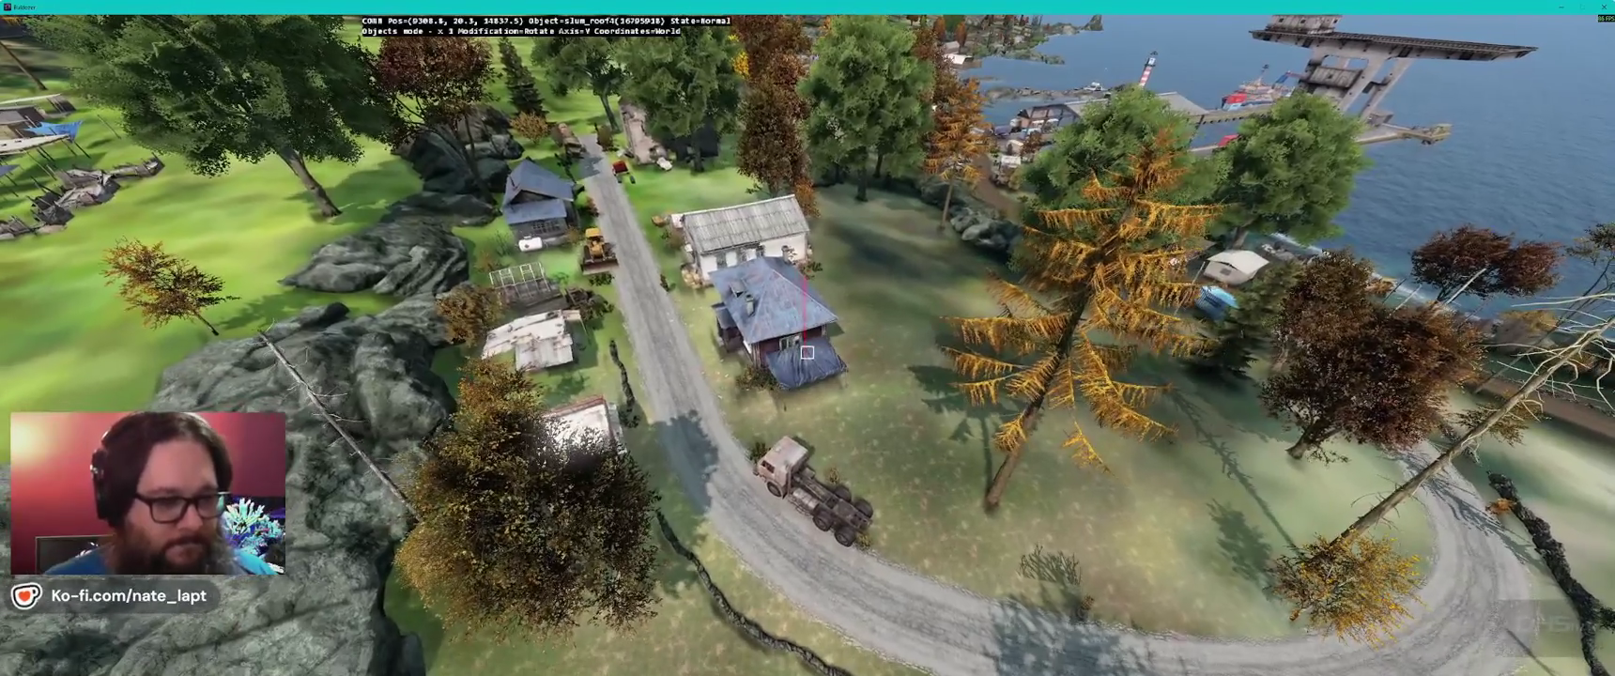
{"action": "key", "text": "alt"}
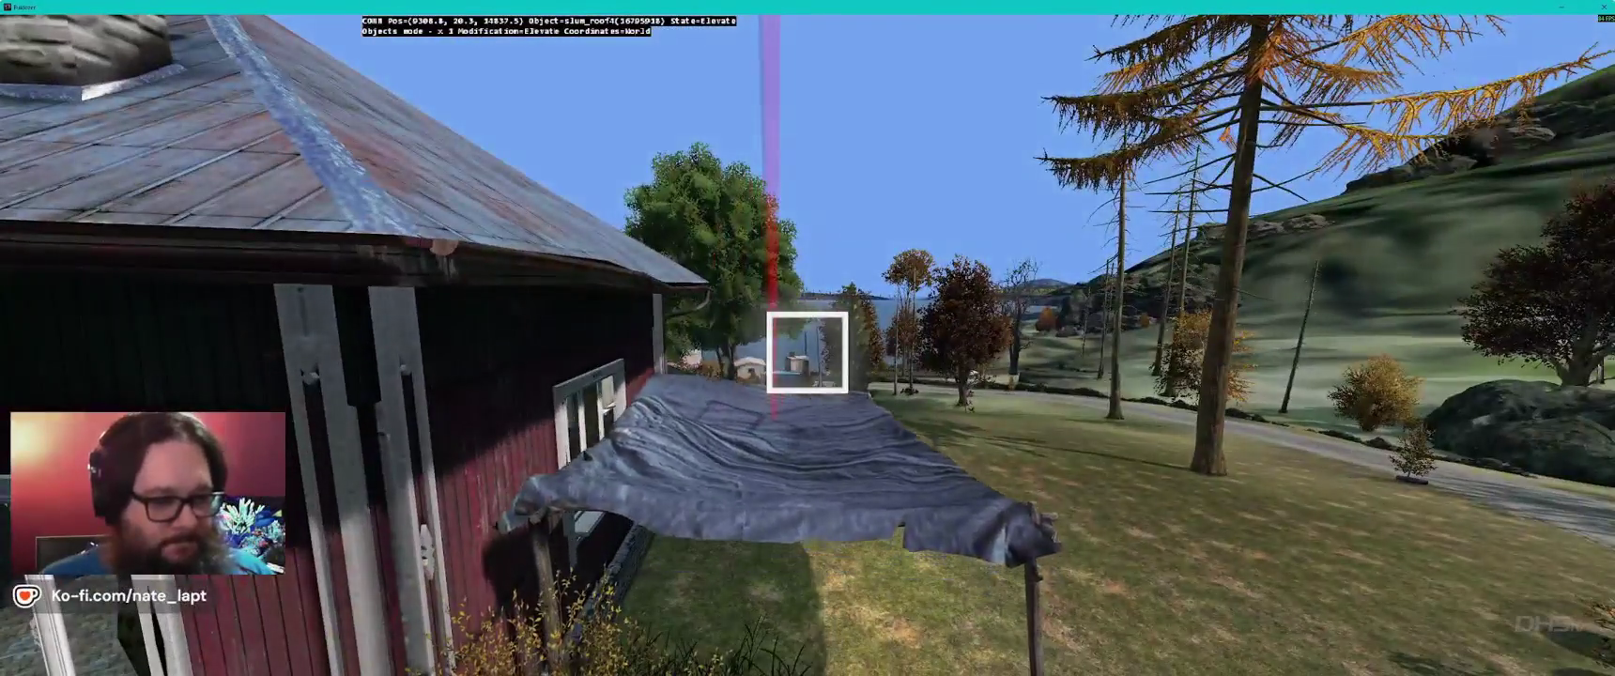
{"action": "left_click_drag", "start_coordinate": [807, 351], "coordinate": [807, 351]}
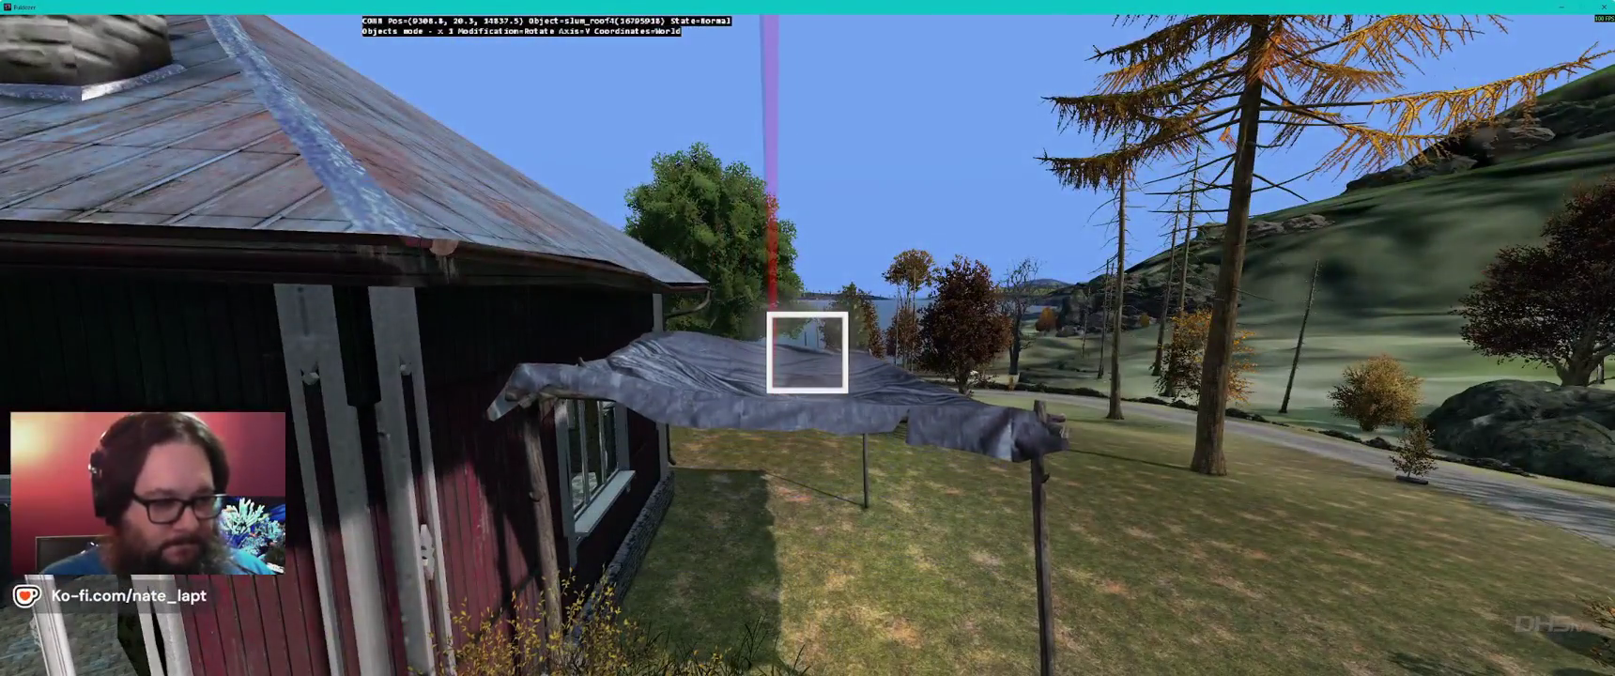
- Fly the camera over the village to the yellow wooden house by the shoreline
{"action": "key", "text": "s"}
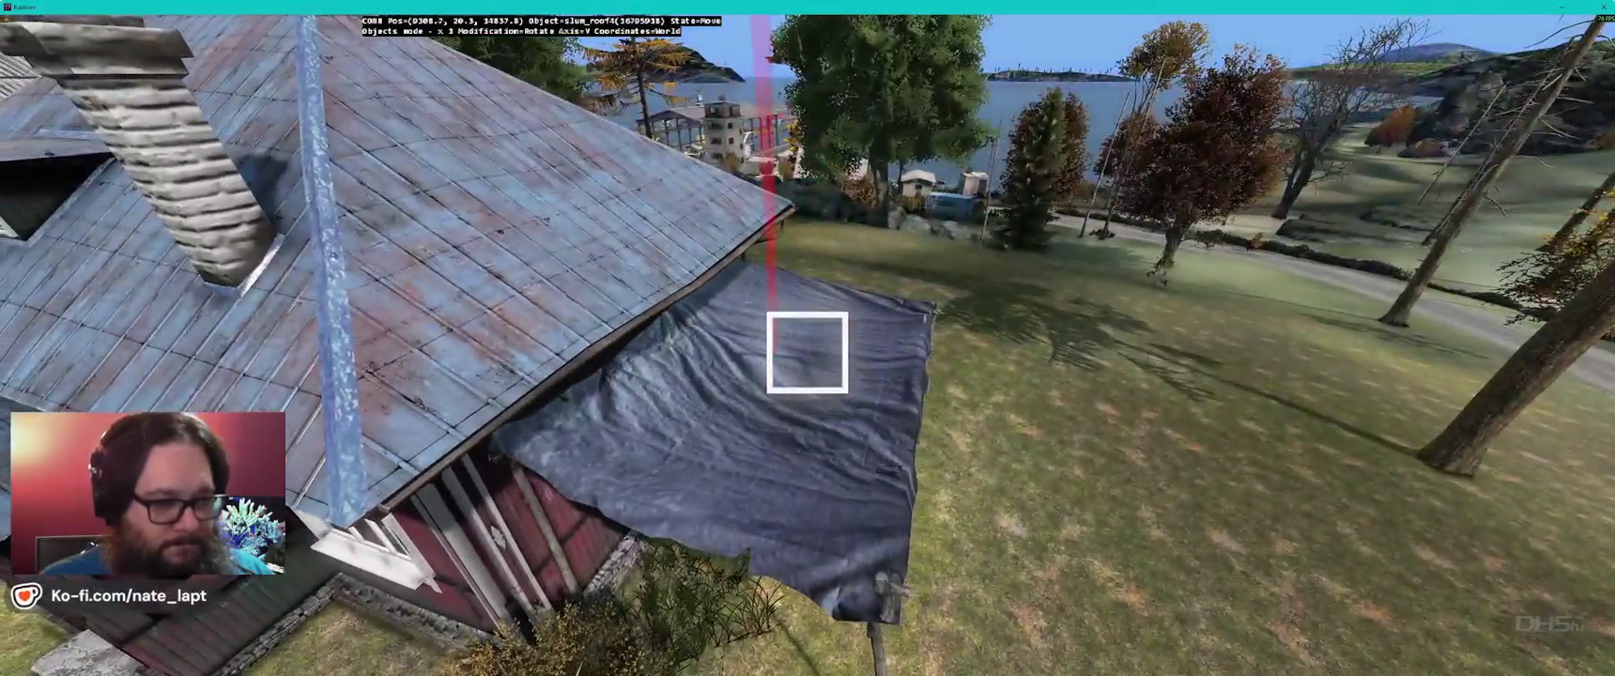
{"action": "key", "text": "s"}
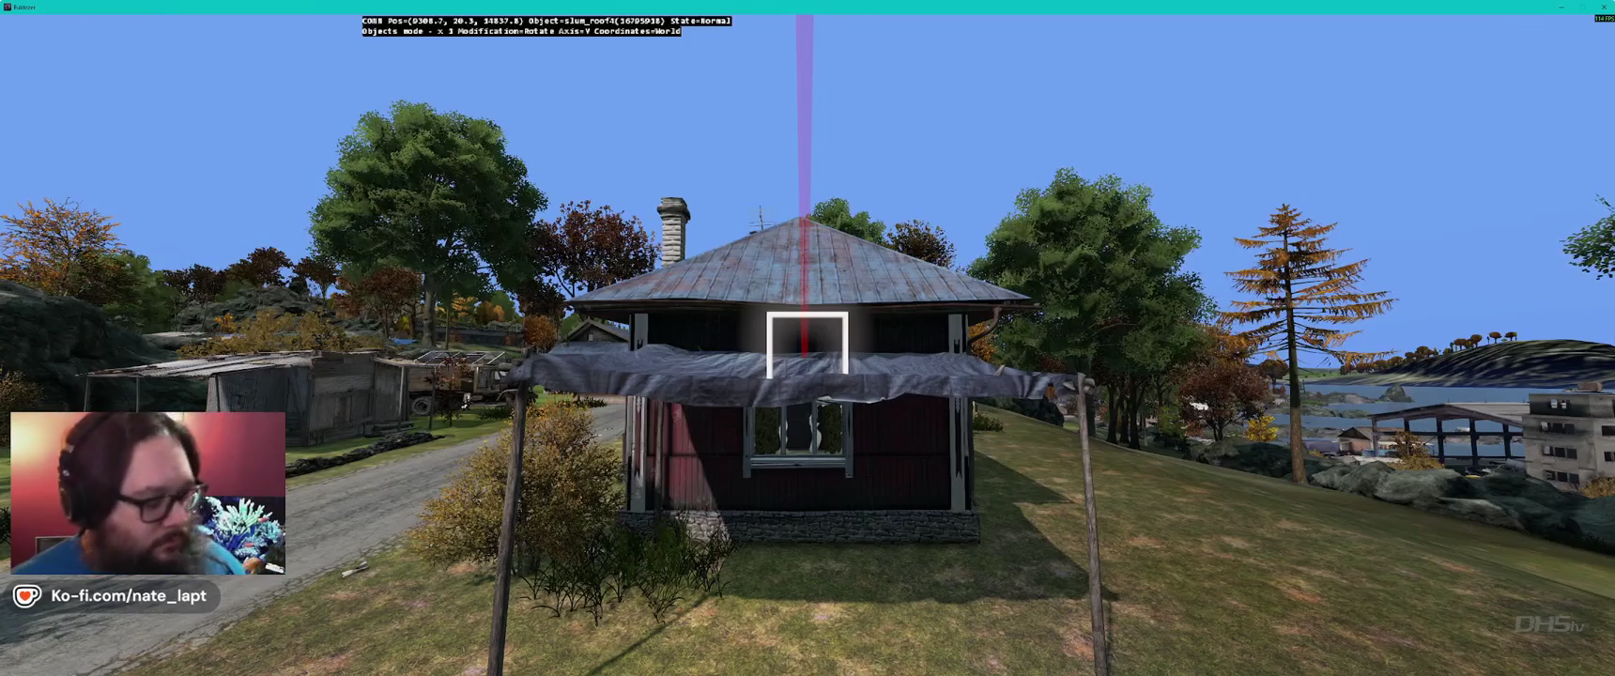
{"action": "key", "text": "s"}
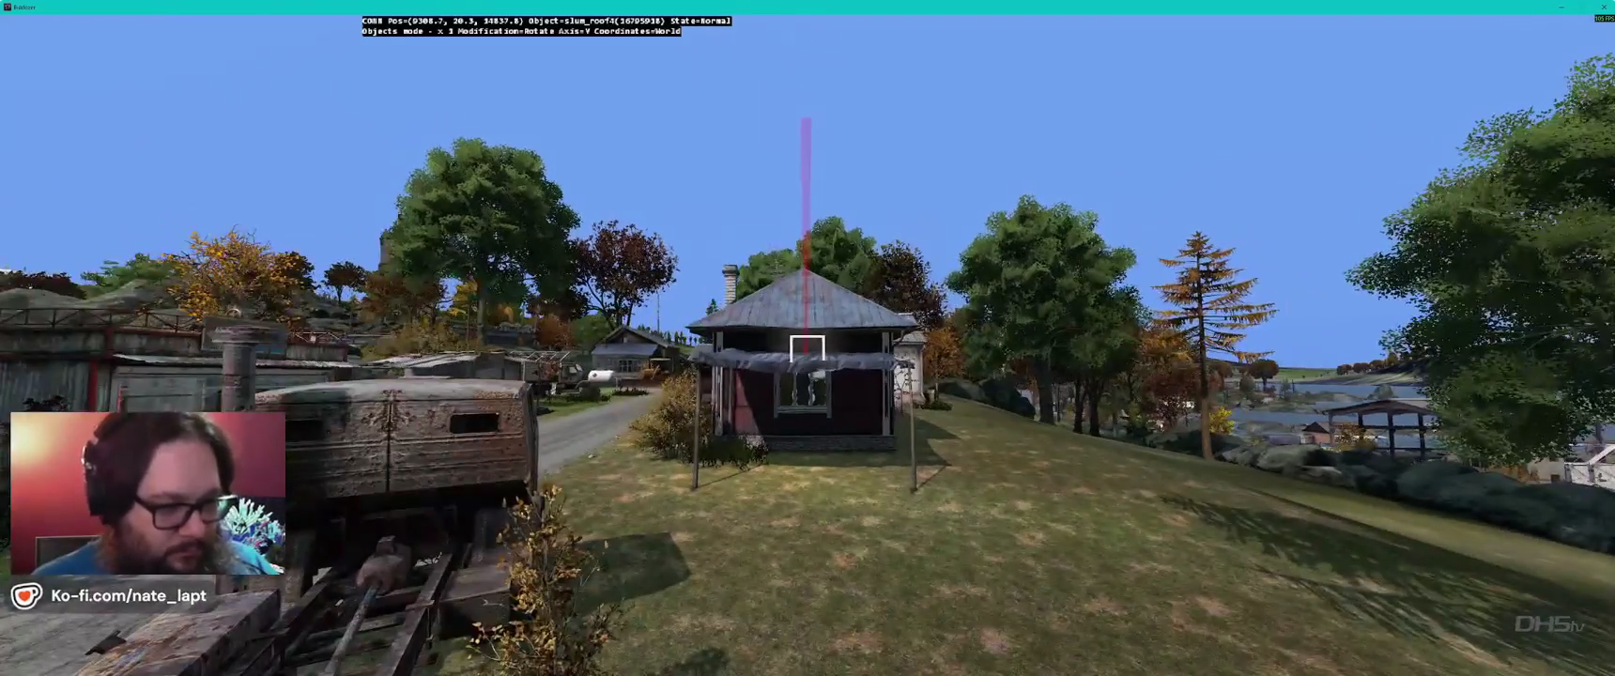
{"action": "key", "text": "w"}
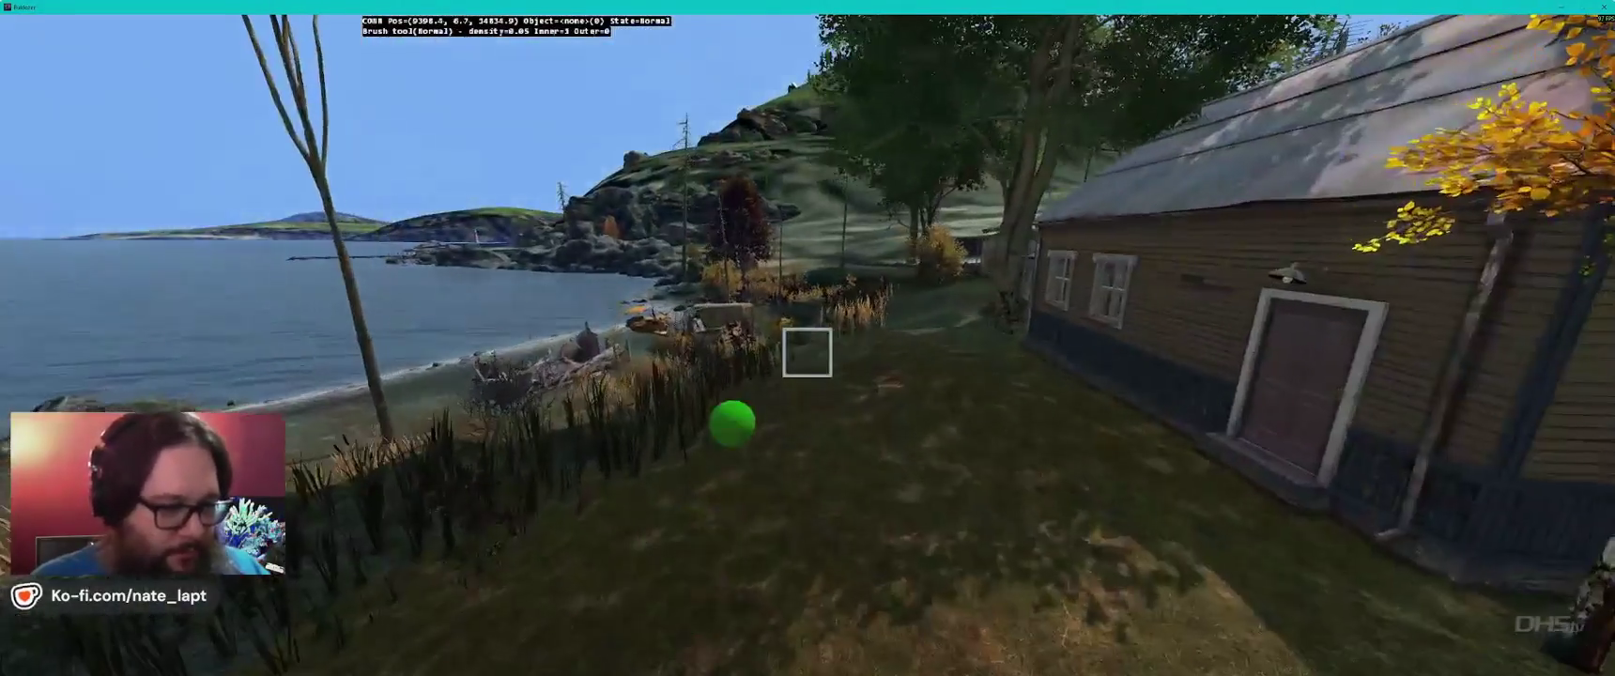
- Back the camera away and turn until facing the wooden house front beside the sheds and birch
{"action": "key", "text": "s"}
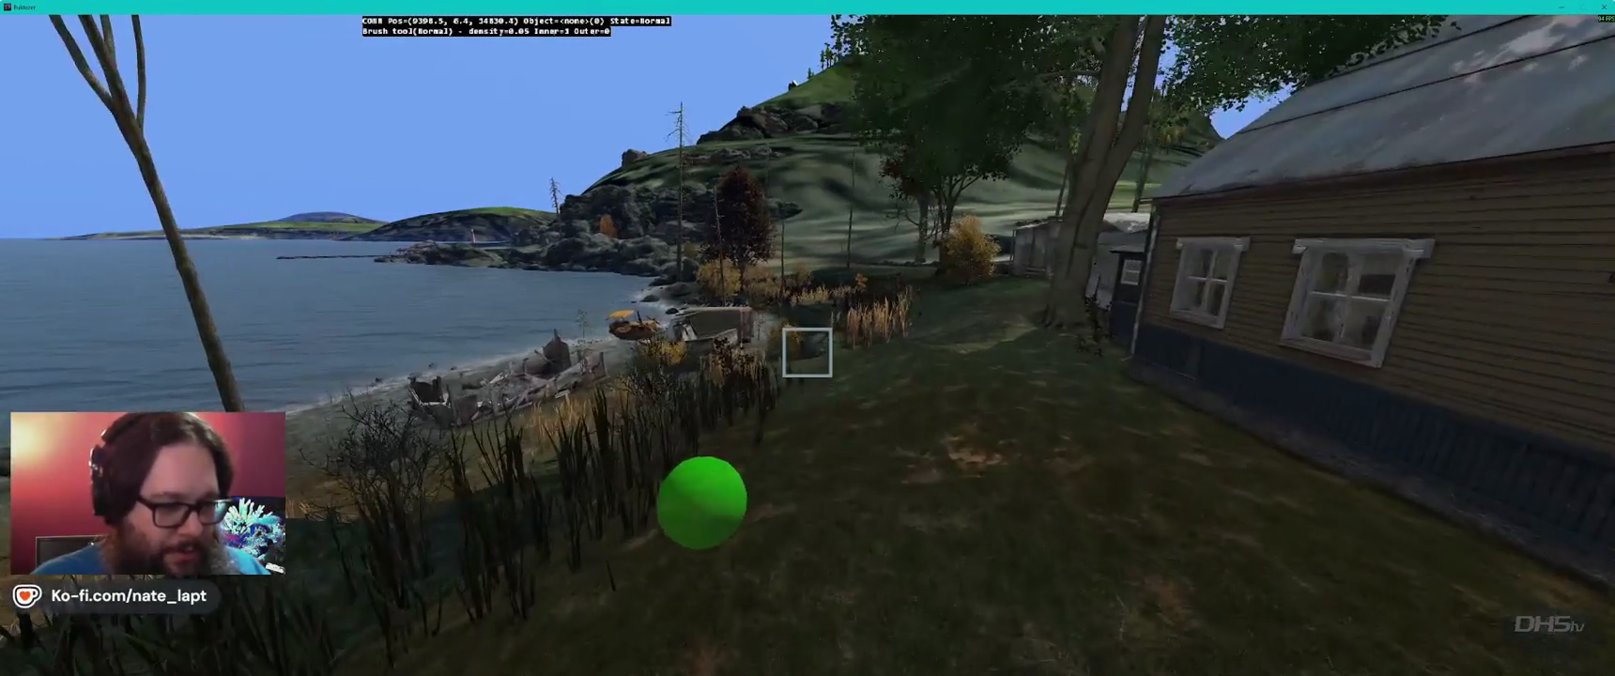
{"action": "key", "text": "s"}
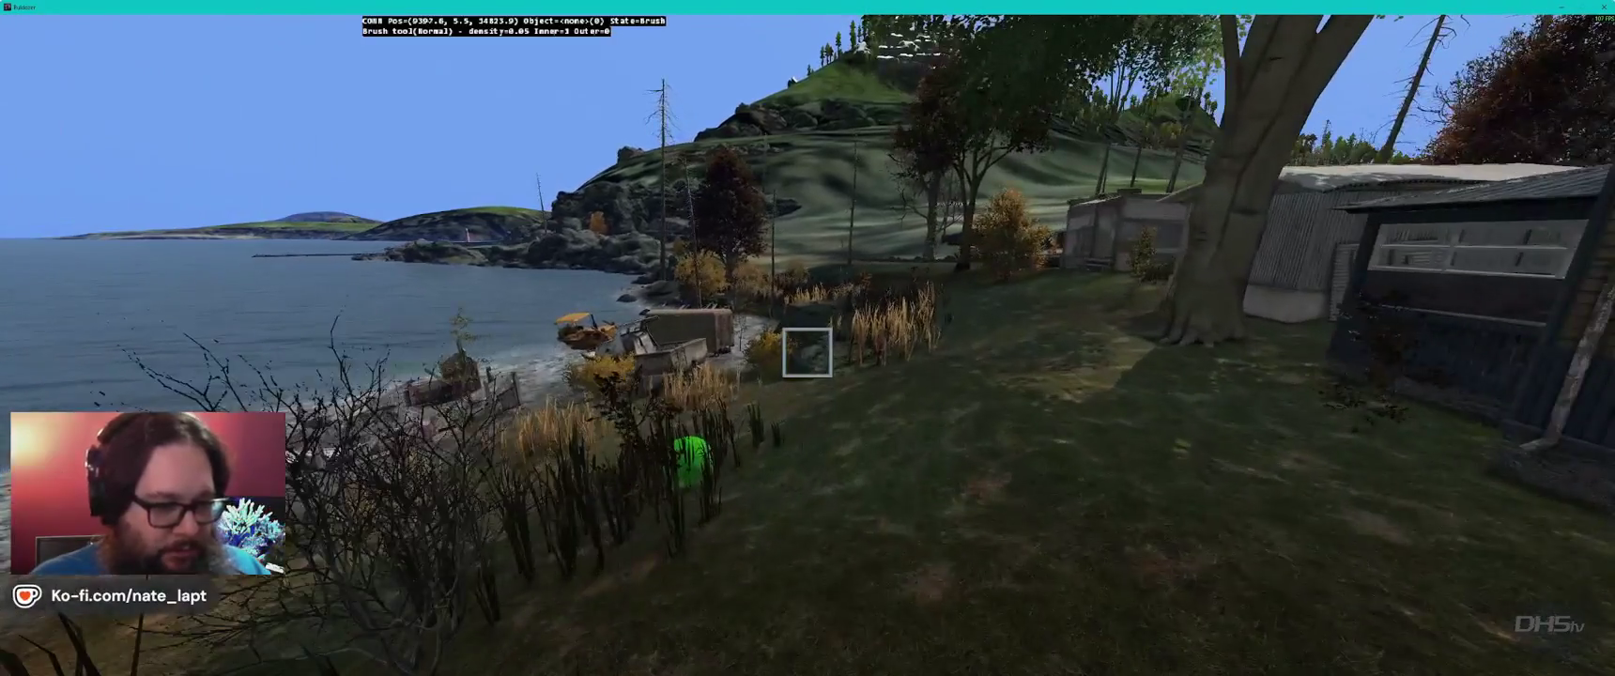
{"action": "key", "text": "a"}
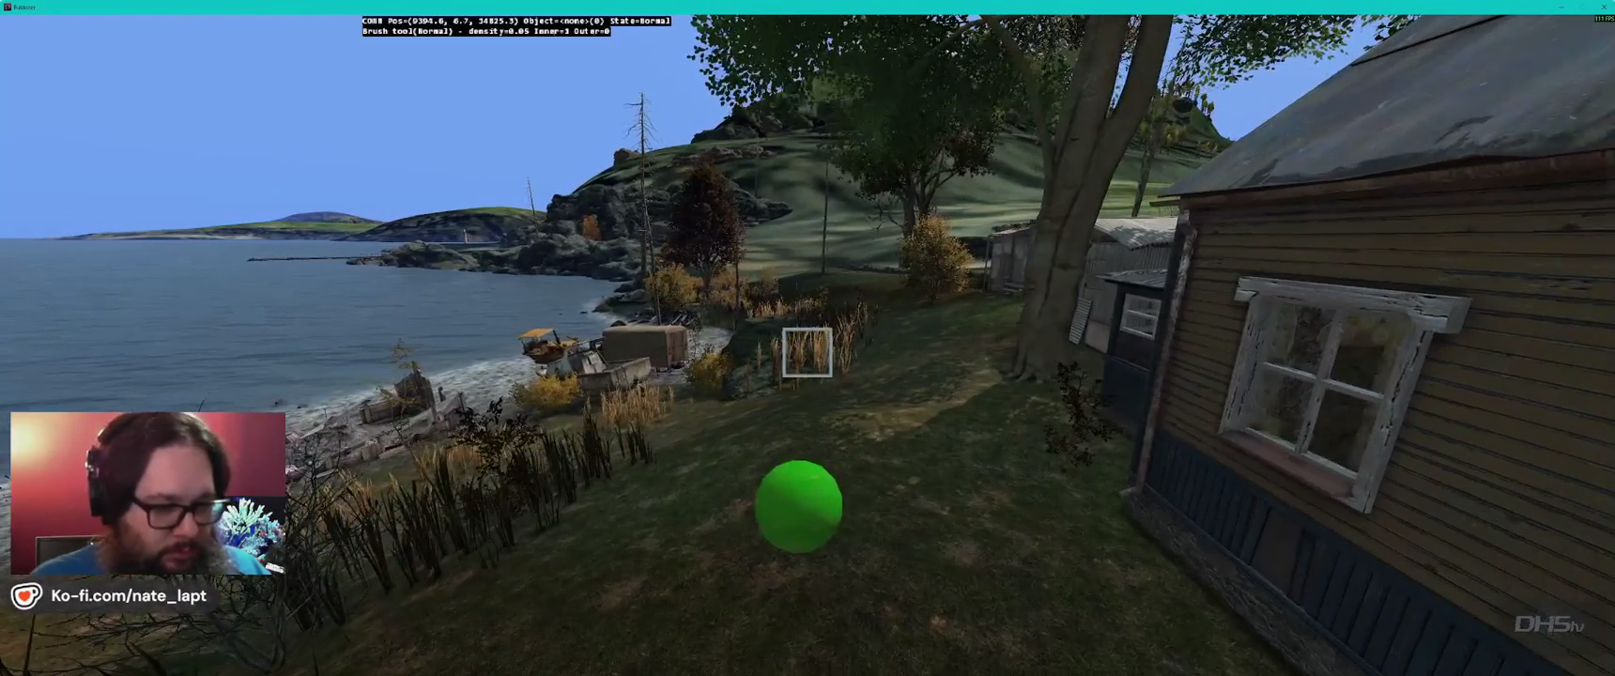
{"action": "key", "text": "d"}
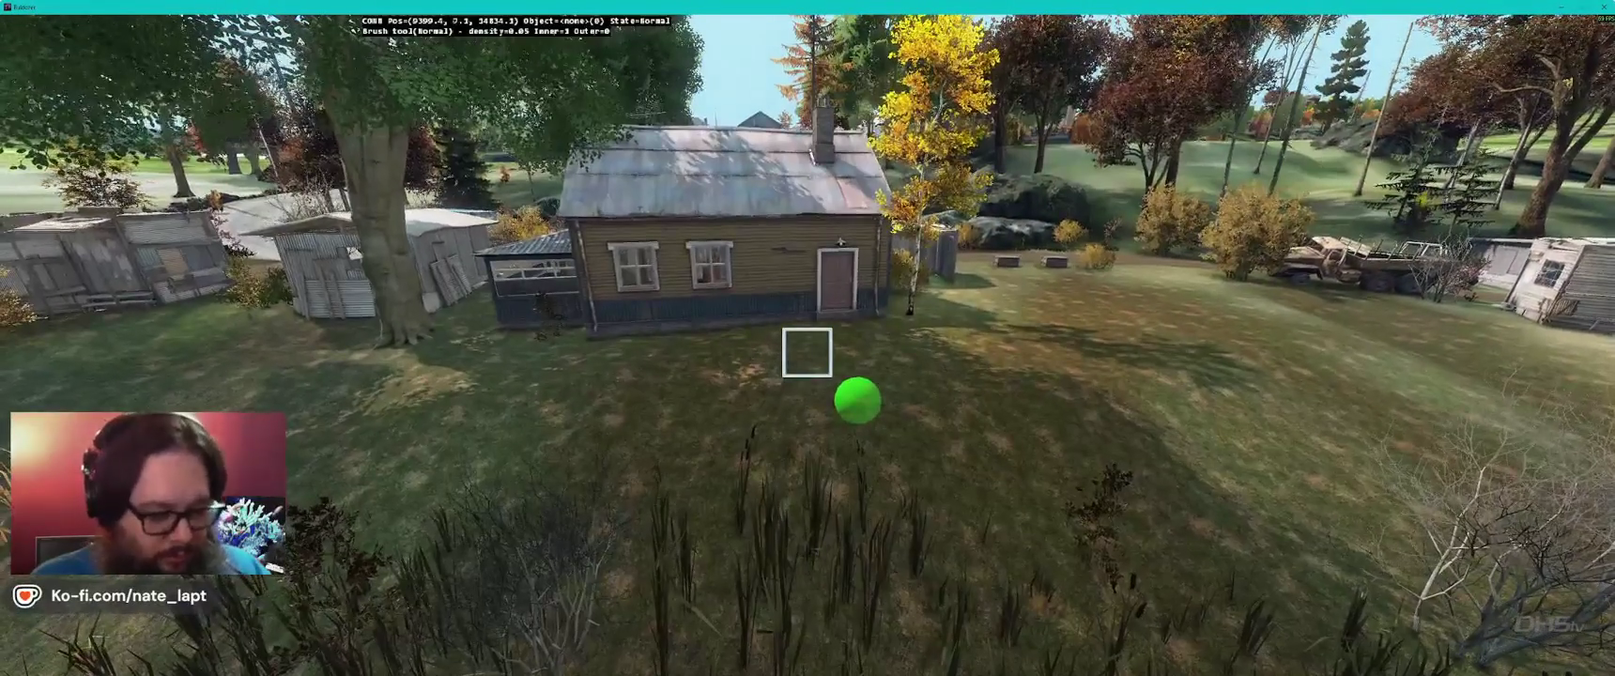
- Enlarge the brush radius and smooth the lawn along the house front with the Smooth brush
{"action": "scroll", "coordinate": [857, 400], "scroll_direction": "up", "scroll_amount": 1}
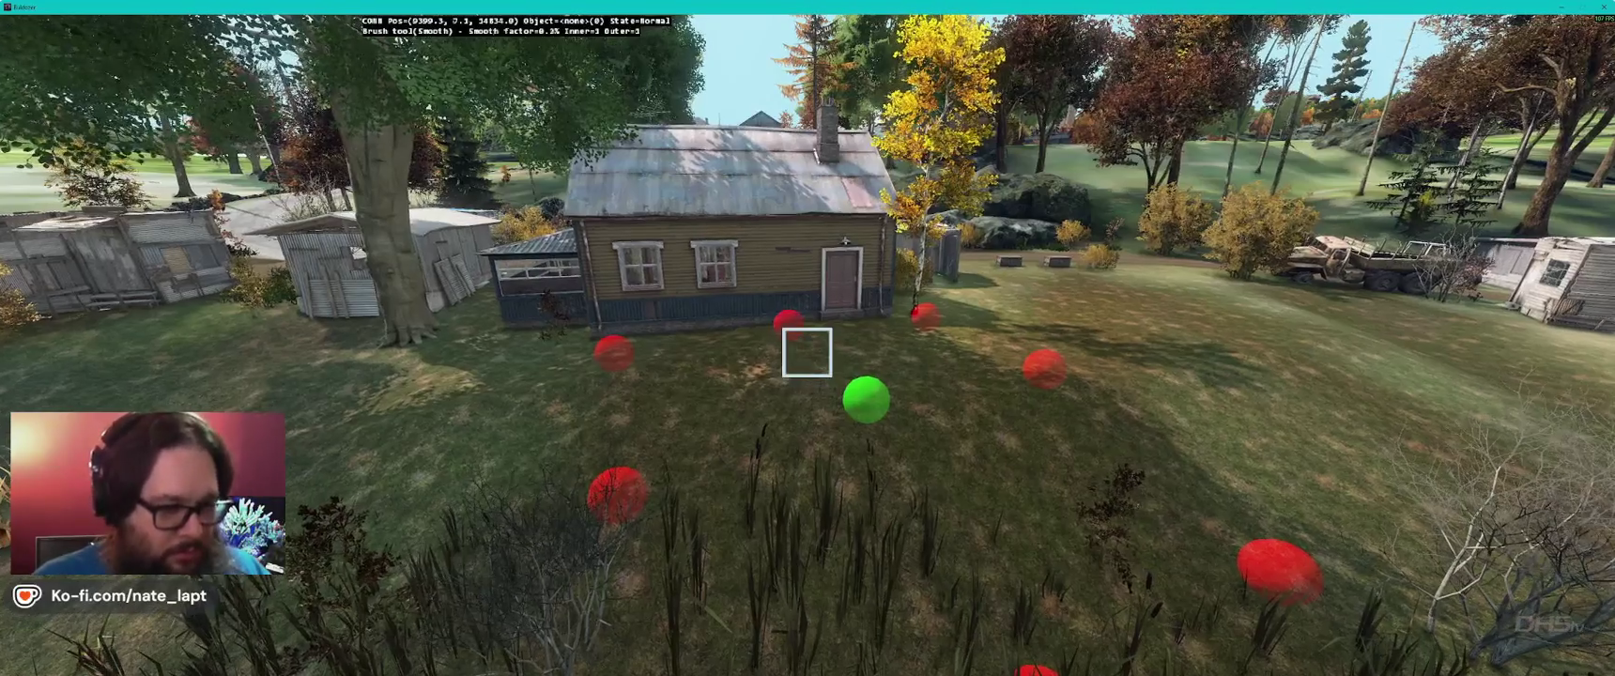
{"action": "key", "text": "a"}
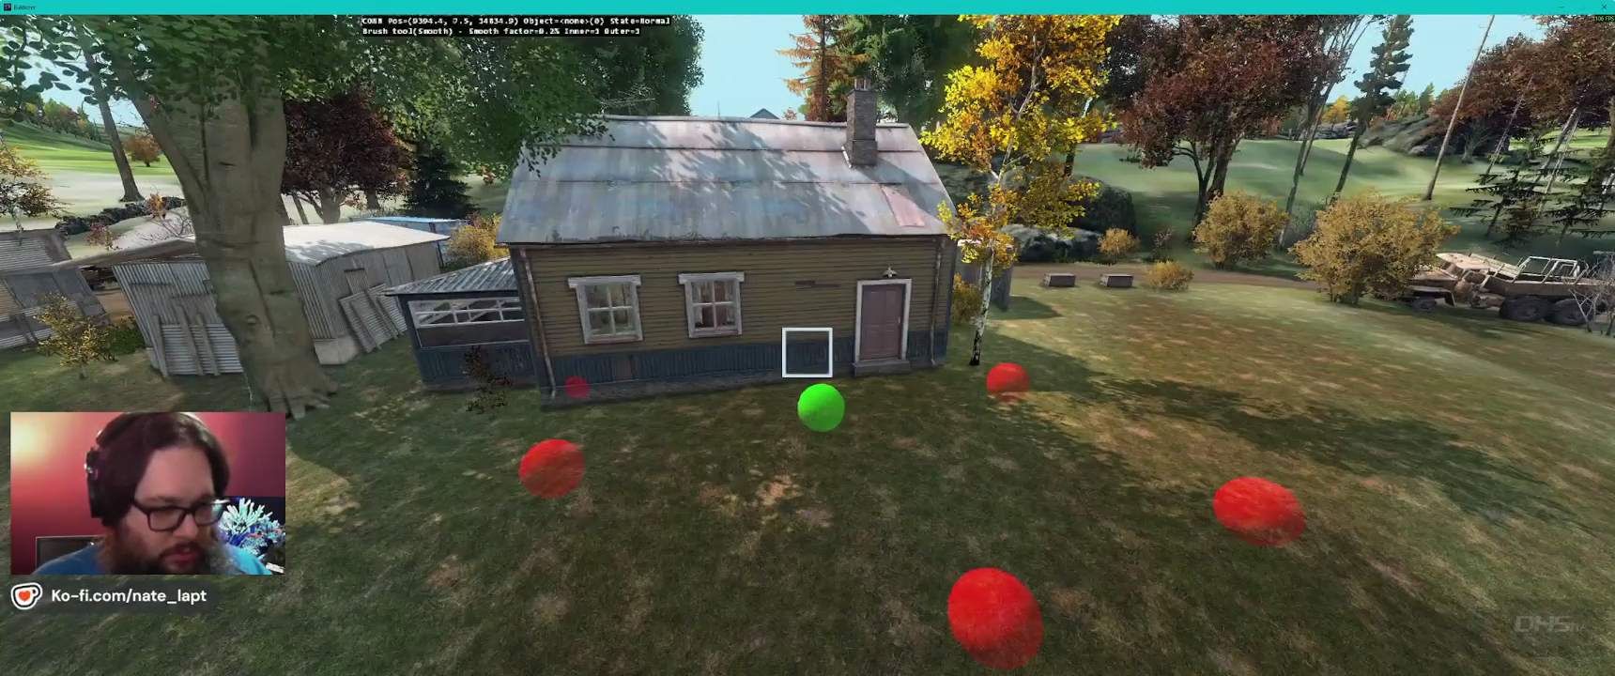
{"action": "key", "text": "a"}
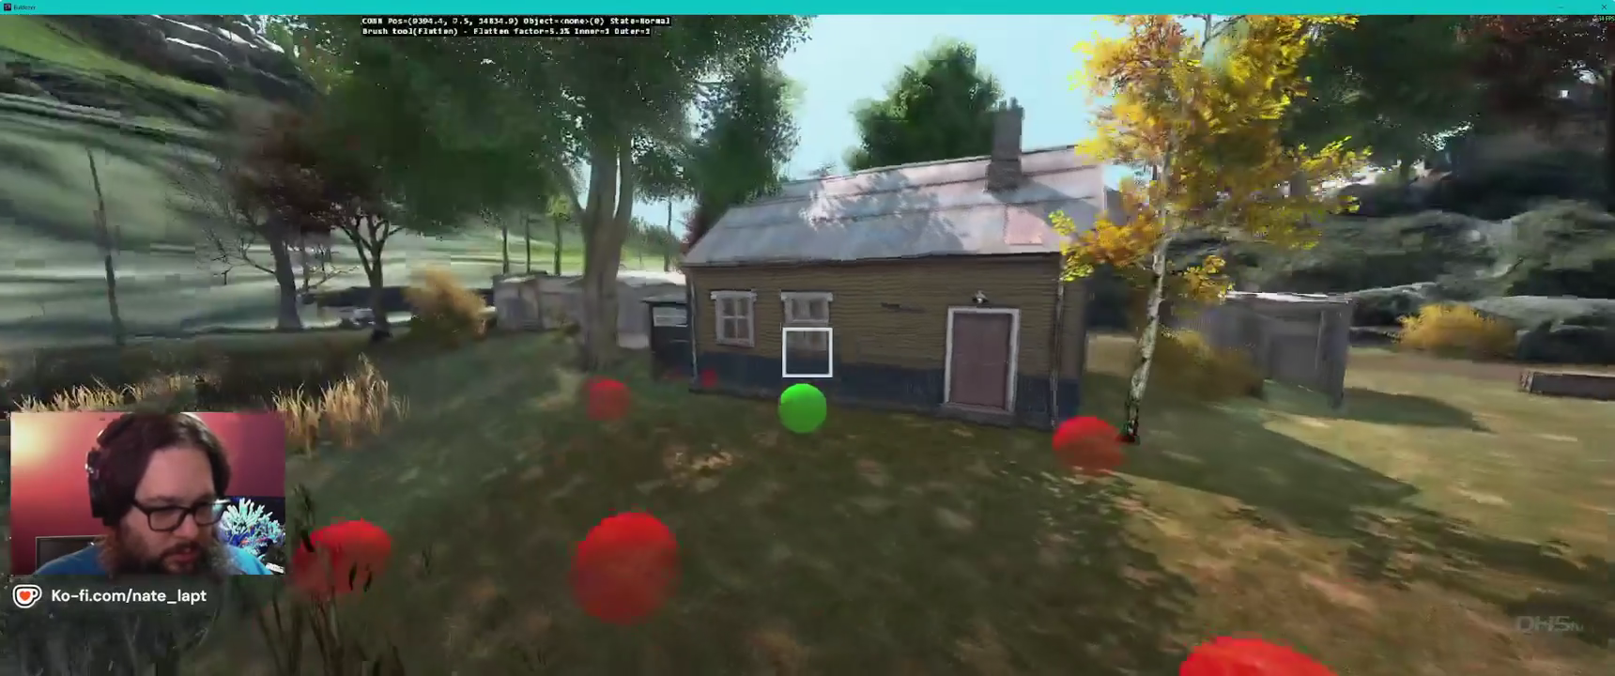
{"action": "key", "text": "2"}
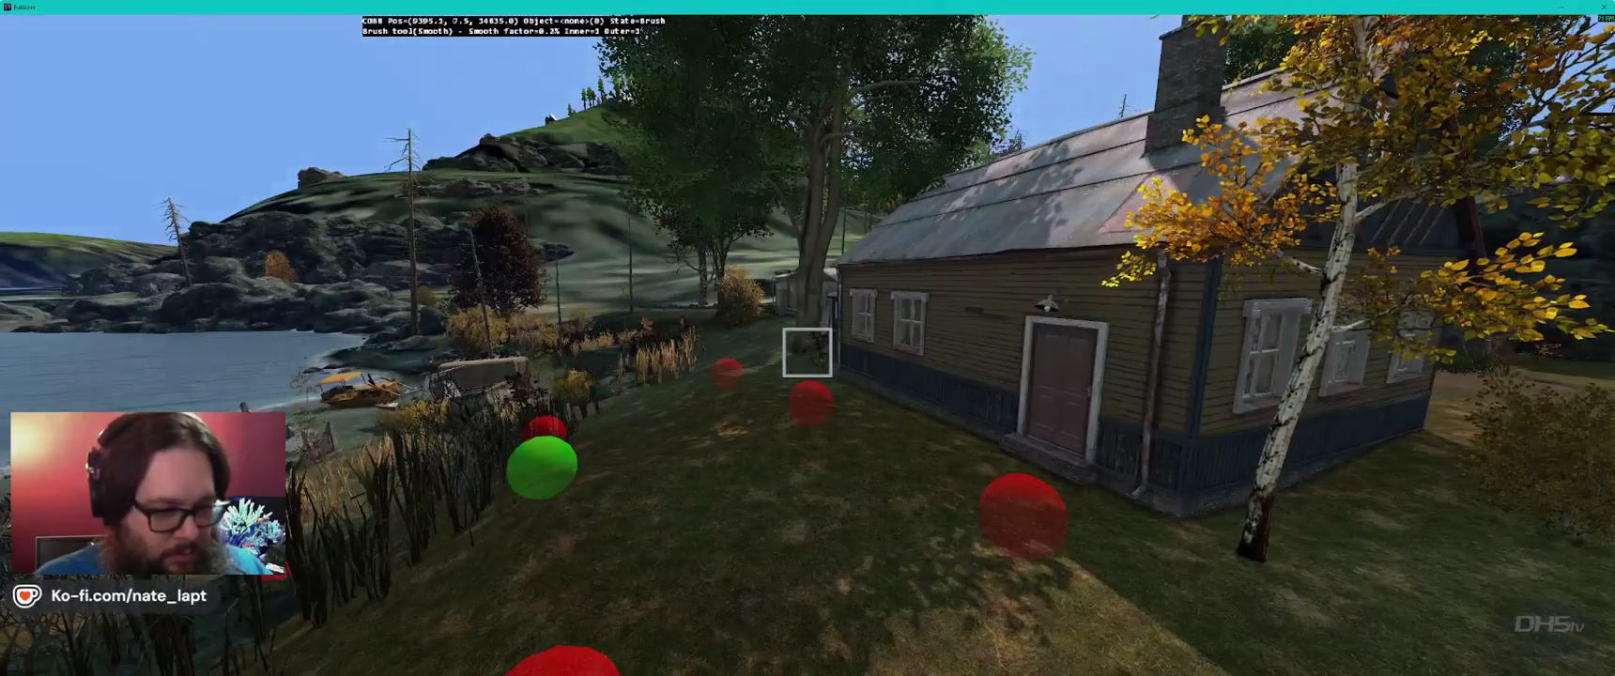
{"action": "key", "text": "Escape"}
- Pull back to view the smoothed yard from the other side and return to Objects mode
{"action": "key", "text": "s"}
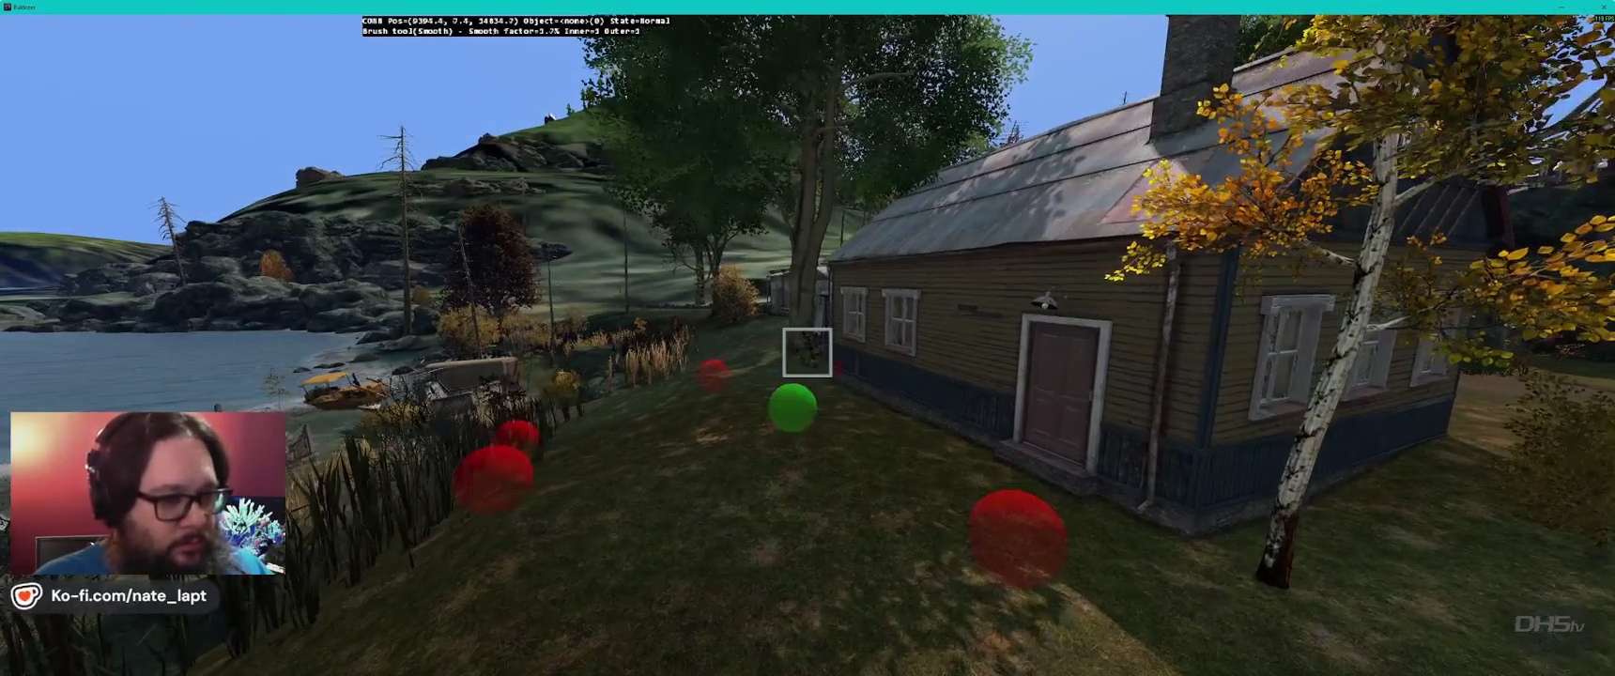
{"action": "key", "text": "s"}
{"action": "key", "text": "d"}
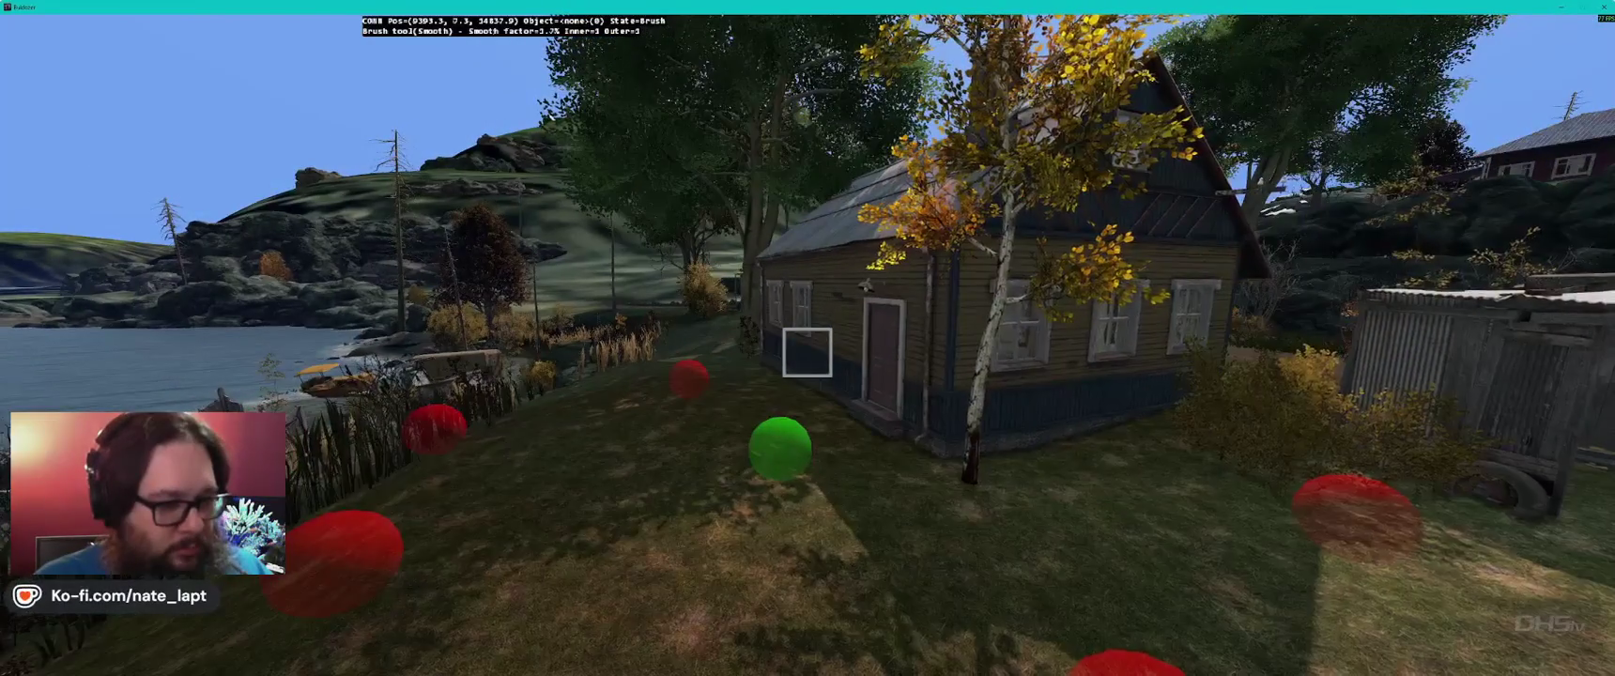
{"action": "key", "text": "d"}
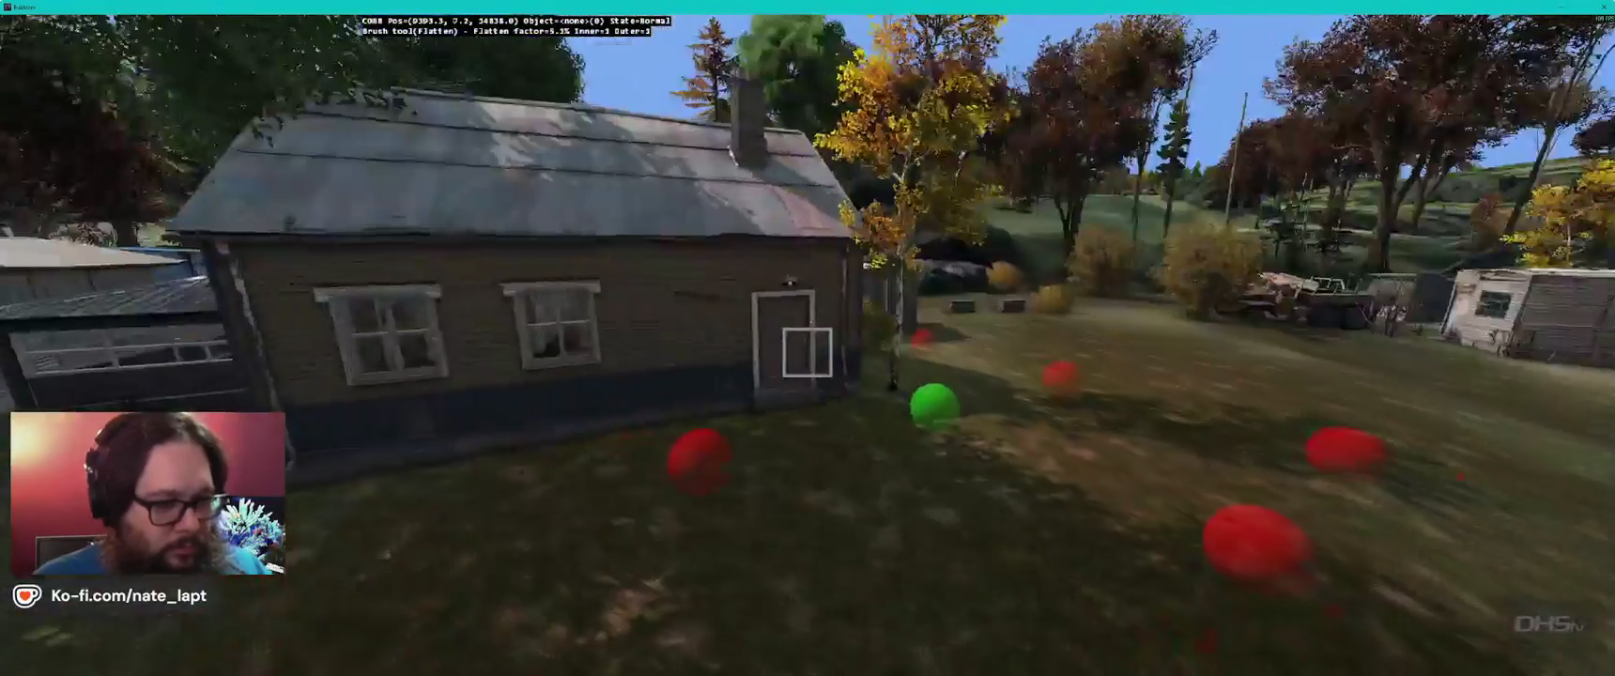
{"action": "key", "text": "Escape"}
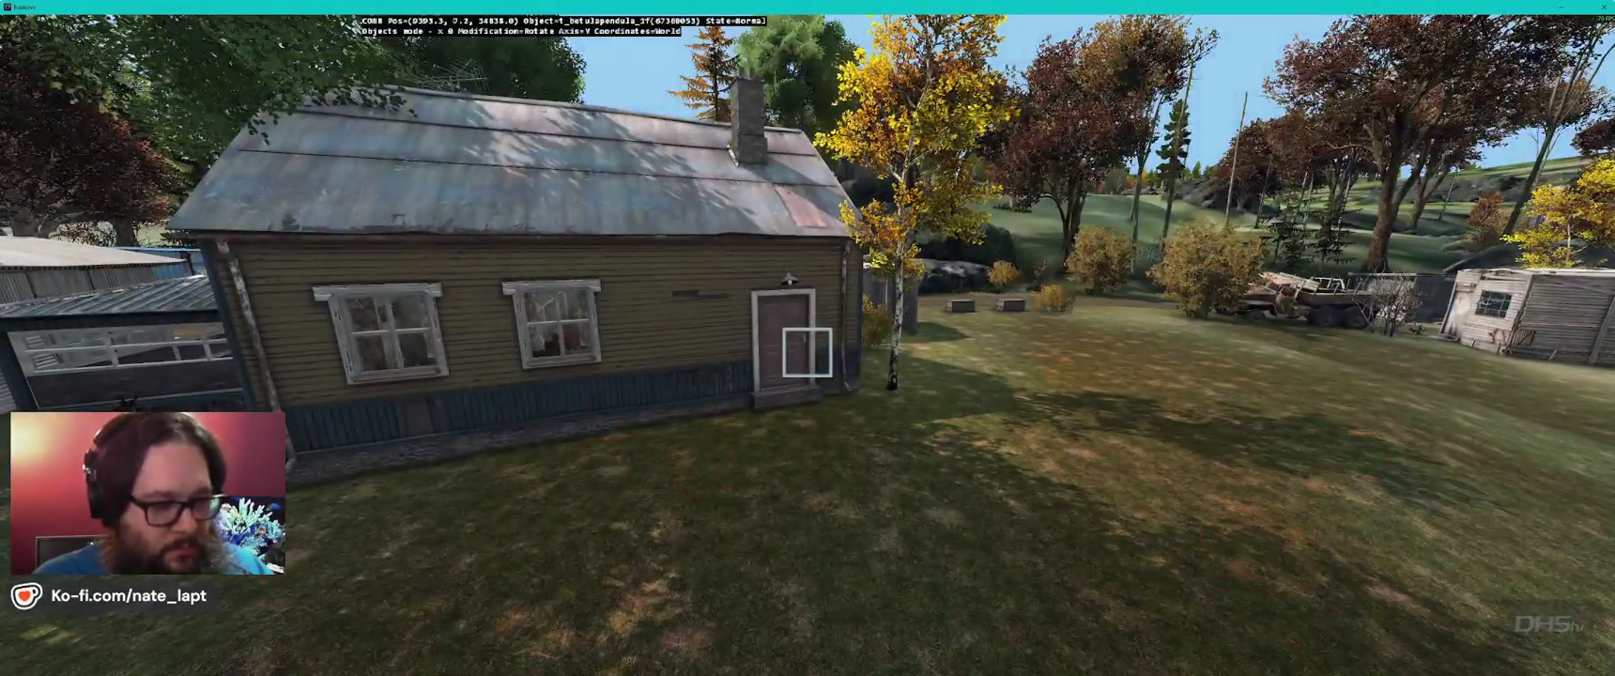
- Orbit to the house's gable end and toggle terrain brushing to check the Height set brush
{"action": "key", "text": "a"}
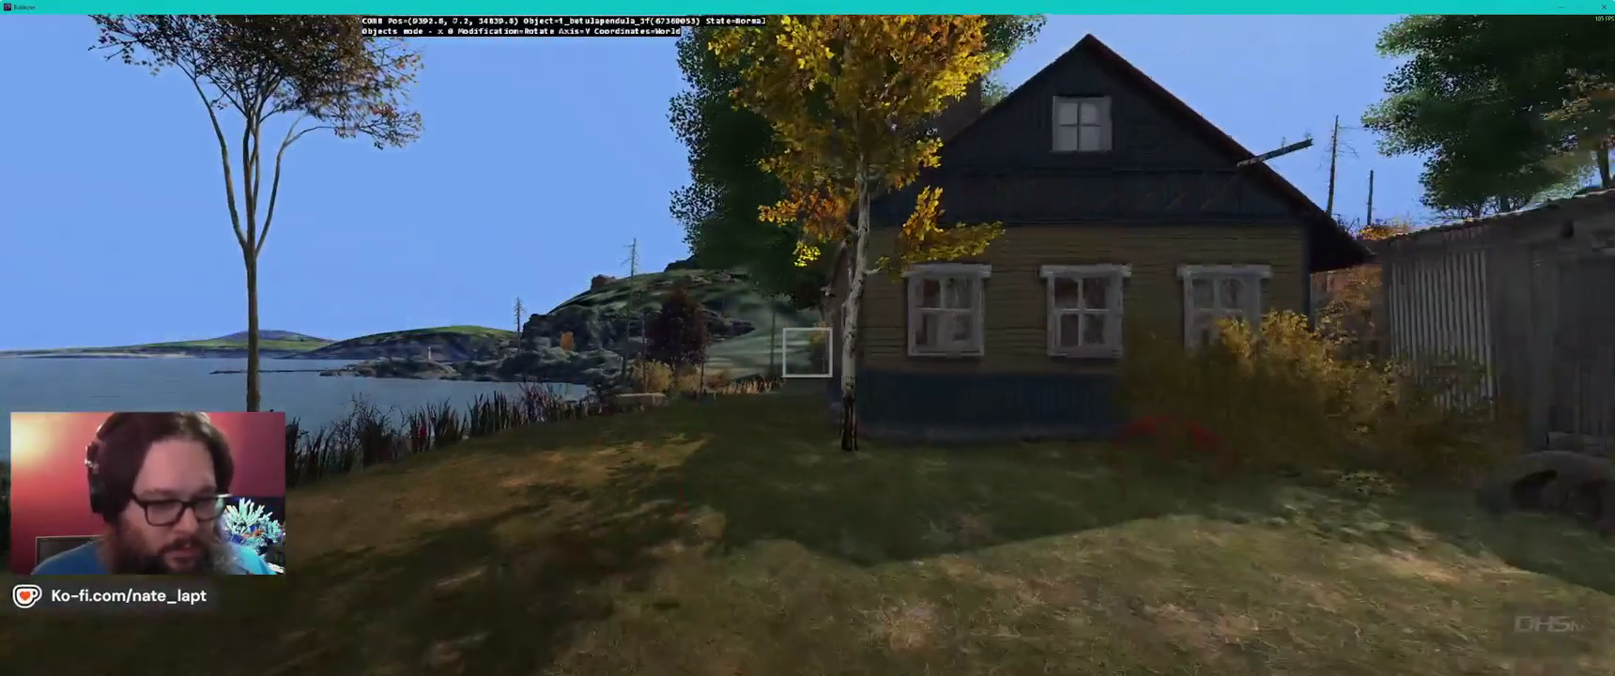
{"action": "key", "text": "b"}
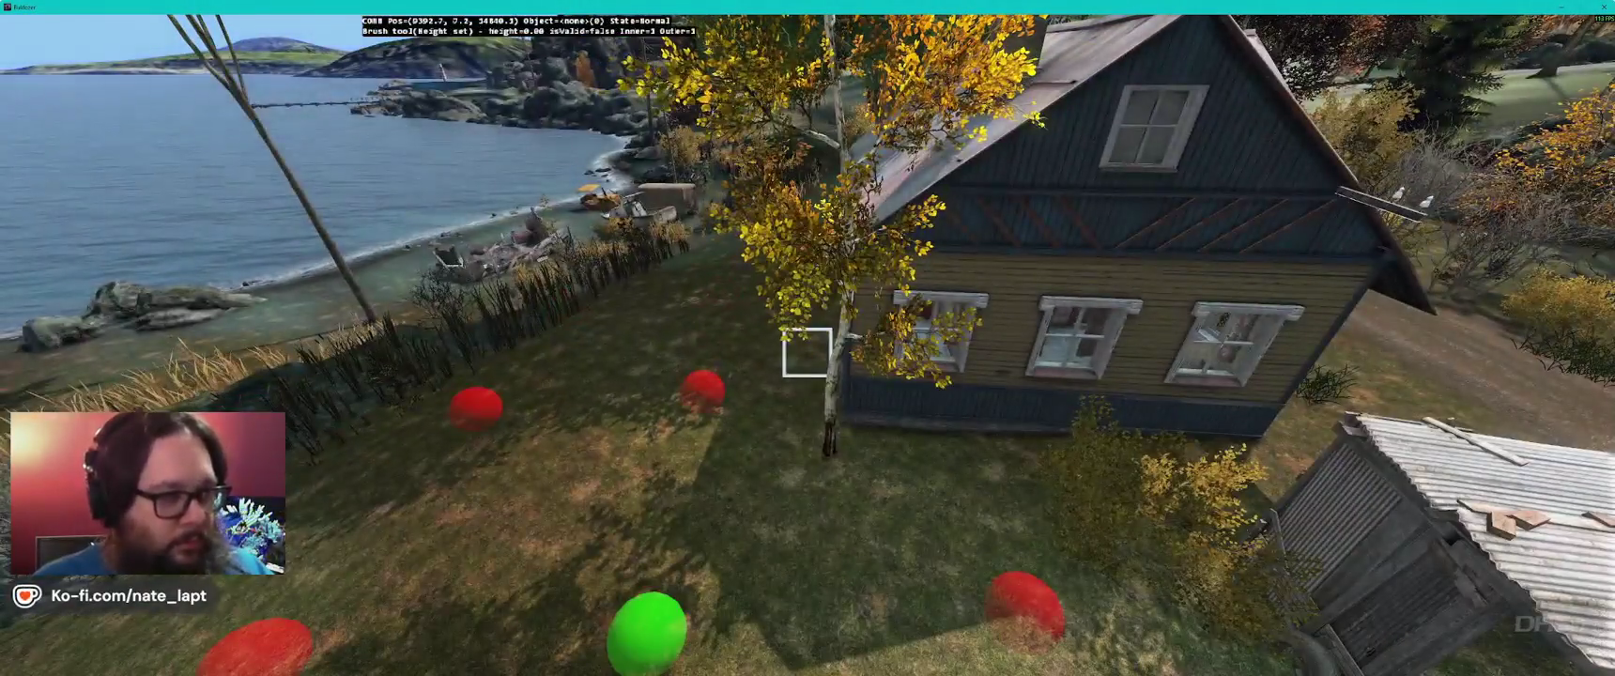
{"action": "key", "text": "w"}
{"action": "key", "text": "d"}
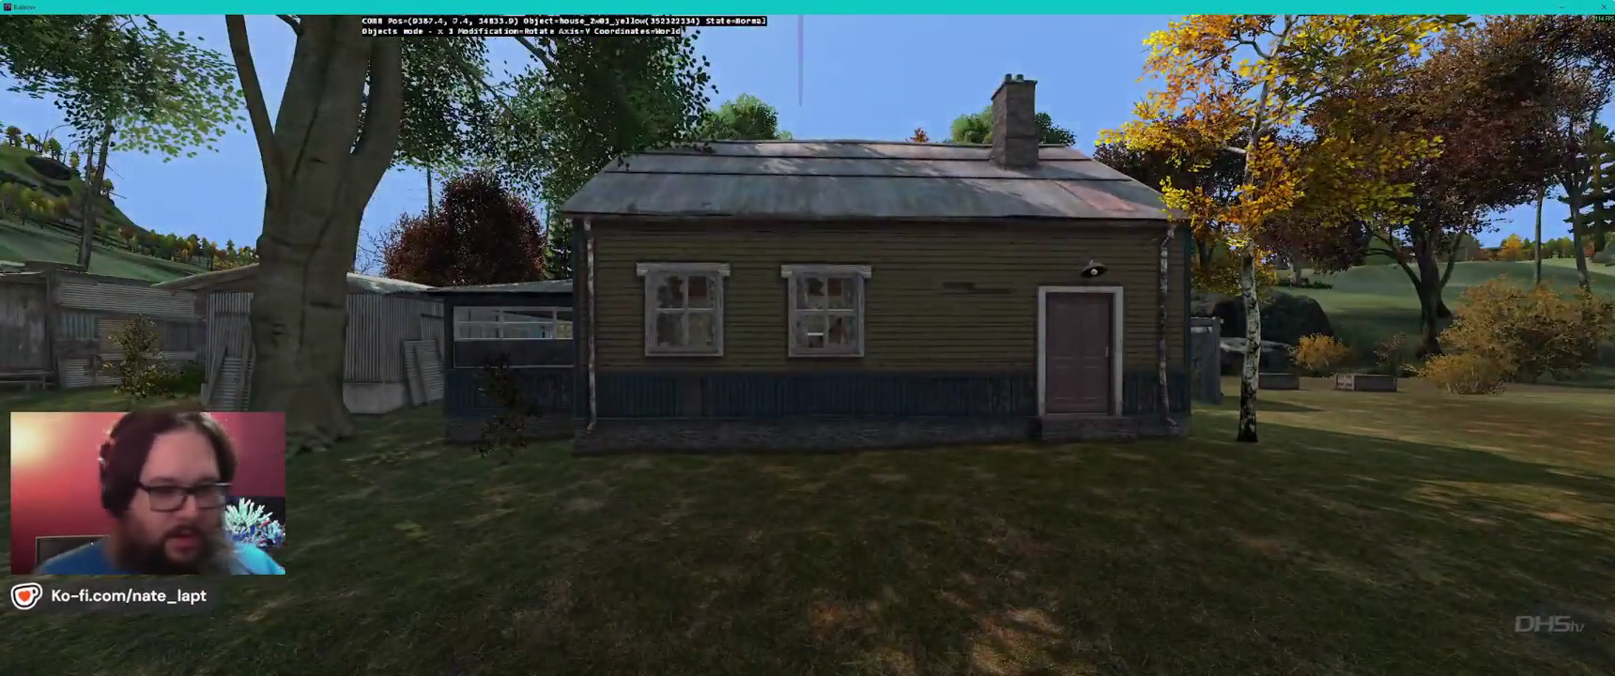
- Adjust the yellow house's height with Elevate so its base meets the lawn, then switch to Terrain Builder
{"action": "key", "text": "b"}
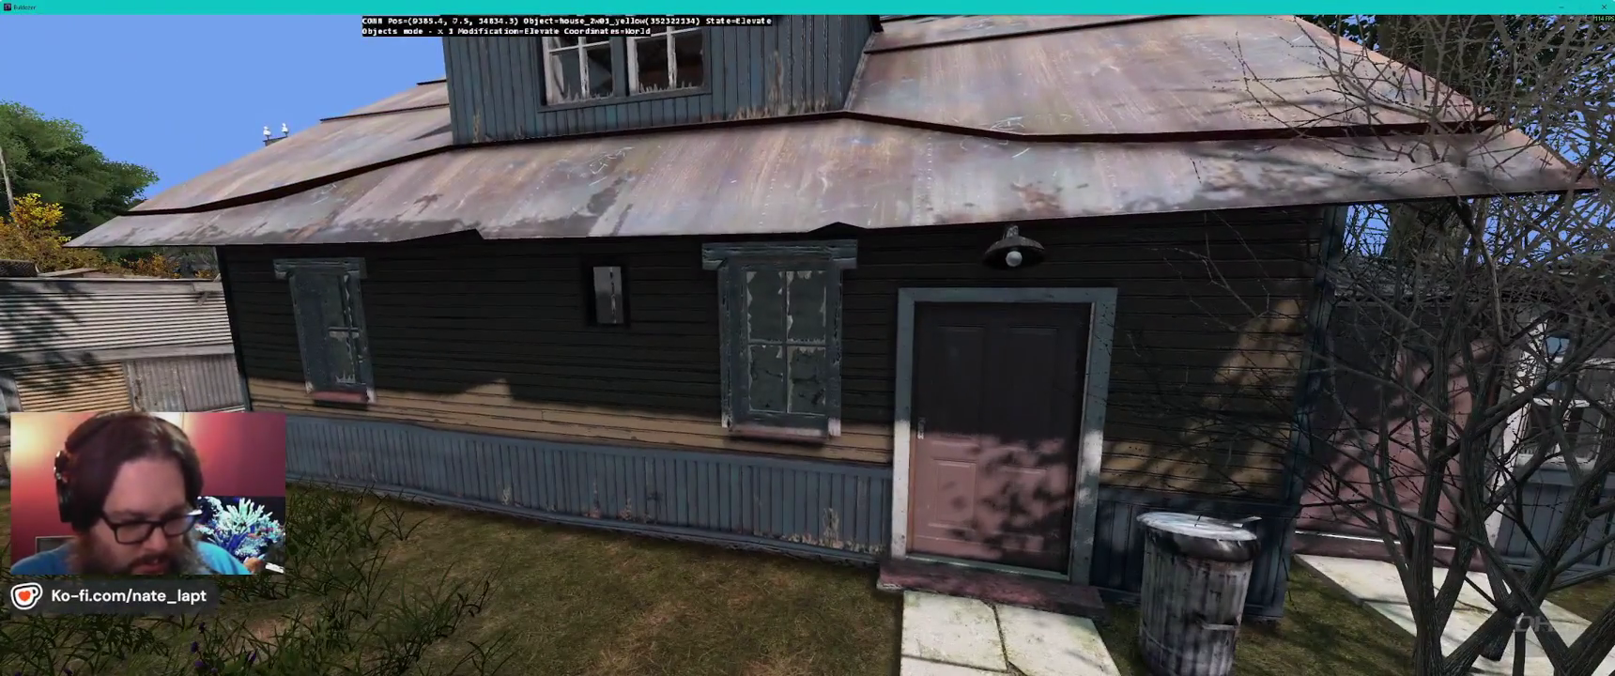
{"action": "left_click_drag", "start_coordinate": [807, 376], "coordinate": [809, 381]}
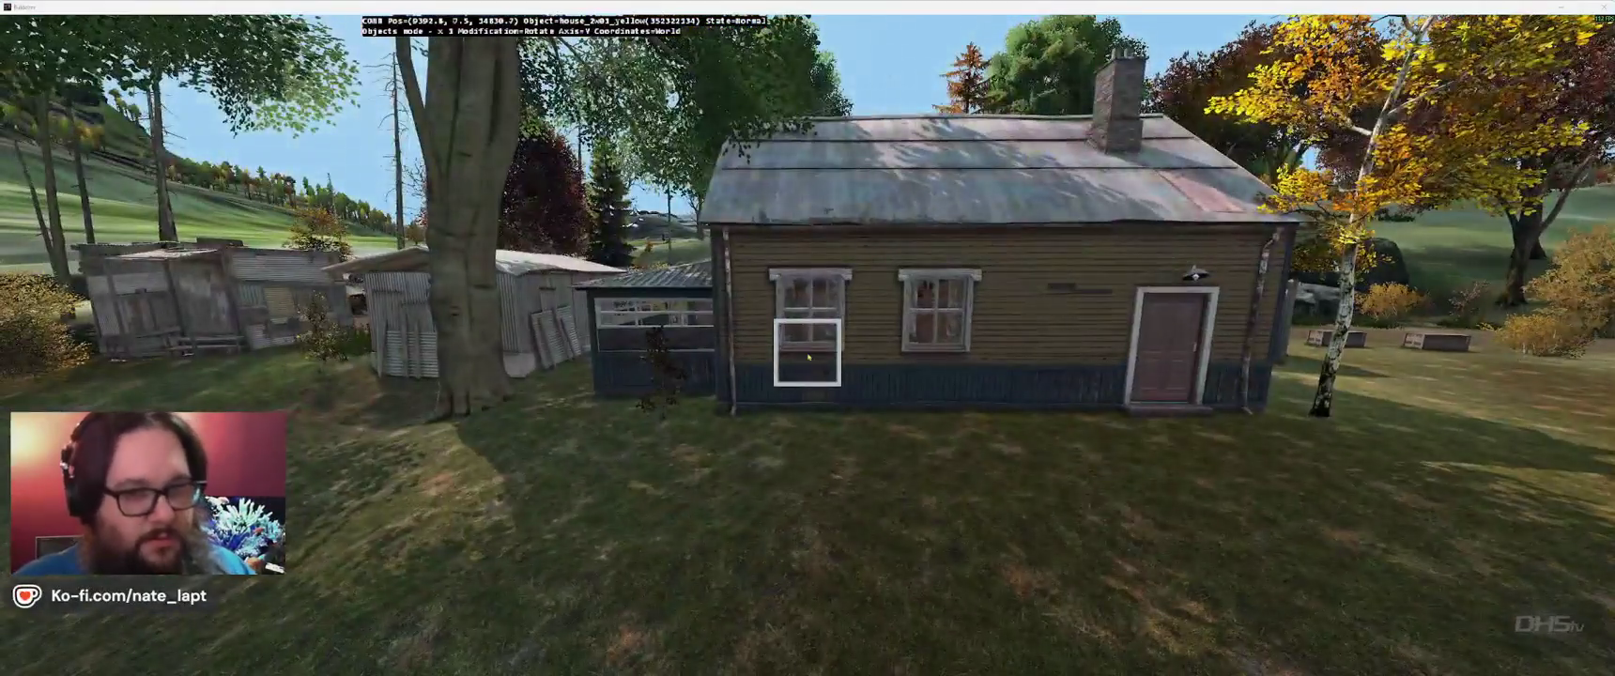
{"action": "key", "text": "alt+Tab"}
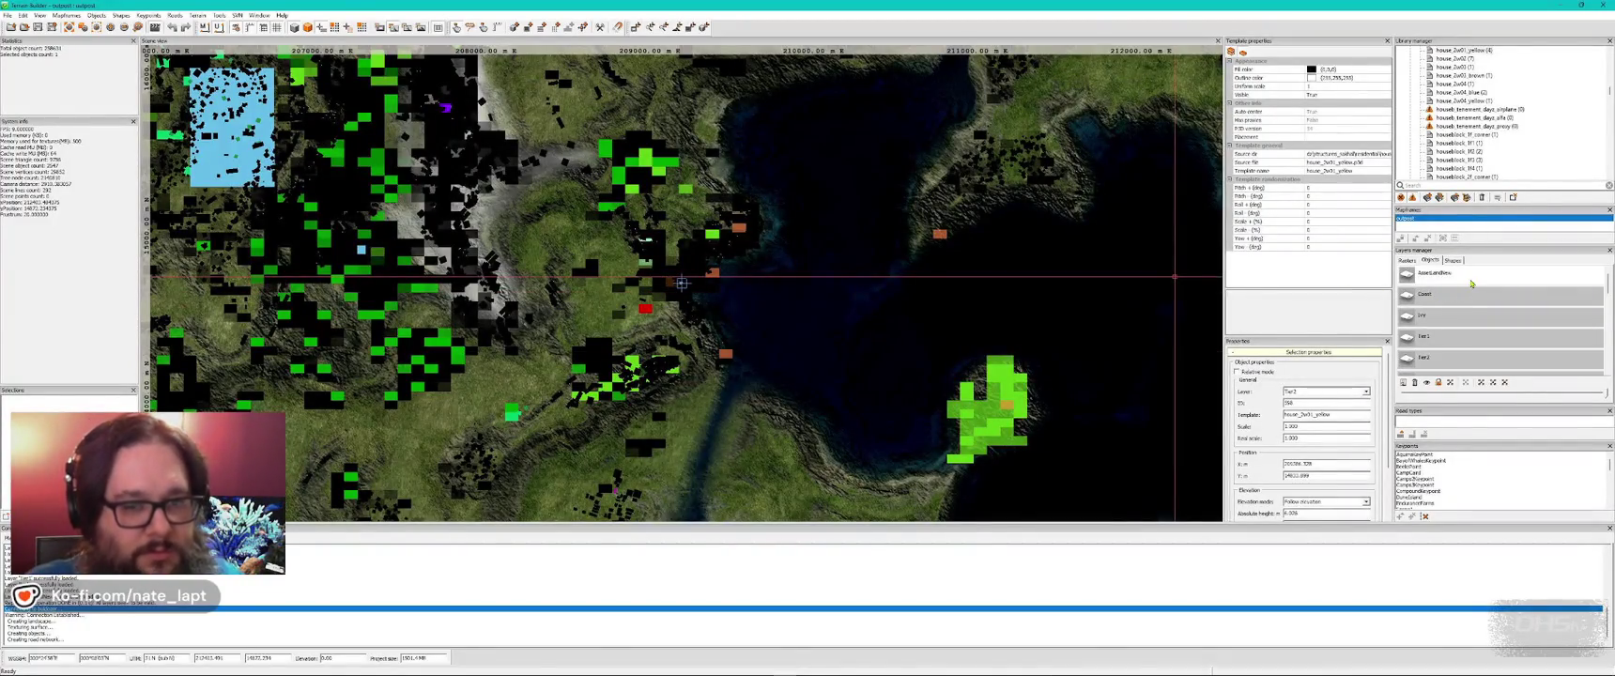
- Save the Terrain Builder project with the toolbar Save button
{"action": "left_click", "coordinate": [39, 28]}
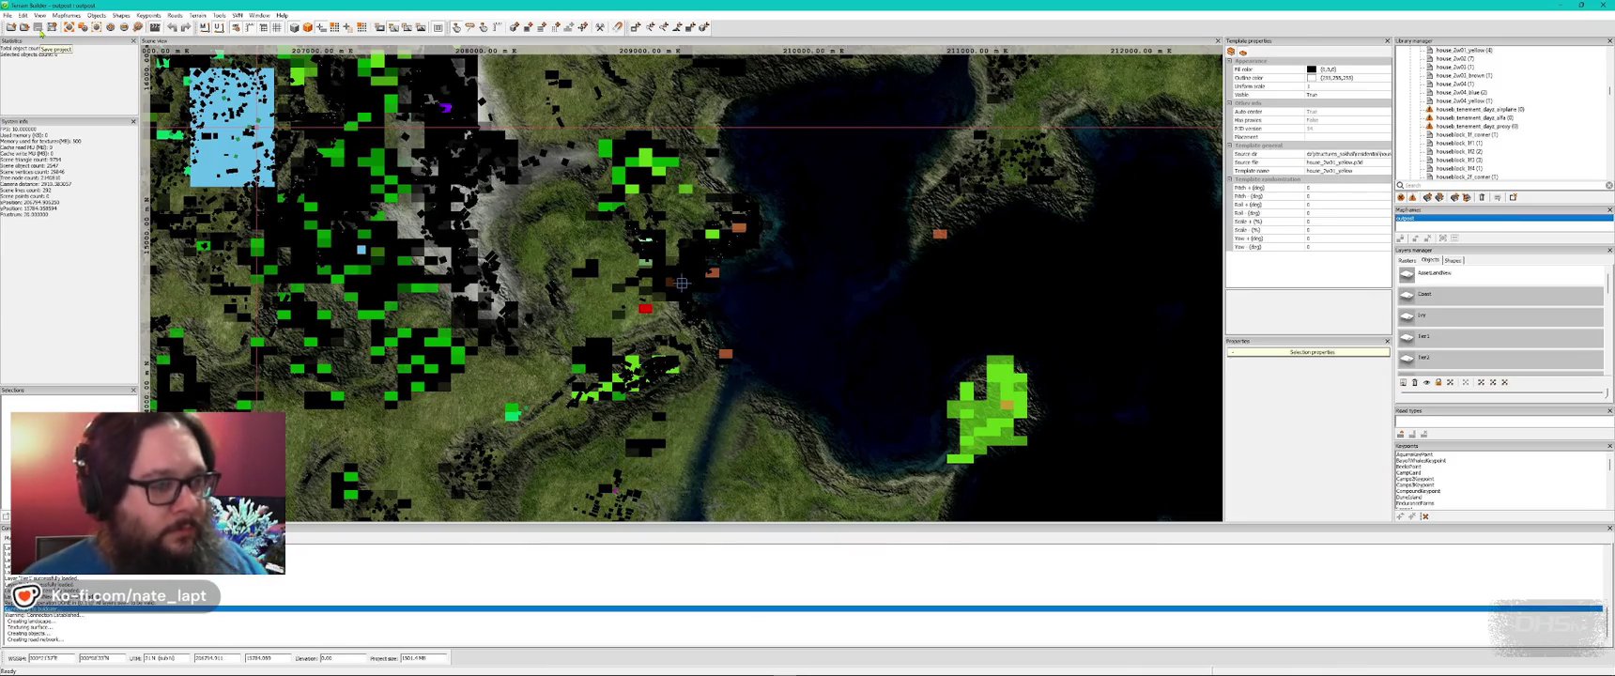
- Return to Buldozer and fly up to overlook the harbour village
{"action": "key", "text": "alt+Tab"}
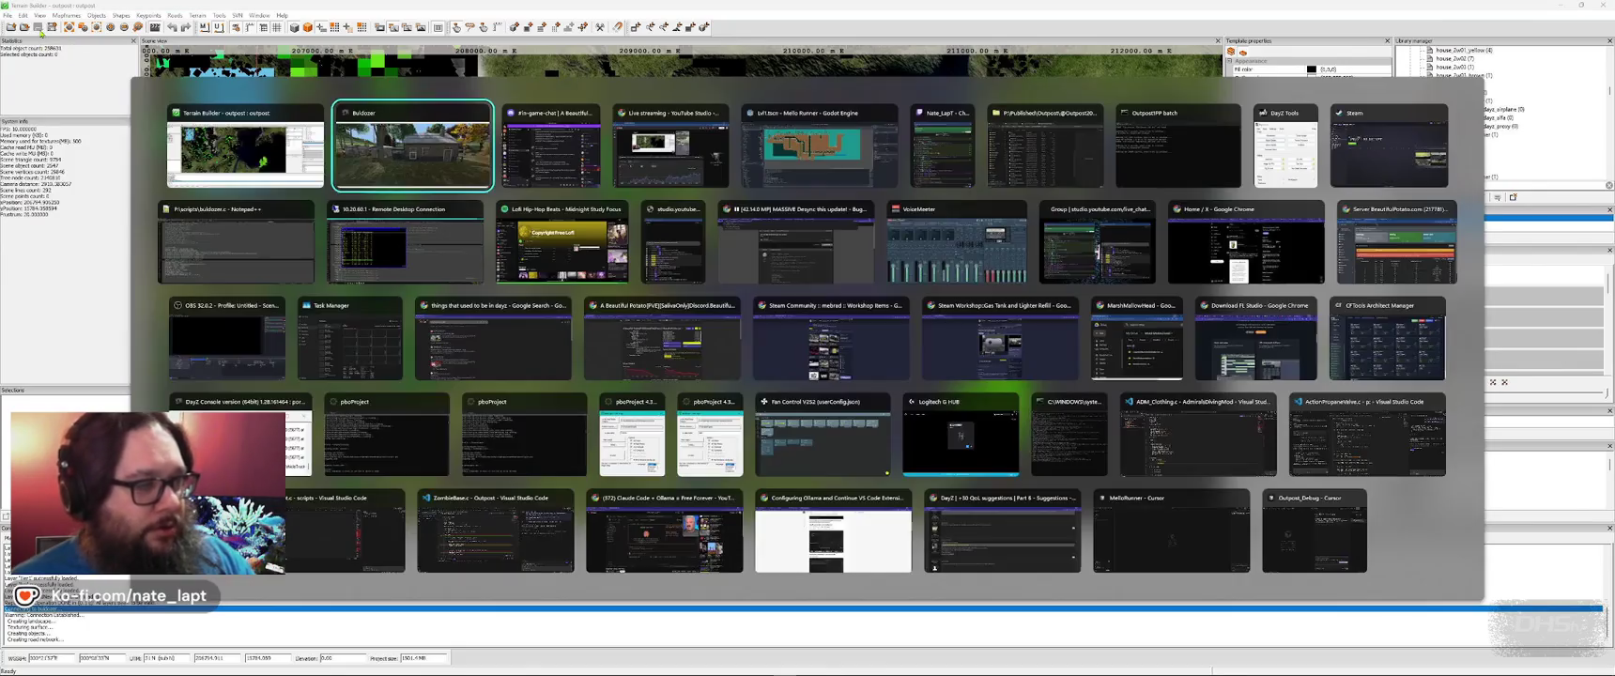
{"action": "key", "text": "s"}
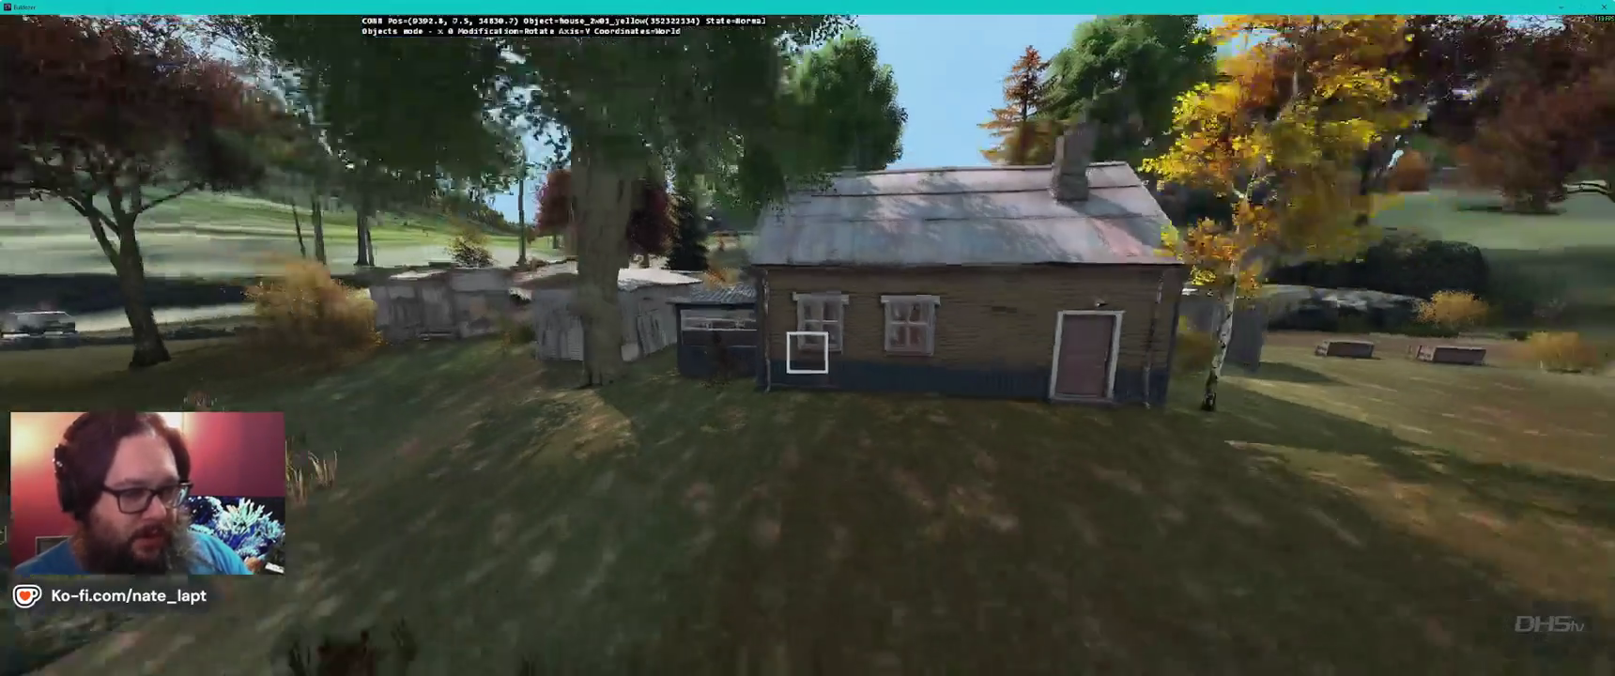
{"action": "key", "text": "w"}
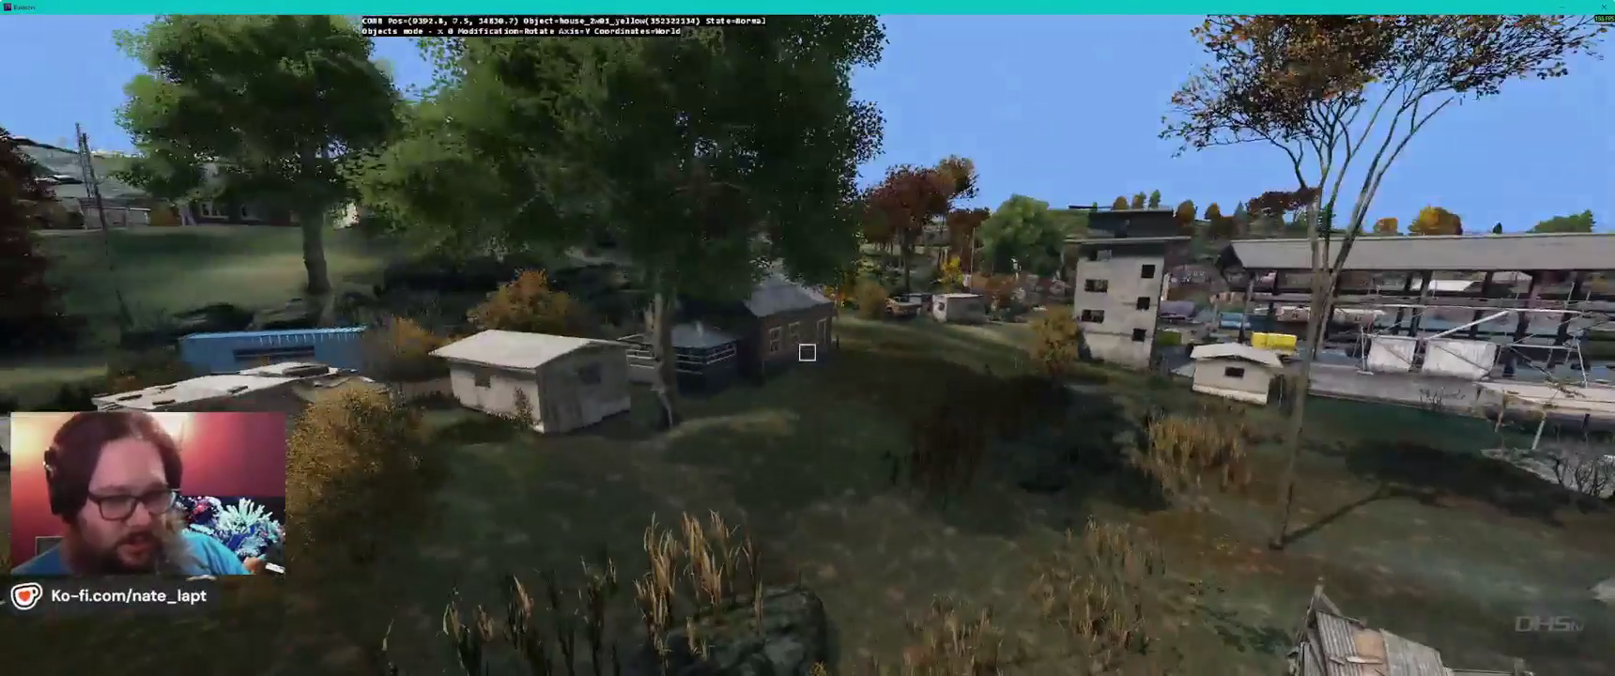
{"action": "key", "text": "s"}
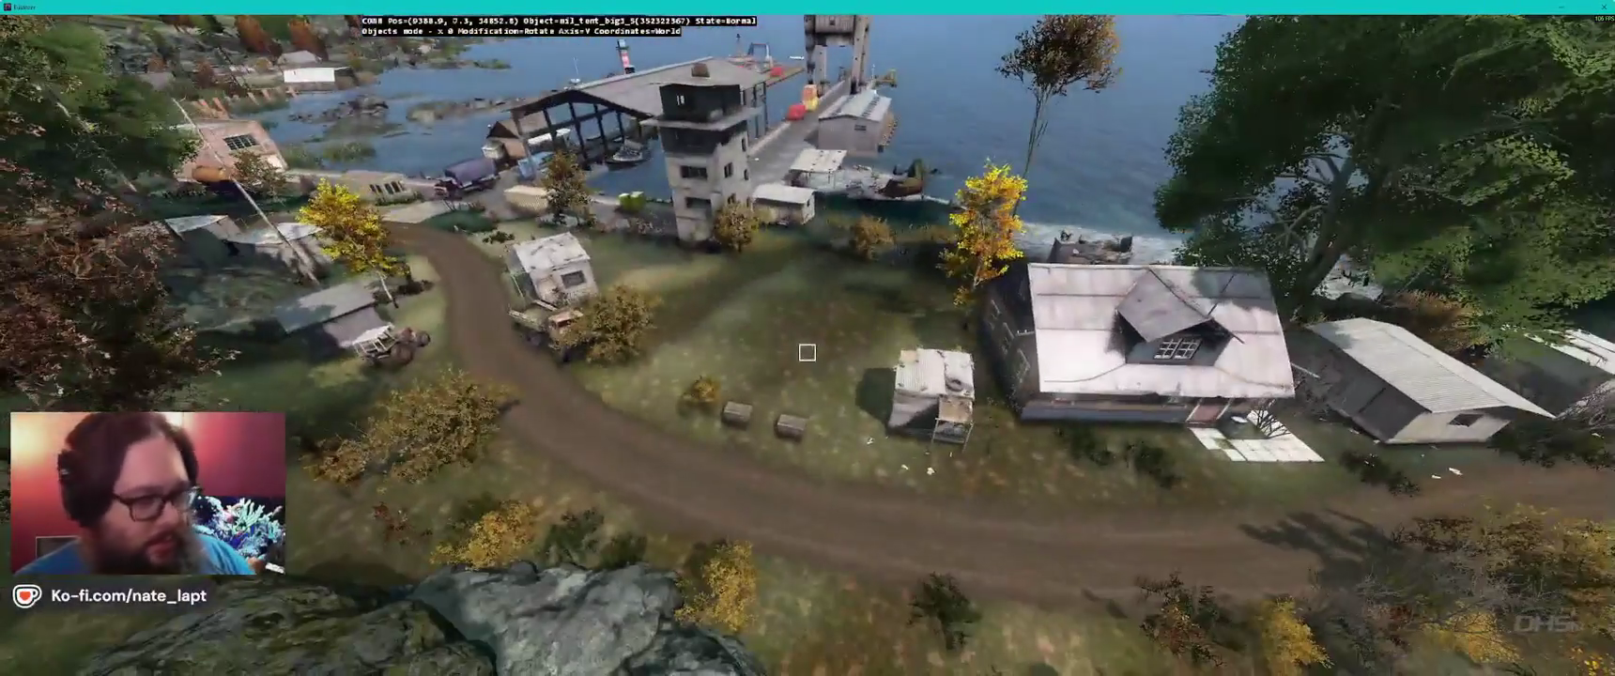
- Enable the geometry diagnostic view over the tents and cycle it to roadway, geom only
{"action": "key", "text": "alt+g"}
{"action": "key", "text": "w"}
{"action": "key", "text": "w"}
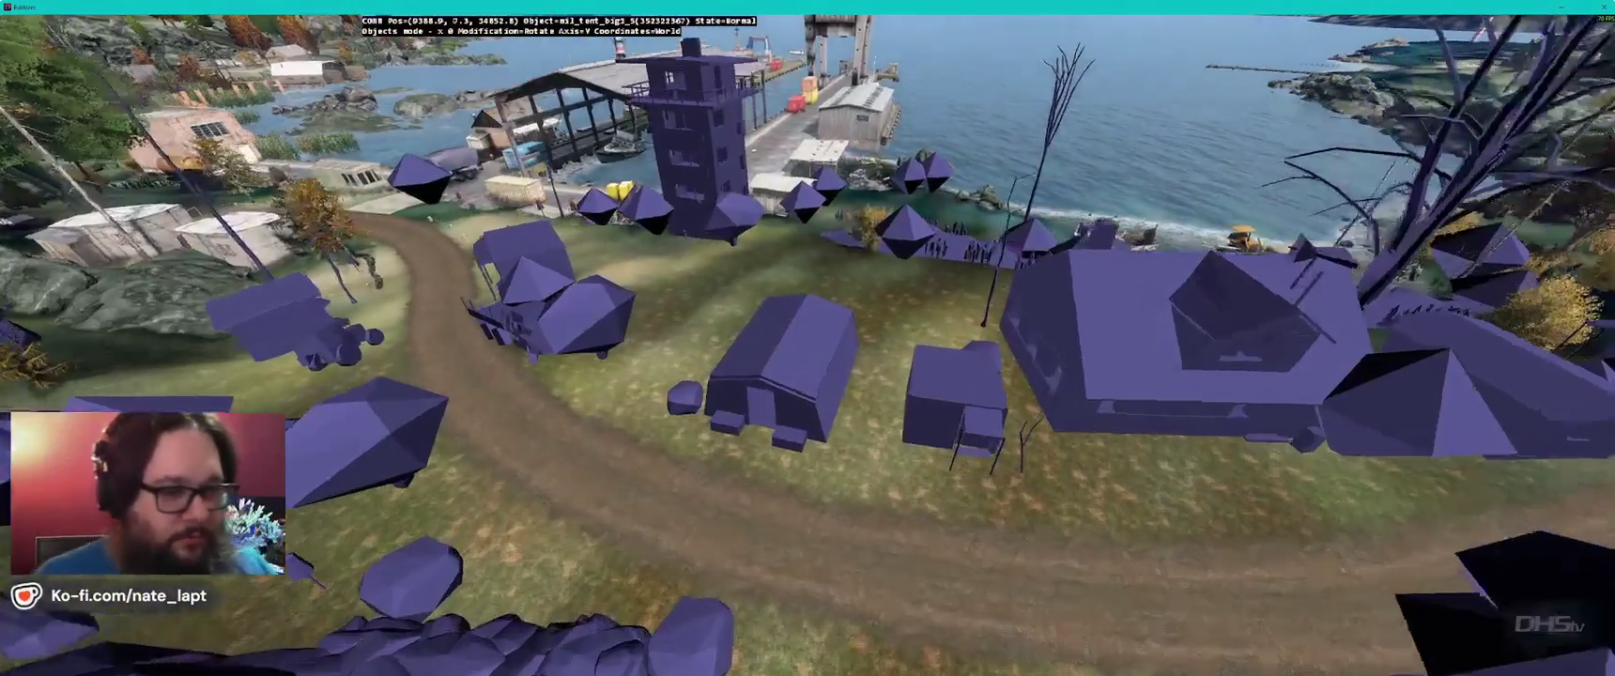
{"action": "key", "text": "s"}
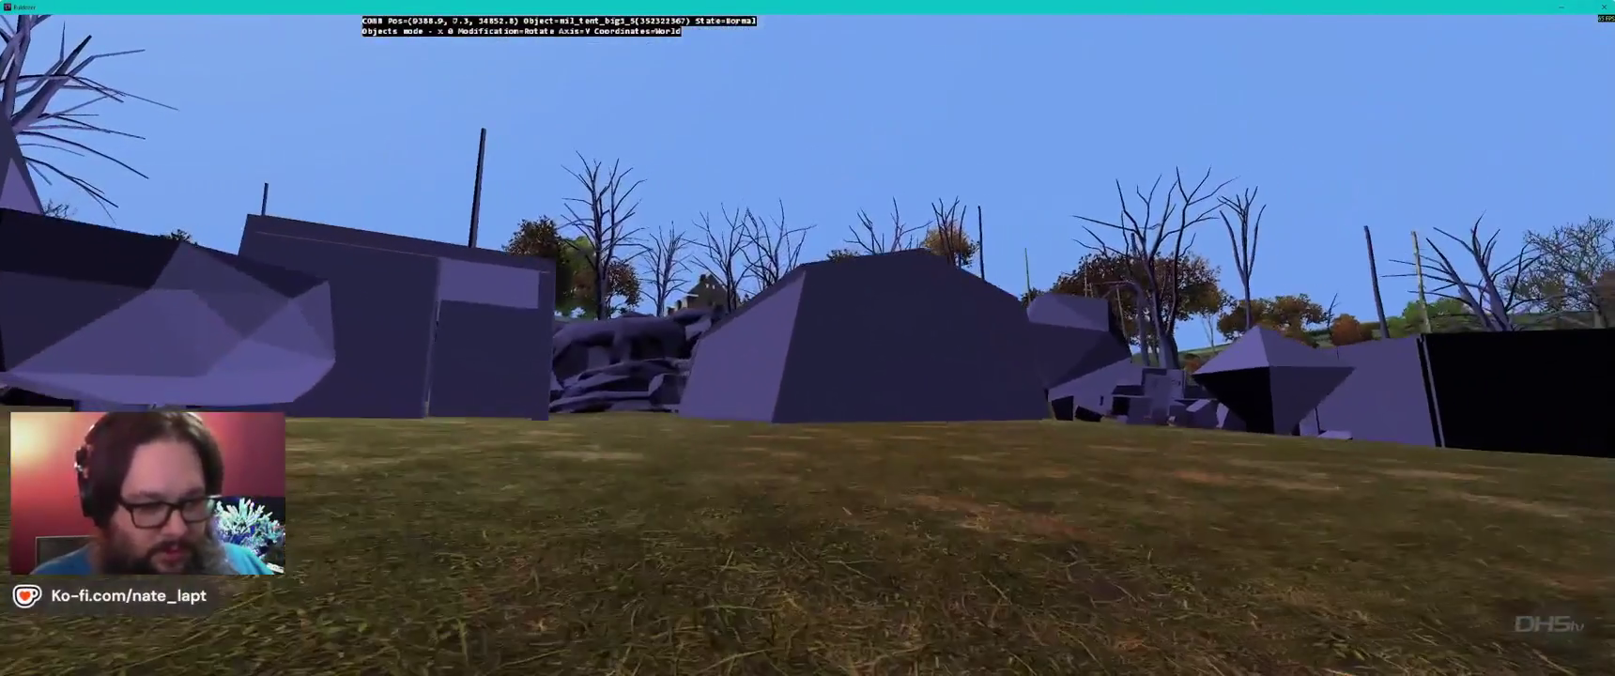
{"action": "key", "text": "s"}
{"action": "key", "text": "w"}
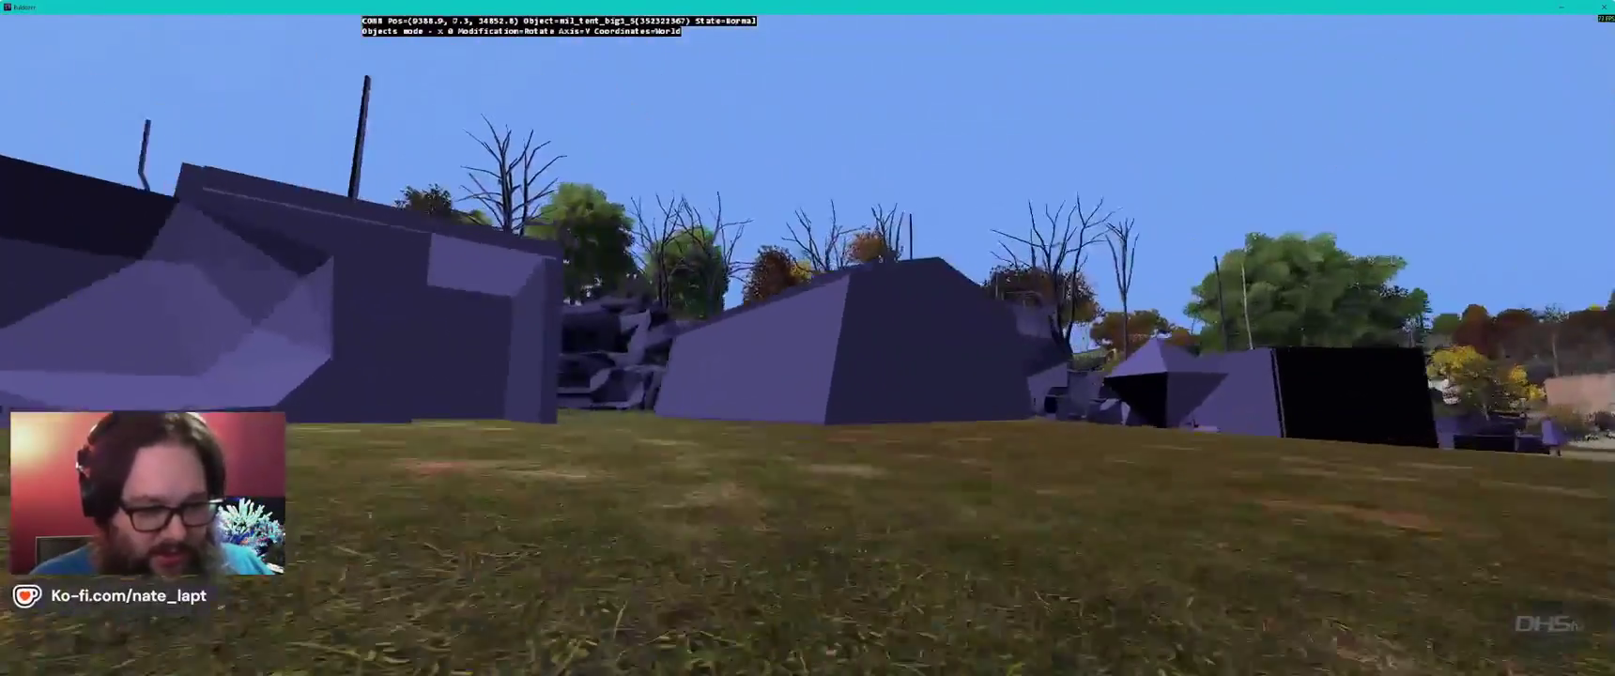
{"action": "key", "text": "q"}
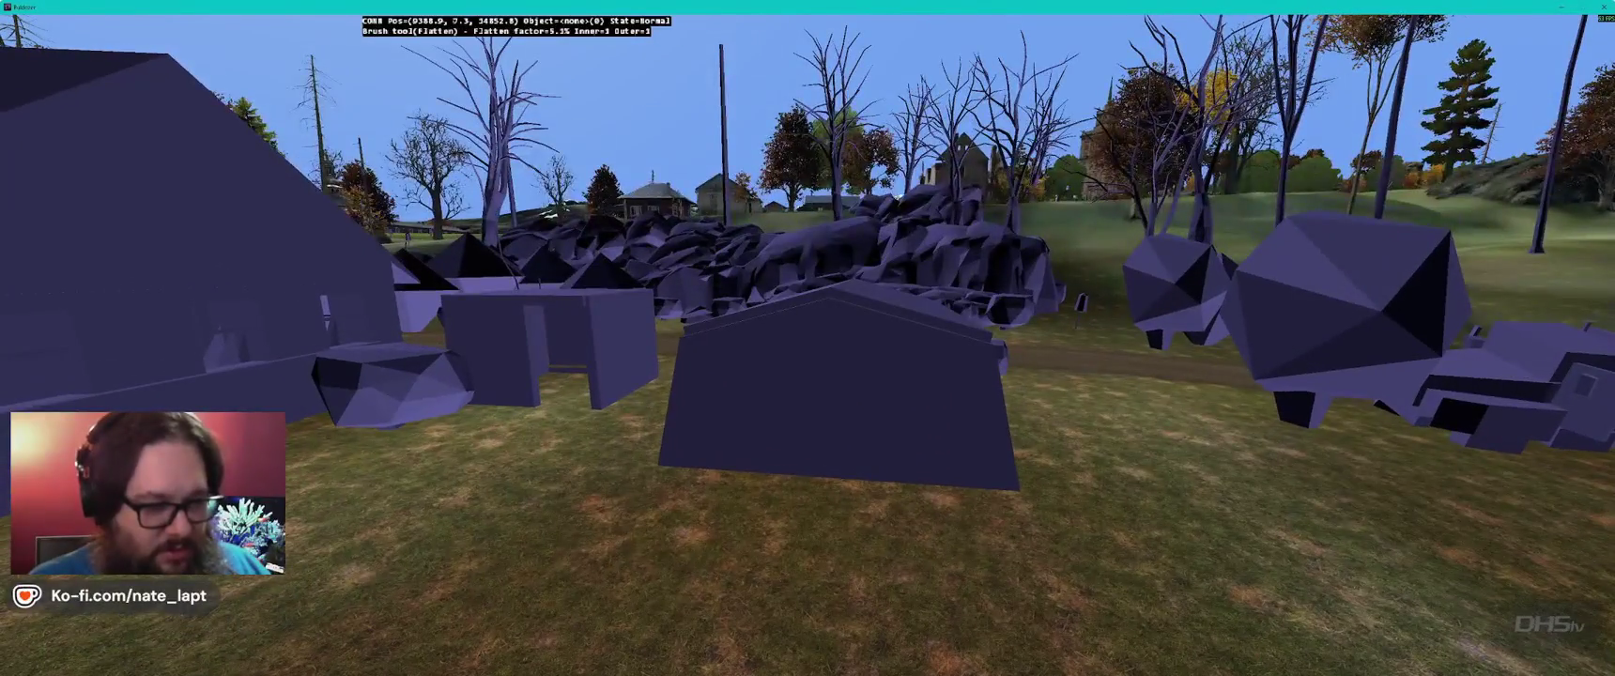
{"action": "key", "text": "q"}
{"action": "key", "text": "super+alt"}
- Restore normal textured rendering and raise the Flatten brush factor from 5.3% to 36.3%
{"action": "key", "text": "Right"}
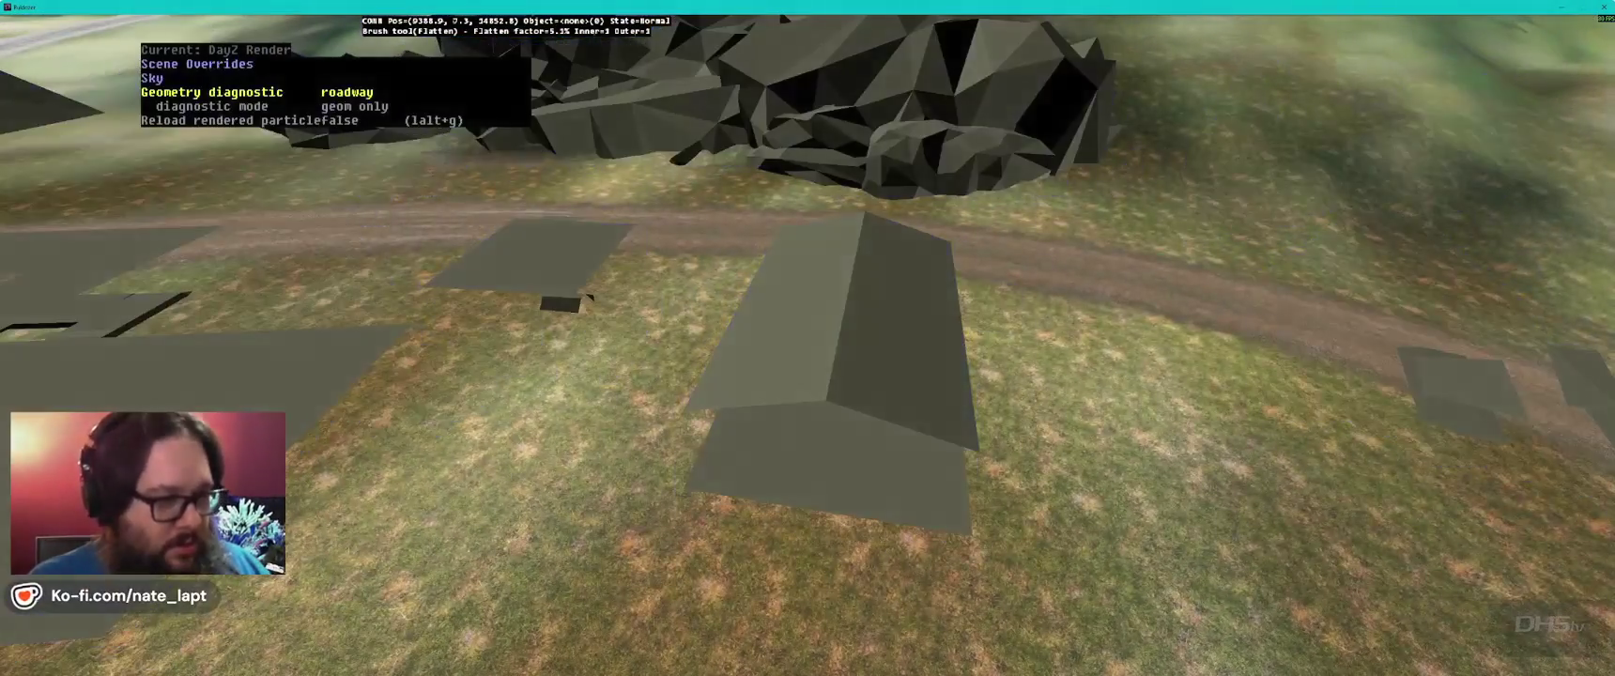
{"action": "key", "text": "Left"}
{"action": "key", "text": "q"}
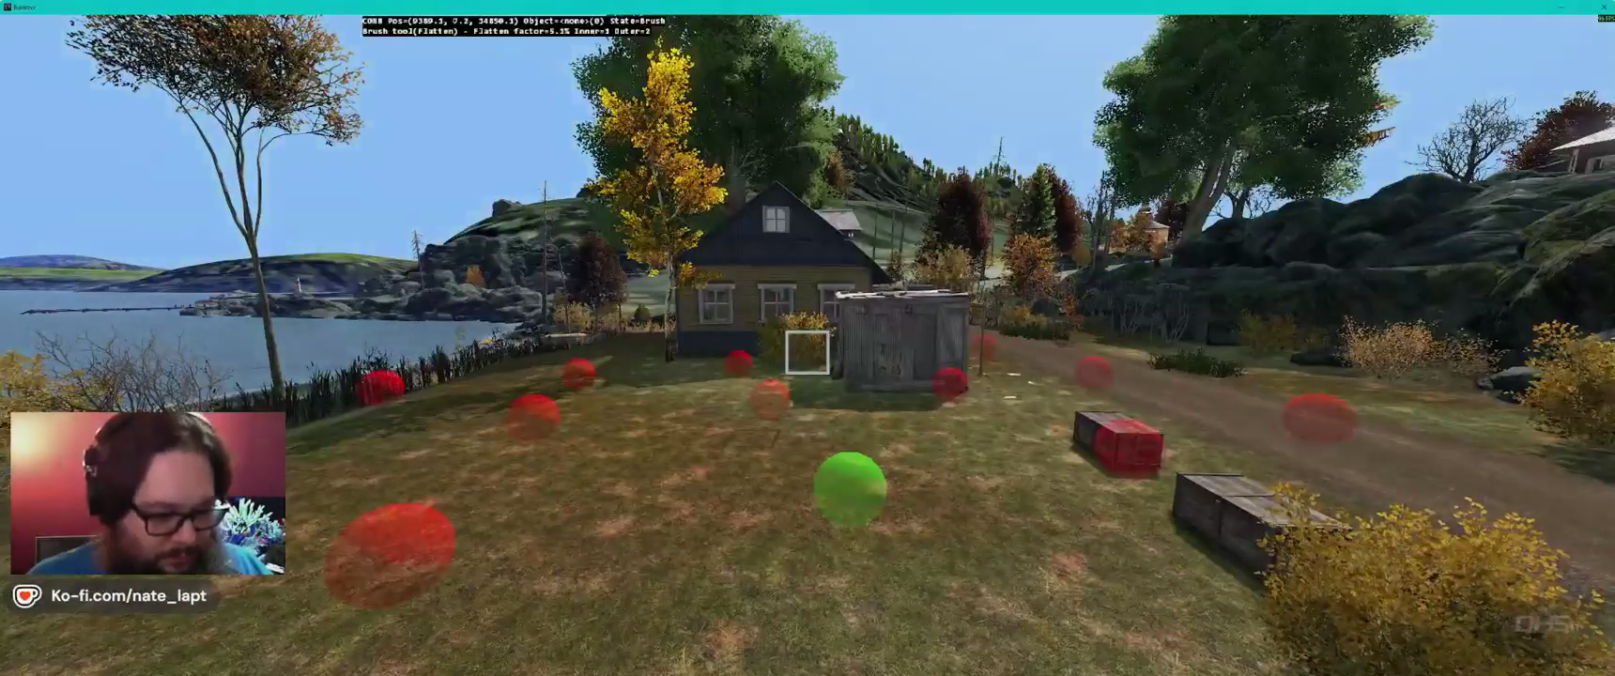
{"action": "scroll", "coordinate": [808, 353], "scroll_direction": "up", "scroll_amount": 5}
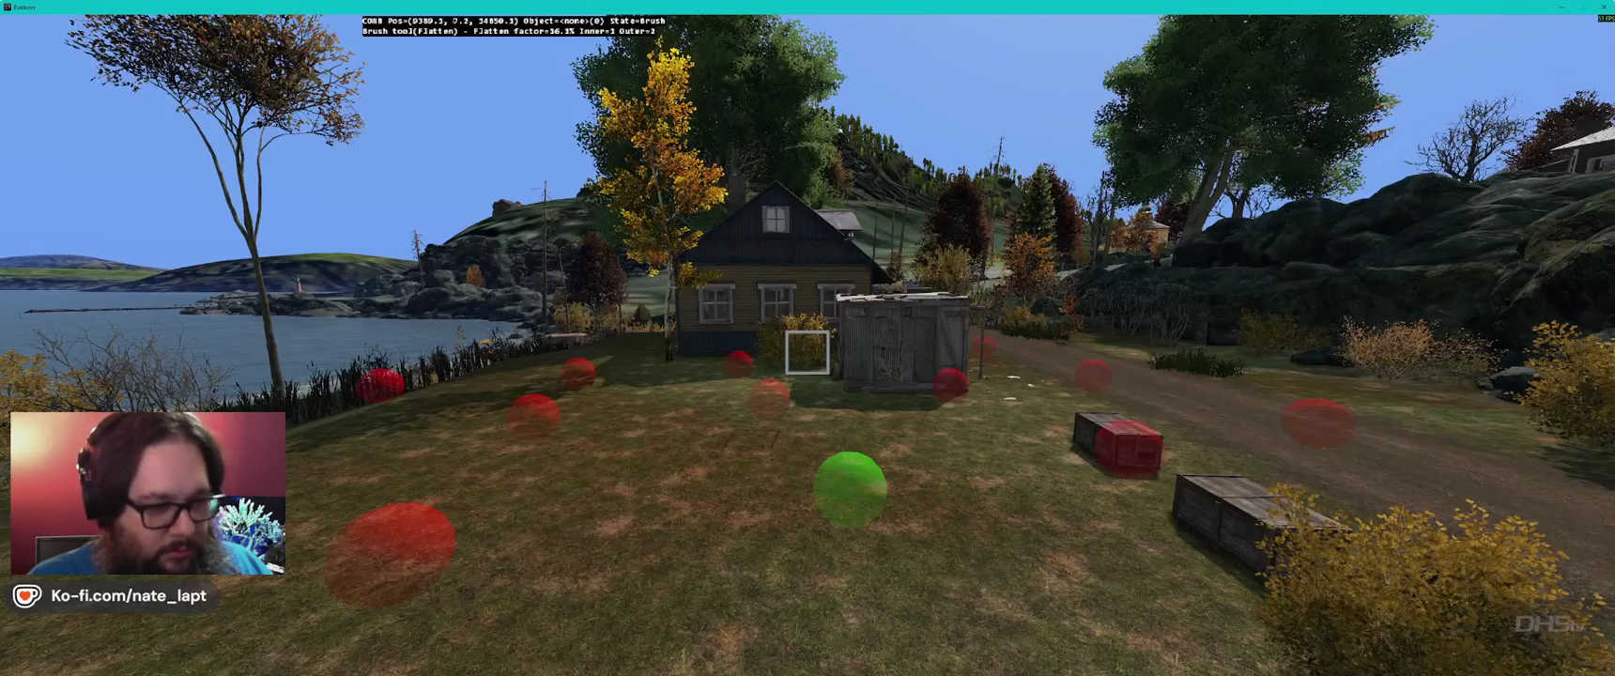
- Show the scene in the geometry diagnostic view and fly across the grass field to the tent
{"action": "key", "text": "super+alt"}
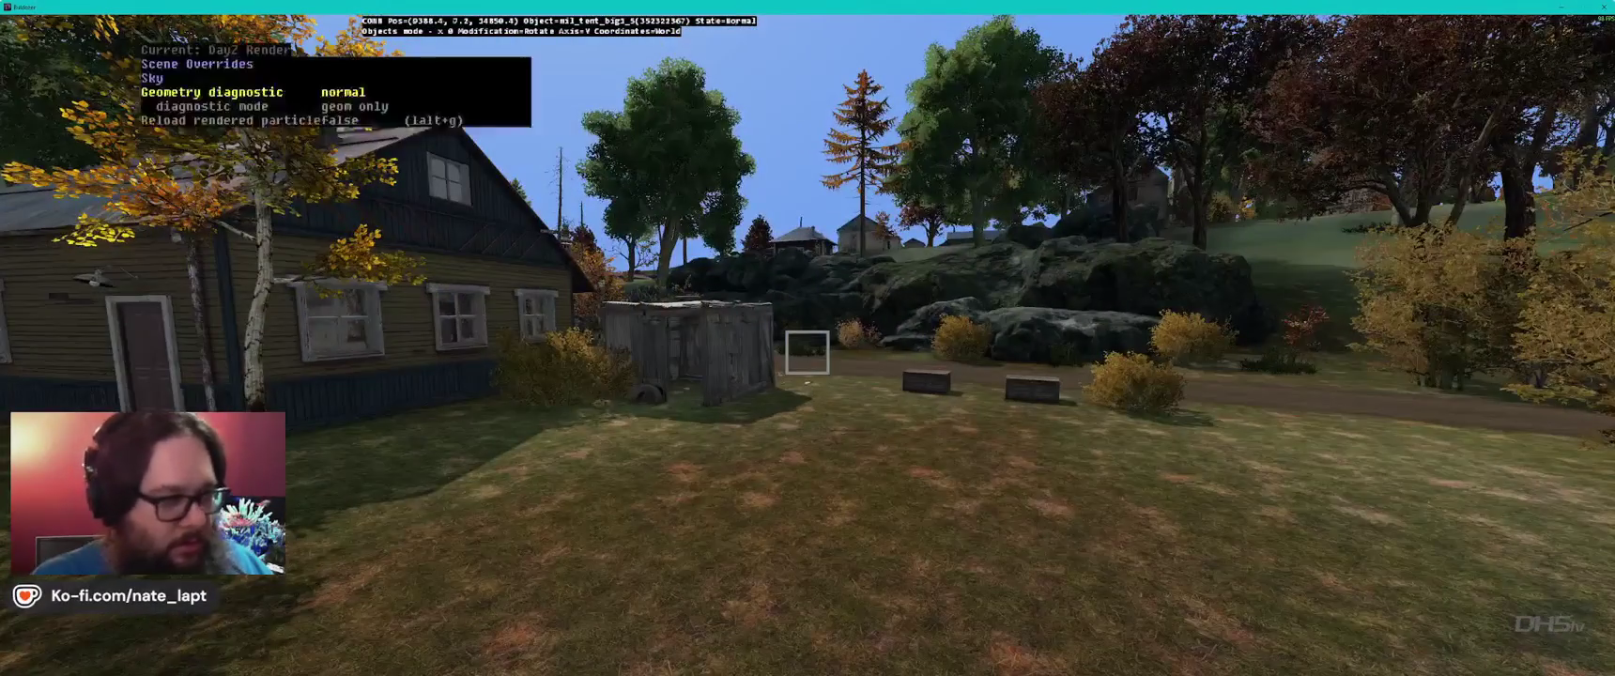
{"action": "key", "text": "Right"}
{"action": "key", "text": "Right"}
{"action": "key", "text": "w"}
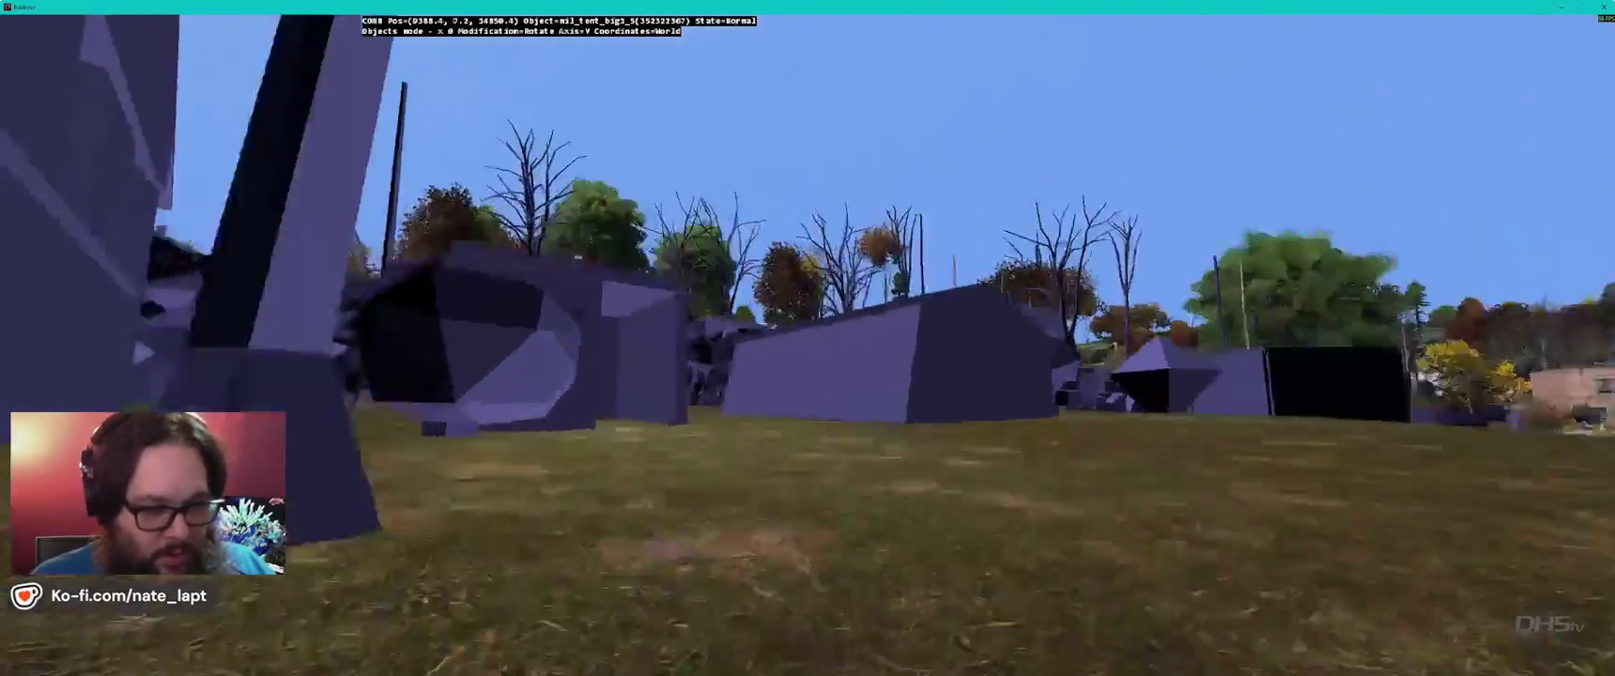
{"action": "key", "text": "w"}
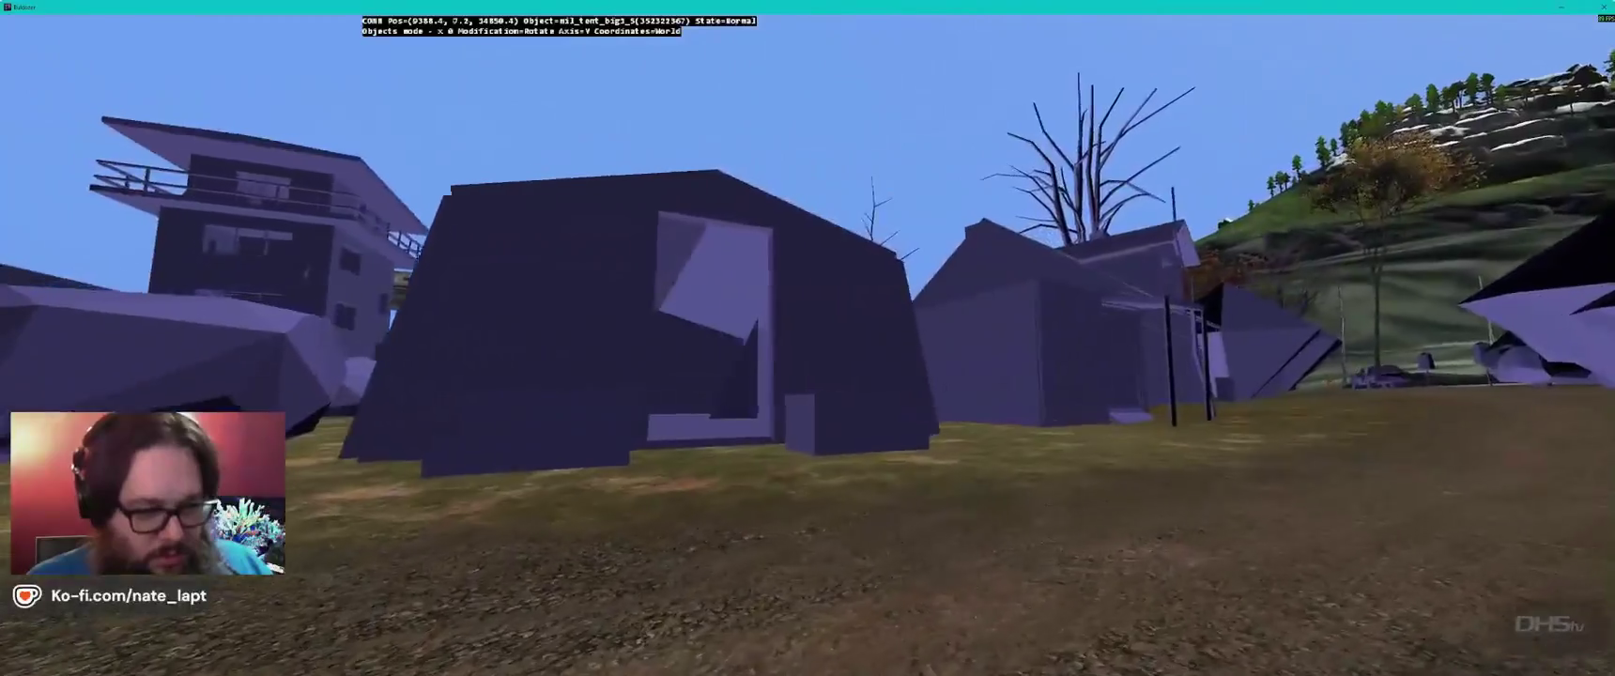
{"action": "key", "text": "w"}
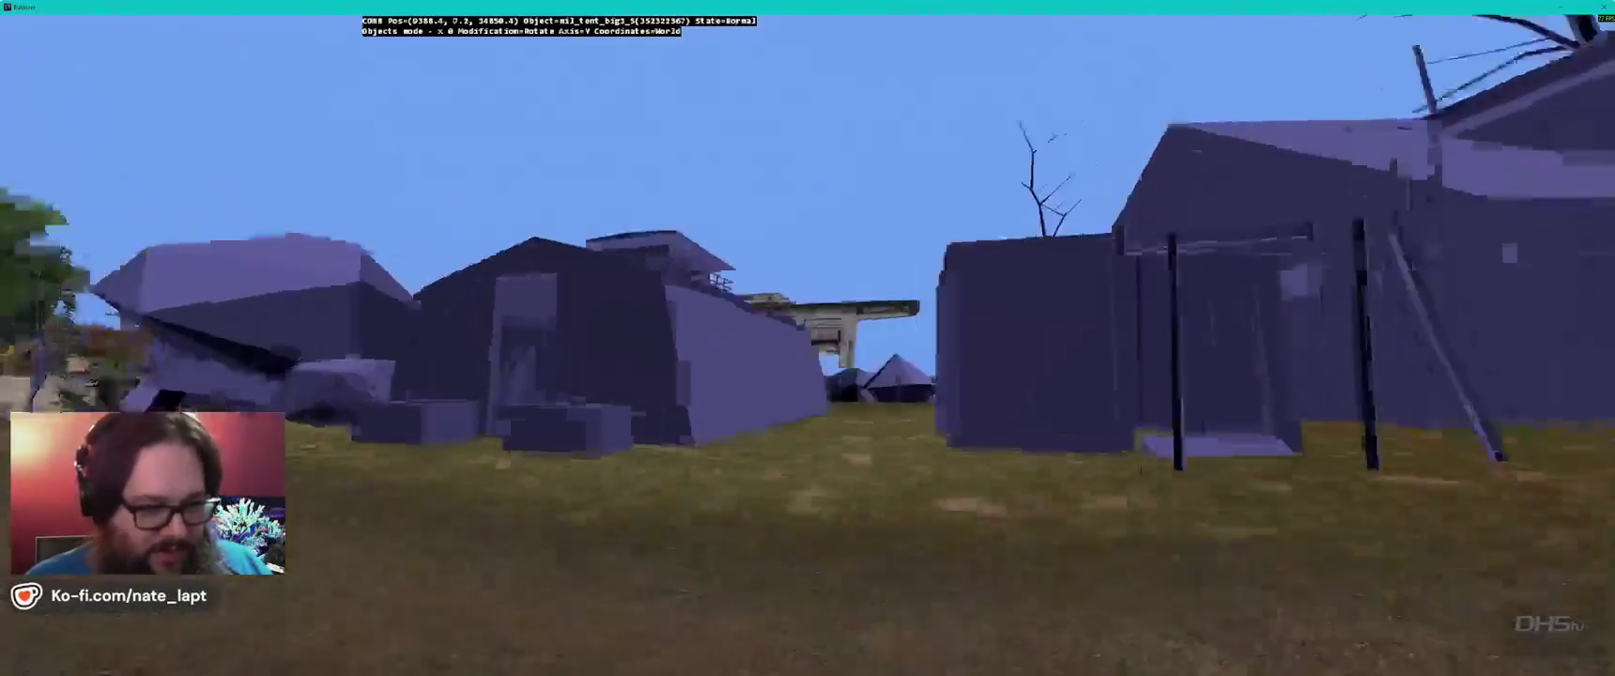
- Restore normal textured rendering and fly along the dirt road to the grey house and yard
{"action": "key", "text": "Right"}
{"action": "key", "text": "Right"}
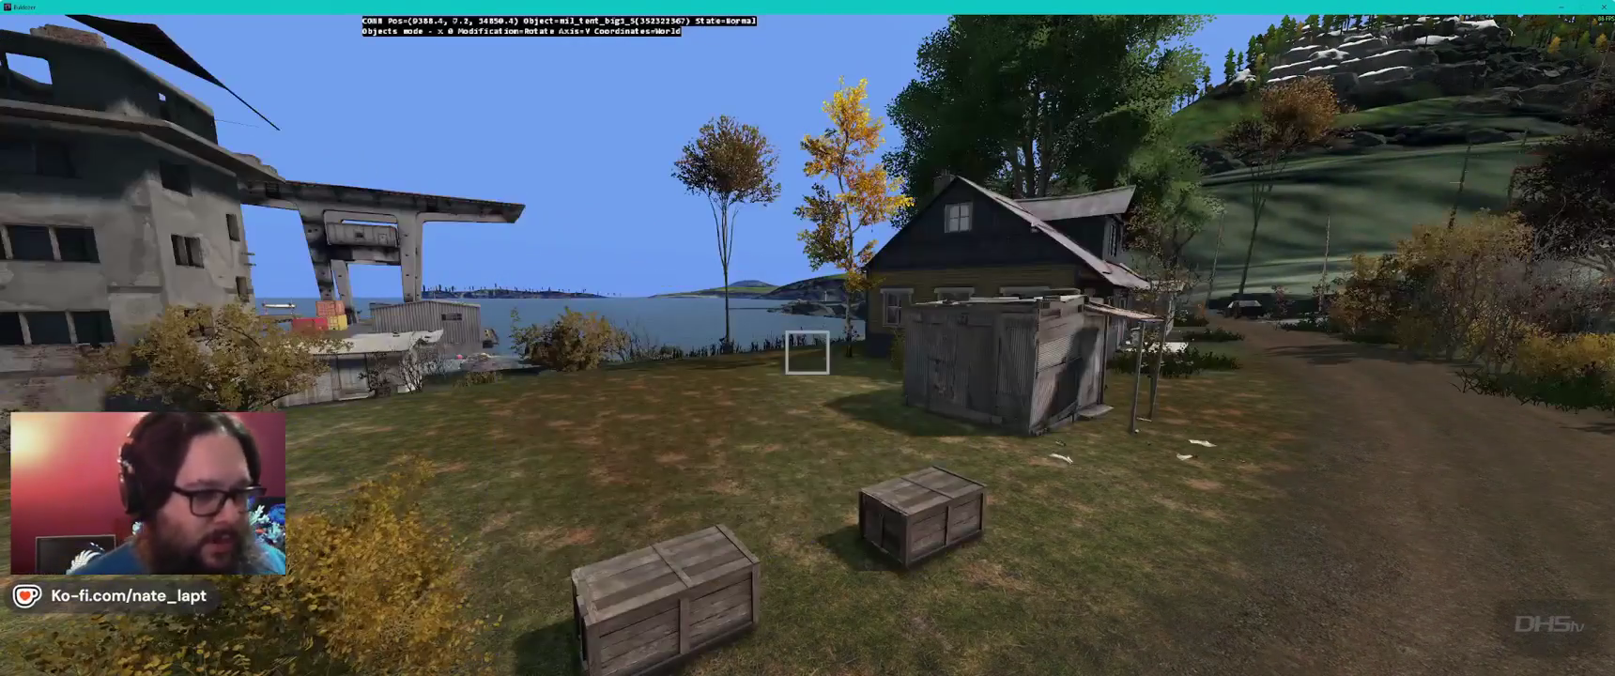
{"action": "key", "text": "s"}
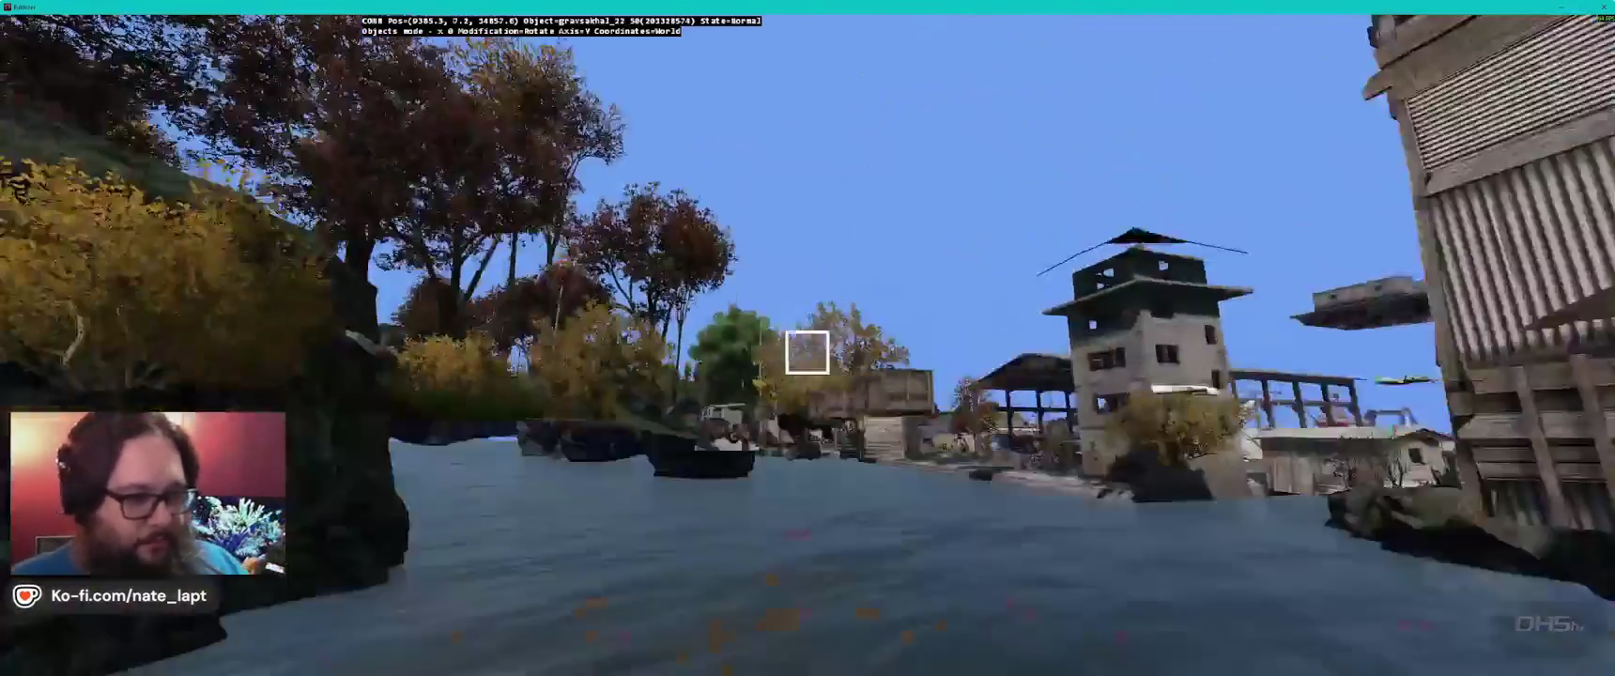
{"action": "key", "text": "w"}
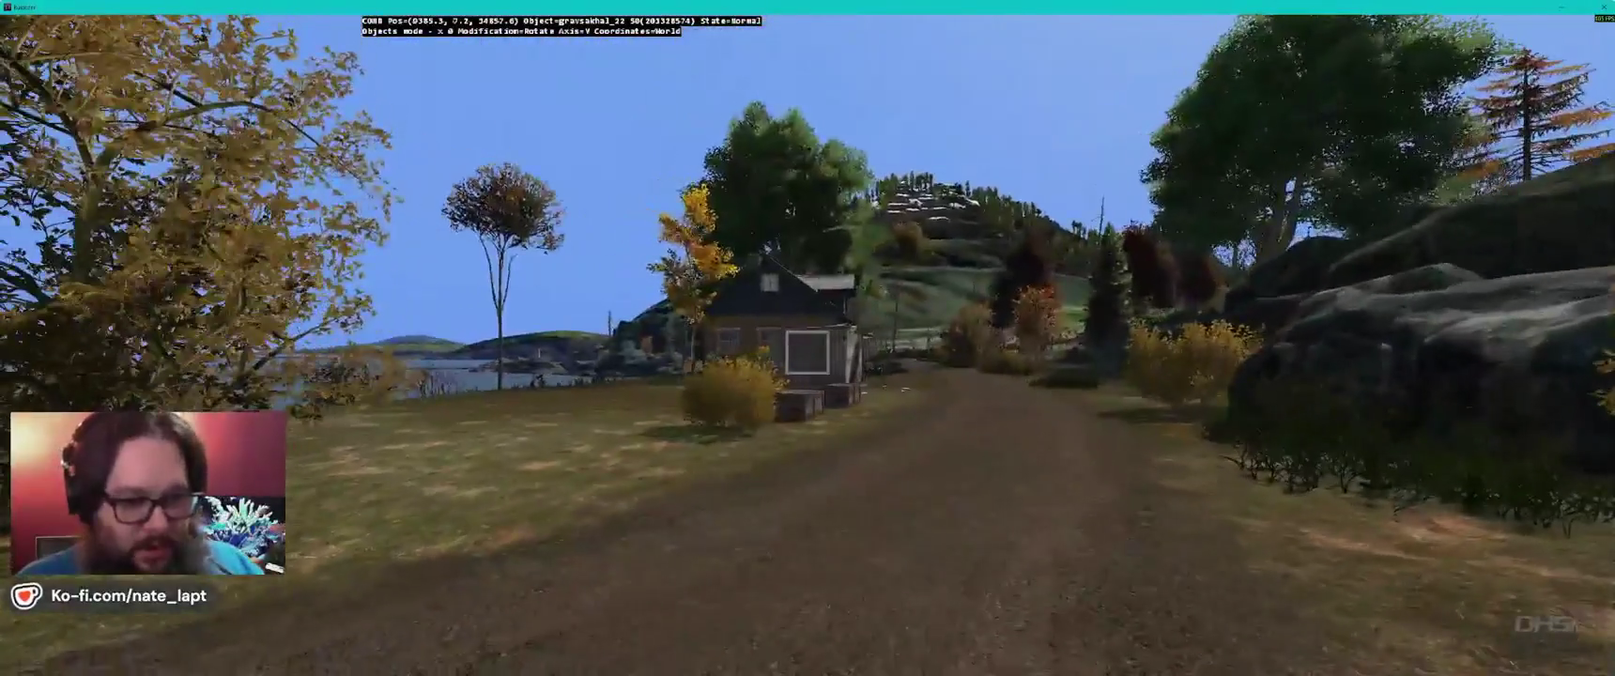
{"action": "key", "text": "w"}
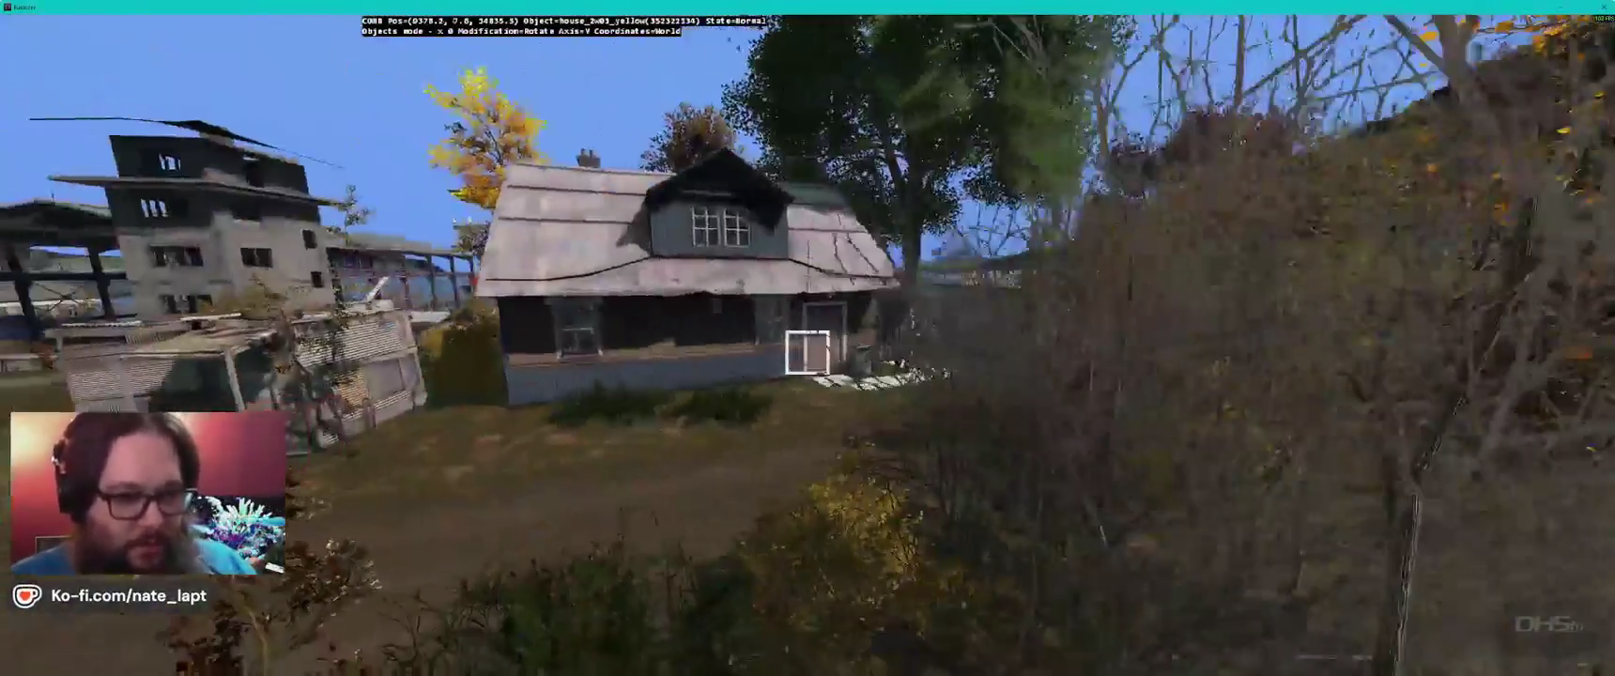
{"action": "key", "text": "s"}
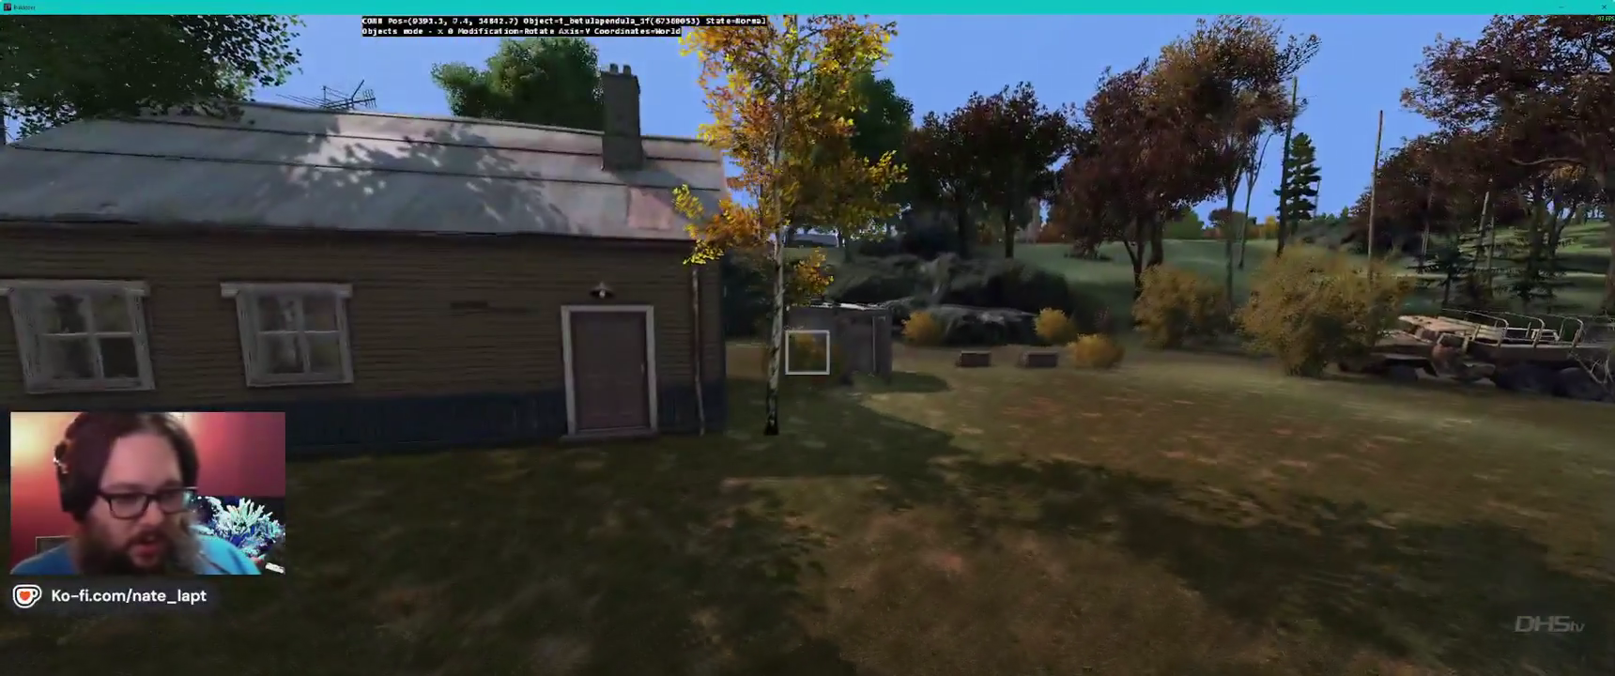
{"action": "key", "text": "s"}
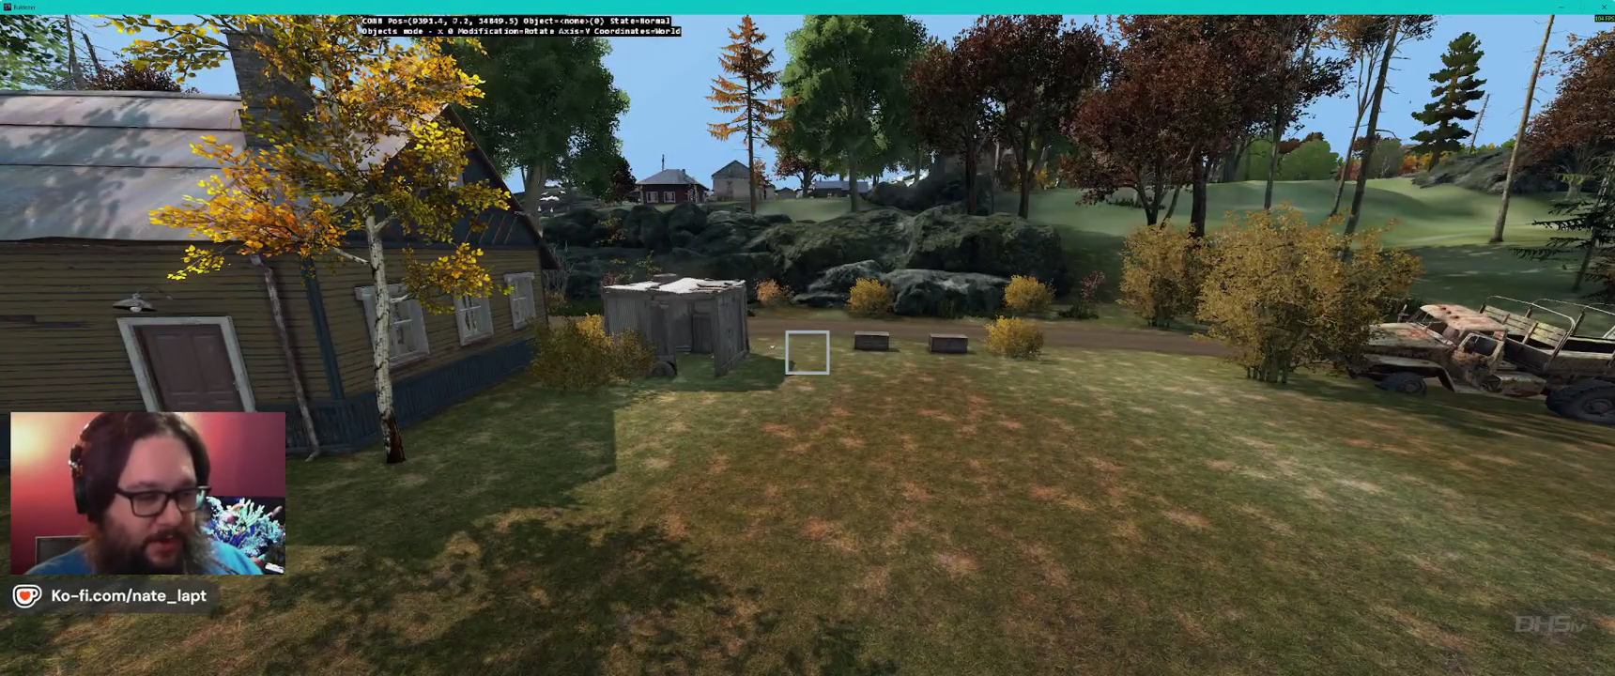
- Fly above the village past the blue container, out over the coast and riverside houses
{"action": "key", "text": "s"}
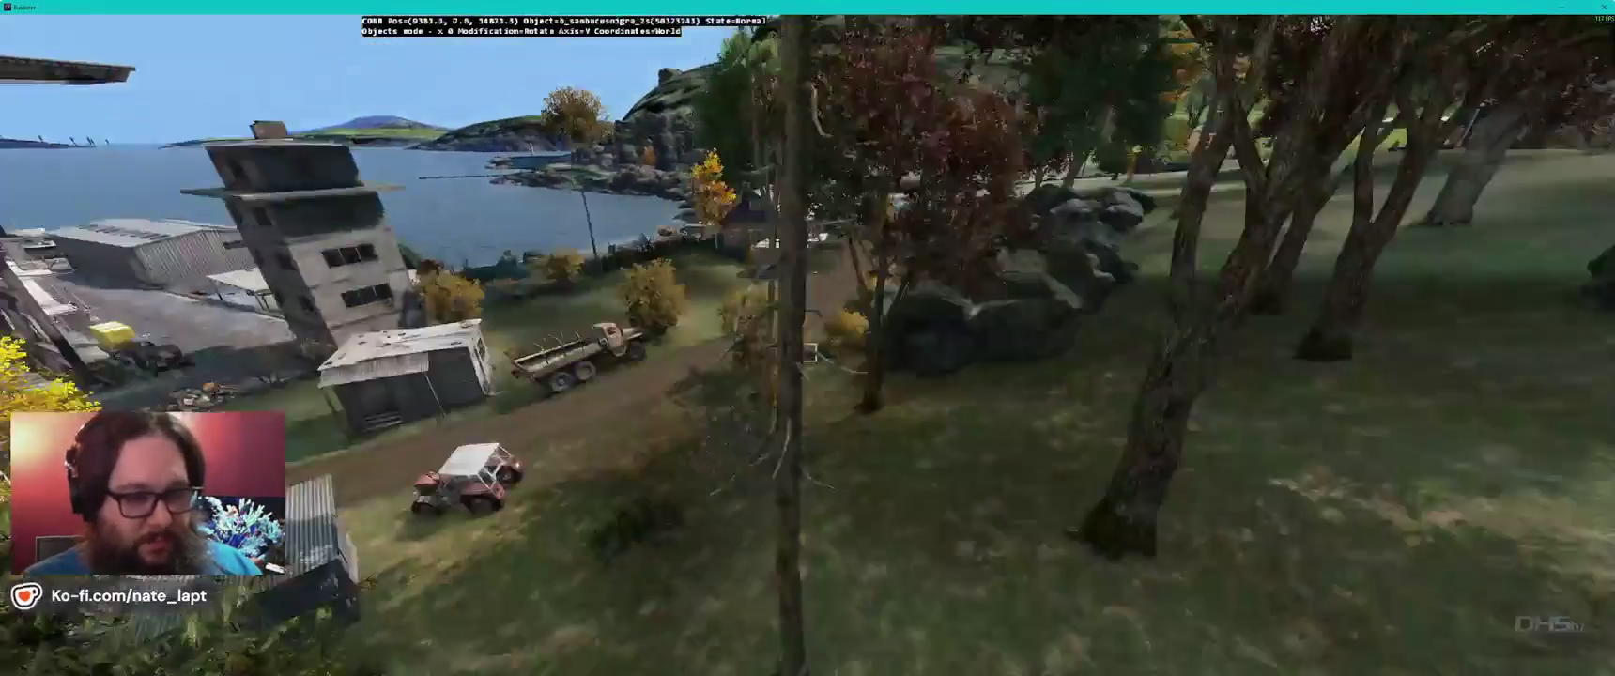
{"action": "key", "text": "w"}
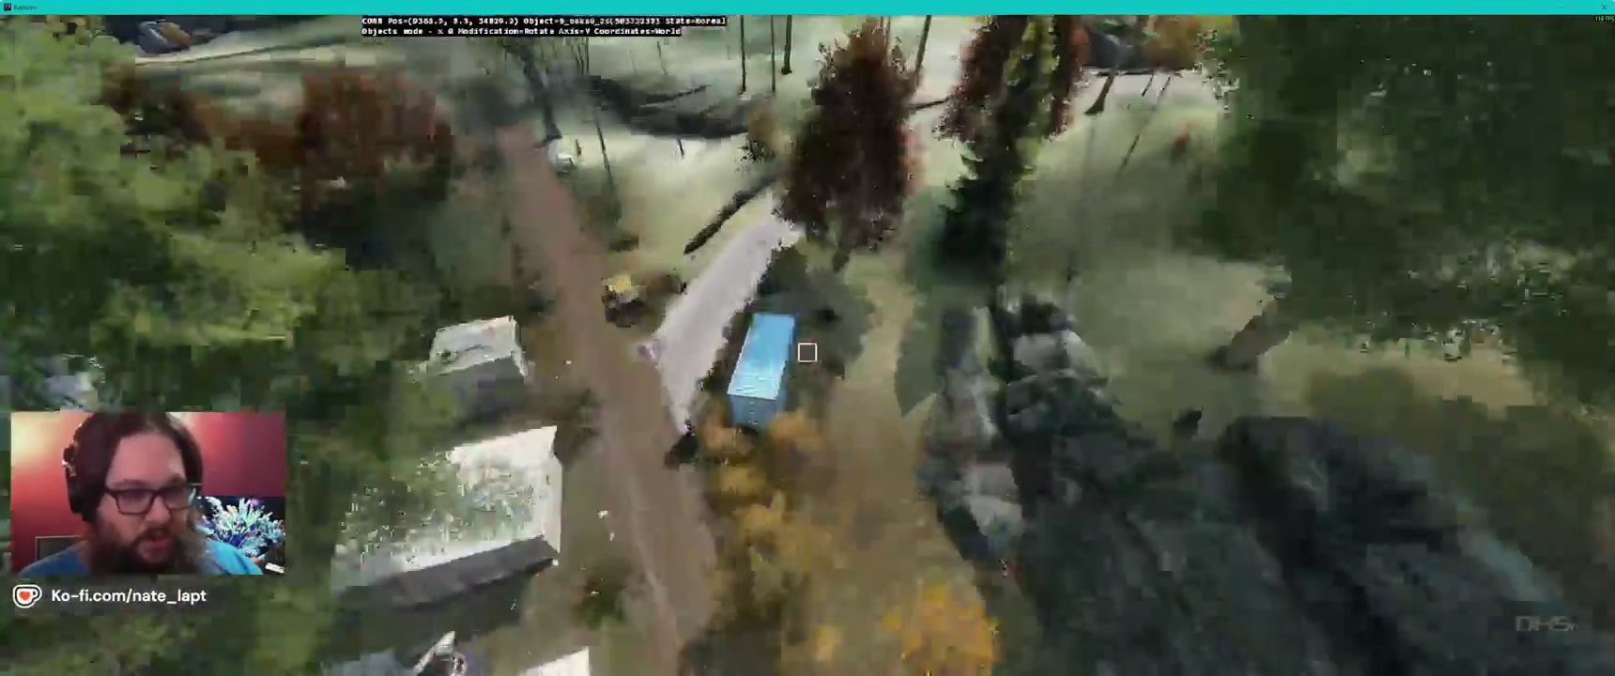
{"action": "key", "text": "s"}
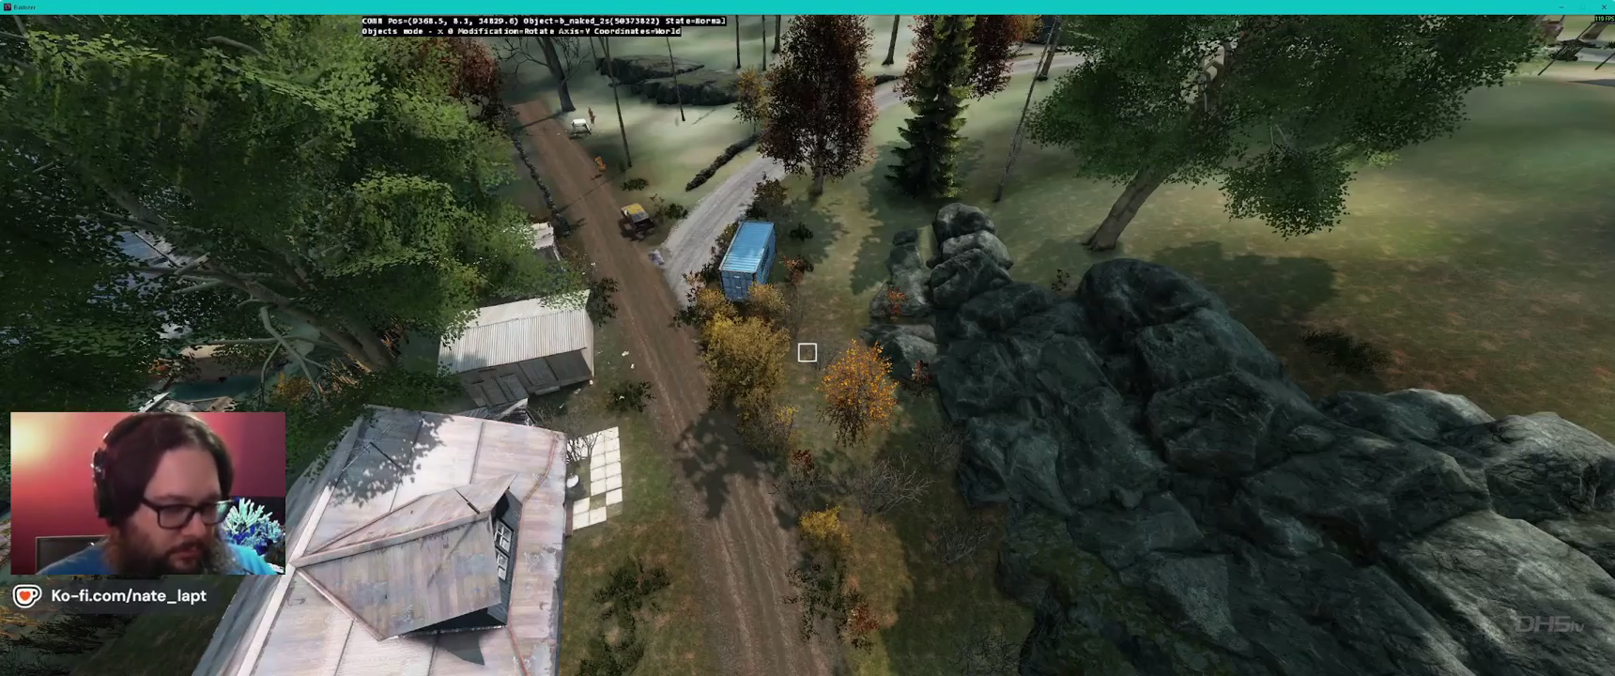
{"action": "key", "text": "w"}
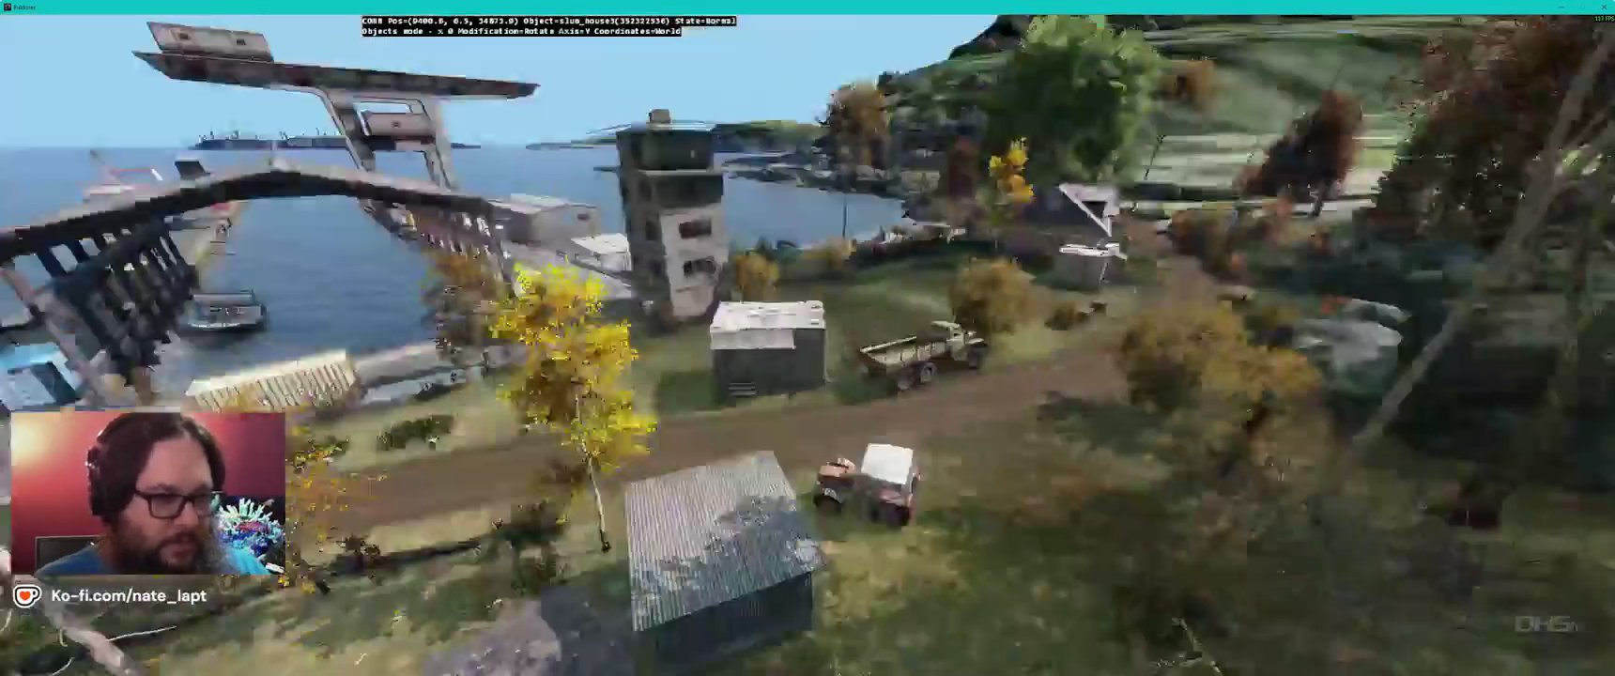
{"action": "key", "text": "w"}
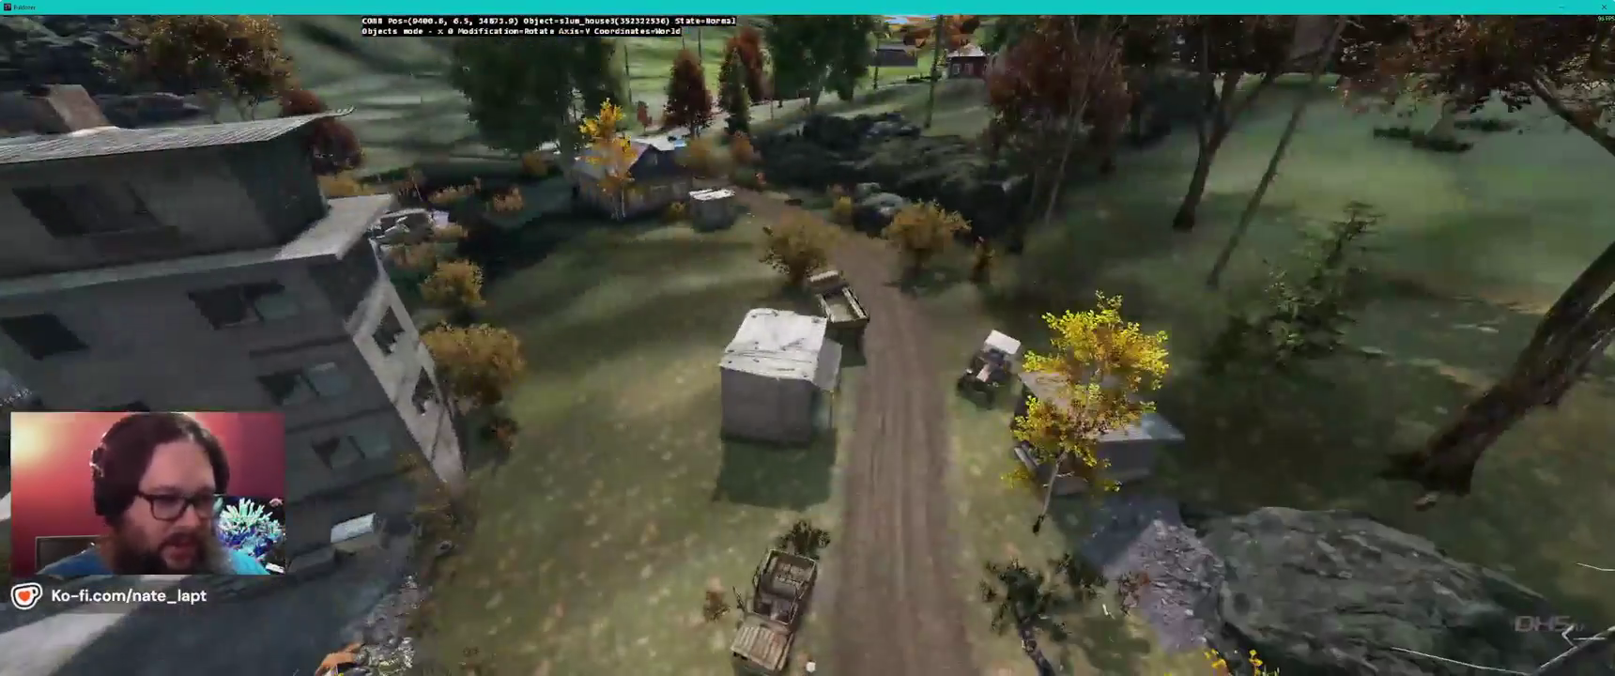
{"action": "key", "text": "w"}
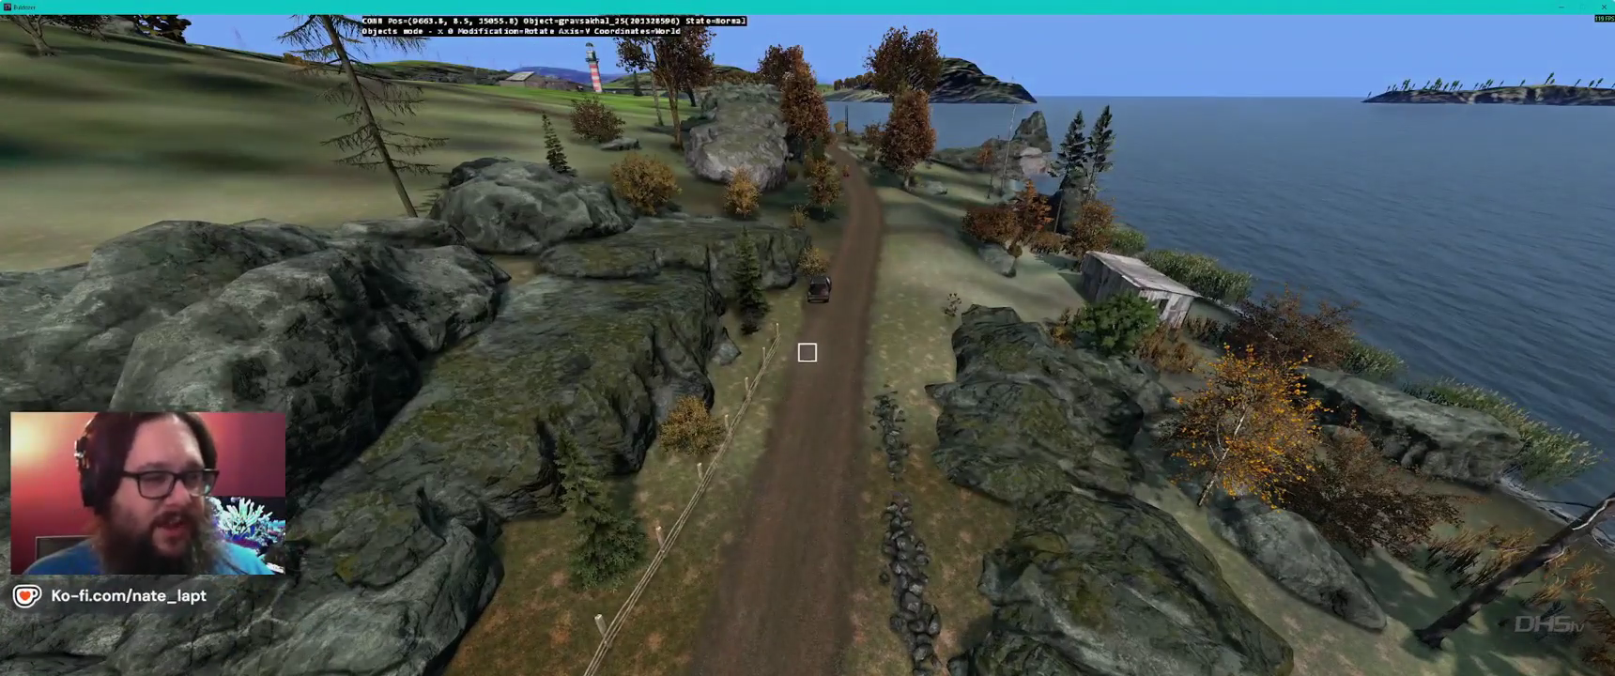
- Fly over the open grassland to overlook the hills and lake, then return to Terrain Builder
{"action": "key", "text": "w"}
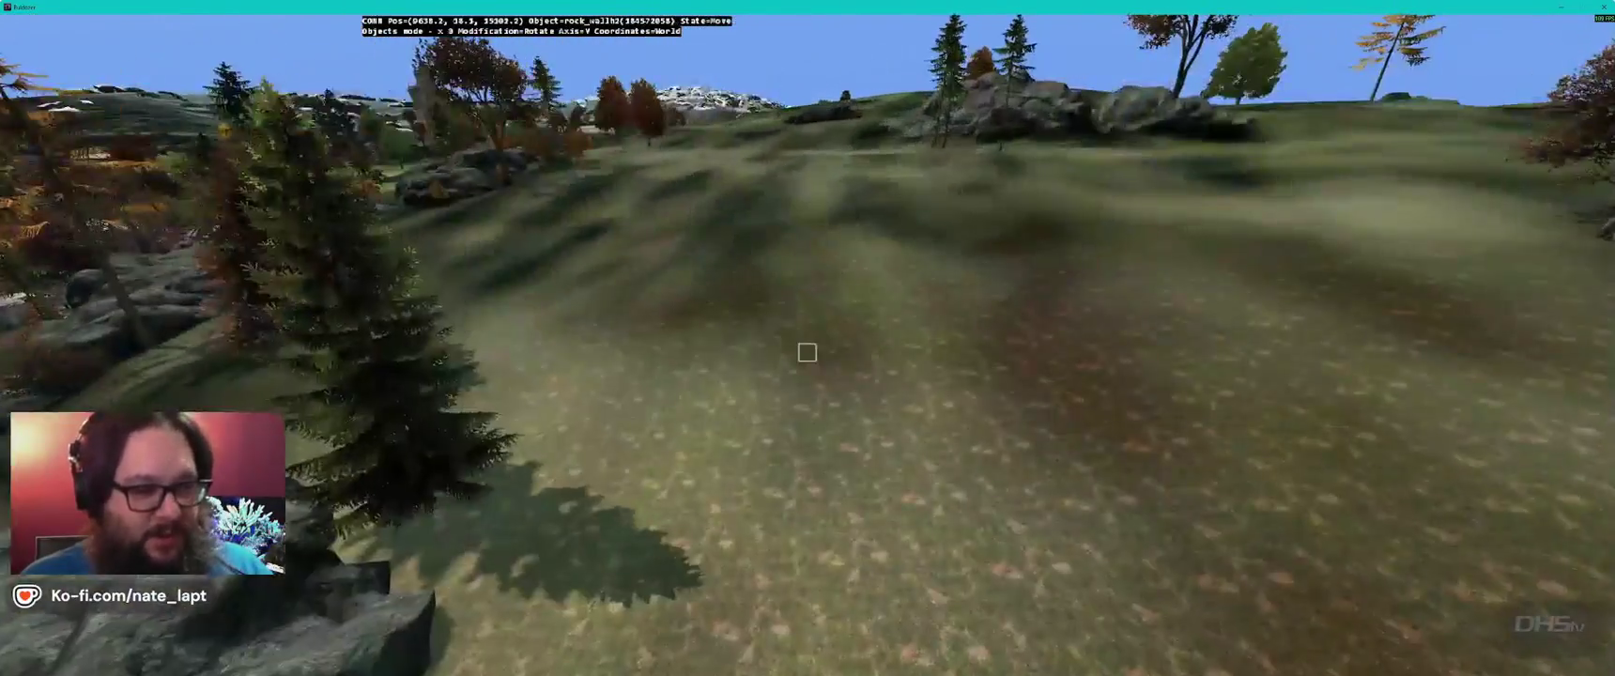
{"action": "key", "text": "q"}
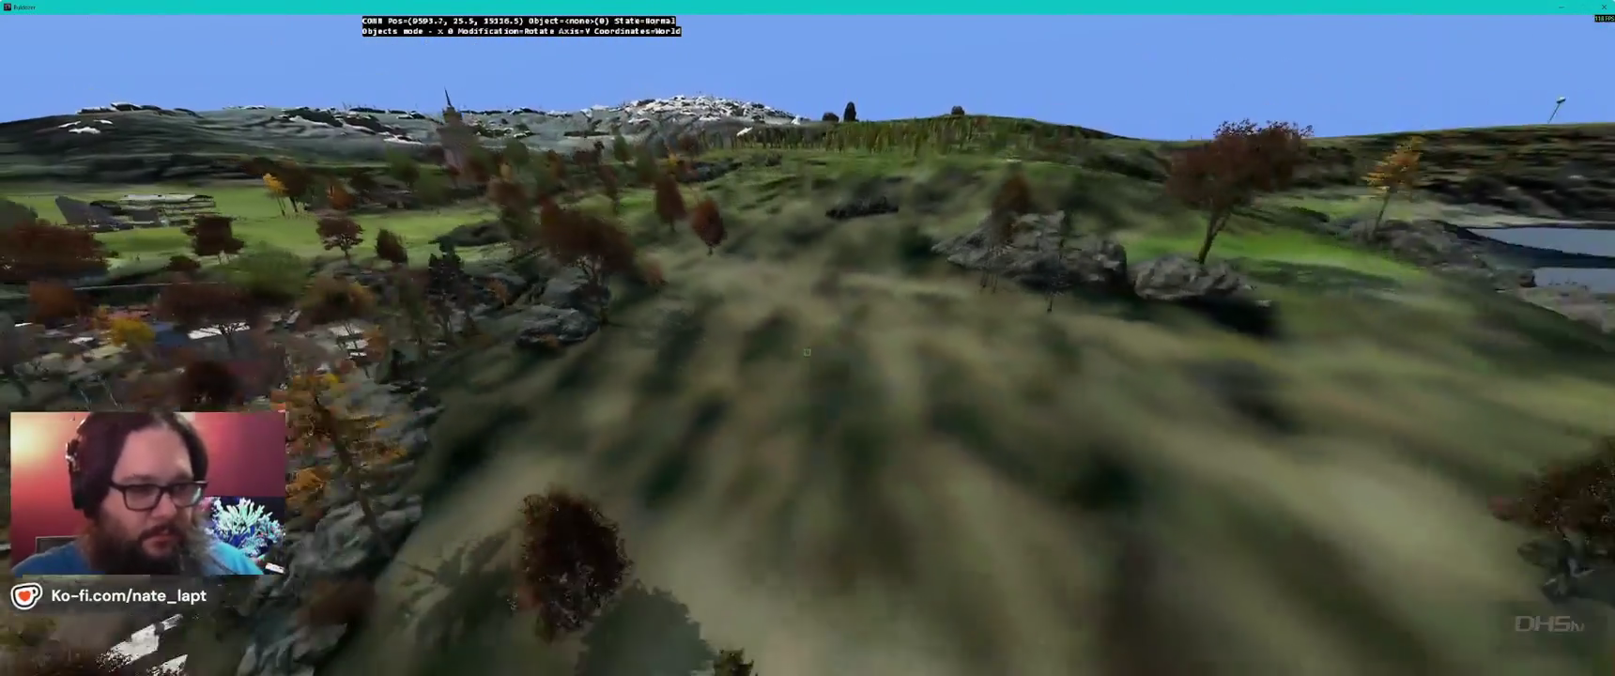
{"action": "key", "text": "w"}
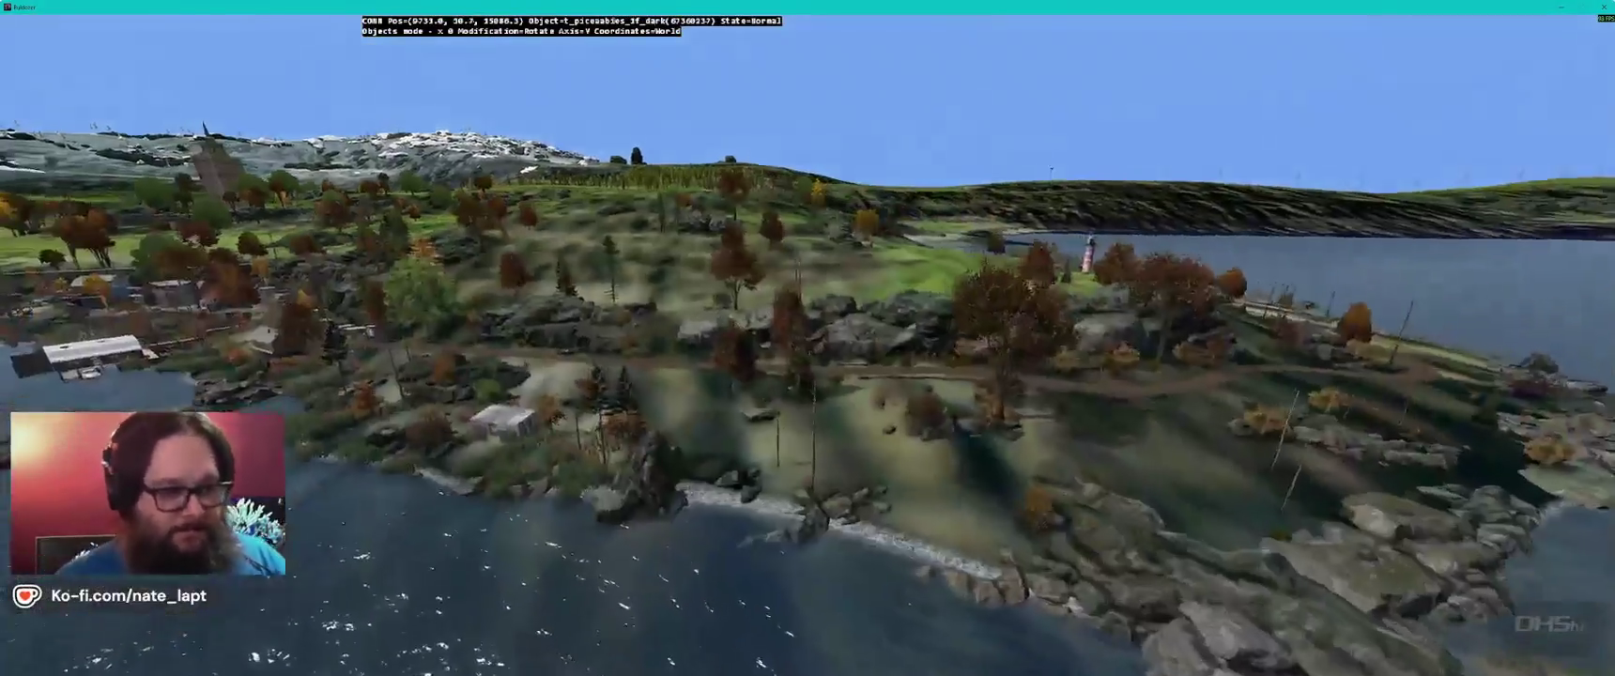
{"action": "key", "text": "w"}
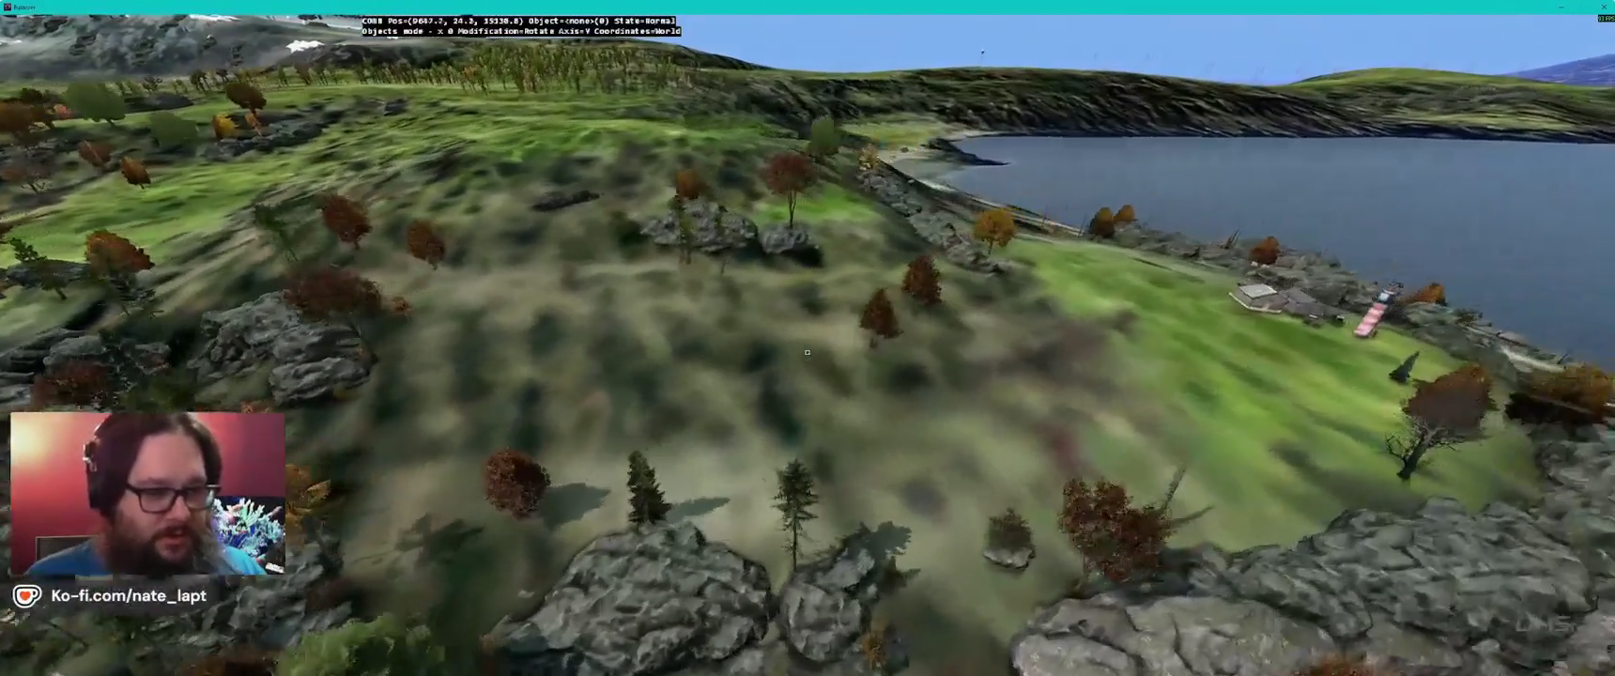
{"action": "key", "text": "alt+Tab"}
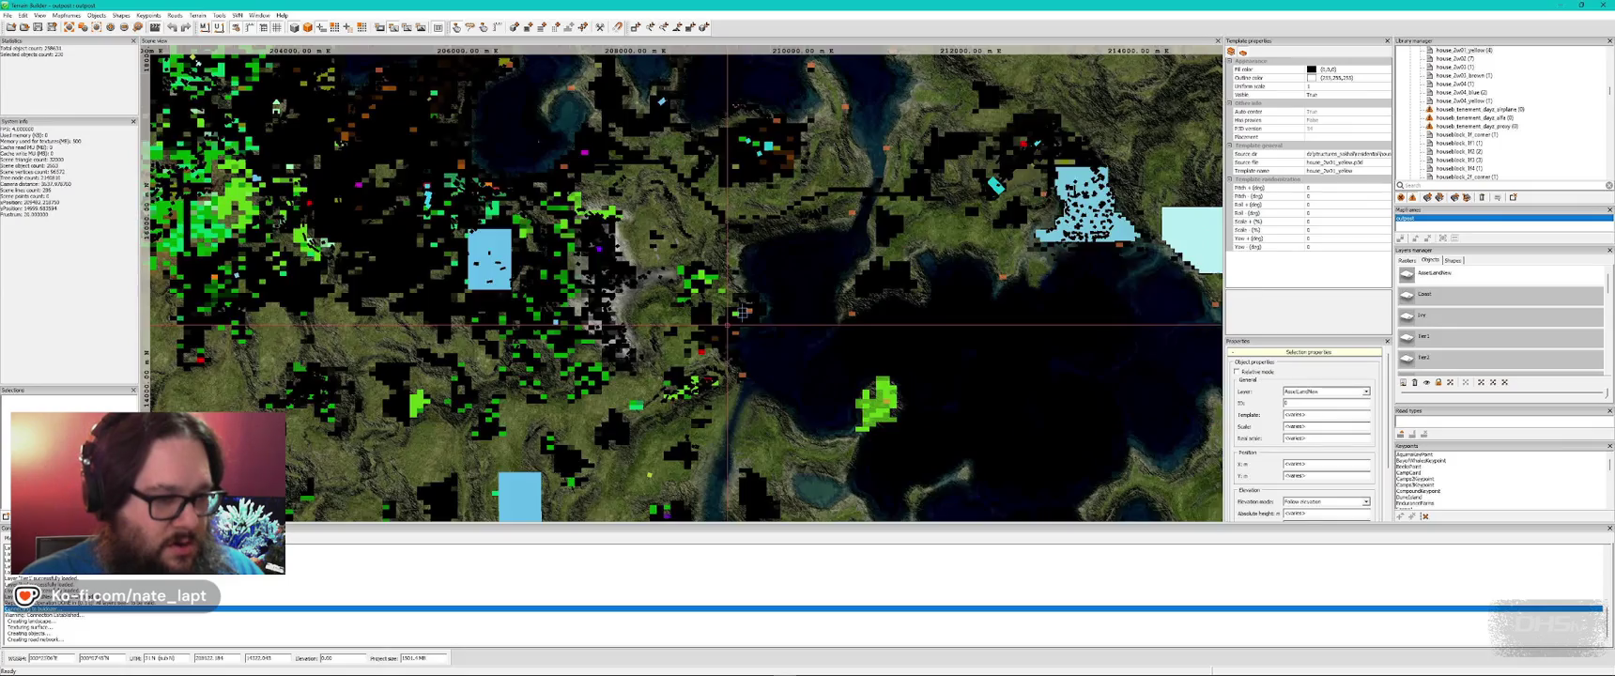
- Zoom and pan the 2D map to the coastal town's harbor pier and check it in Buldozer
{"action": "scroll", "coordinate": [742, 314], "scroll_direction": "up", "scroll_amount": 10}
{"action": "key", "text": "Left"}
{"action": "key", "text": "Up"}
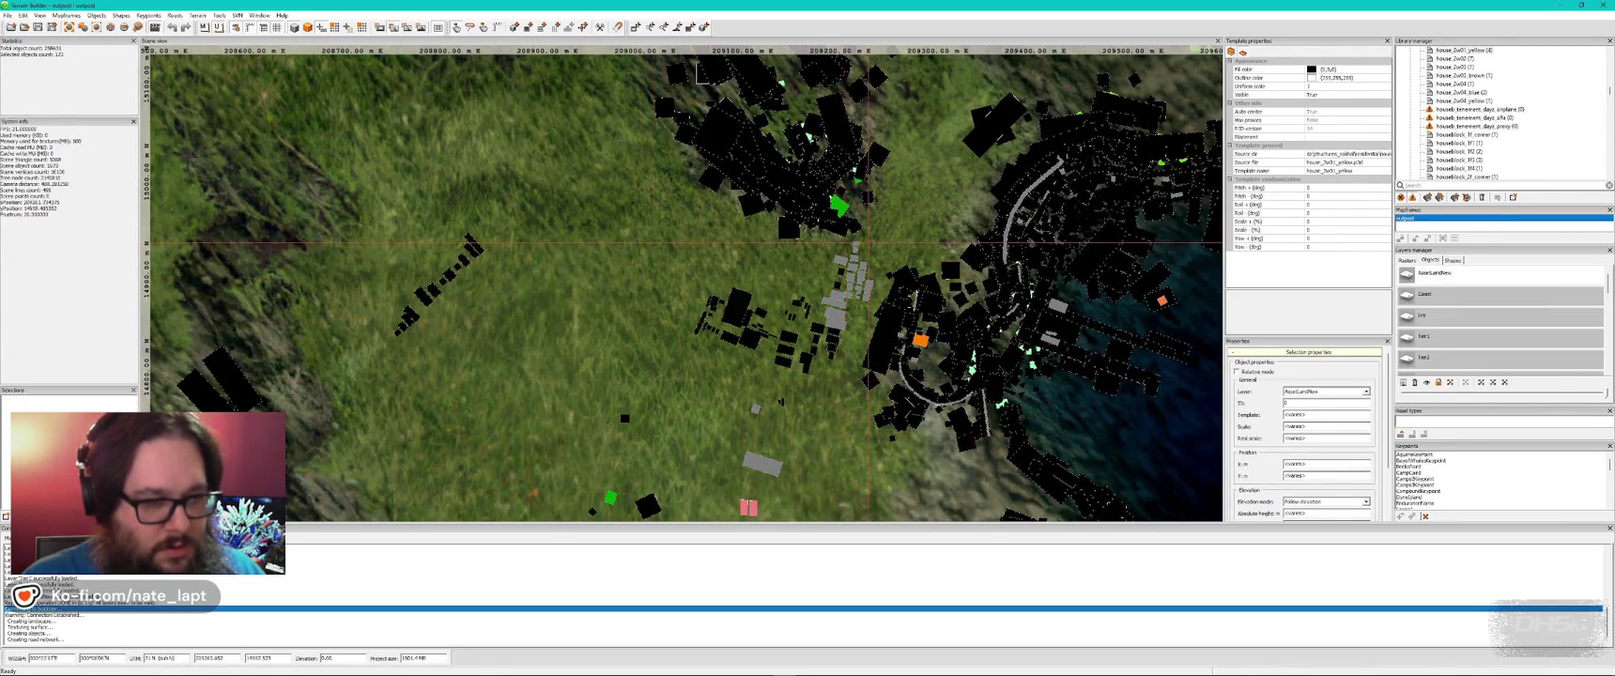
{"action": "scroll", "coordinate": [861, 311], "scroll_direction": "up", "scroll_amount": 5}
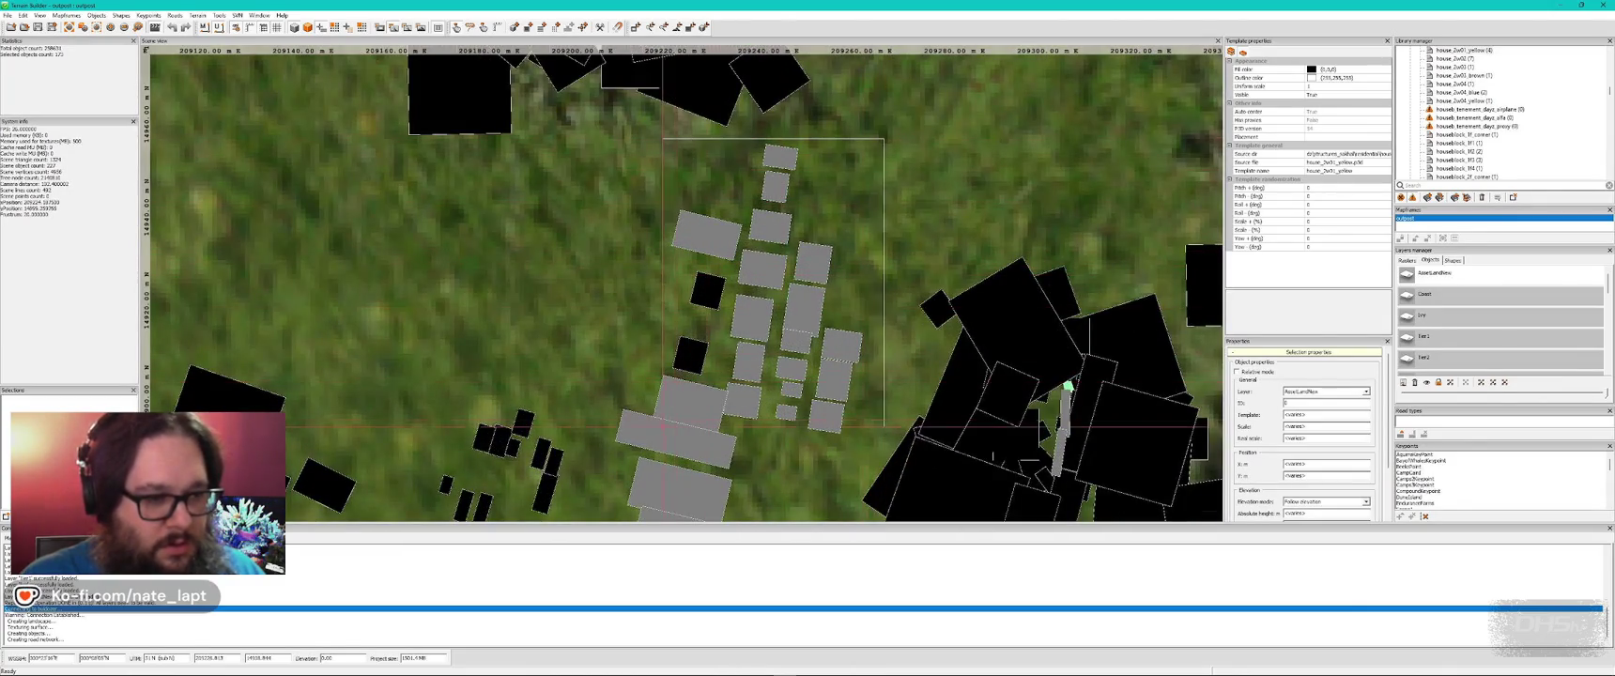
{"action": "scroll", "coordinate": [681, 285], "scroll_direction": "down", "scroll_amount": 2}
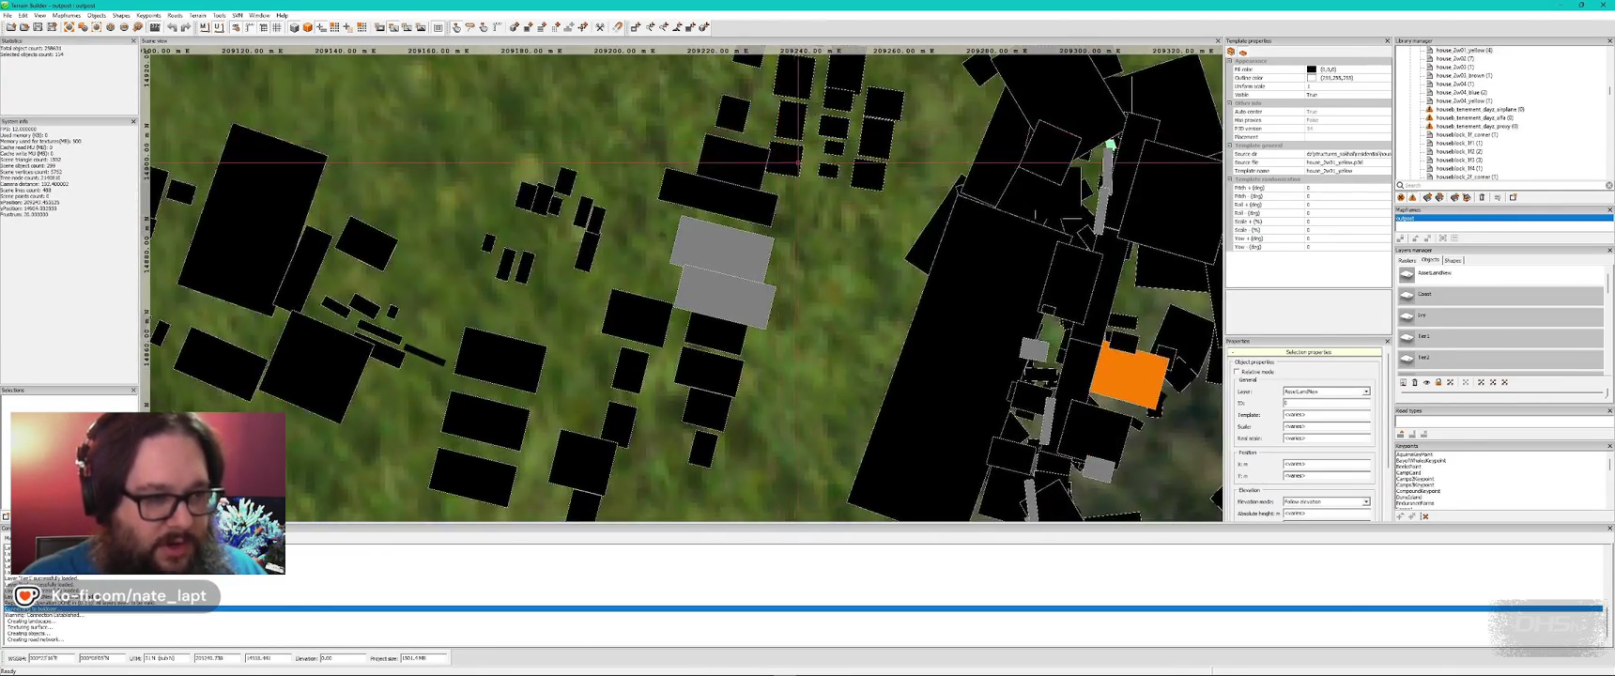
{"action": "scroll", "coordinate": [633, 384], "scroll_direction": "down", "scroll_amount": 4}
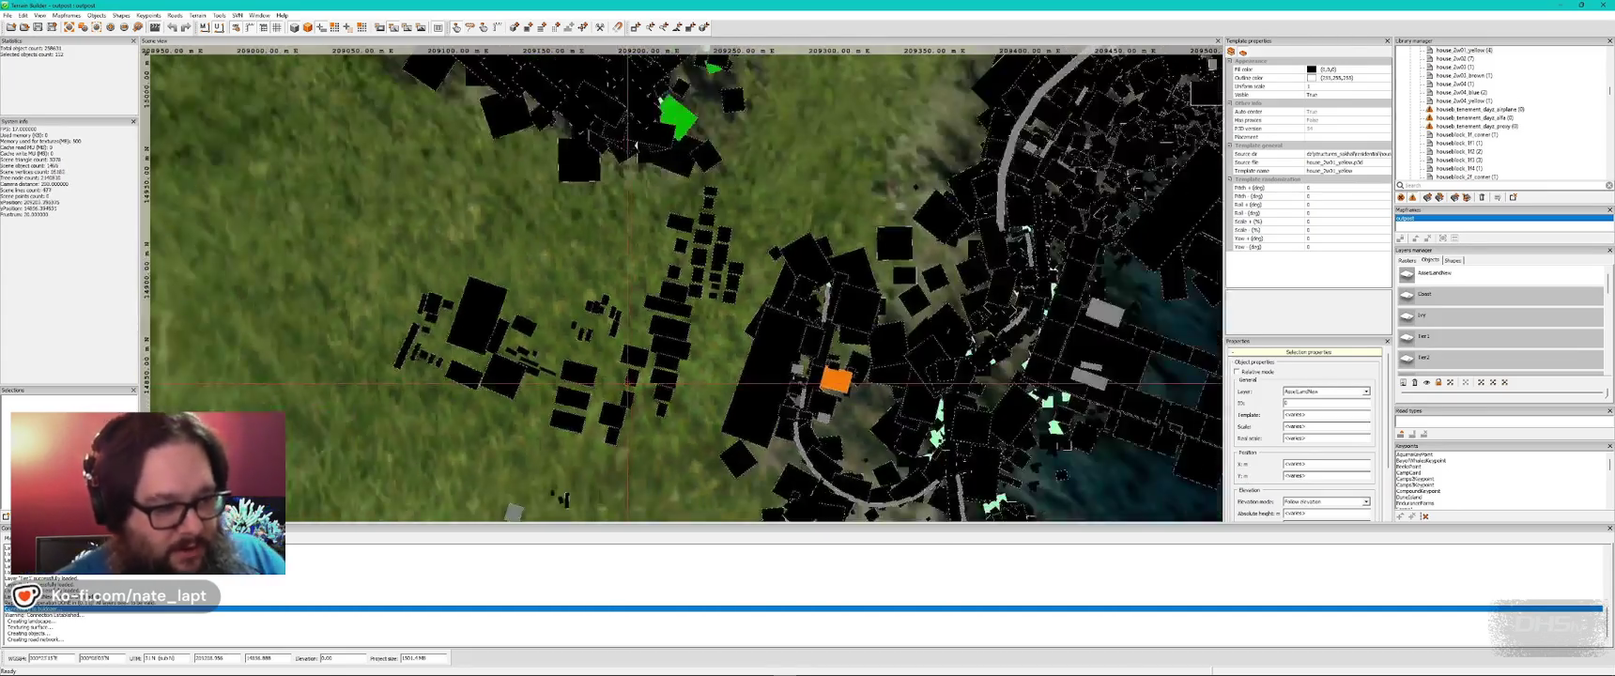
{"action": "scroll", "coordinate": [696, 281], "scroll_direction": "up", "scroll_amount": 3}
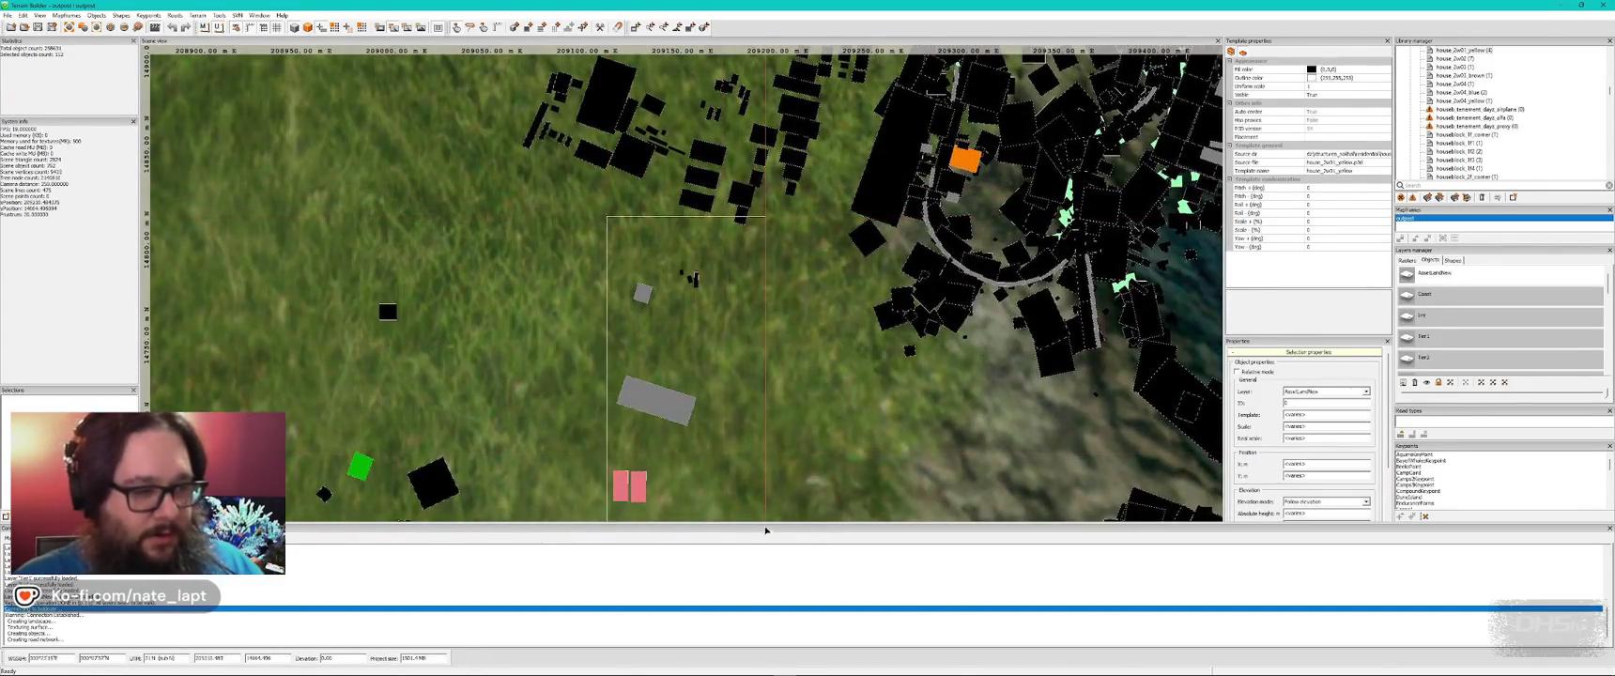
{"action": "scroll", "coordinate": [723, 358], "scroll_direction": "down", "scroll_amount": 2}
{"action": "scroll", "coordinate": [577, 198], "scroll_direction": "down", "scroll_amount": 3}
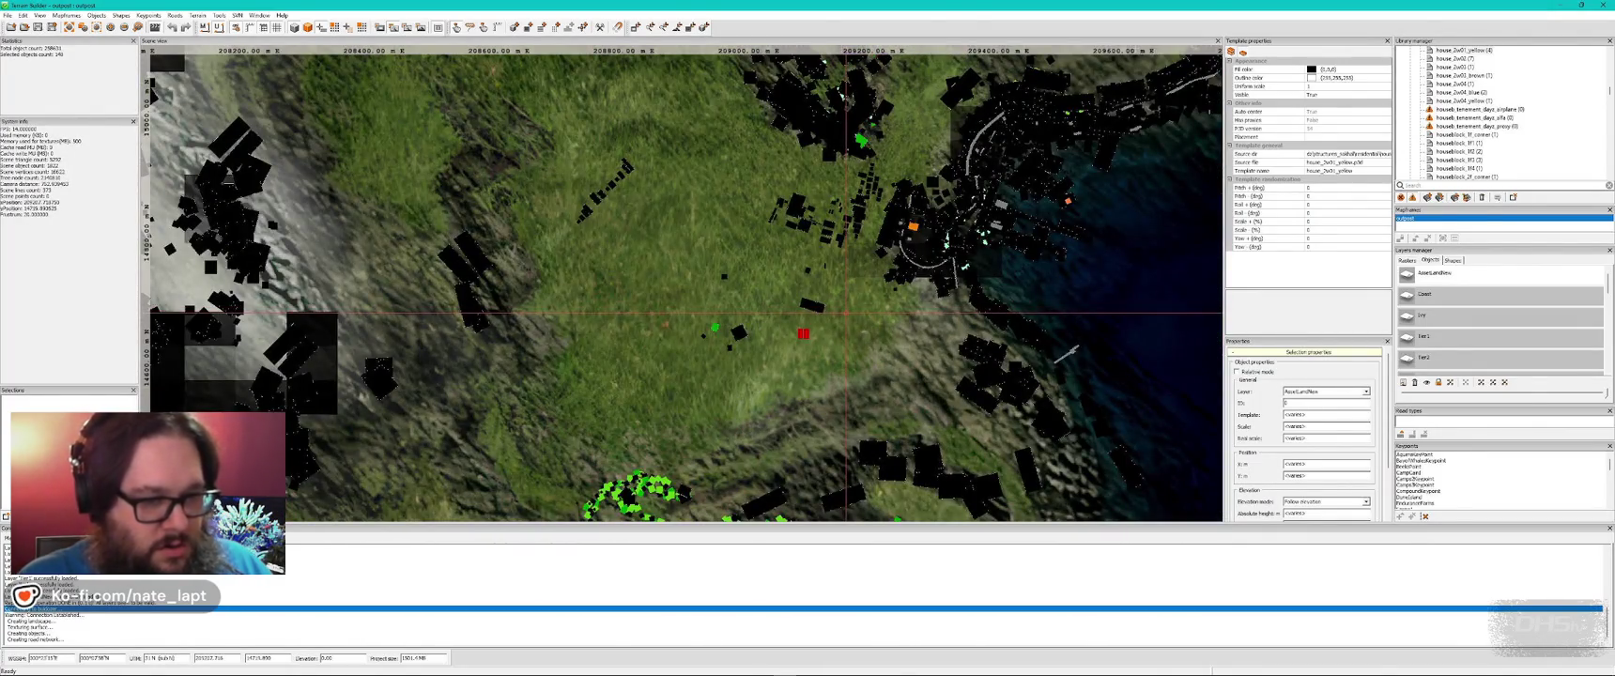
{"action": "left_click_drag", "start_coordinate": [856, 326], "coordinate": [725, 254]}
{"action": "scroll", "coordinate": [930, 296], "scroll_direction": "up", "scroll_amount": 5}
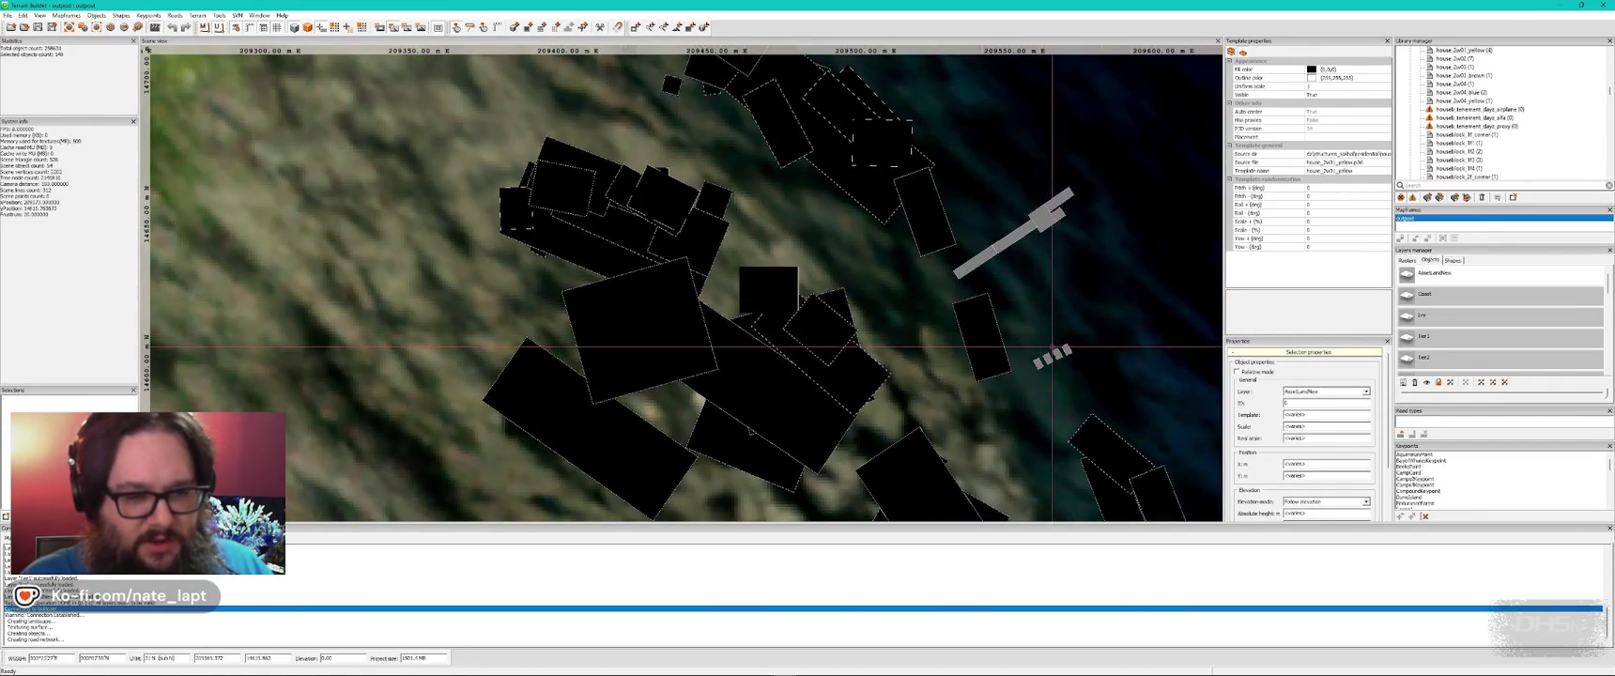
{"action": "key", "text": "alt+Tab"}
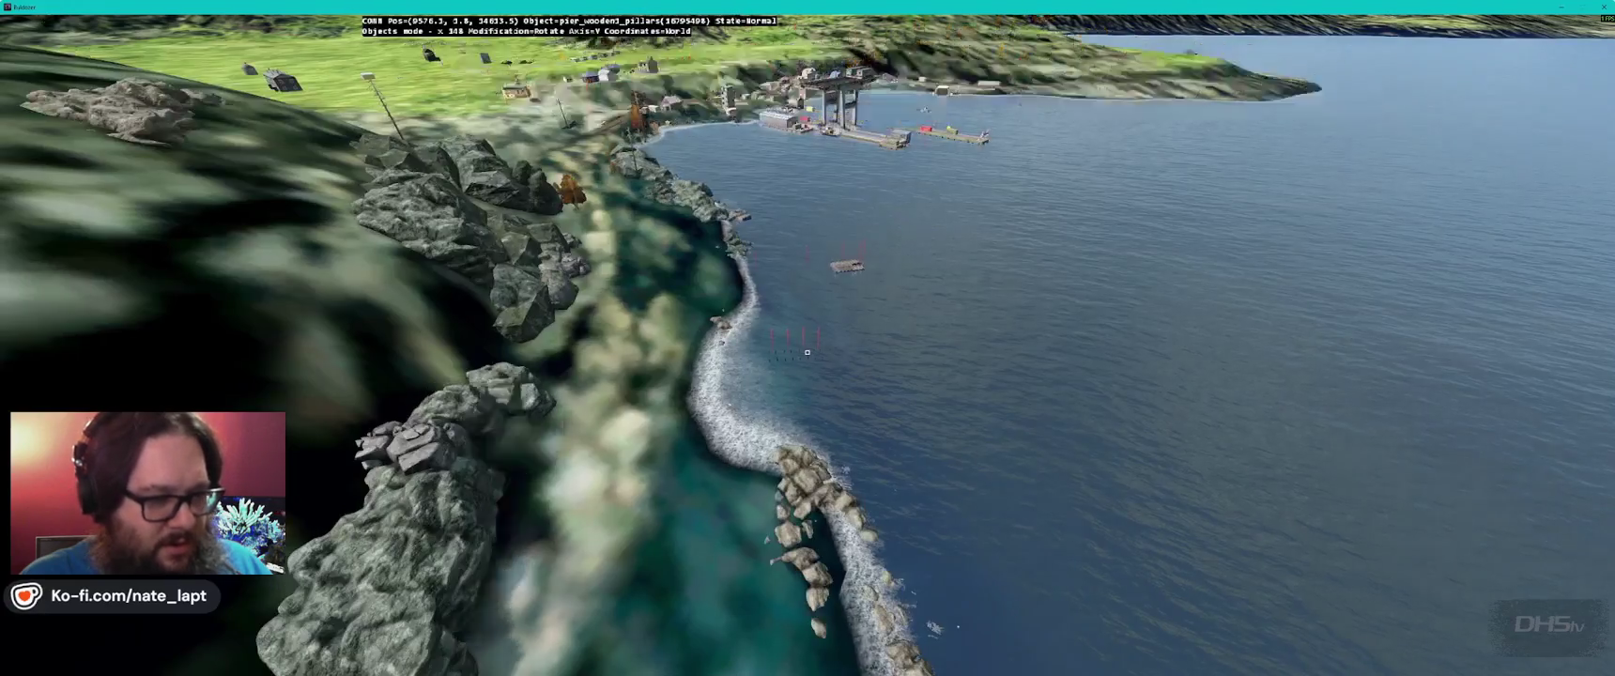
{"action": "key", "text": "alt+Tab"}
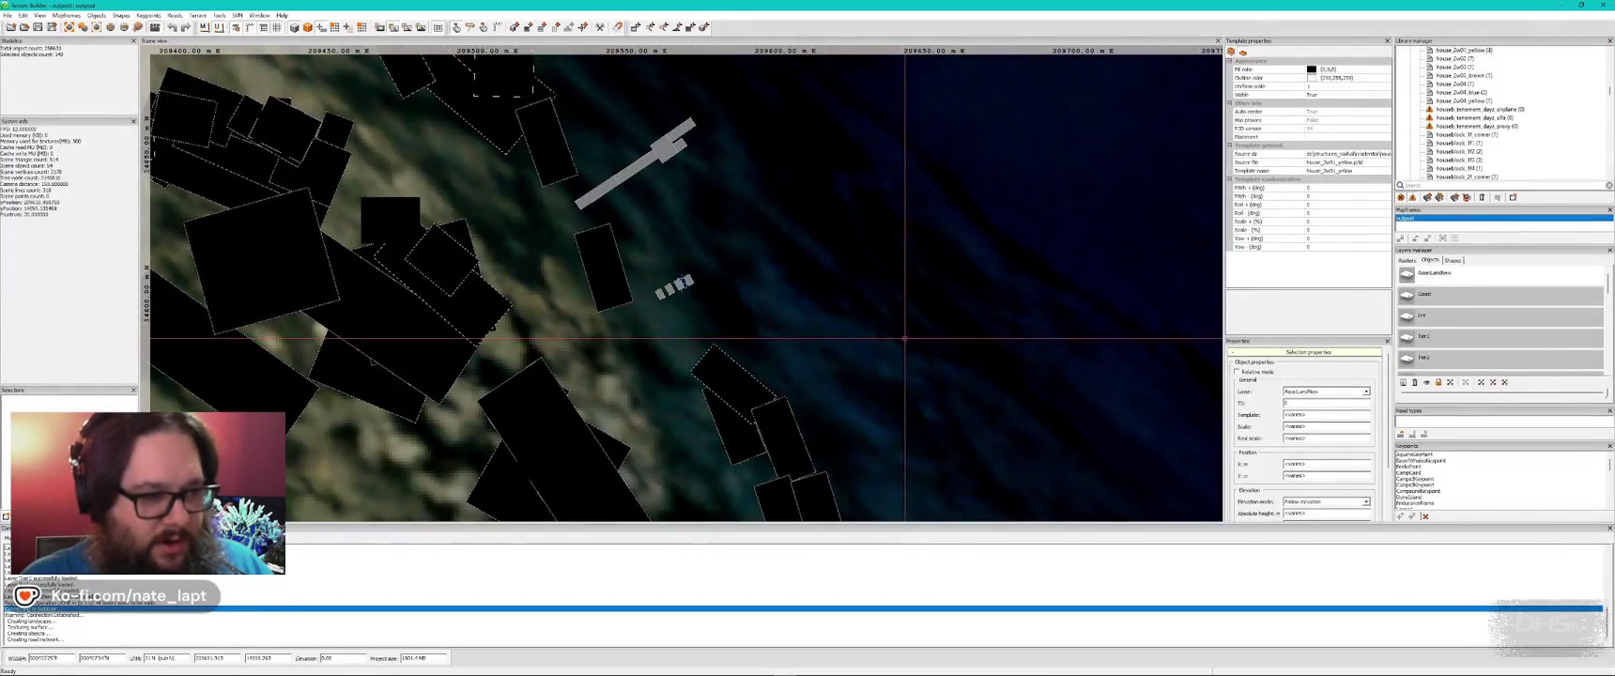
- Assign the selected village objects to a different layer via the Properties Layer dropdown
{"action": "scroll", "coordinate": [724, 331], "scroll_direction": "down", "scroll_amount": 5}
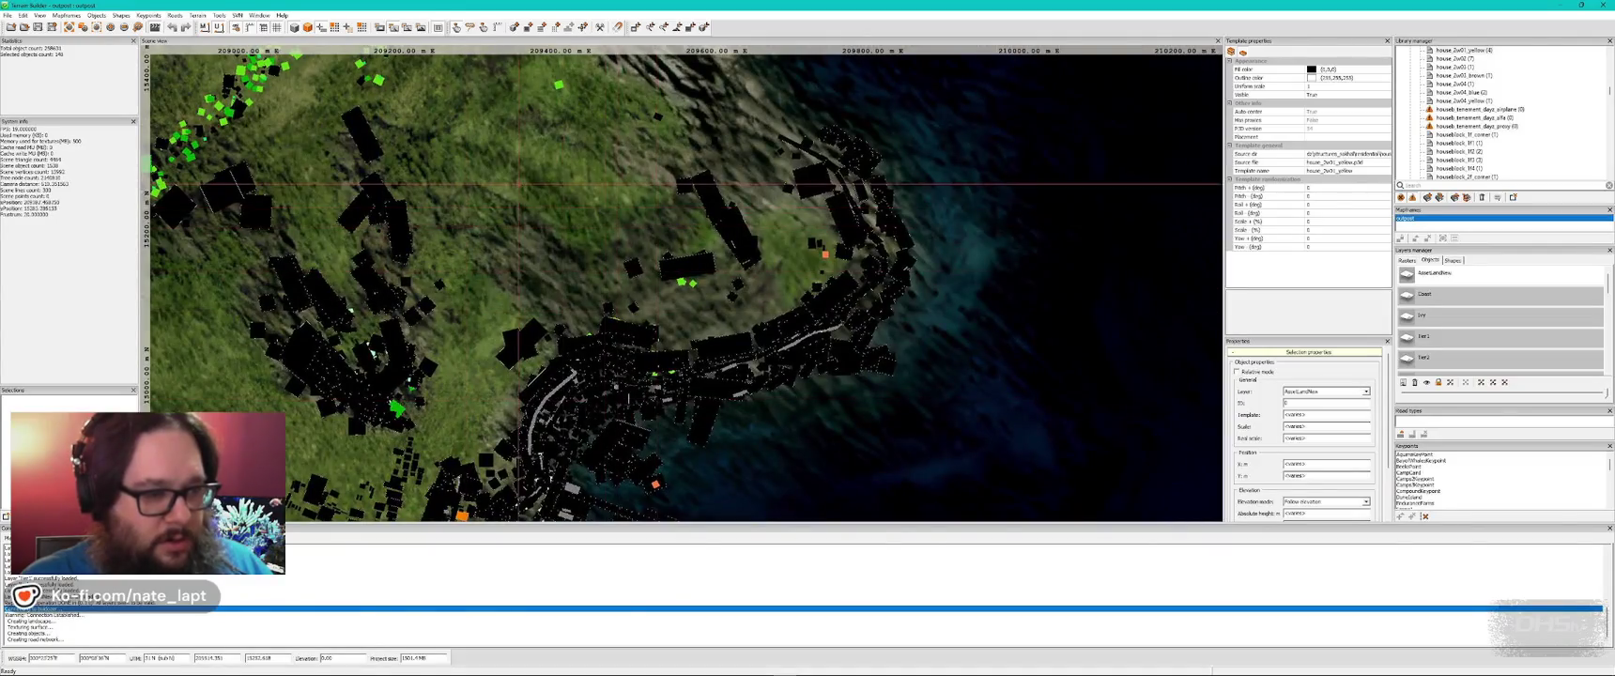
{"action": "scroll", "coordinate": [655, 229], "scroll_direction": "up", "scroll_amount": 3}
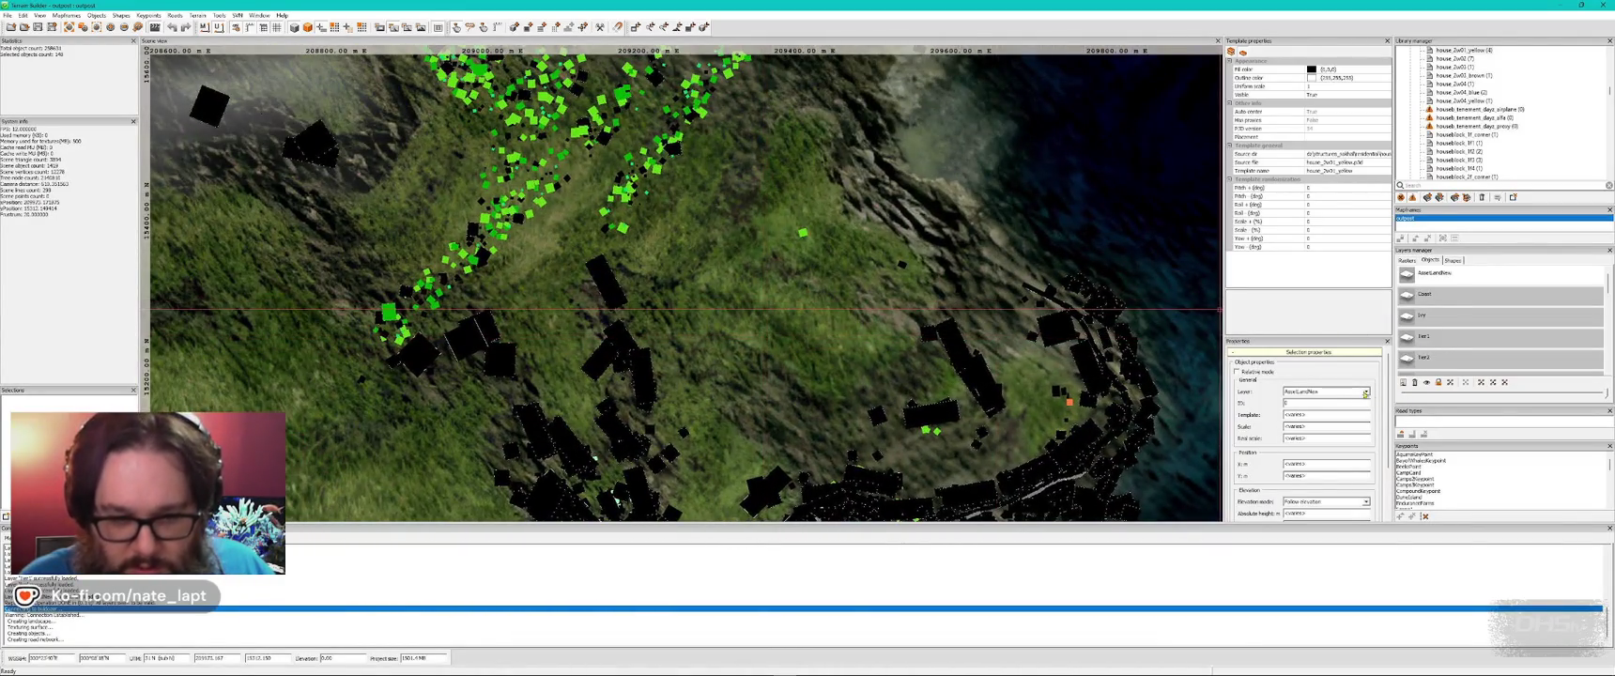
{"action": "left_click", "coordinate": [1363, 391]}
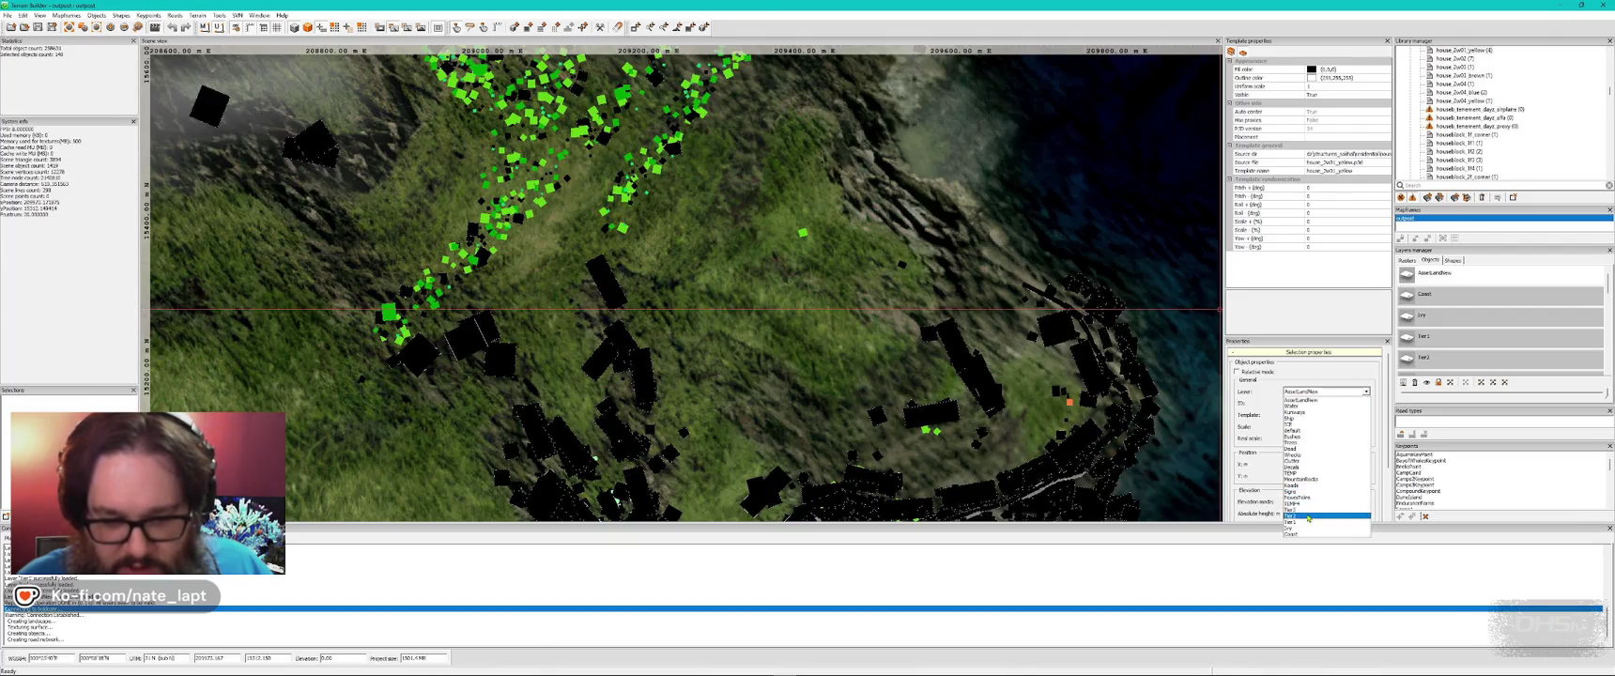
{"action": "left_click", "coordinate": [1309, 510]}
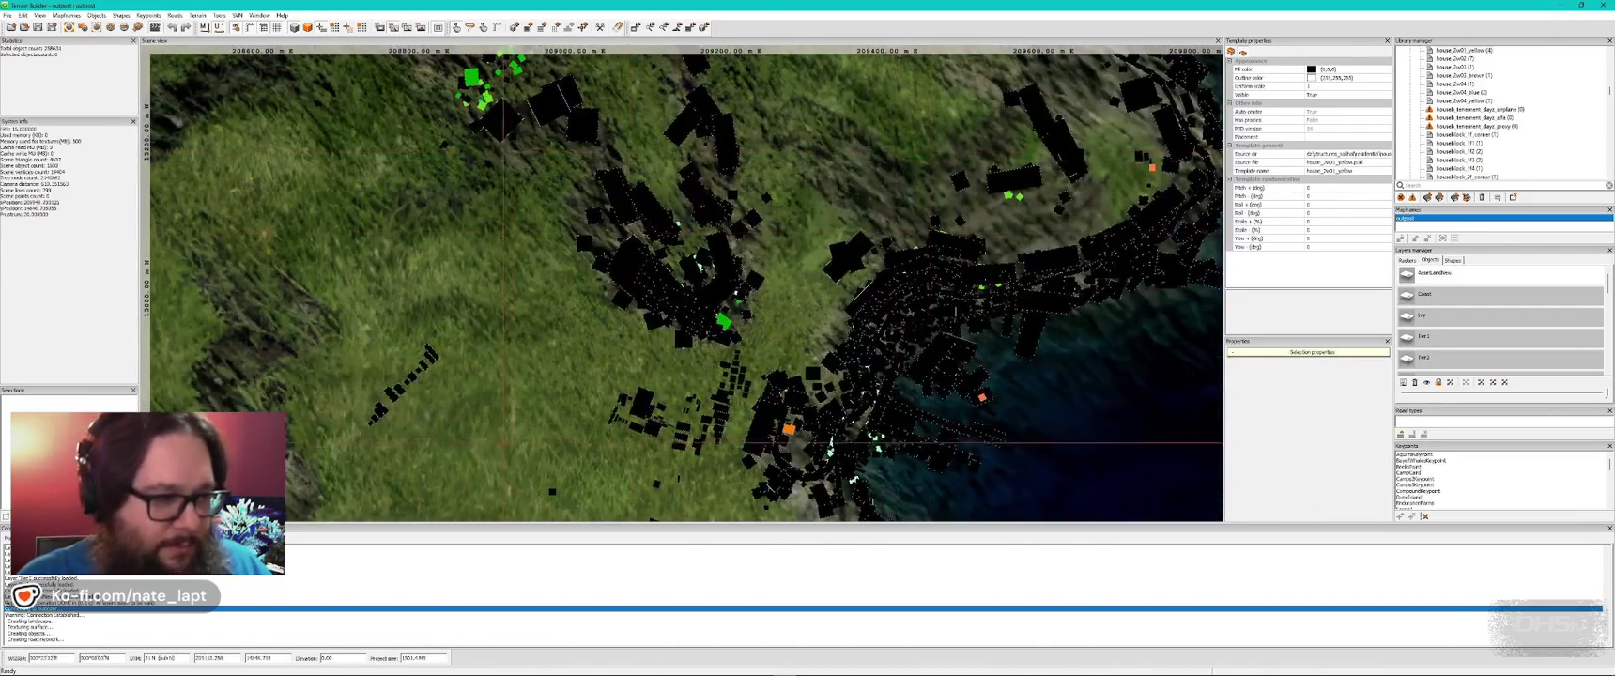
- Preview the terrain briefly in Buldozer, then save the project with the toolbar Save icon
{"action": "key", "text": "alt+Tab"}
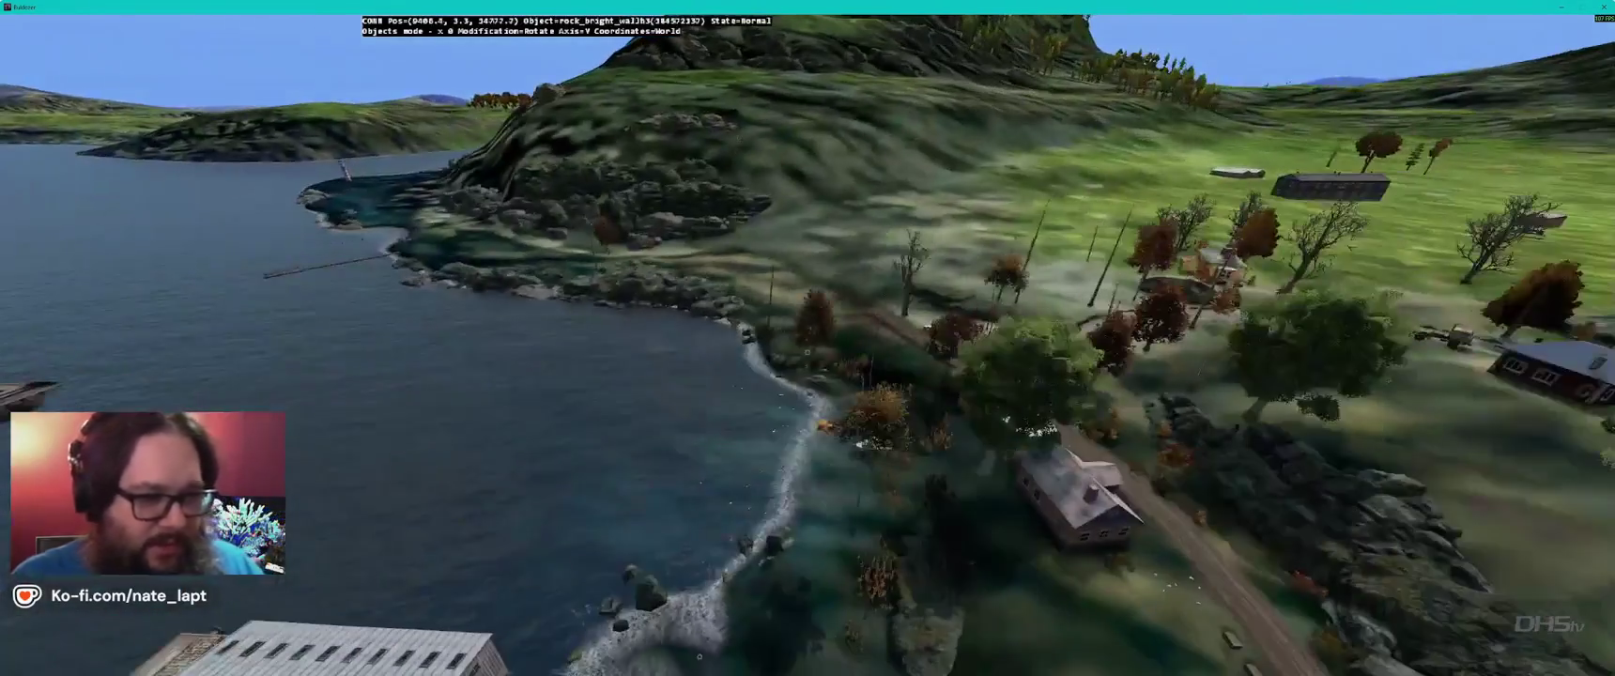
{"action": "key", "text": "alt+Tab"}
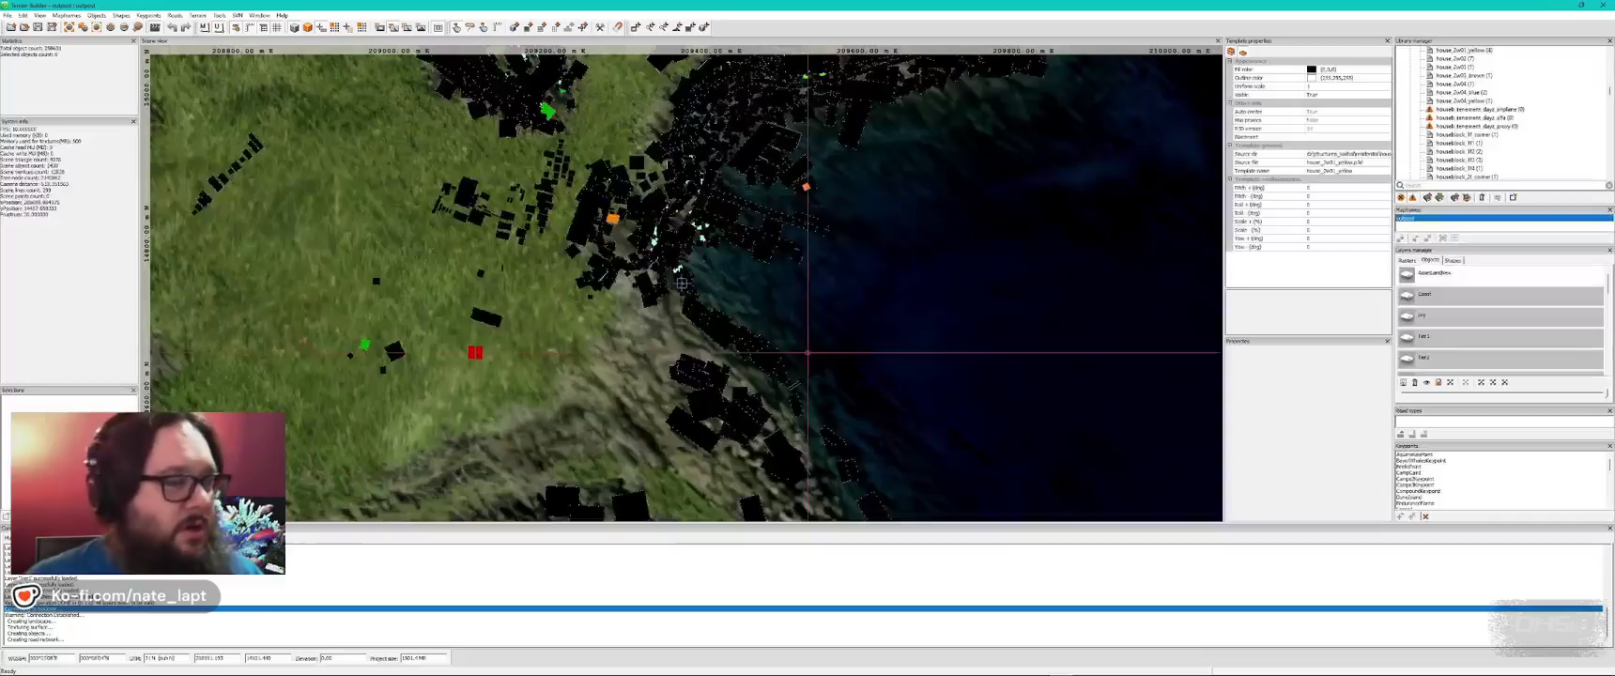
{"action": "left_click", "coordinate": [39, 27]}
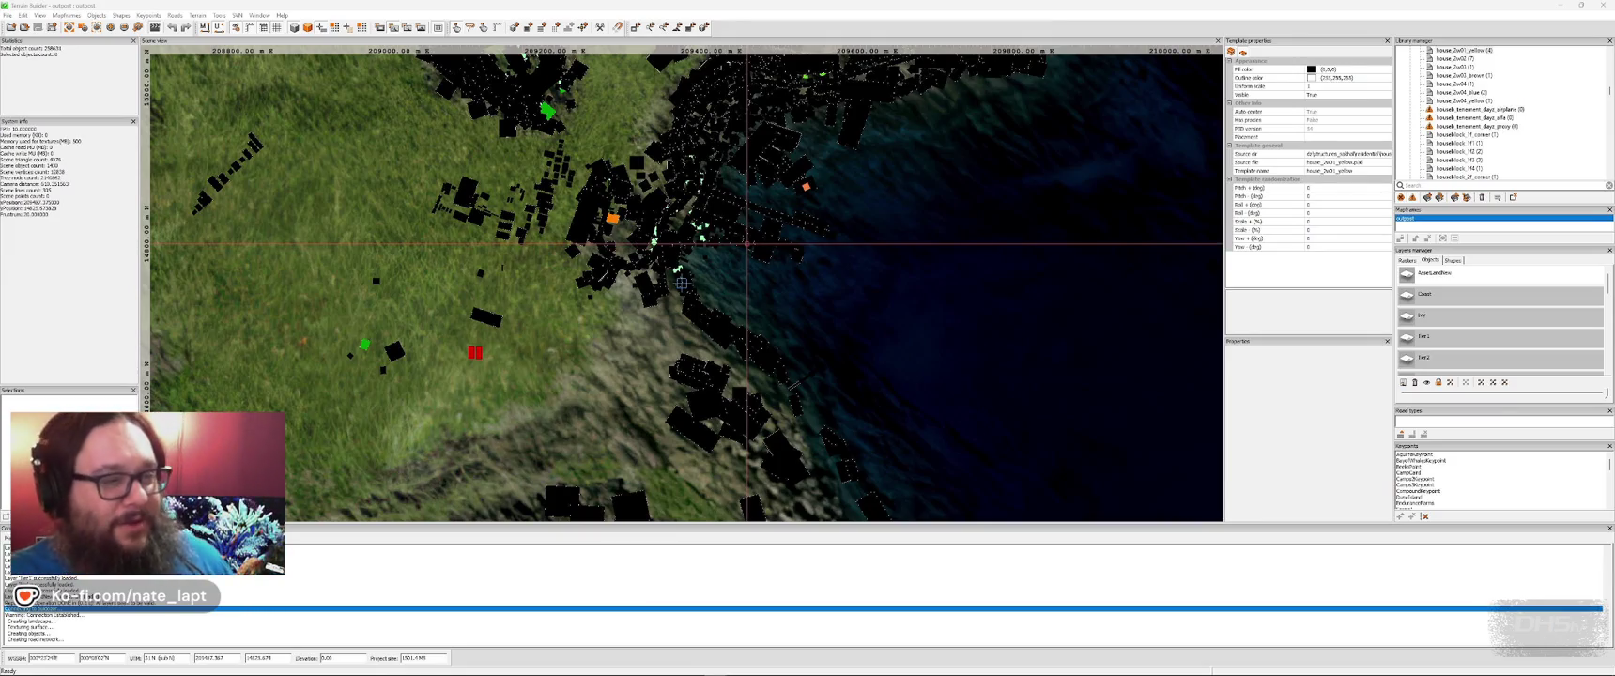
{"action": "scroll", "coordinate": [708, 227], "scroll_direction": "up", "scroll_amount": 2}
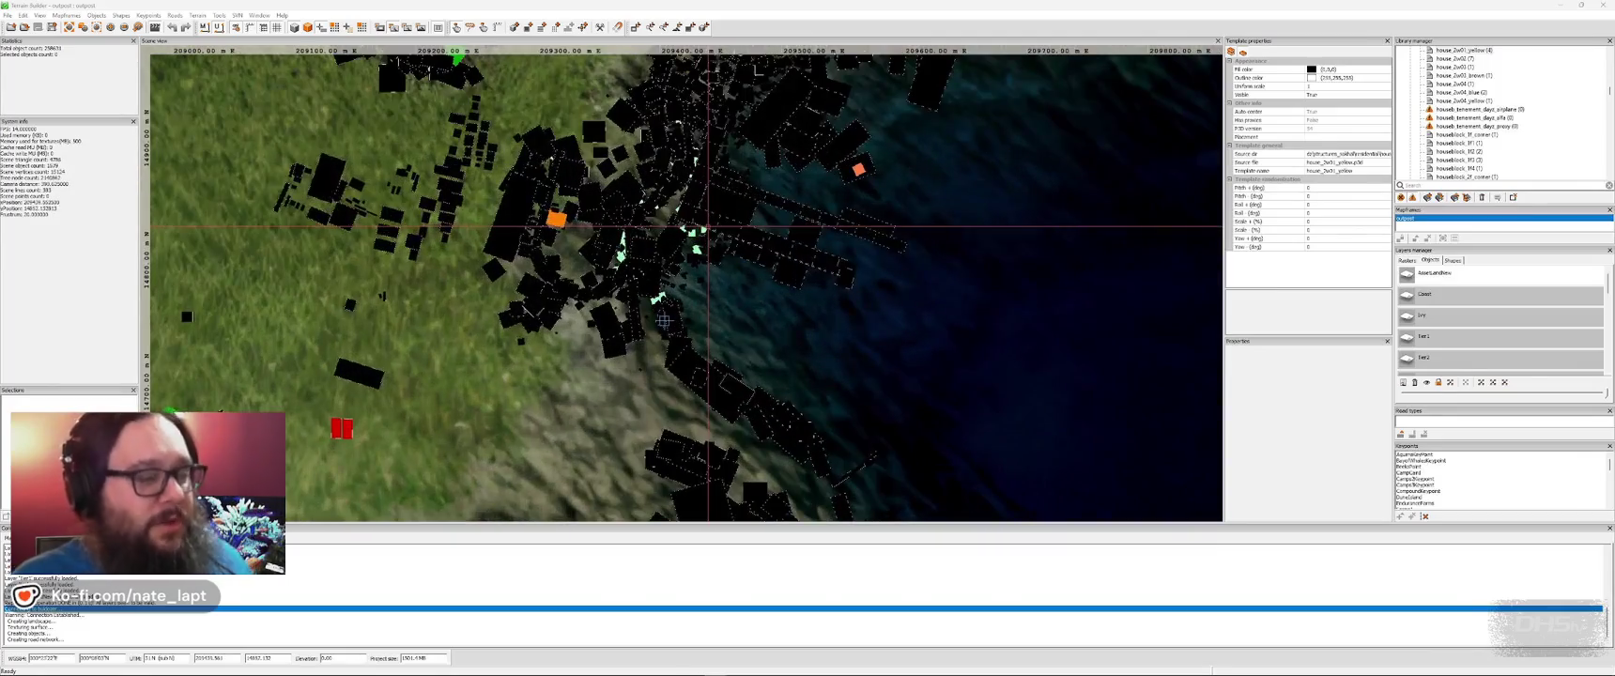
- Switch to Buldozer and fly low over the bay toward the rocks, then back over the village houses
{"action": "key", "text": "alt+Tab"}
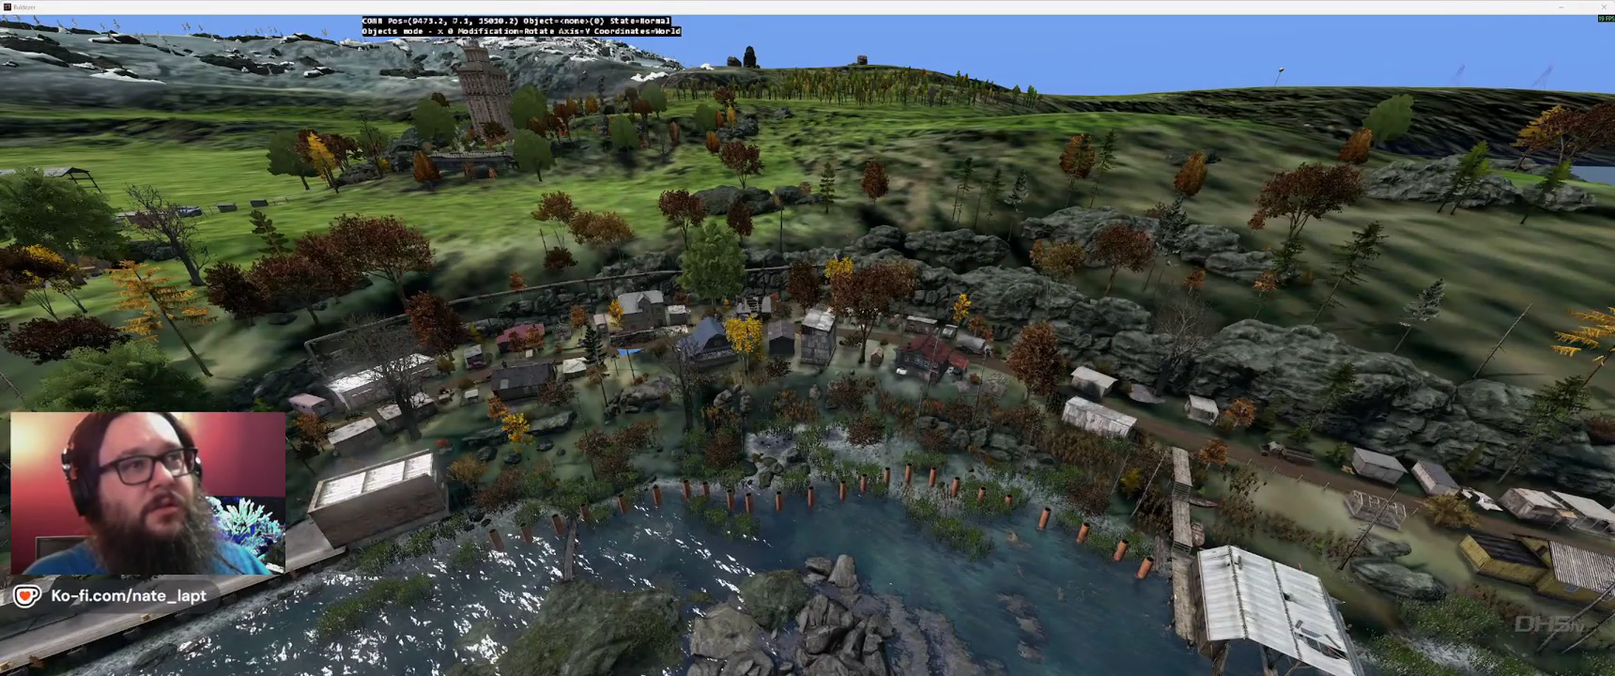
{"action": "key", "text": "w"}
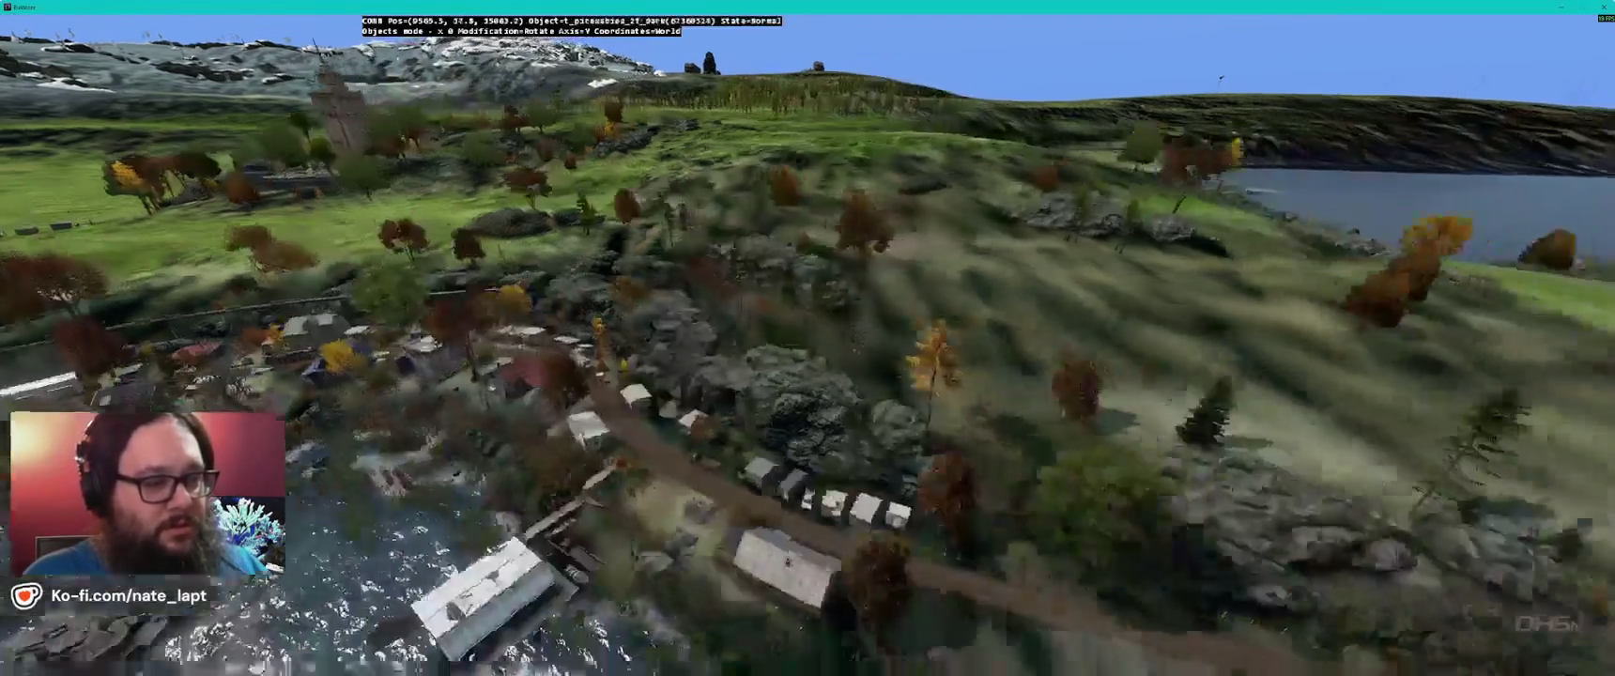
{"action": "key", "text": "w"}
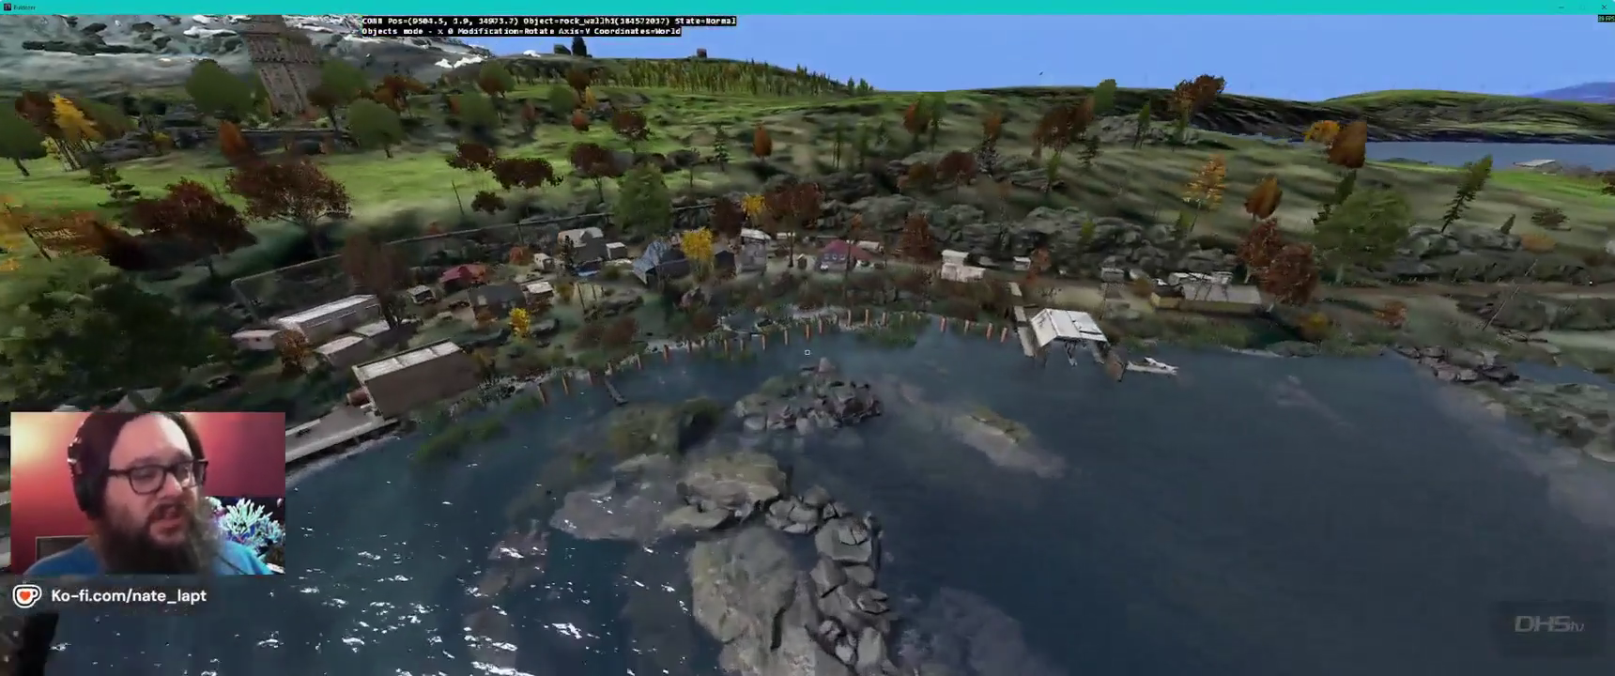
{"action": "key", "text": "w"}
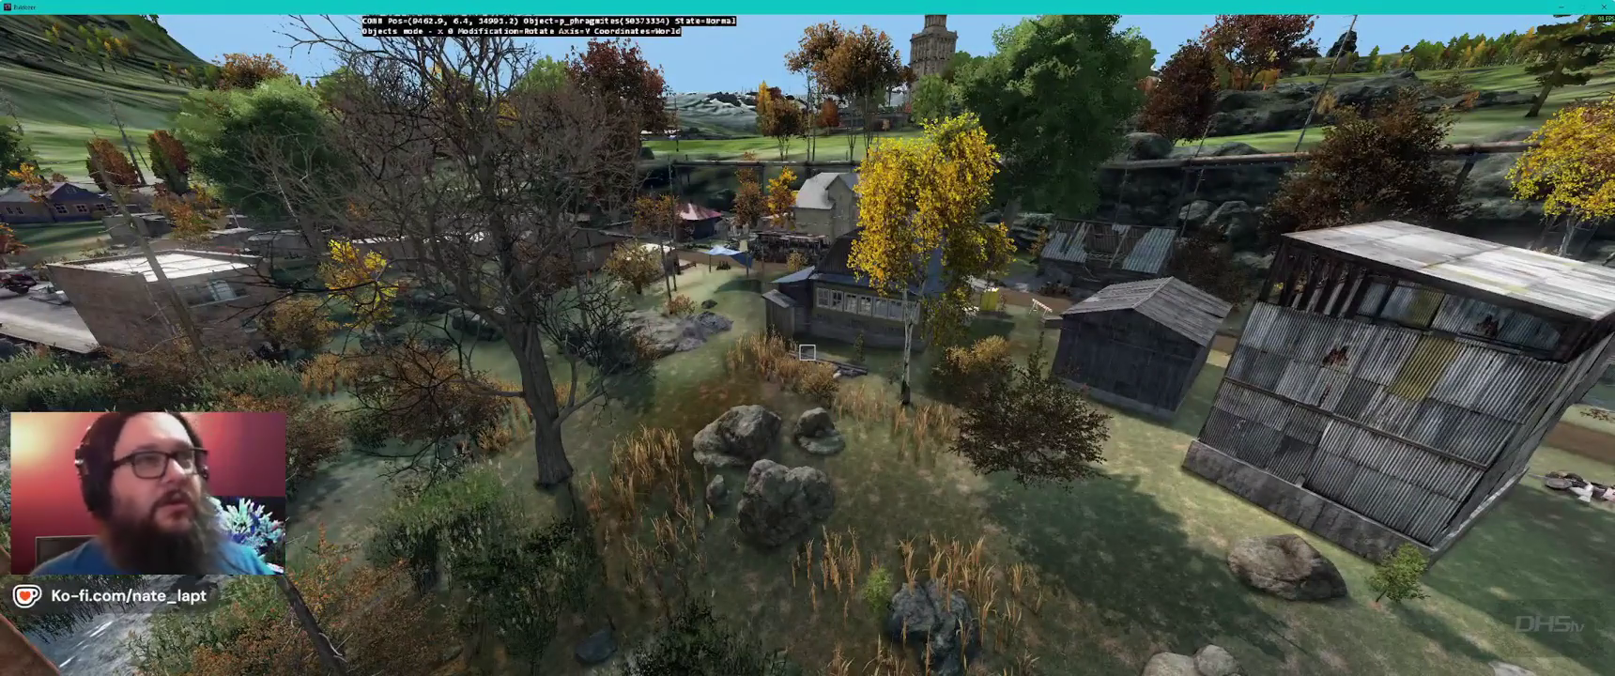
{"action": "key", "text": "w"}
{"action": "key", "text": "w"}
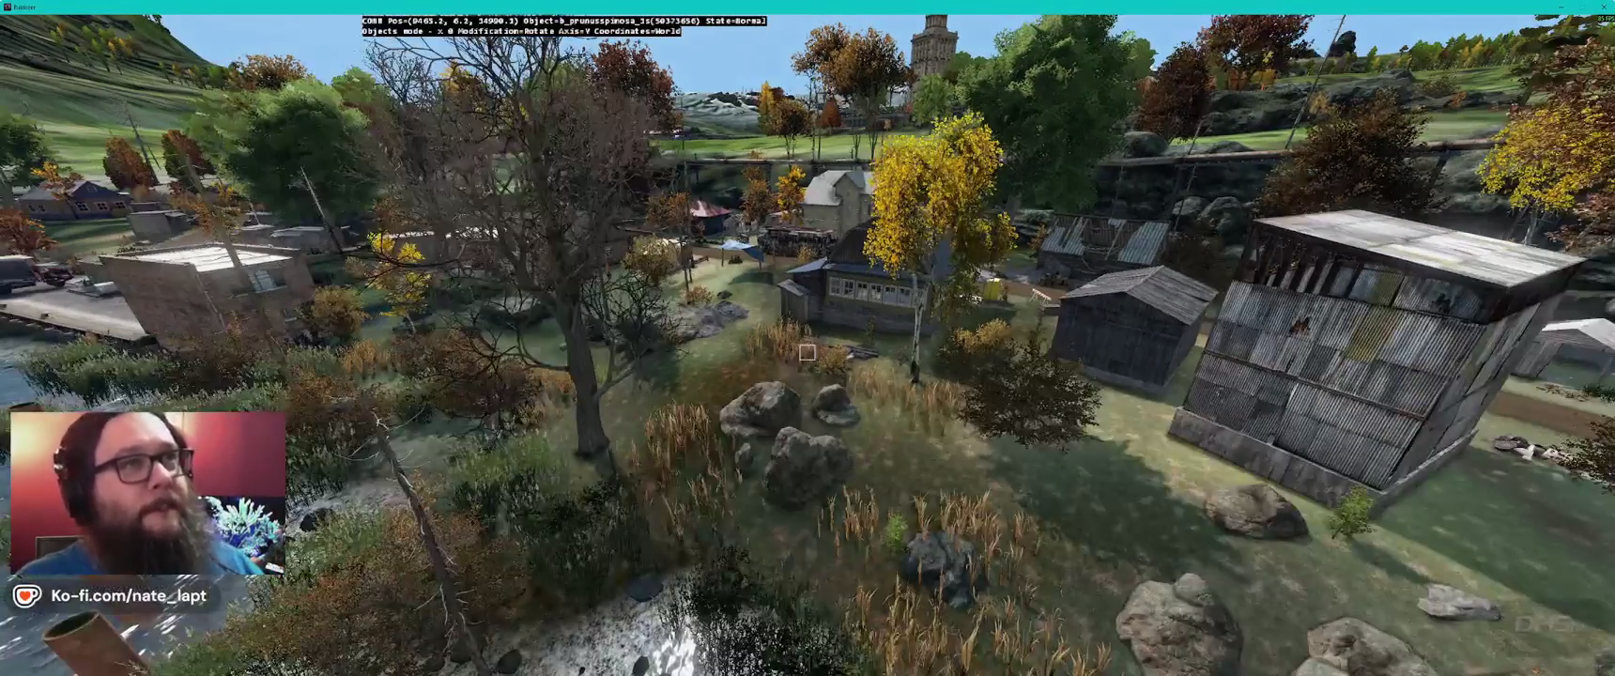
{"action": "key", "text": "w"}
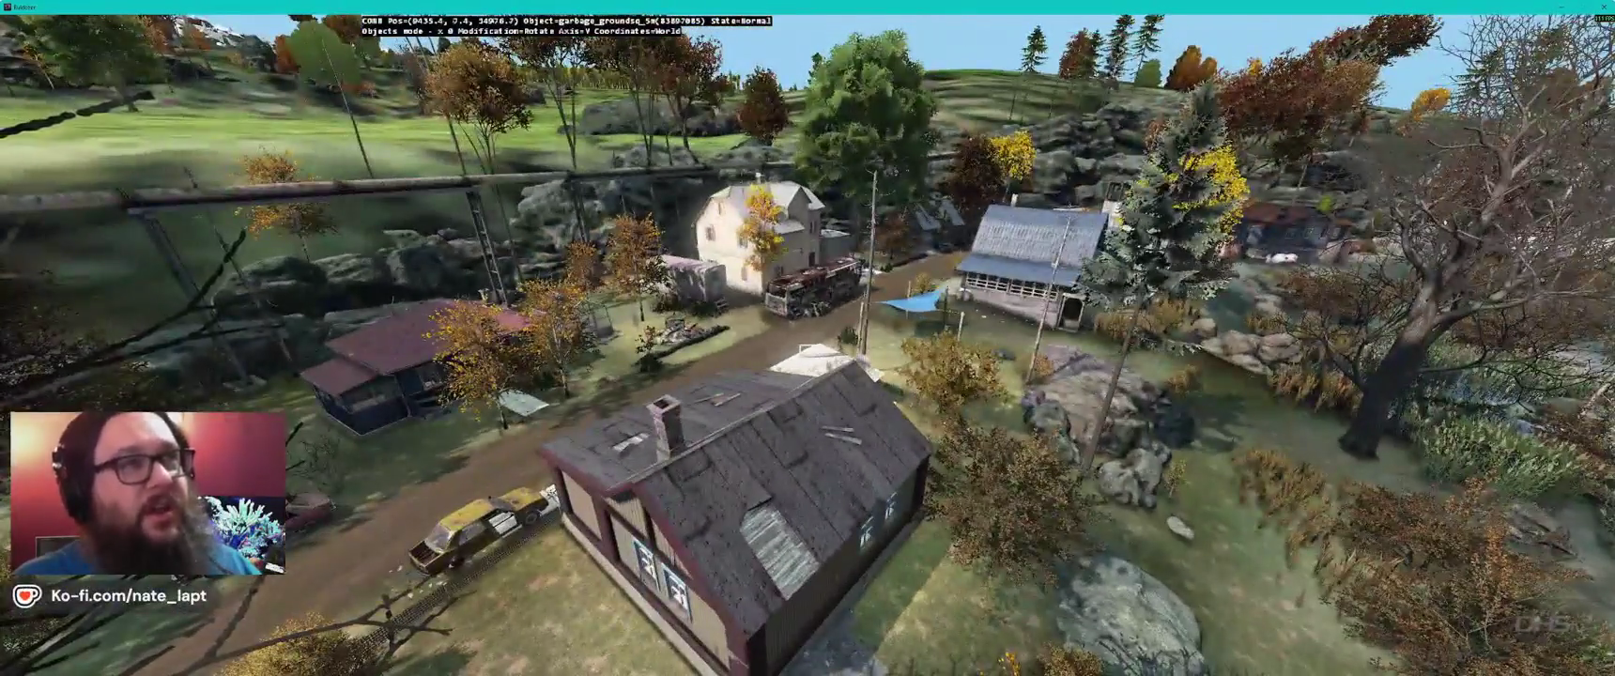
- Fly past the white house and bus, swing left, and drop to ground level beside the jeep
{"action": "key", "text": "w"}
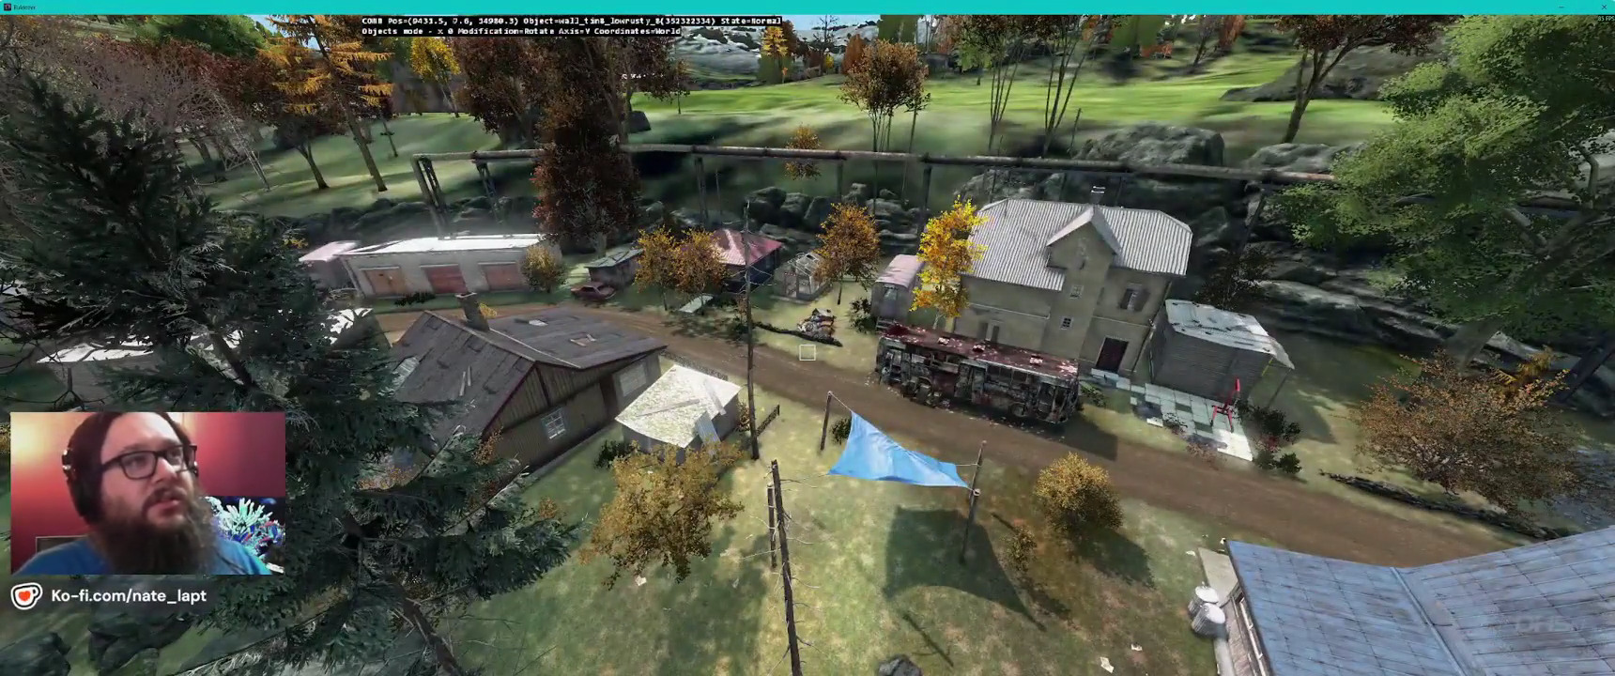
{"action": "key", "text": "a"}
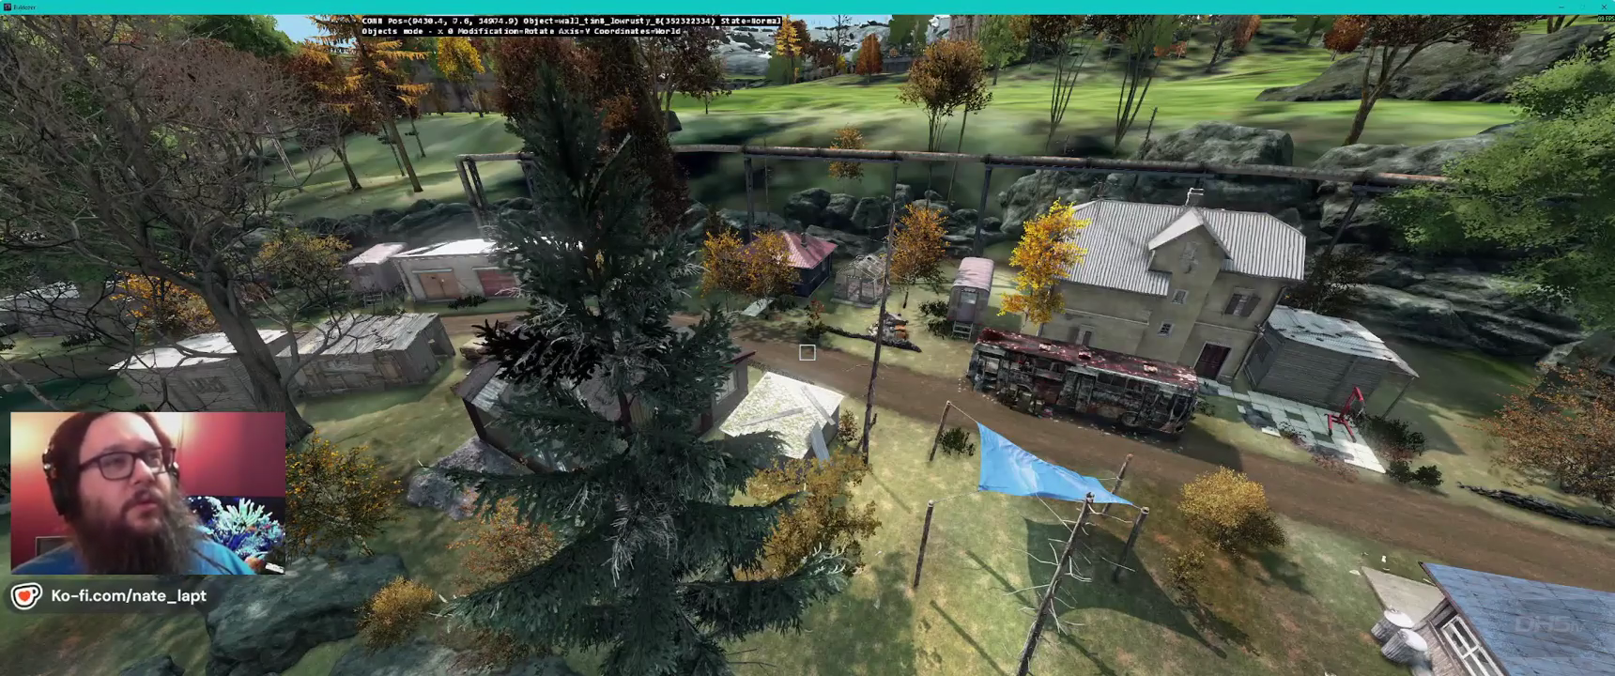
{"action": "key", "text": "a"}
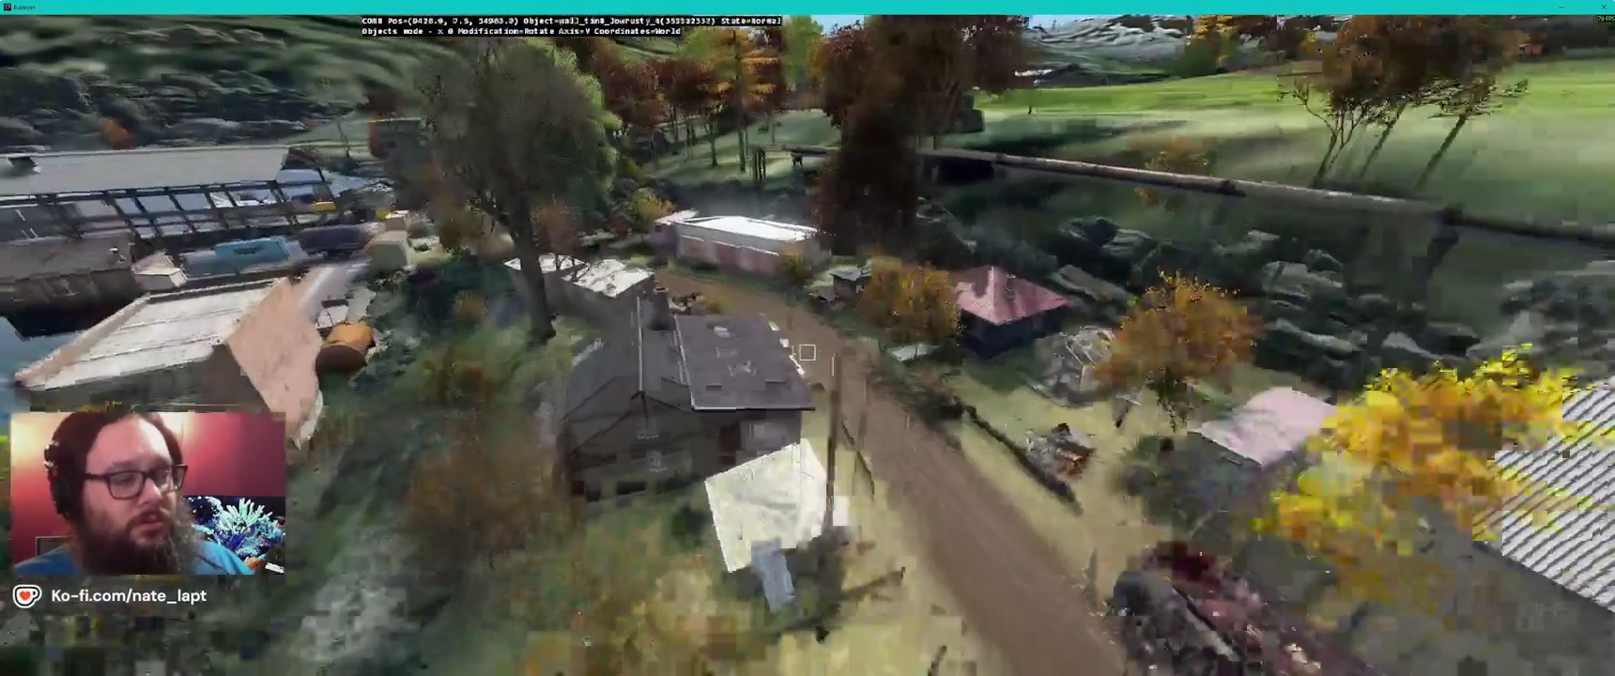
{"action": "key", "text": "w"}
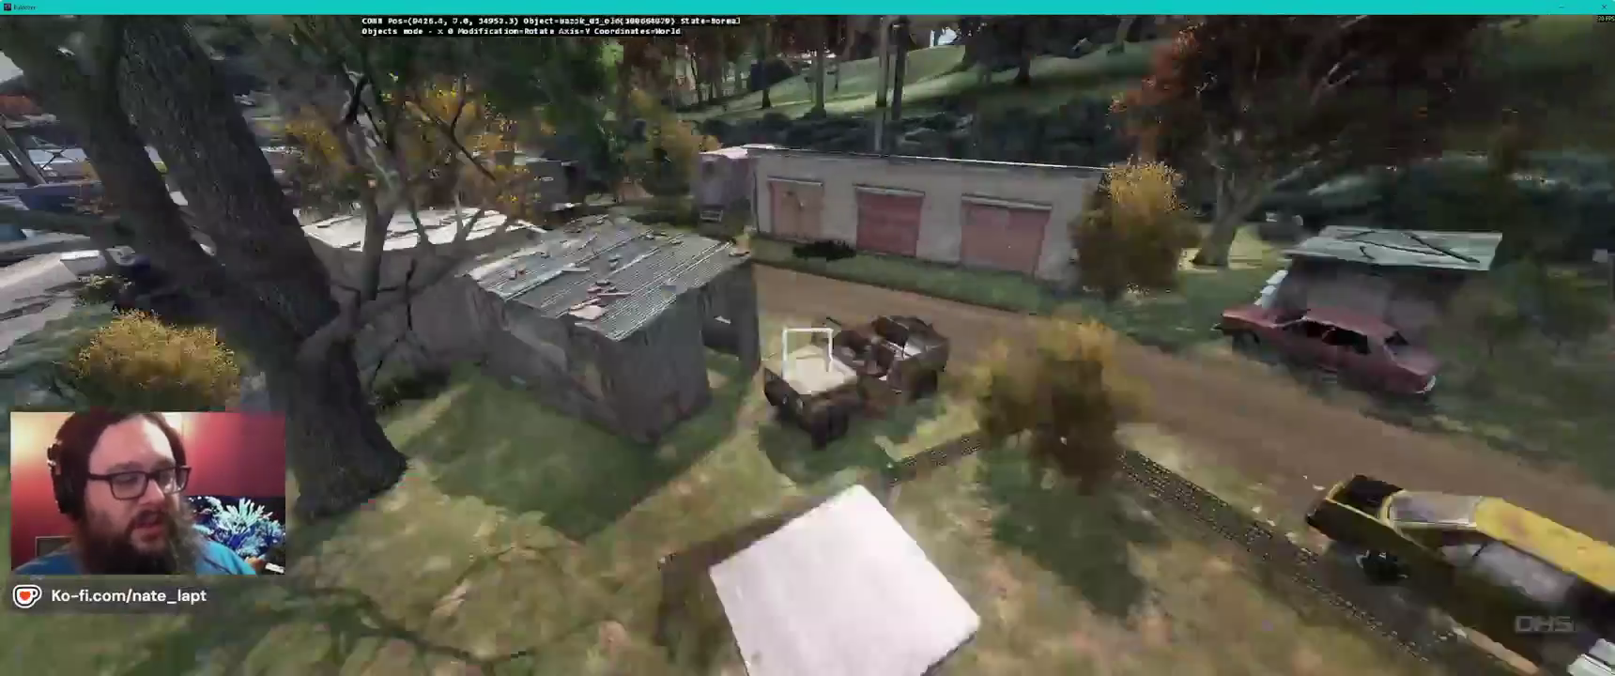
{"action": "key", "text": "w"}
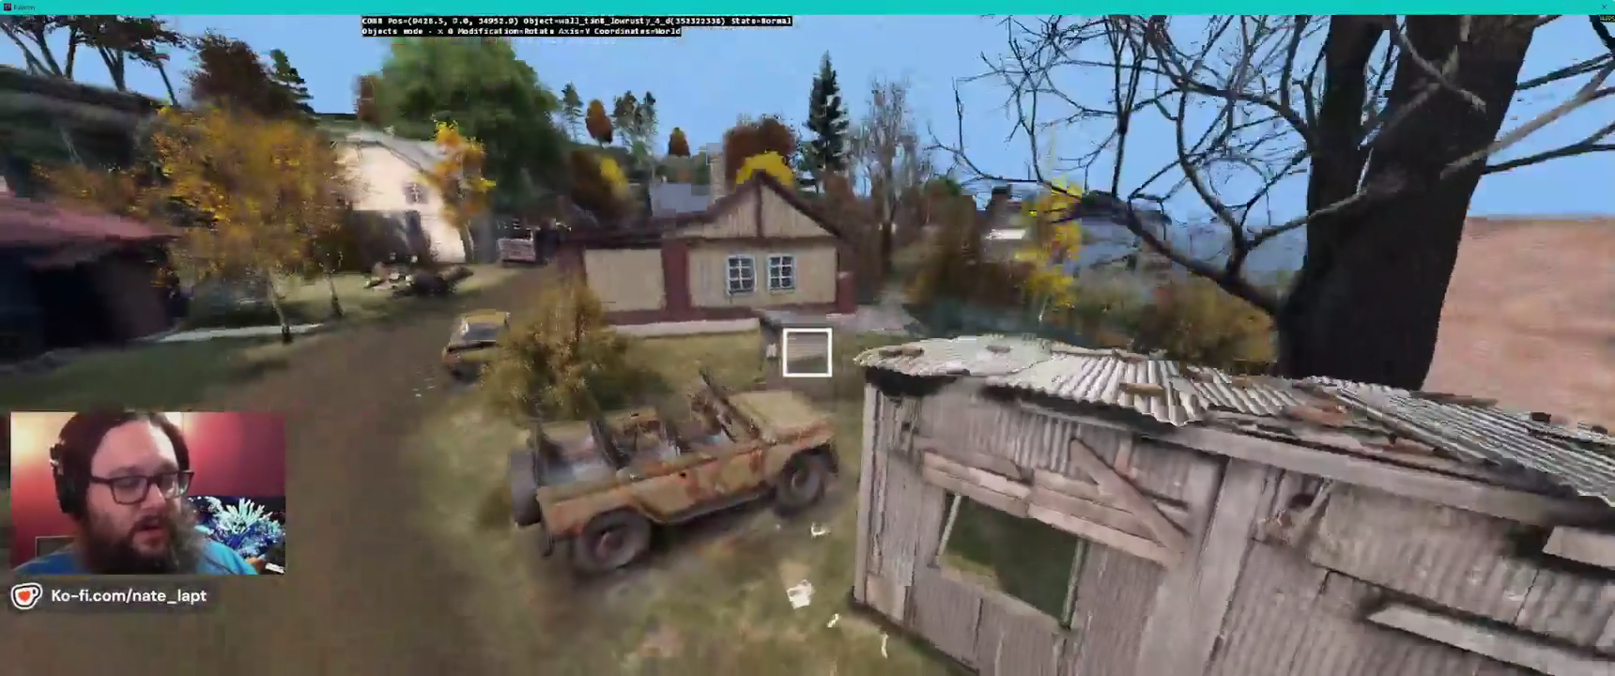
{"action": "key", "text": "s"}
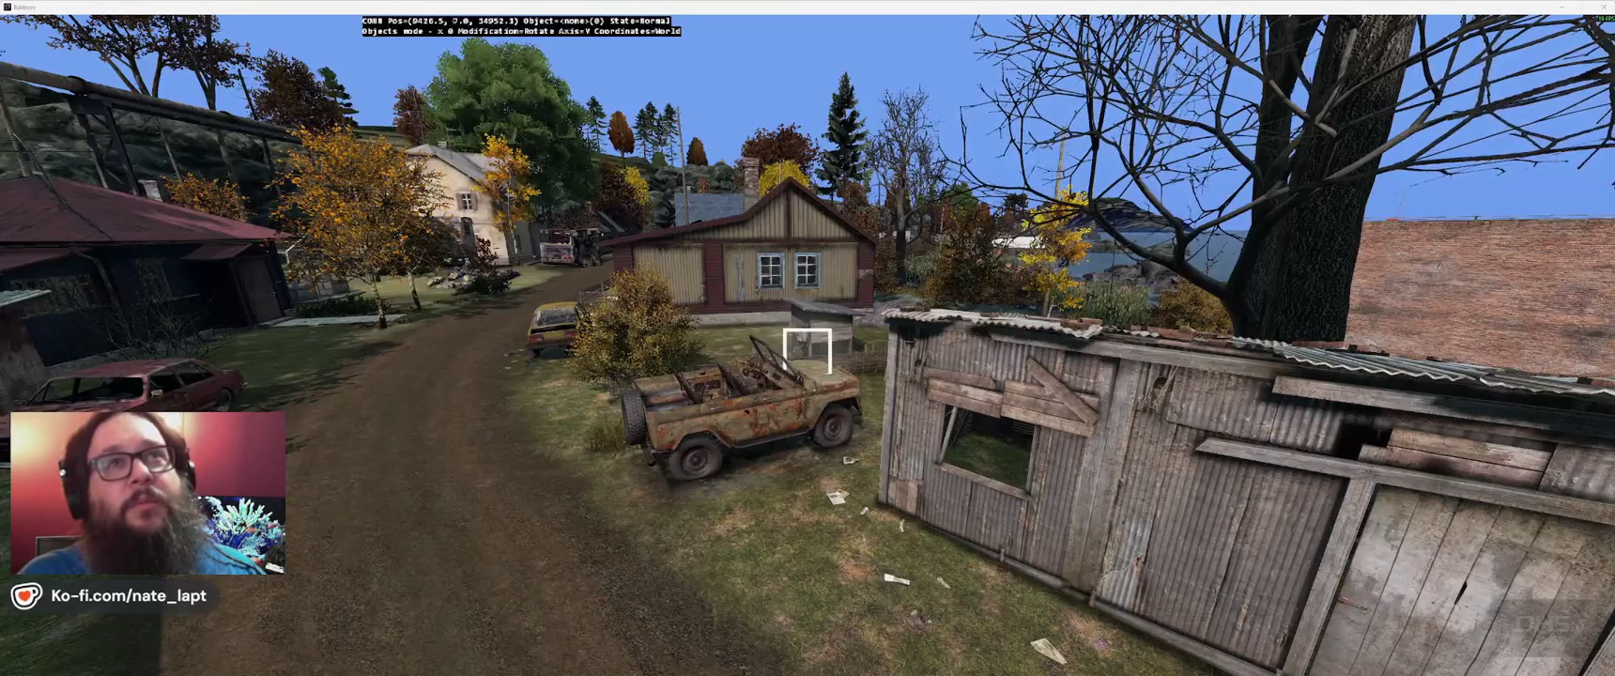
{"action": "key", "text": "w"}
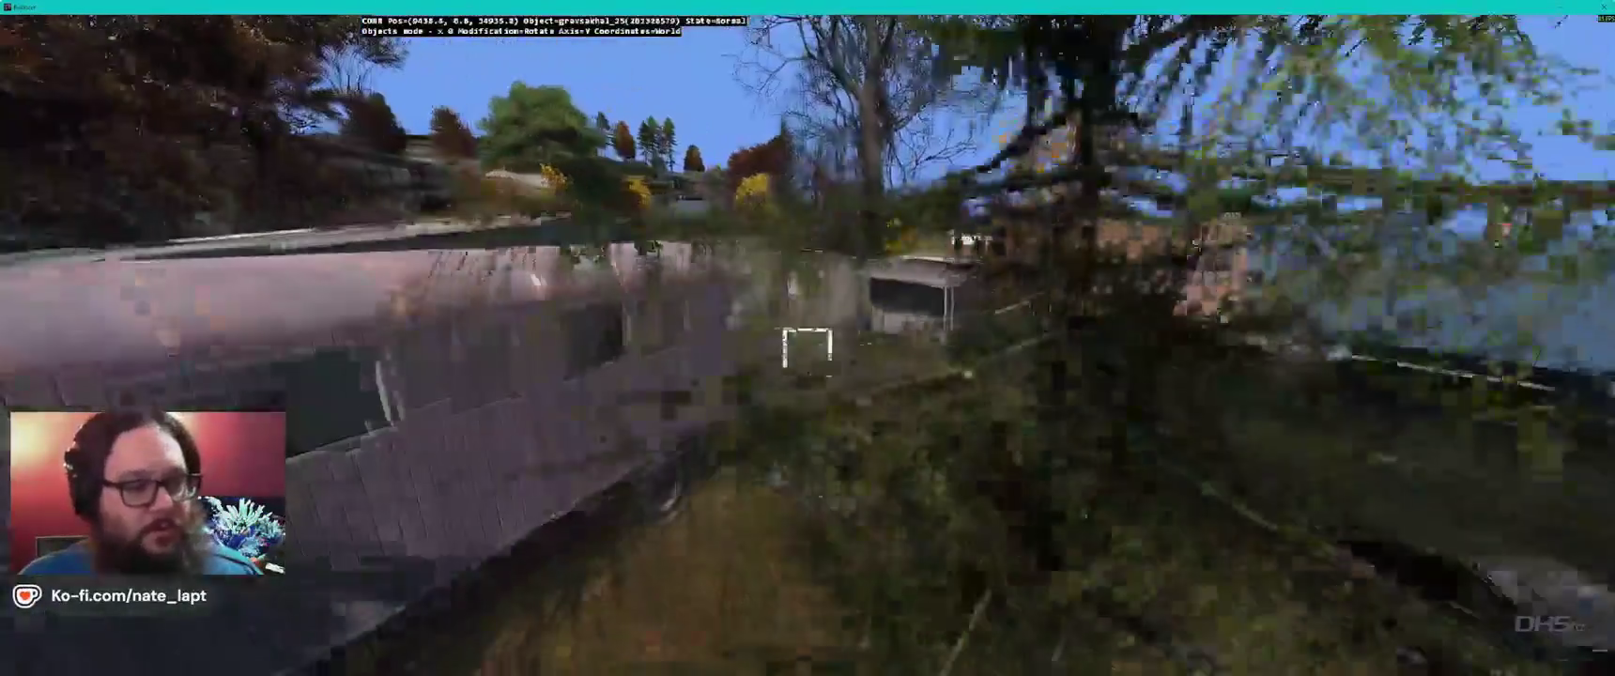
{"action": "key", "text": "w"}
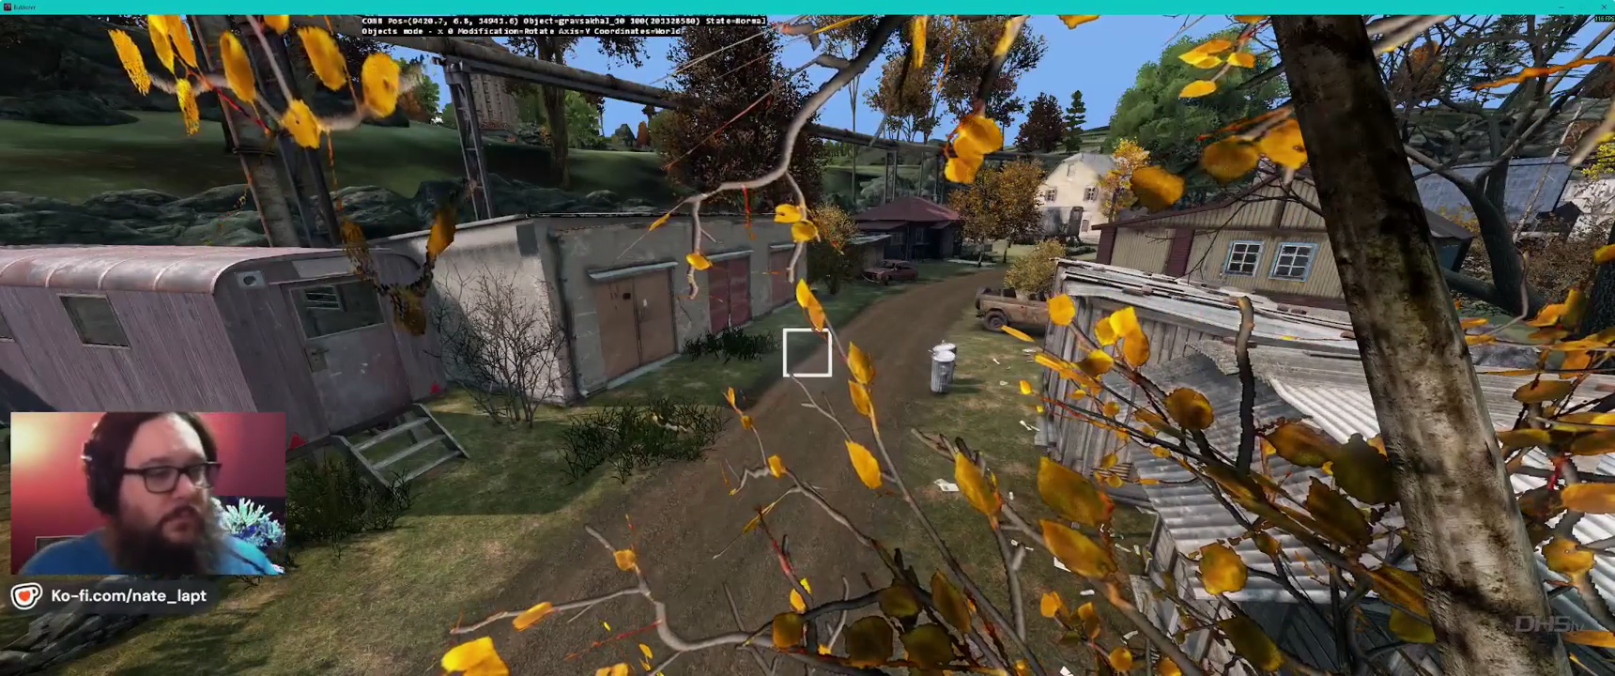
{"action": "key", "text": "d"}
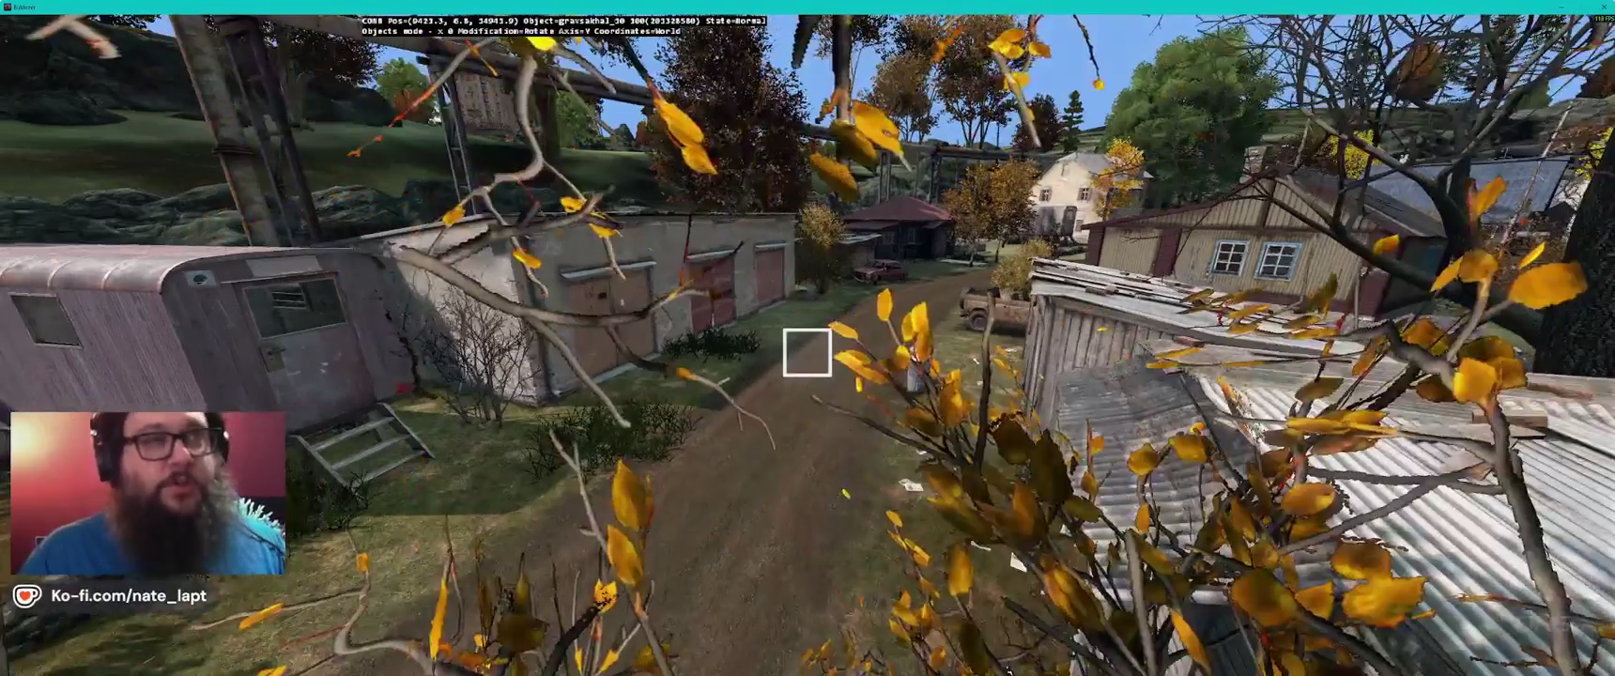